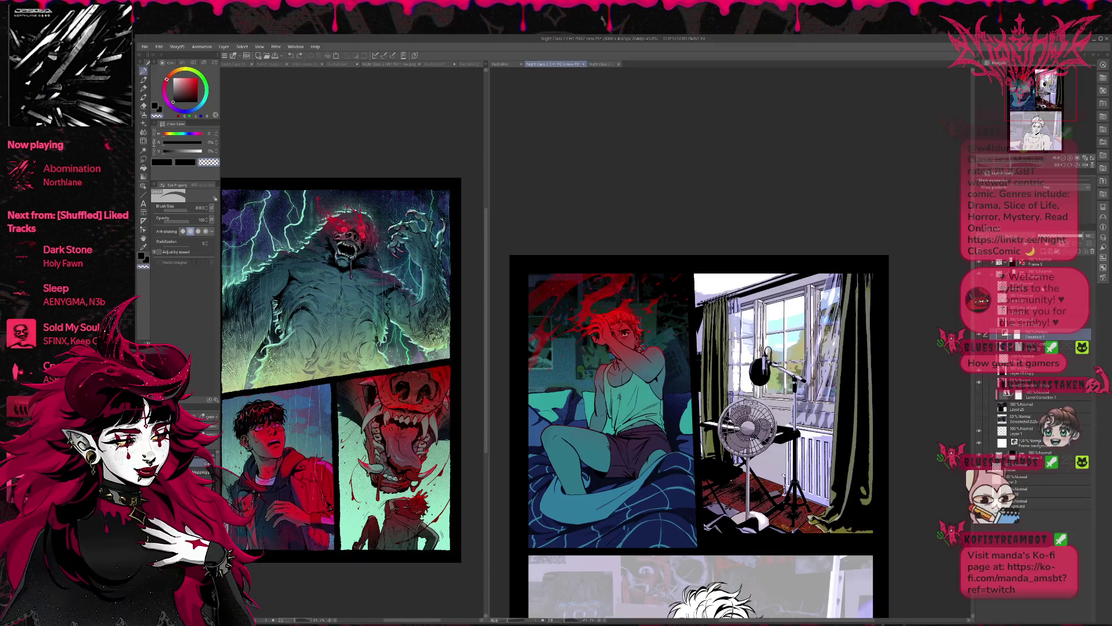
Hide the colour layers and Auto Select the white window area of the line art.
click(980, 383)
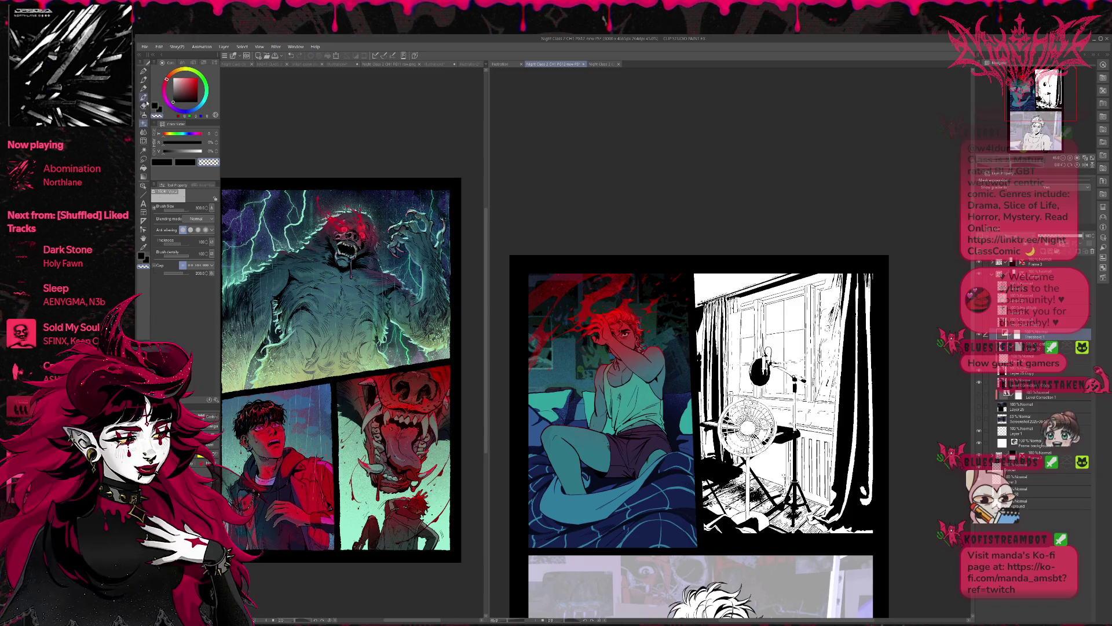
click(144, 150)
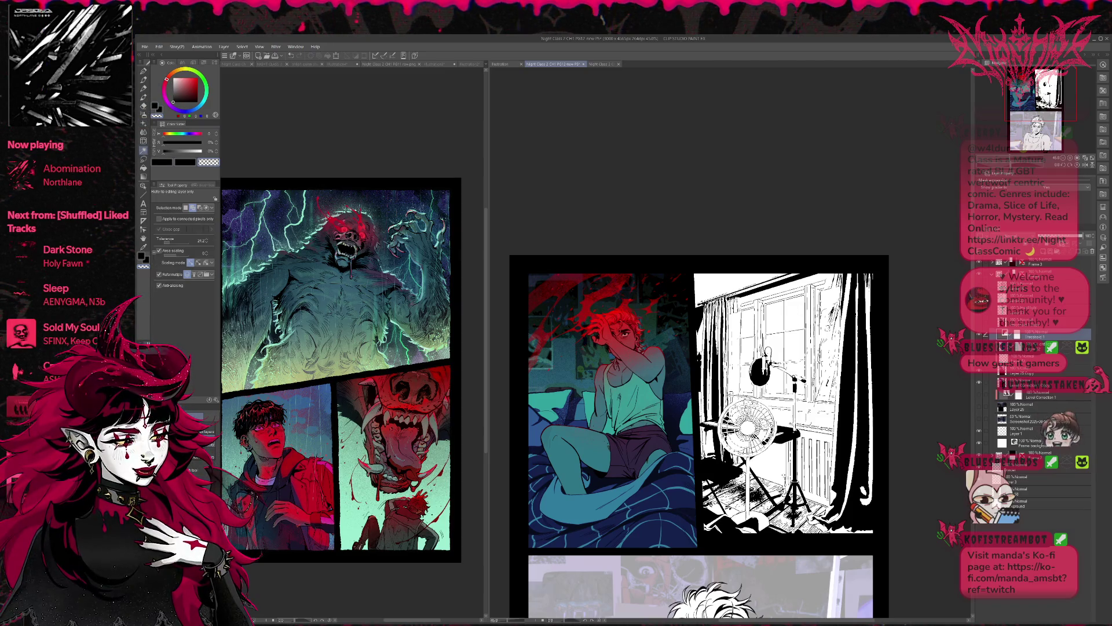
click(790, 343)
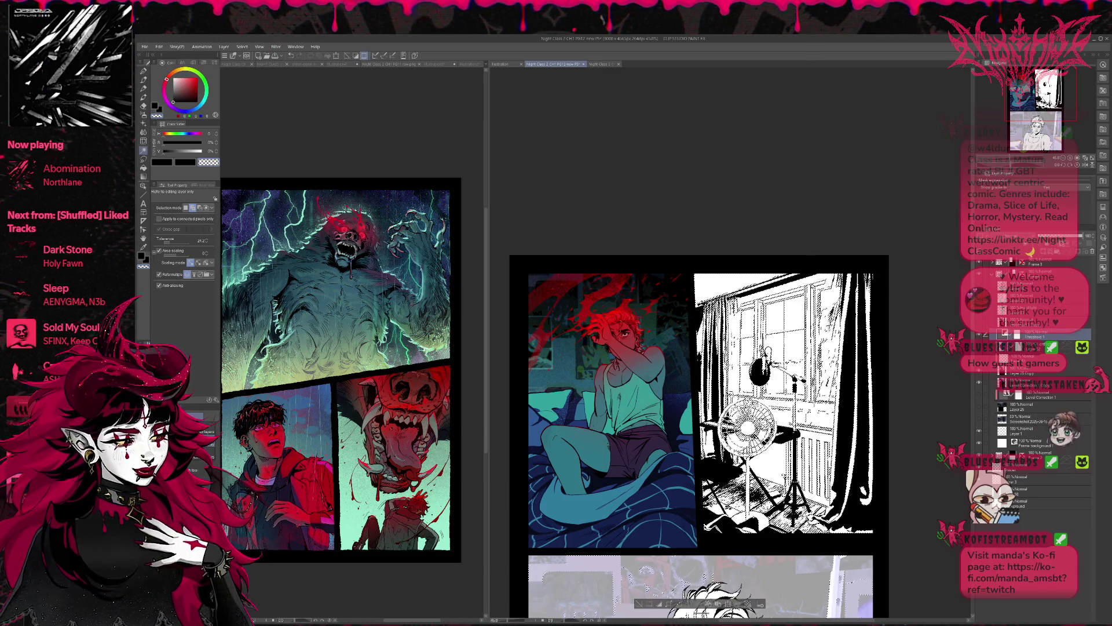
Add a new layer, switch to the Pen, invert the window selection, then deselect.
key(ctrl+shift+n)
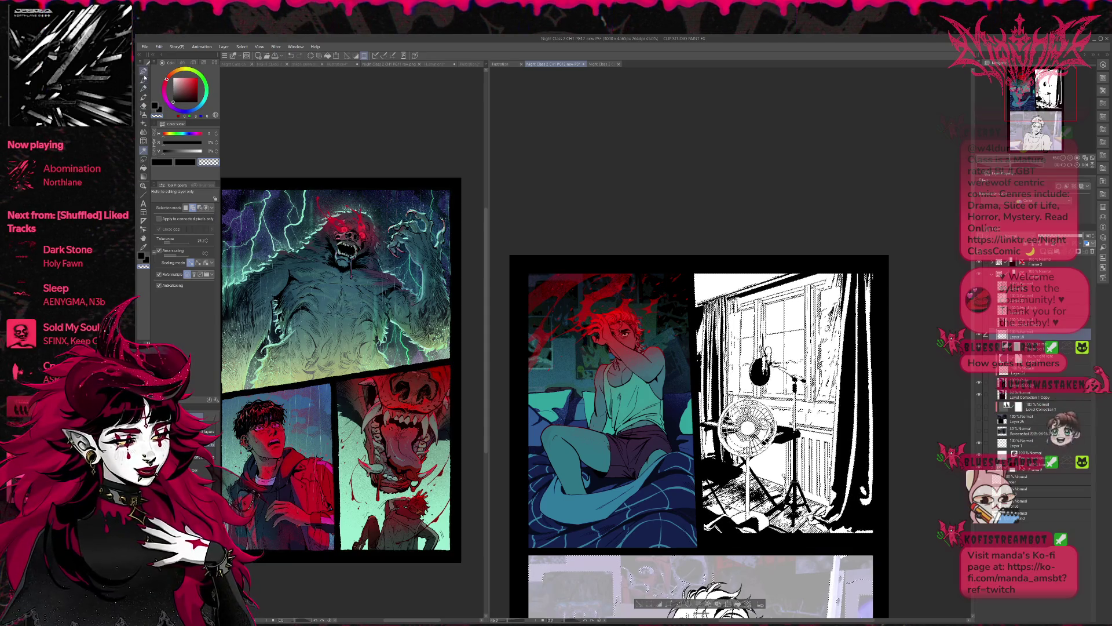
key(p)
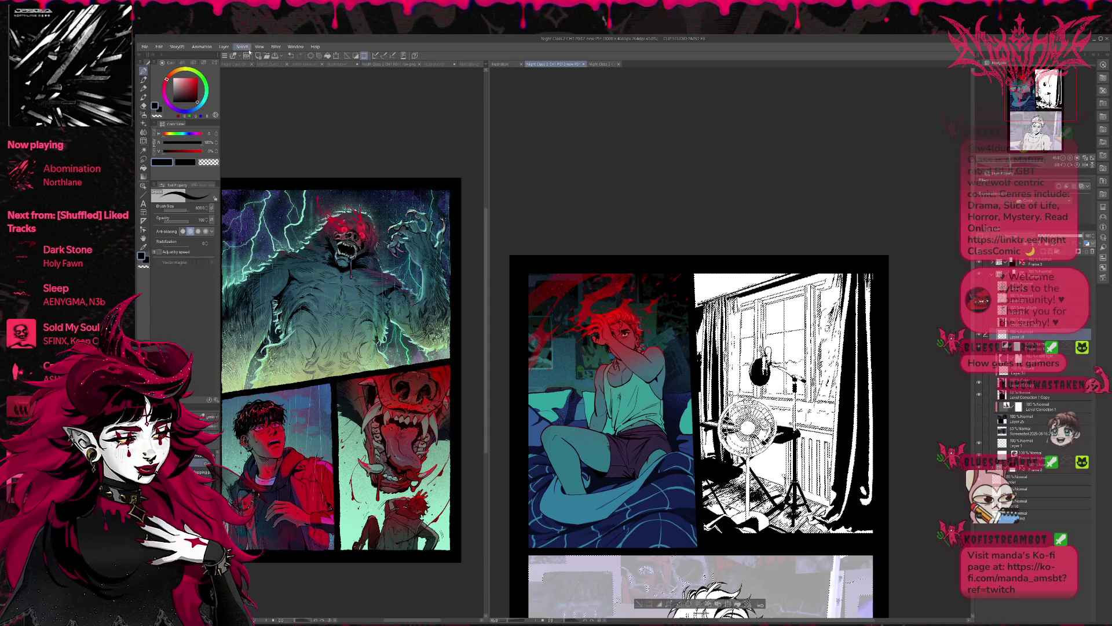
key(ctrl+shift+i)
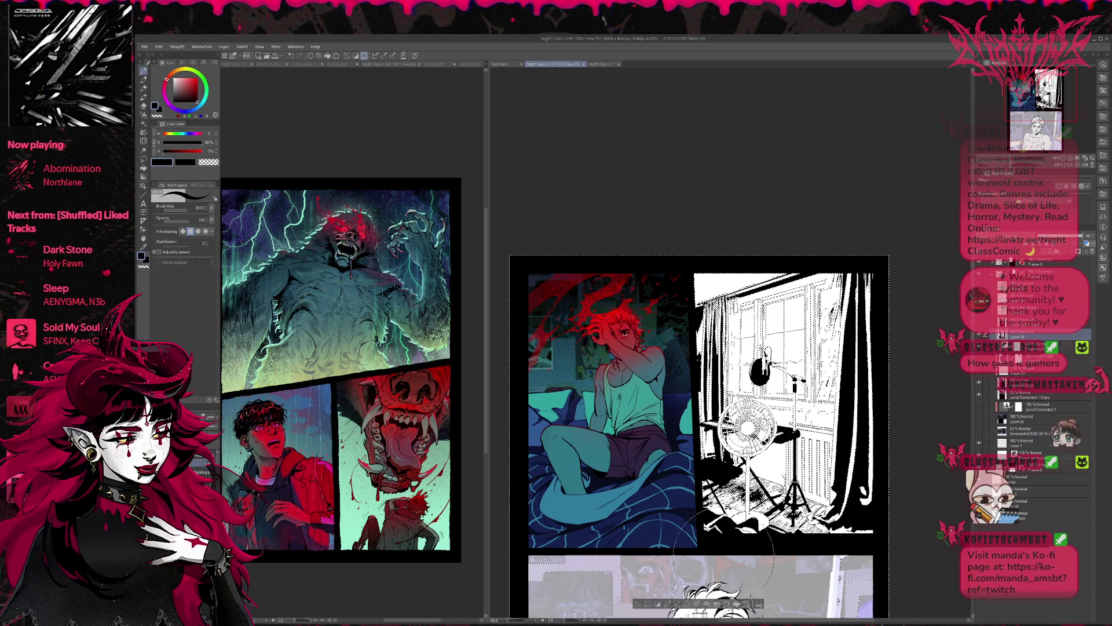
key(ctrl+d)
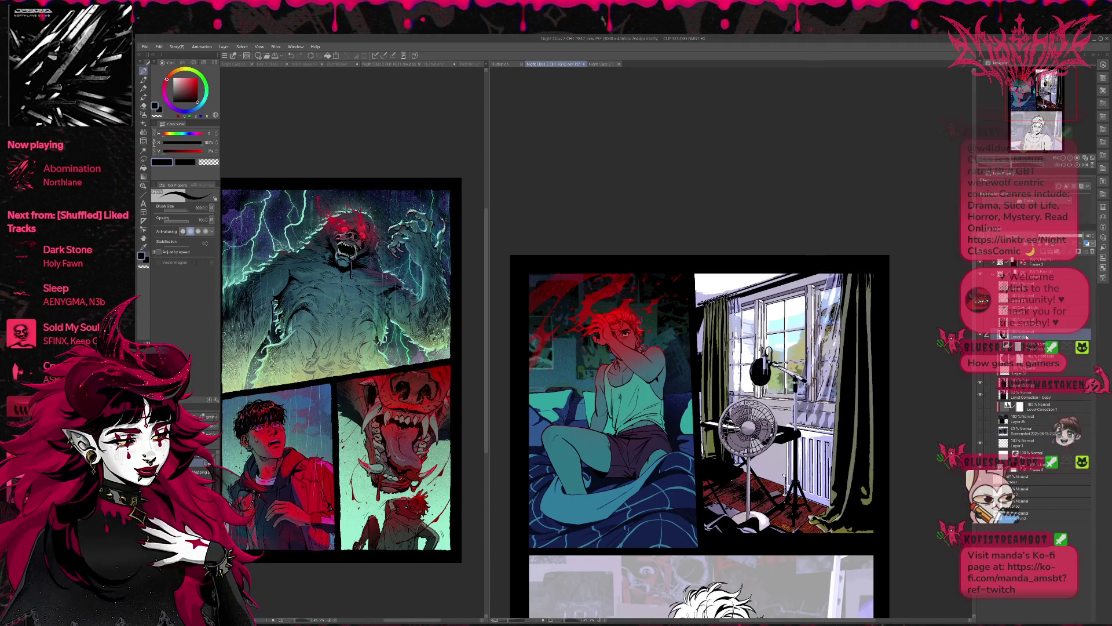
Preview the brighter and high-contrast Level Correction 1 Copy versions, leaving them hidden.
click(980, 336)
click(980, 336)
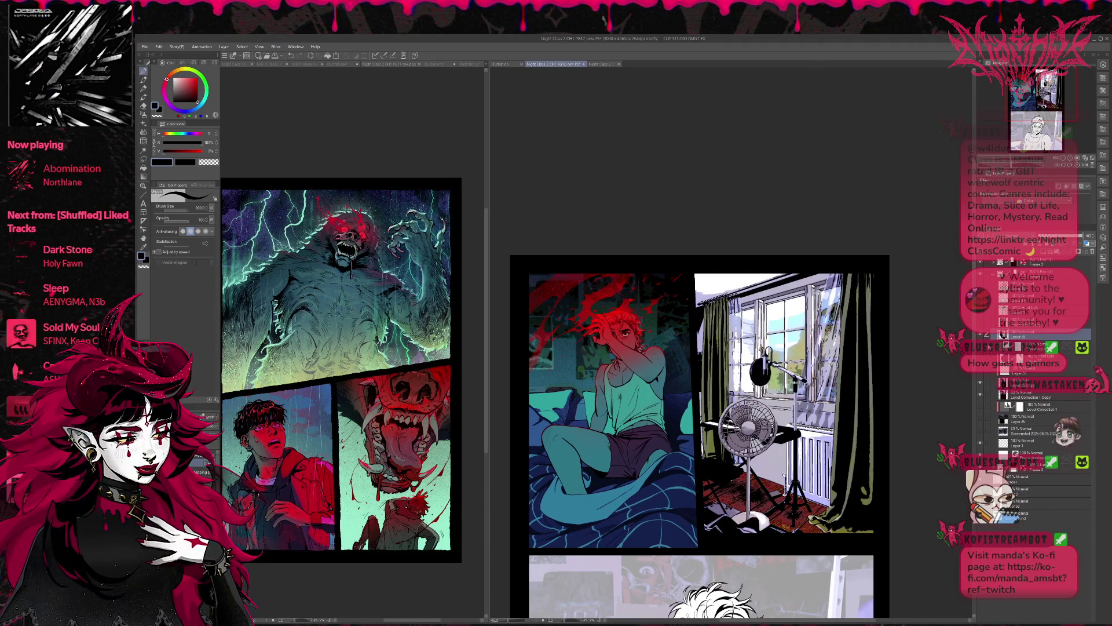
click(1037, 397)
click(980, 394)
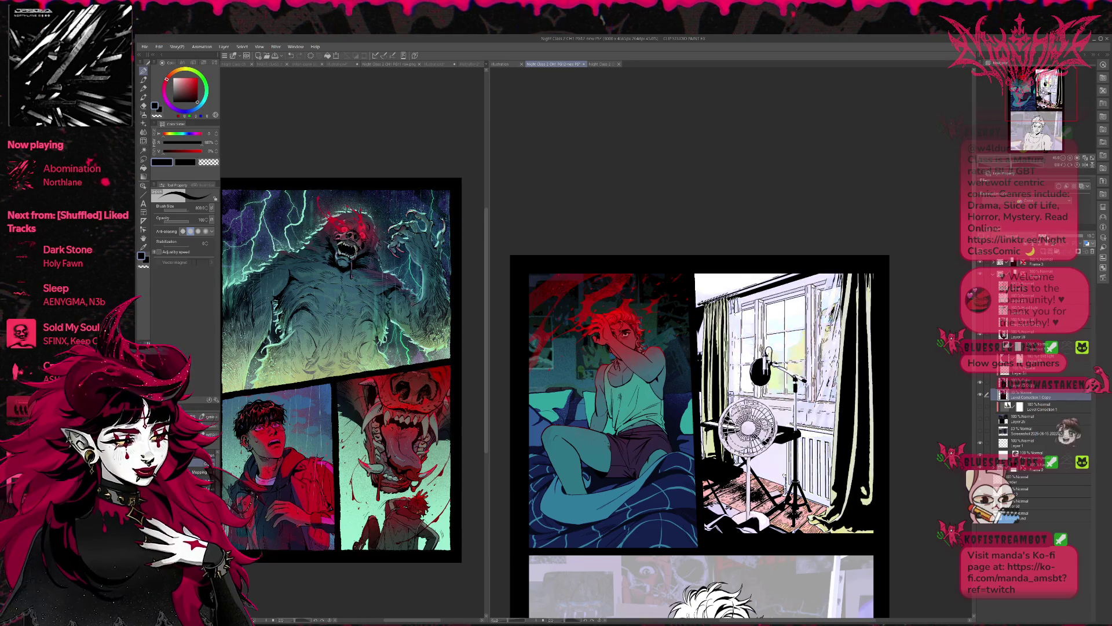
click(980, 394)
click(980, 395)
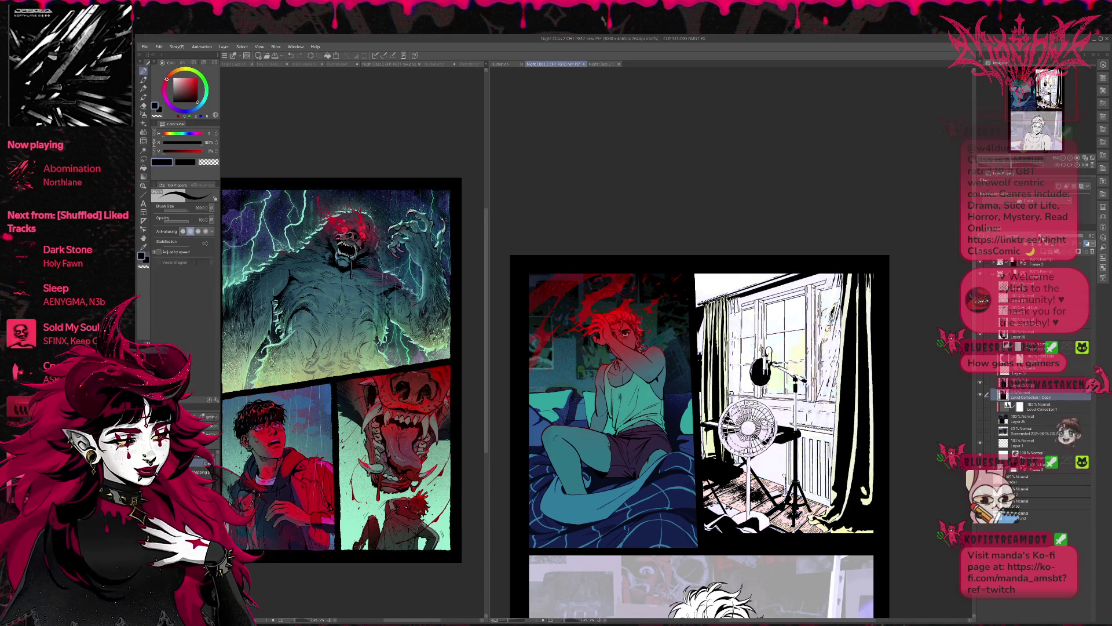
click(980, 395)
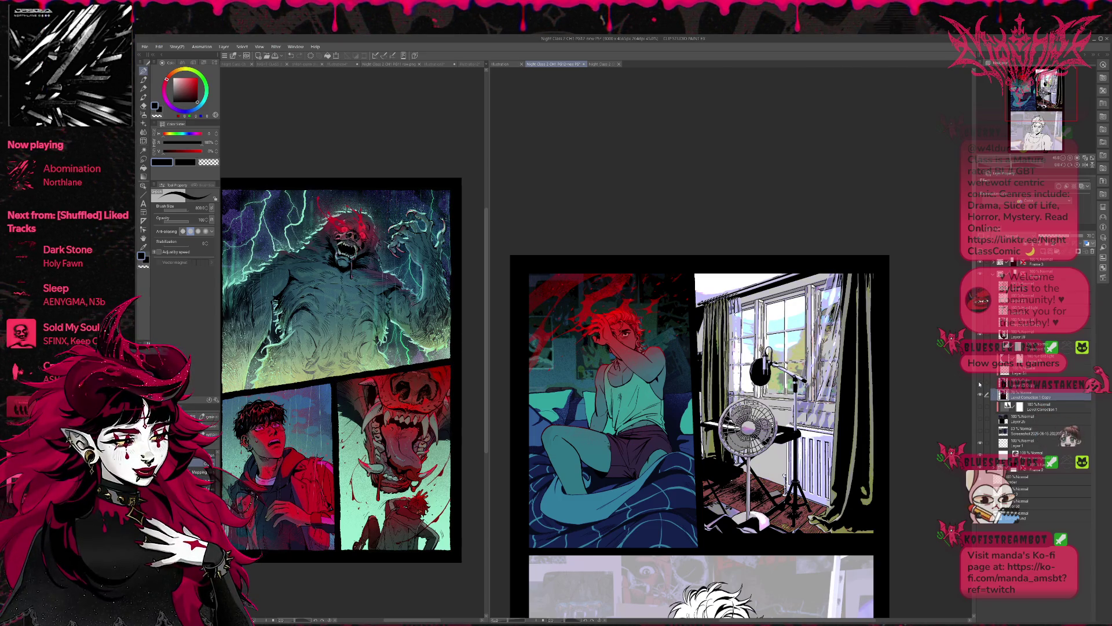
Flip a colour layer on and off to compare darker saturated, softer blue-sky and inked colourings.
click(1031, 384)
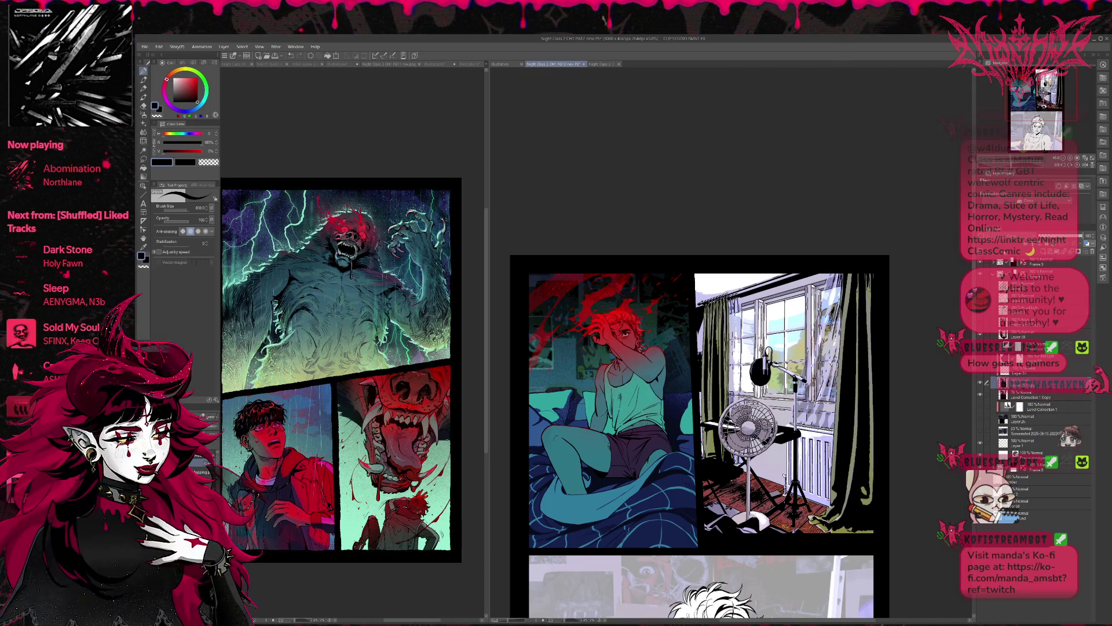
click(980, 498)
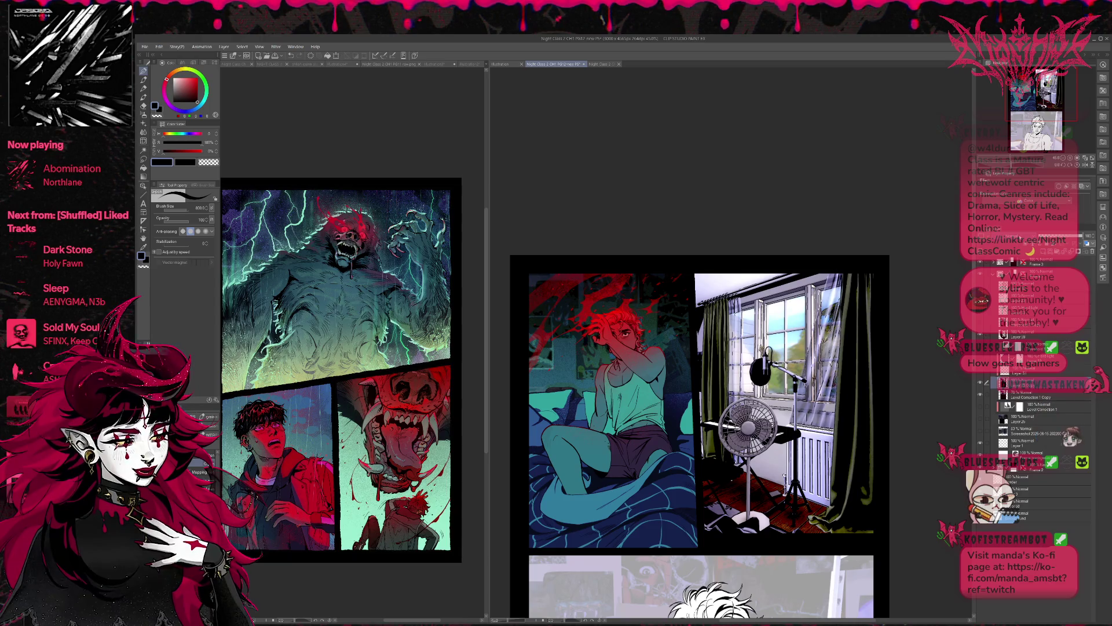
click(980, 498)
click(980, 498)
click(980, 499)
click(980, 498)
click(980, 498)
click(980, 498)
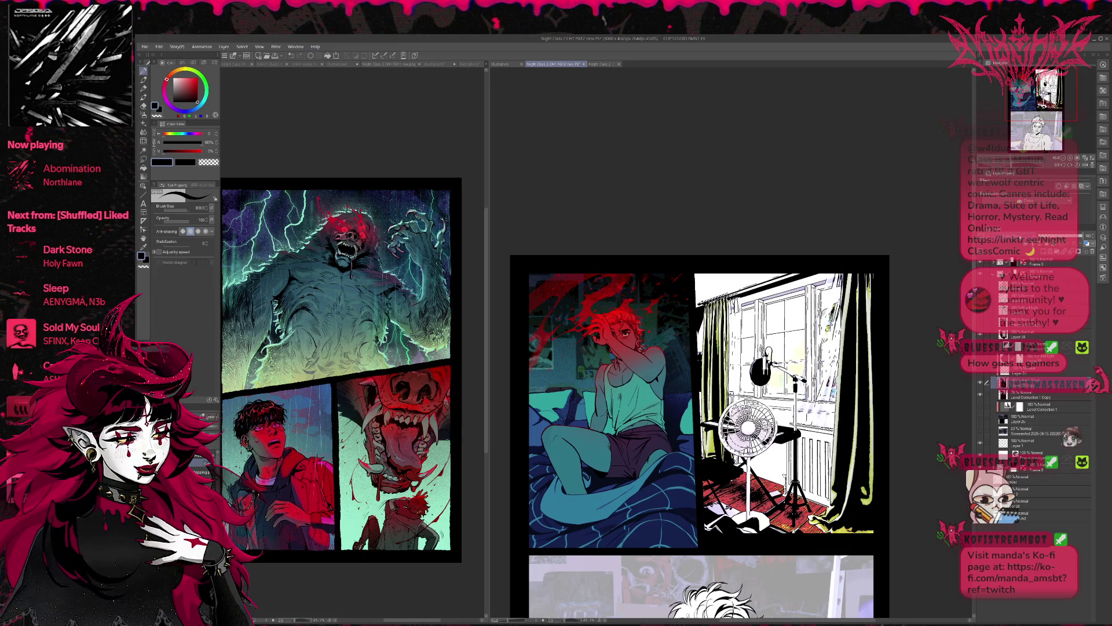
click(980, 498)
click(980, 498)
click(980, 498)
click(980, 498)
click(980, 498)
click(980, 498)
click(980, 499)
click(980, 498)
click(980, 498)
click(980, 498)
click(980, 498)
click(980, 498)
click(980, 498)
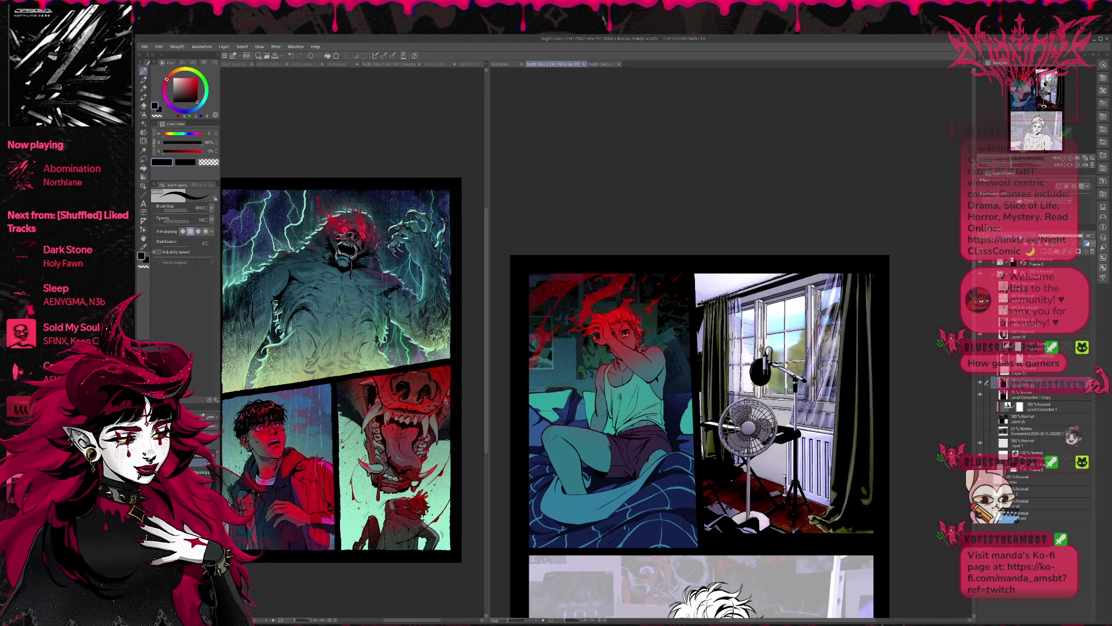
click(980, 498)
click(980, 498)
click(980, 499)
click(980, 498)
click(980, 498)
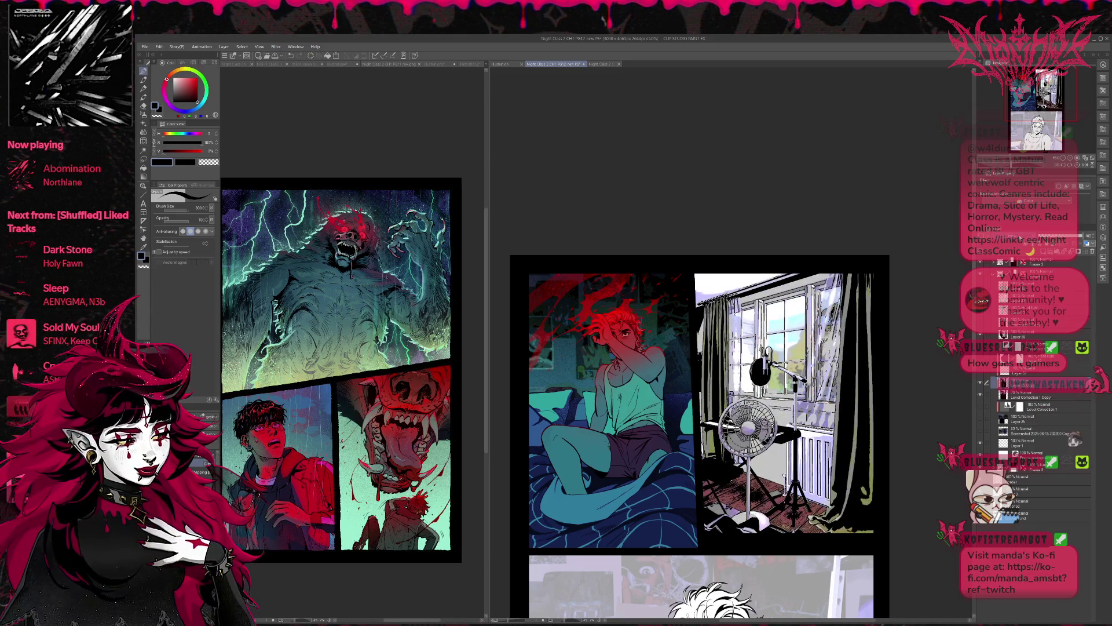
click(980, 498)
click(980, 498)
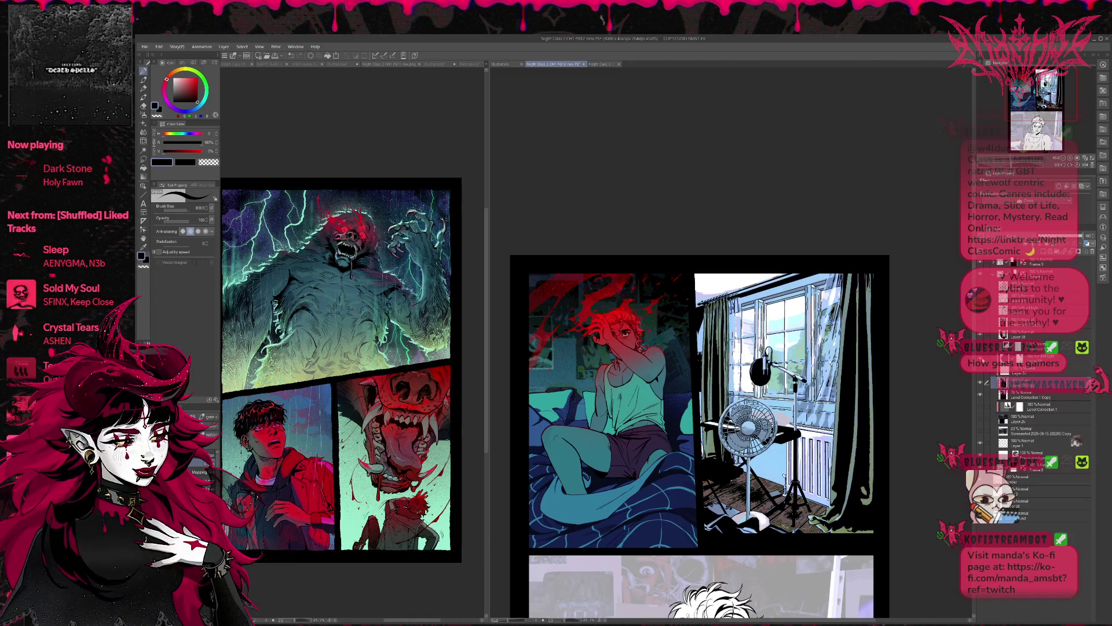
click(980, 498)
click(980, 498)
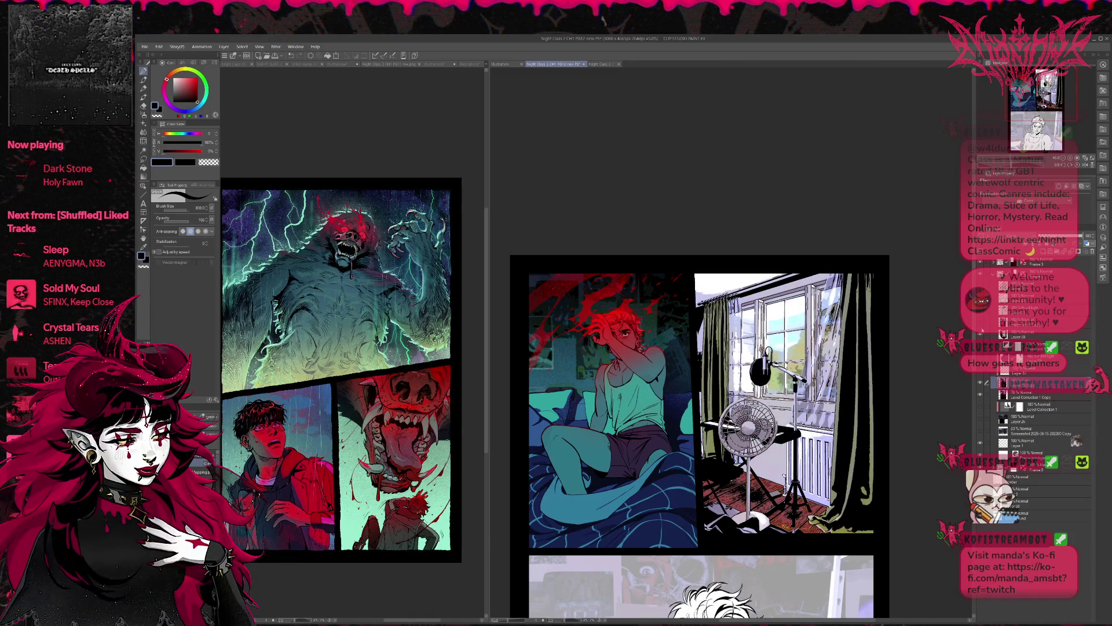
Toggle the upper colour layers and the white silhouette layer against flat inks, then restore them.
click(980, 325)
click(980, 326)
click(980, 325)
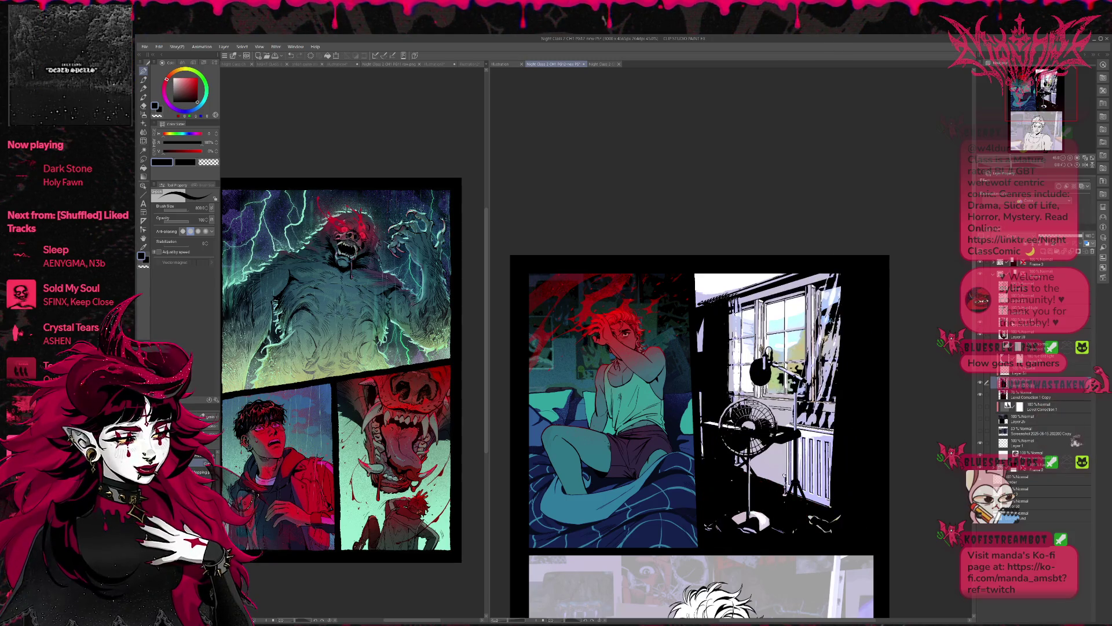
click(1025, 322)
click(980, 326)
click(980, 325)
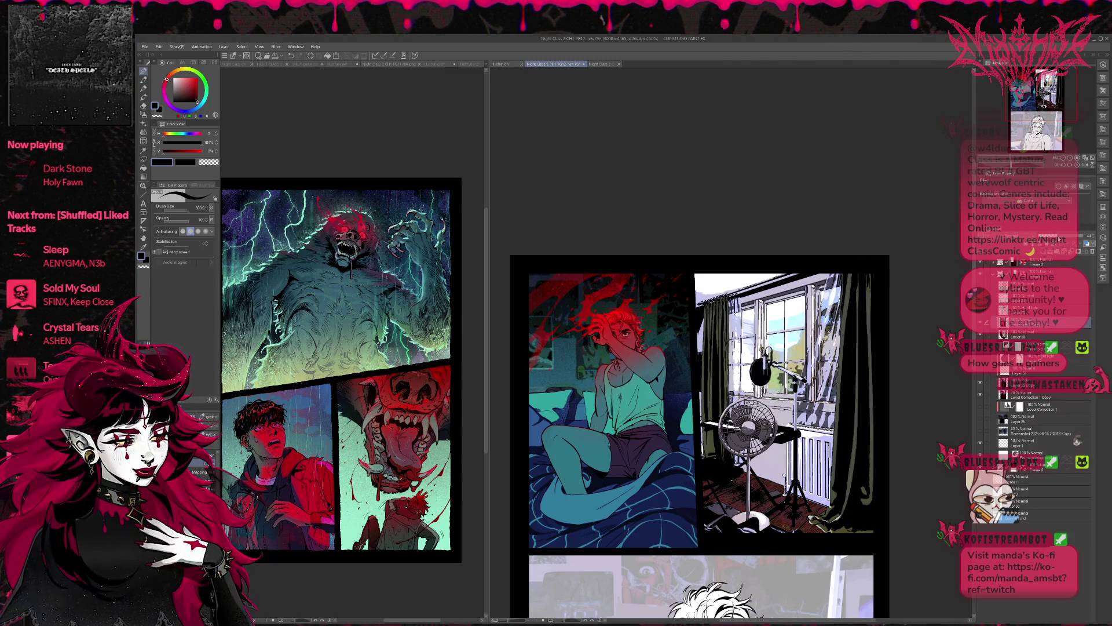
click(980, 326)
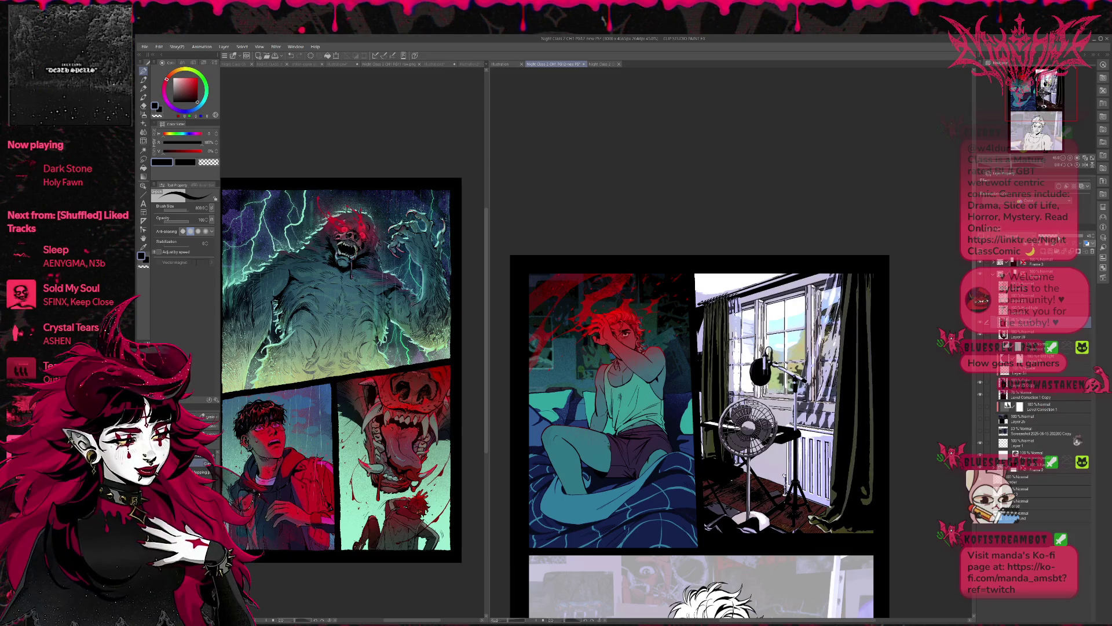
click(980, 325)
click(980, 326)
click(980, 326)
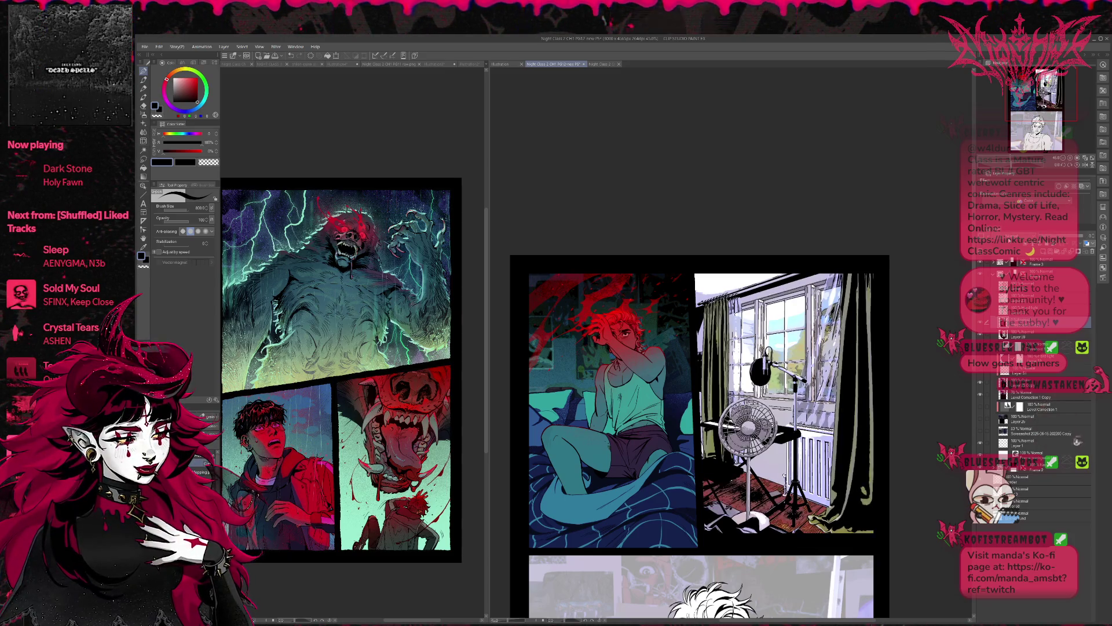
click(982, 498)
click(982, 498)
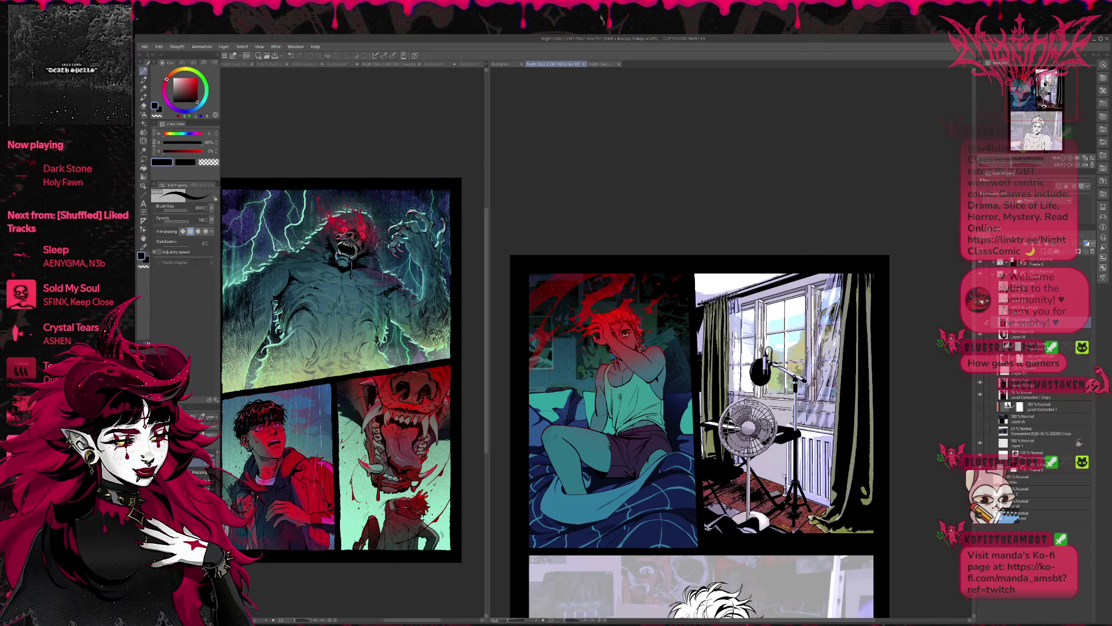
click(980, 420)
click(980, 420)
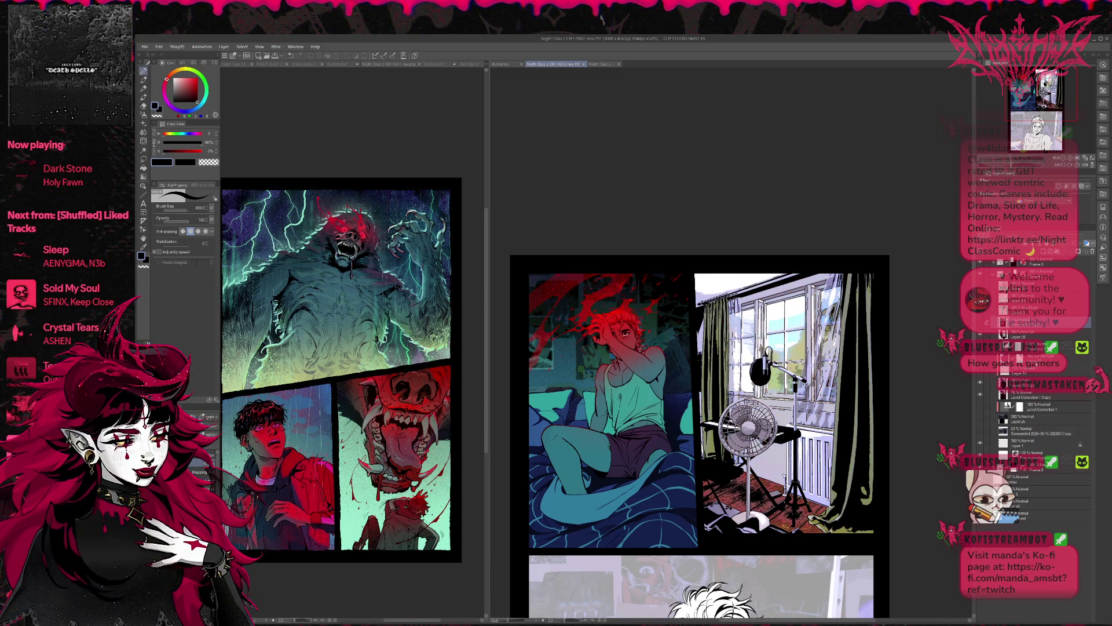
Show the lower dark blue night-tint layer on the window panel.
click(1037, 370)
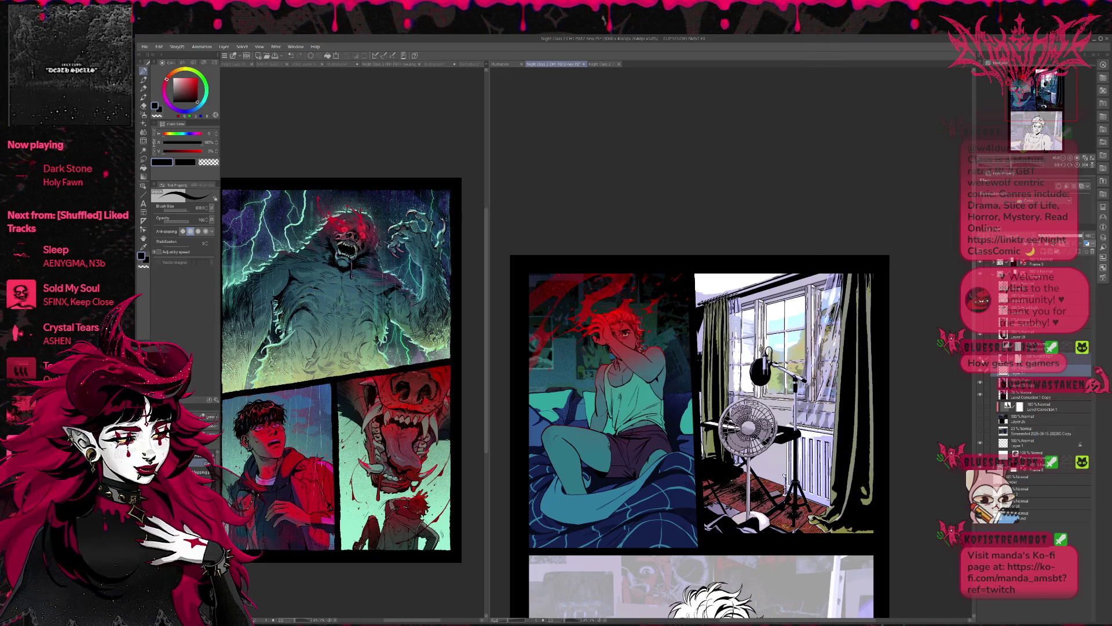
click(980, 372)
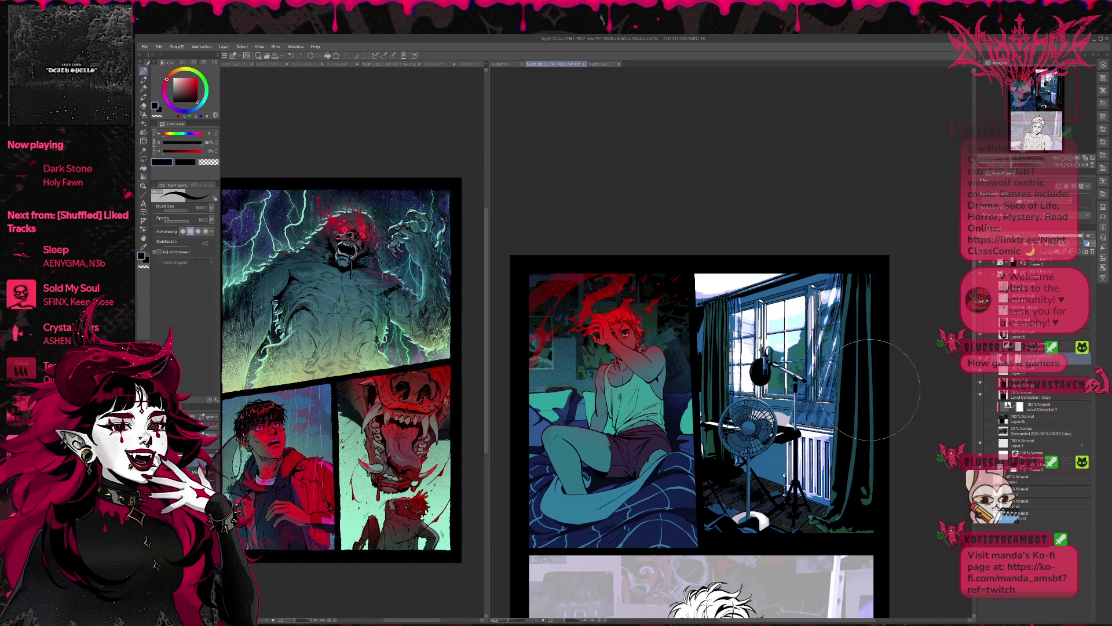
mouse_move(904, 405)
mouse_down()
mouse_move(927, 400)
mouse_move(881, 386)
mouse_up()
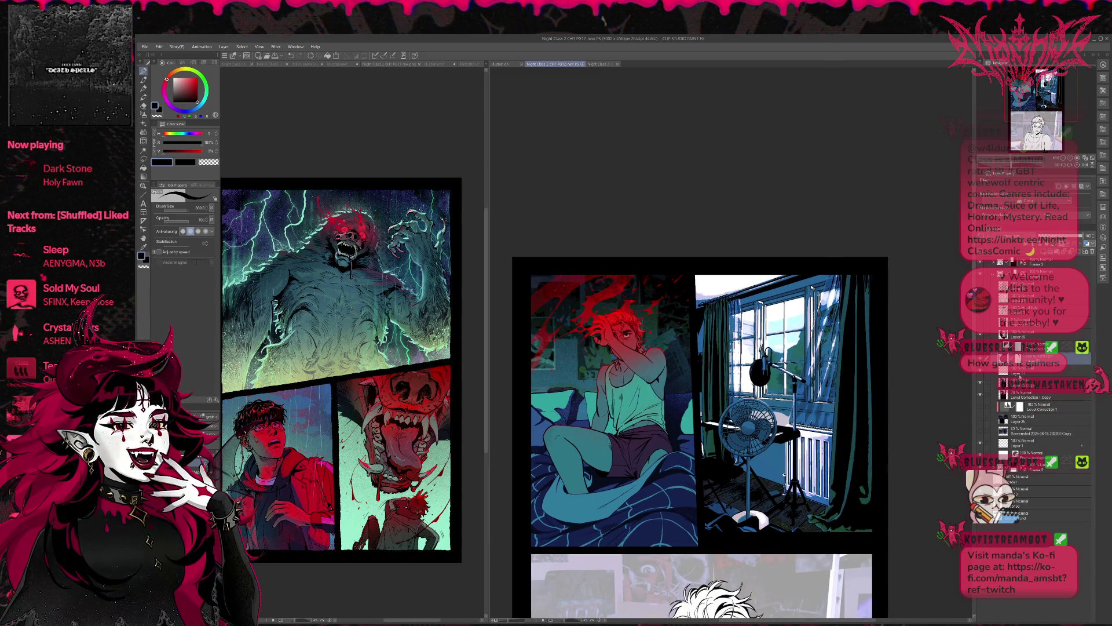
Recheck the dark blue tint, then show the night-tone layer to dim the window to blue-green.
click(980, 372)
click(981, 371)
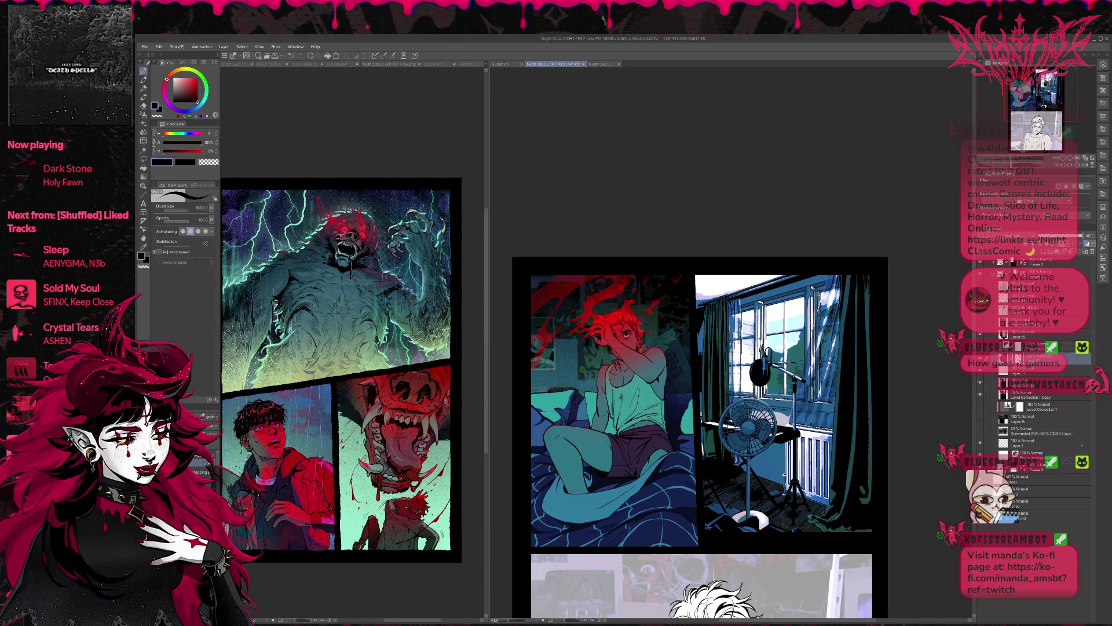
scroll(1031, 406, up, 1)
click(980, 397)
click(981, 398)
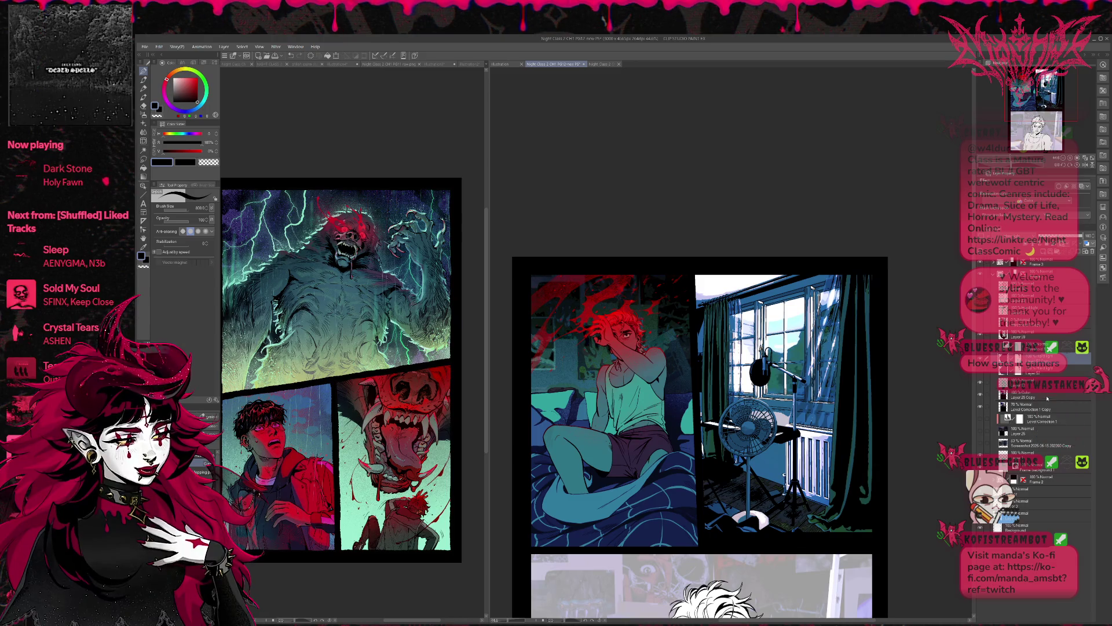
click(981, 397)
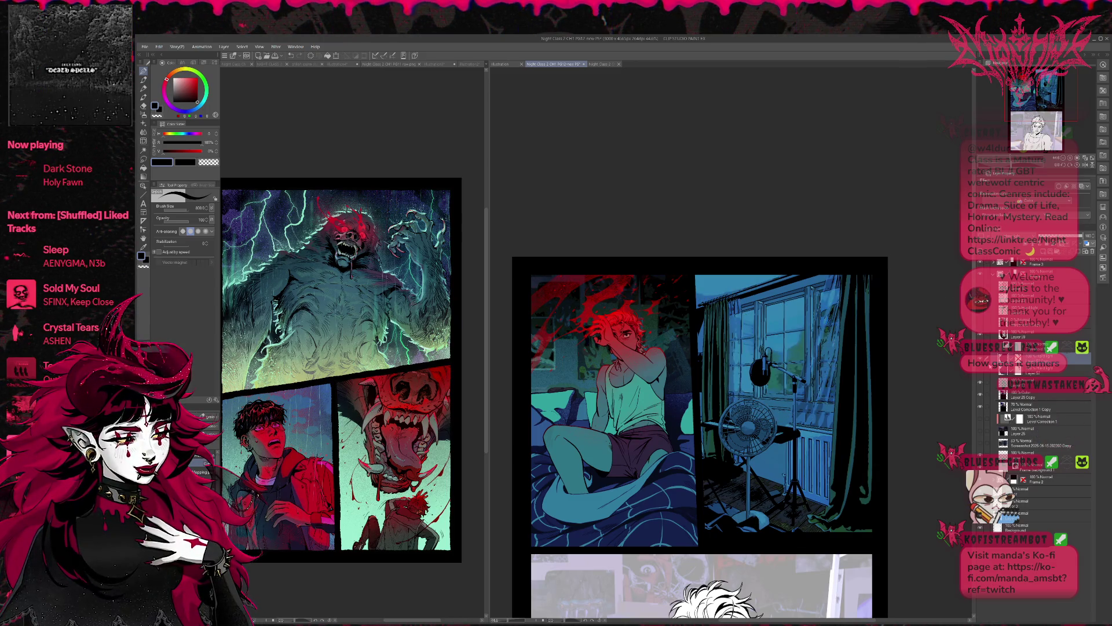
scroll(860, 386, down, 2)
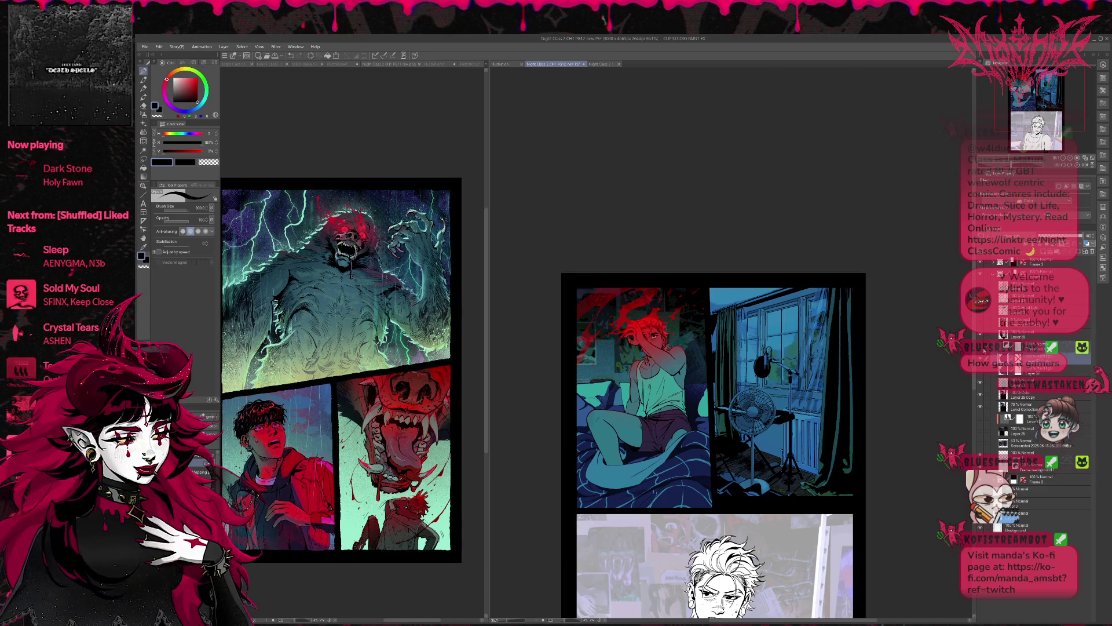
Cycle the colour layer through teal, green-blue, vivid cyan and blue-green, ending on deep blue.
click(980, 348)
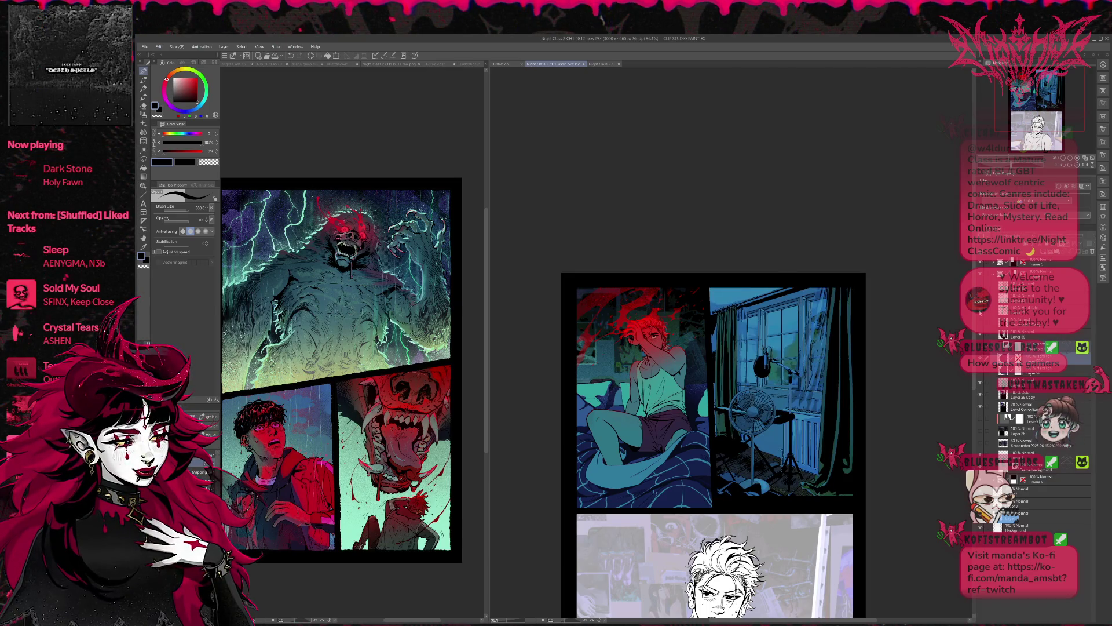
click(980, 348)
click(1019, 310)
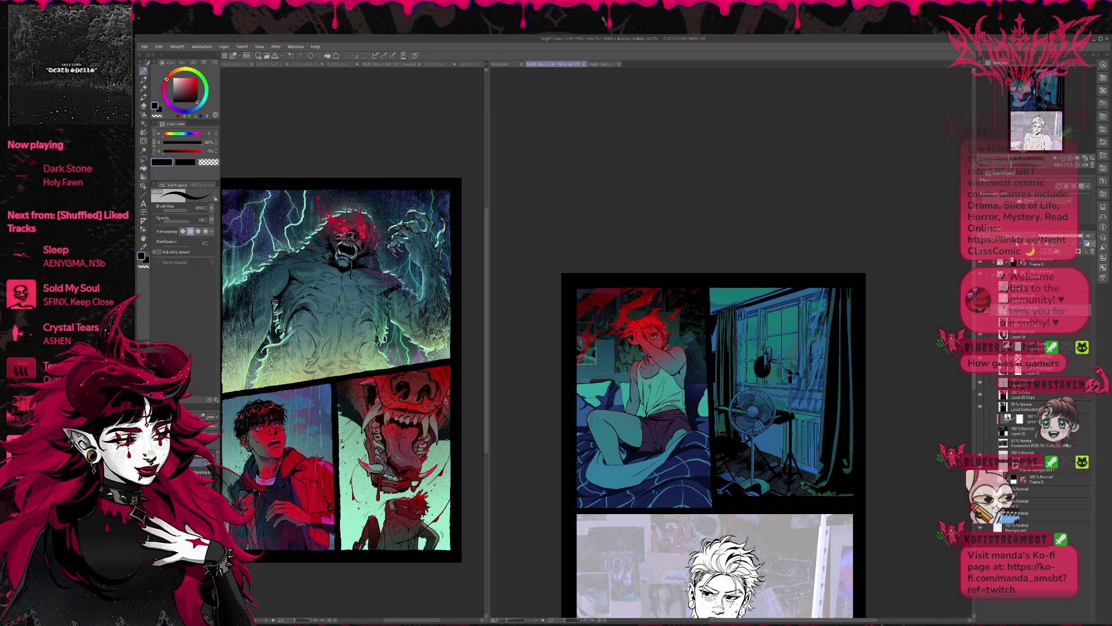
click(980, 348)
click(981, 348)
click(981, 348)
click(981, 348)
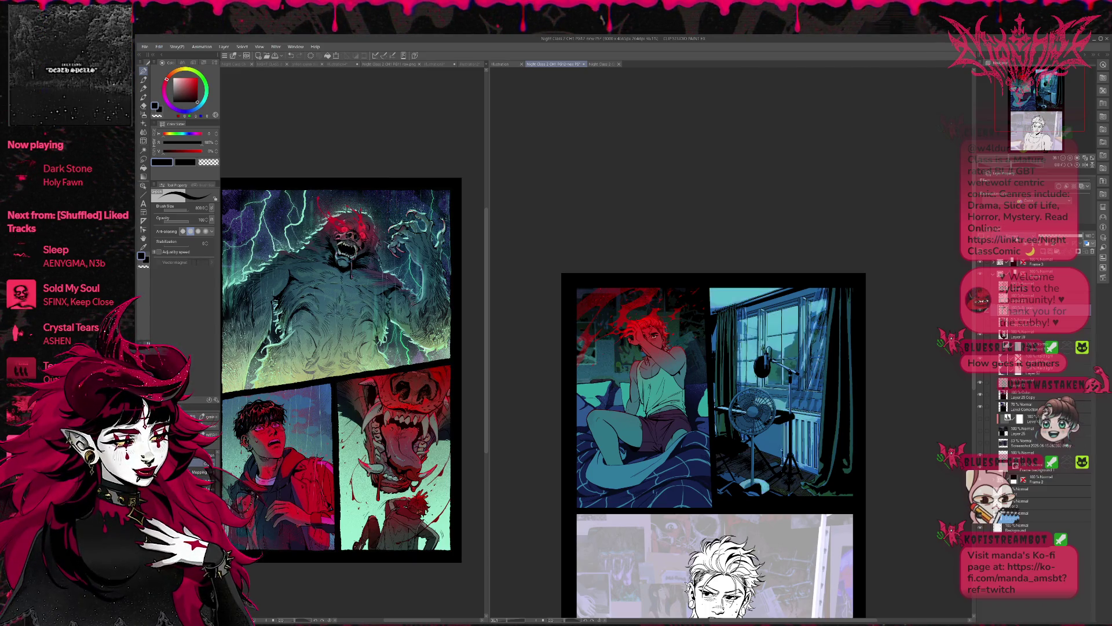
click(980, 348)
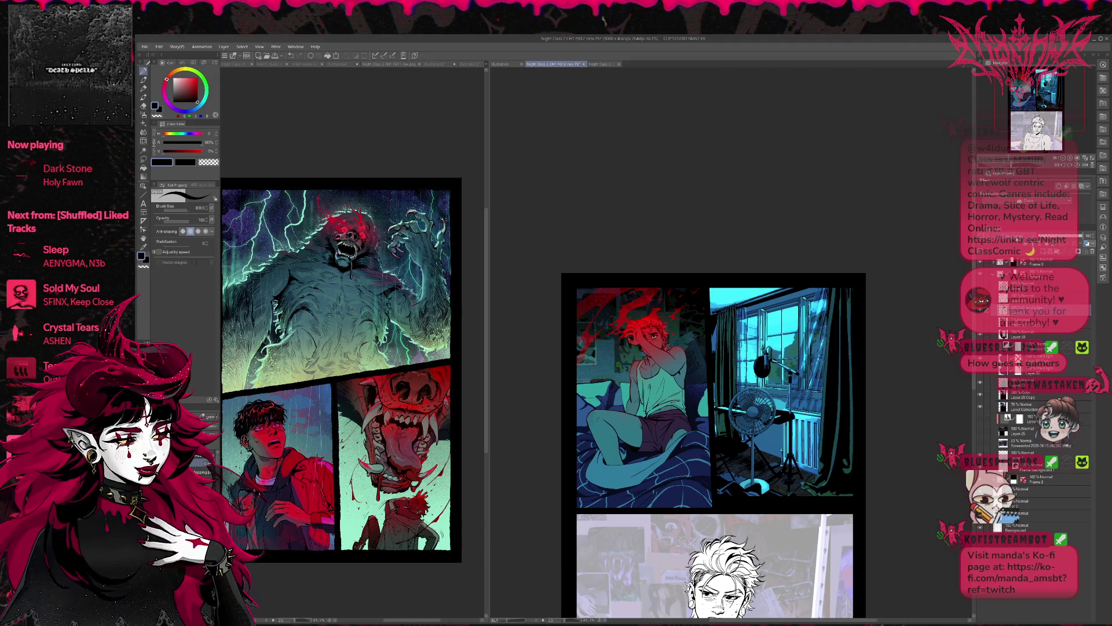
click(981, 348)
click(981, 348)
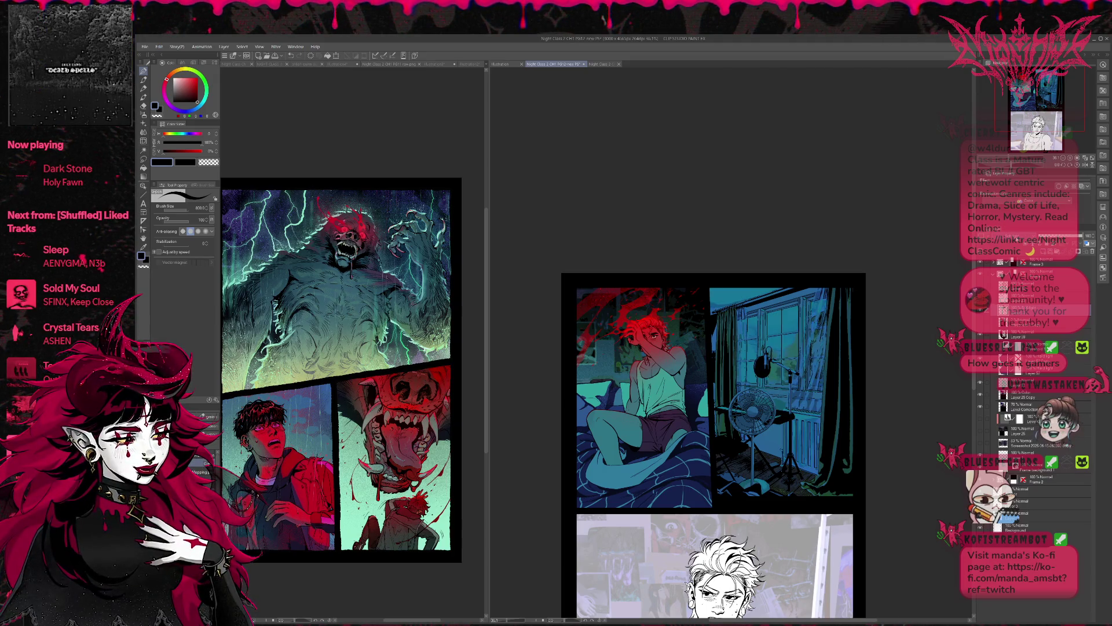
click(980, 348)
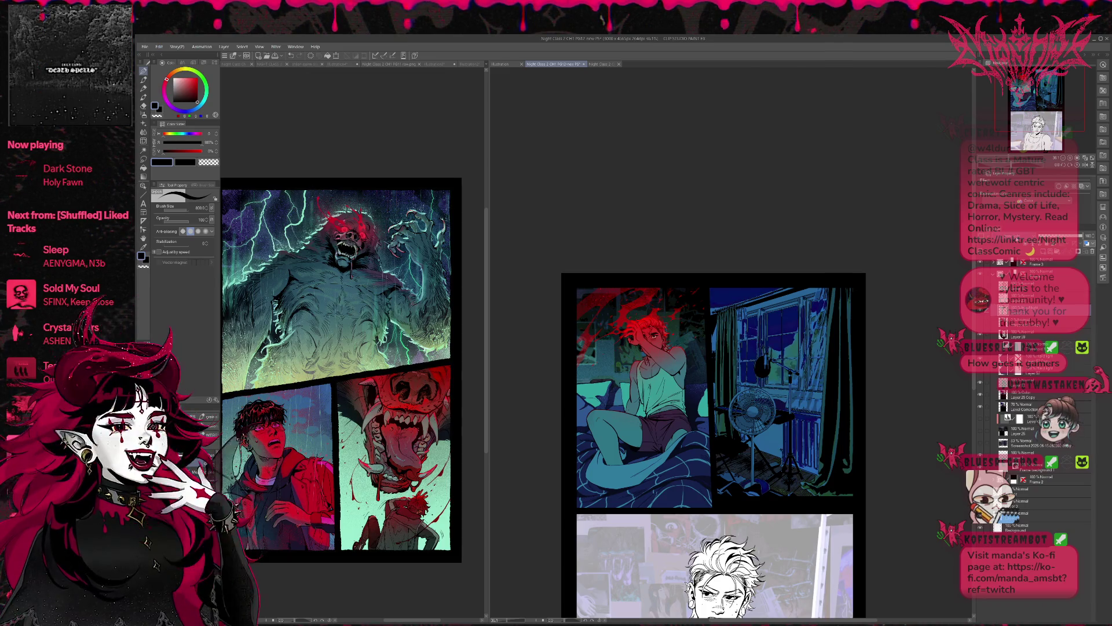
click(981, 348)
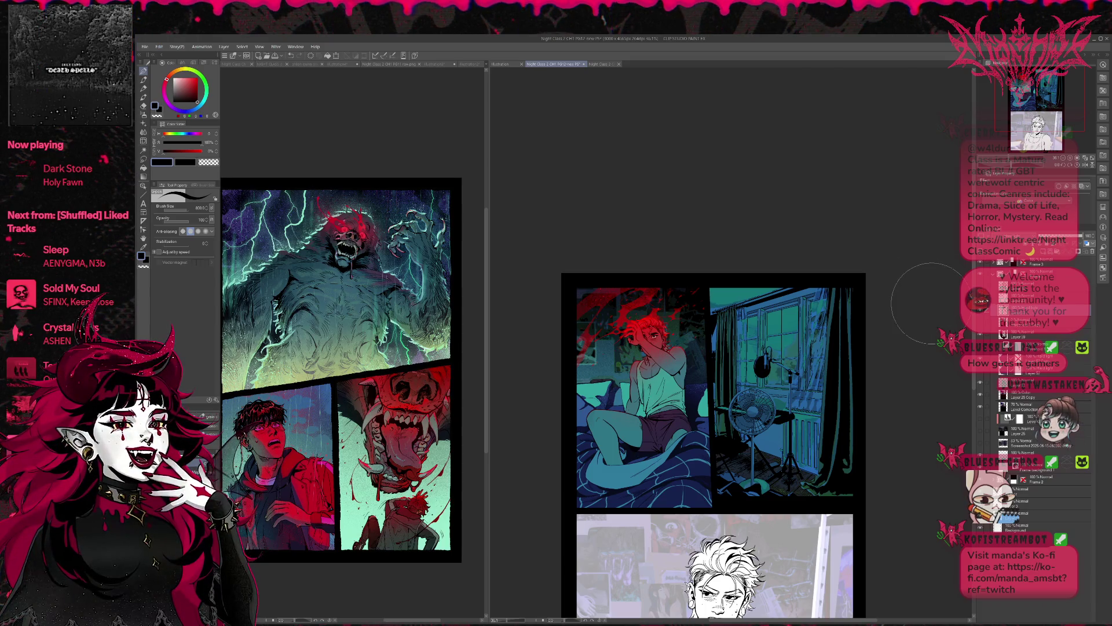
click(980, 348)
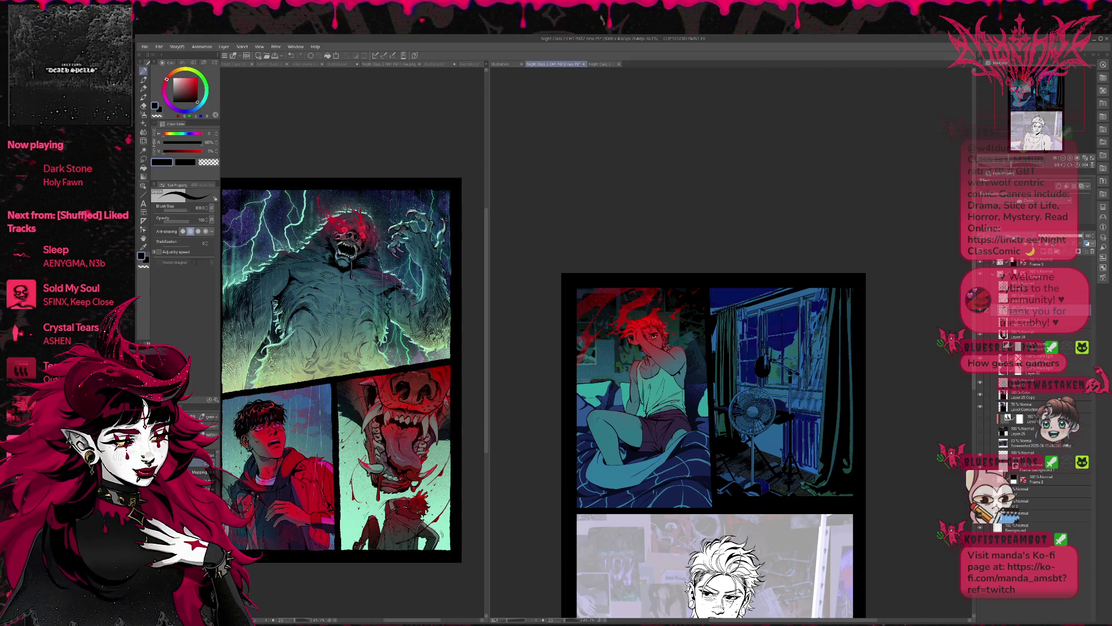
Step through history comparing deep blue, blue-white and green-tinted versions, ending on the greener one.
key(ctrl+z)
key(ctrl+y)
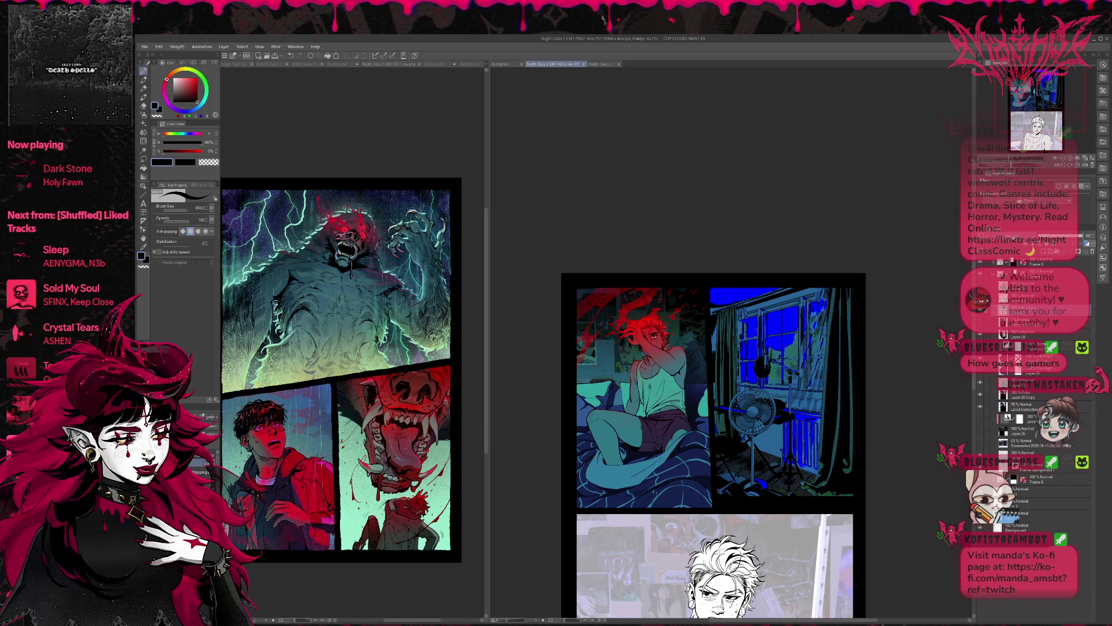
key(ctrl+z)
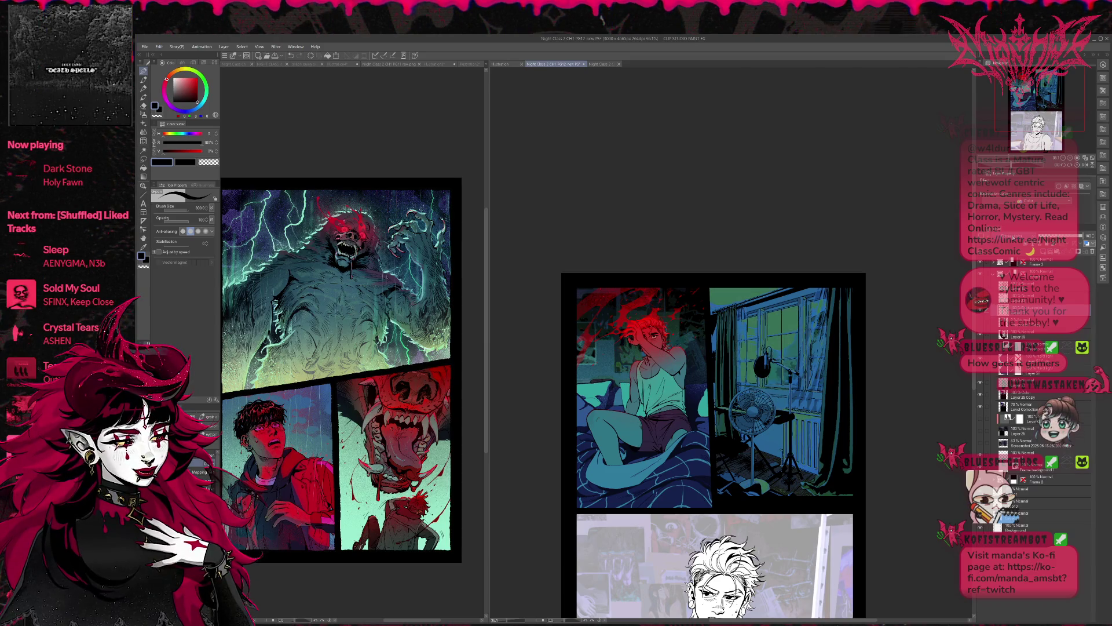
key(ctrl+y)
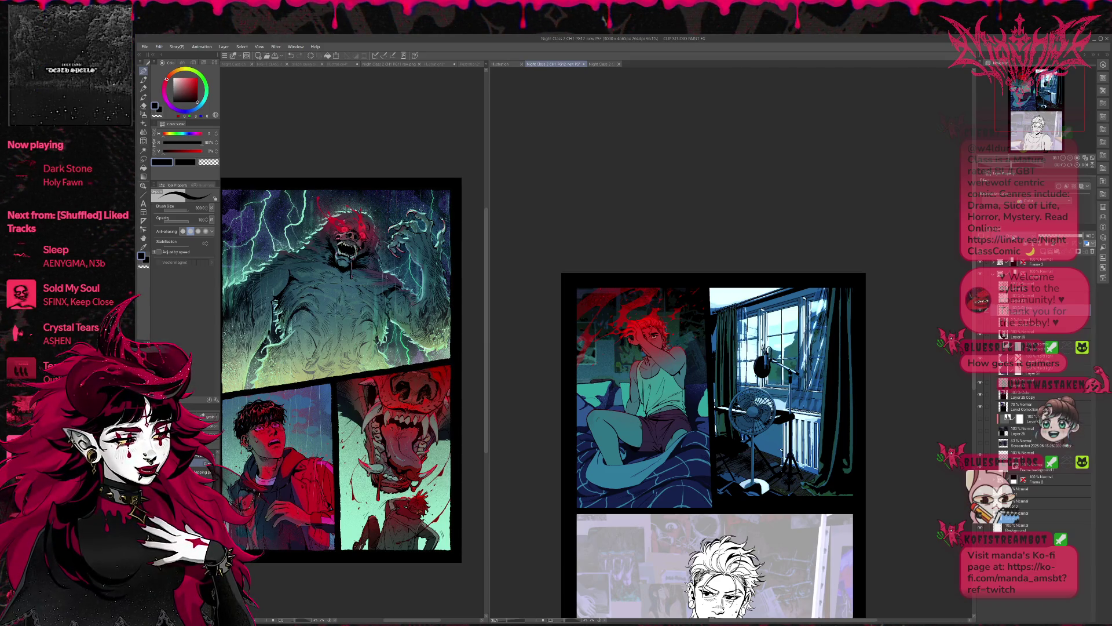
key(ctrl+z)
key(ctrl+y)
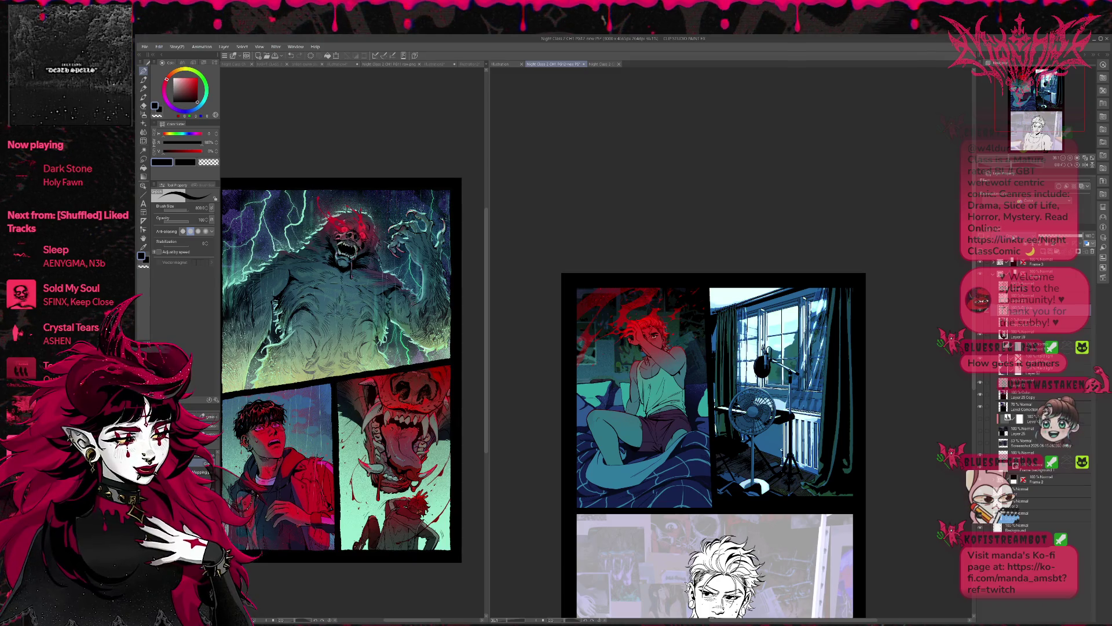
key(ctrl+z)
key(ctrl+z)
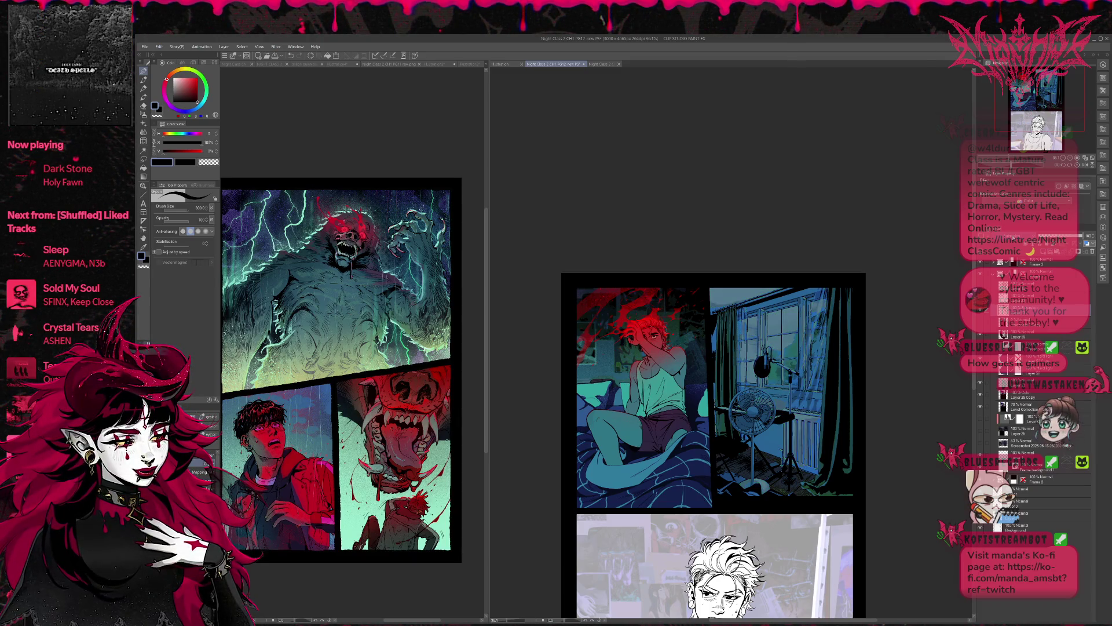
key(ctrl+z)
key(ctrl+y)
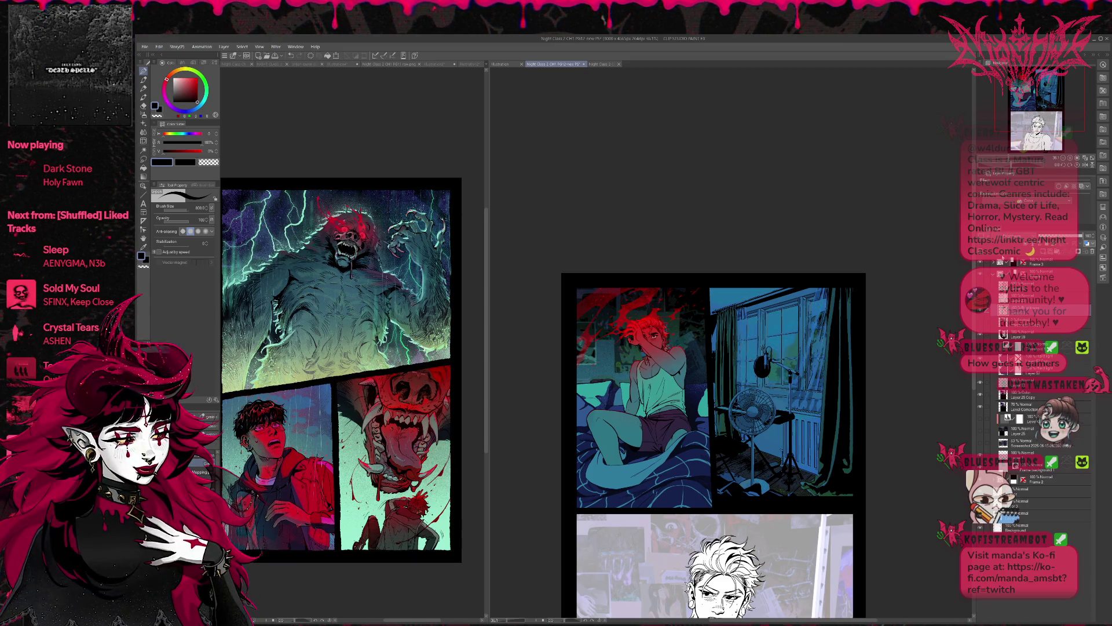
key(ctrl+z)
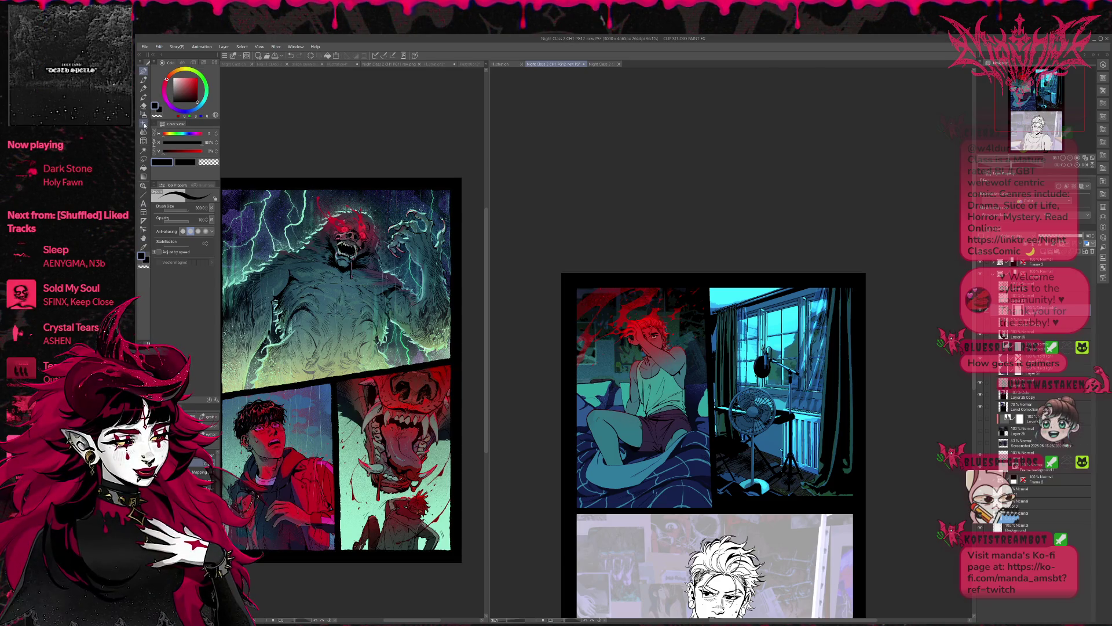
Set up a transparent-colour soft eraser enlarged to about 520.
click(144, 98)
click(209, 162)
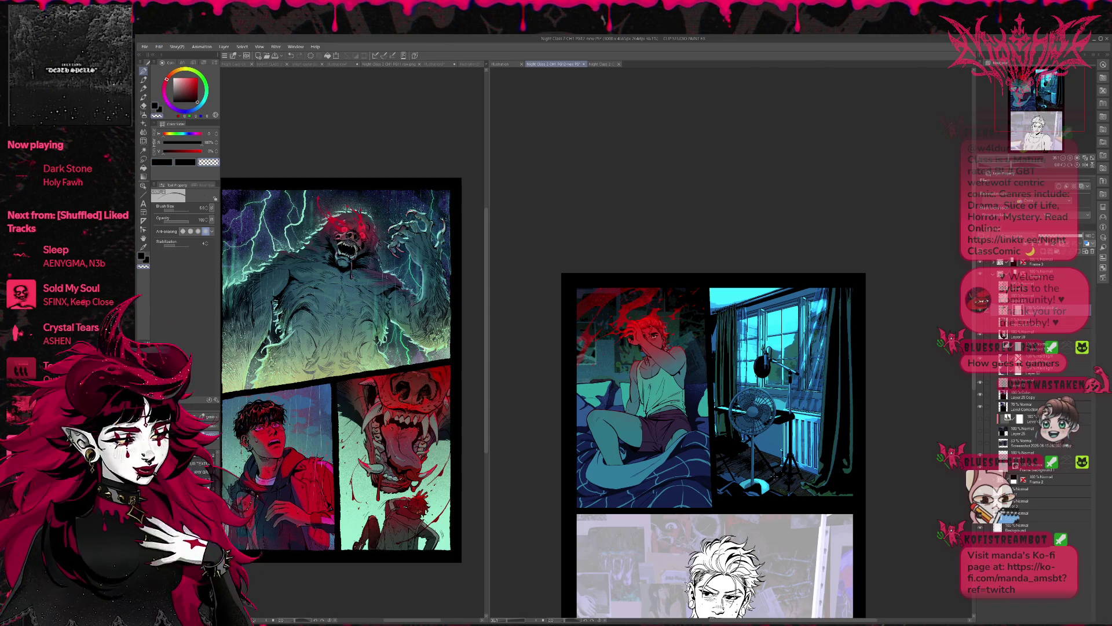
key(e)
key(bracketright)
key(bracketright)
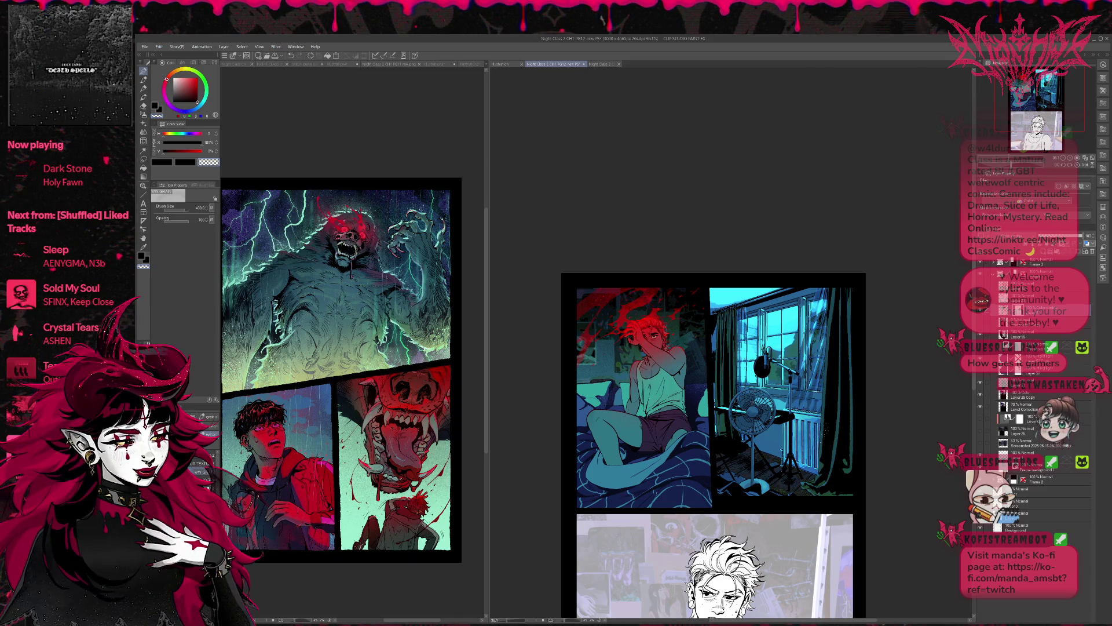
key(bracketright)
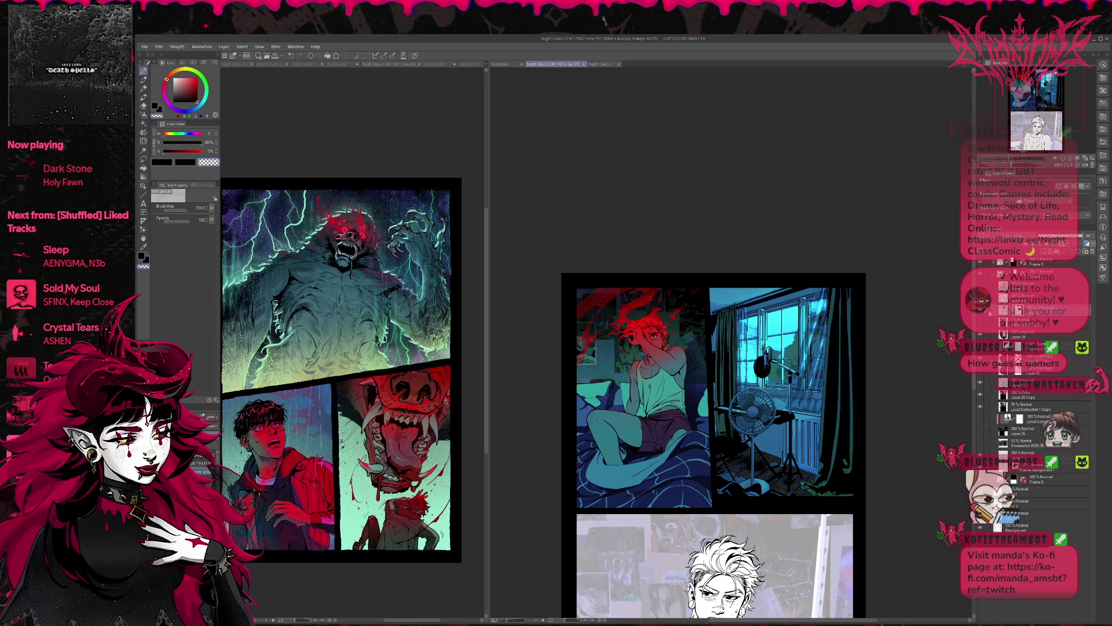
Compare the cyan glow on and off, return to the main colour, and deepen the curtain and floor shadows.
key(ctrl+z)
key(ctrl+y)
key(ctrl+z)
key(ctrl+y)
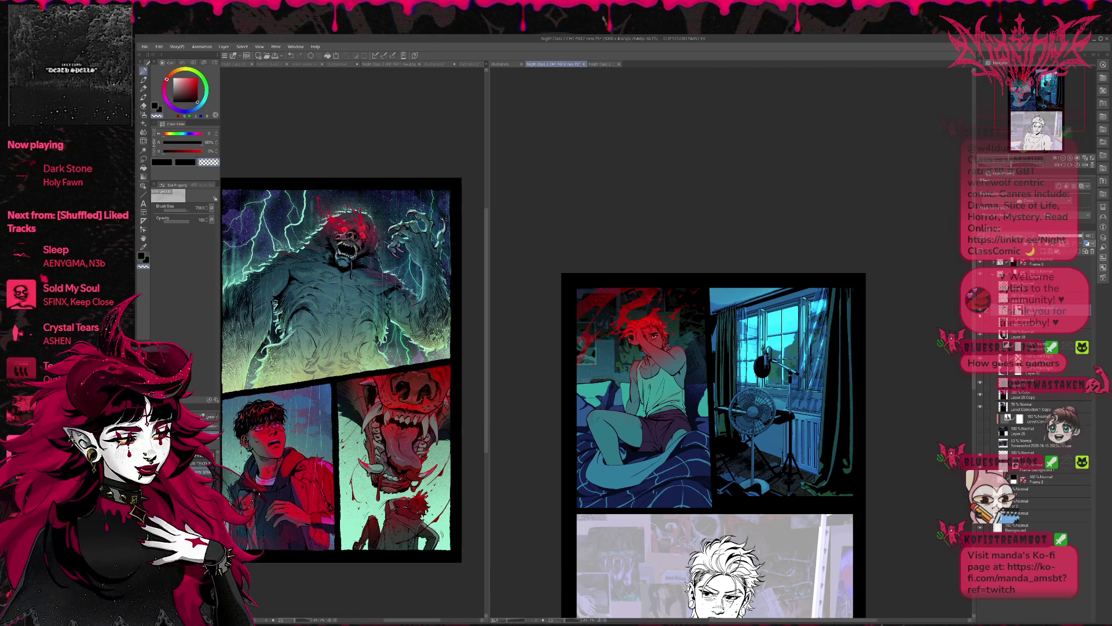
key(c)
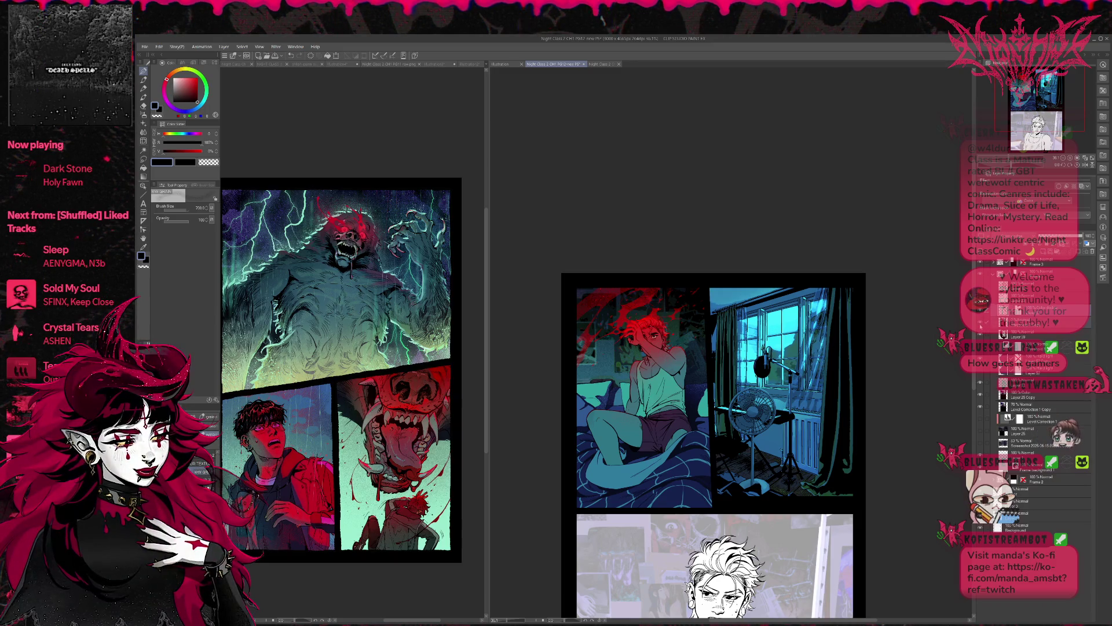
click(983, 322)
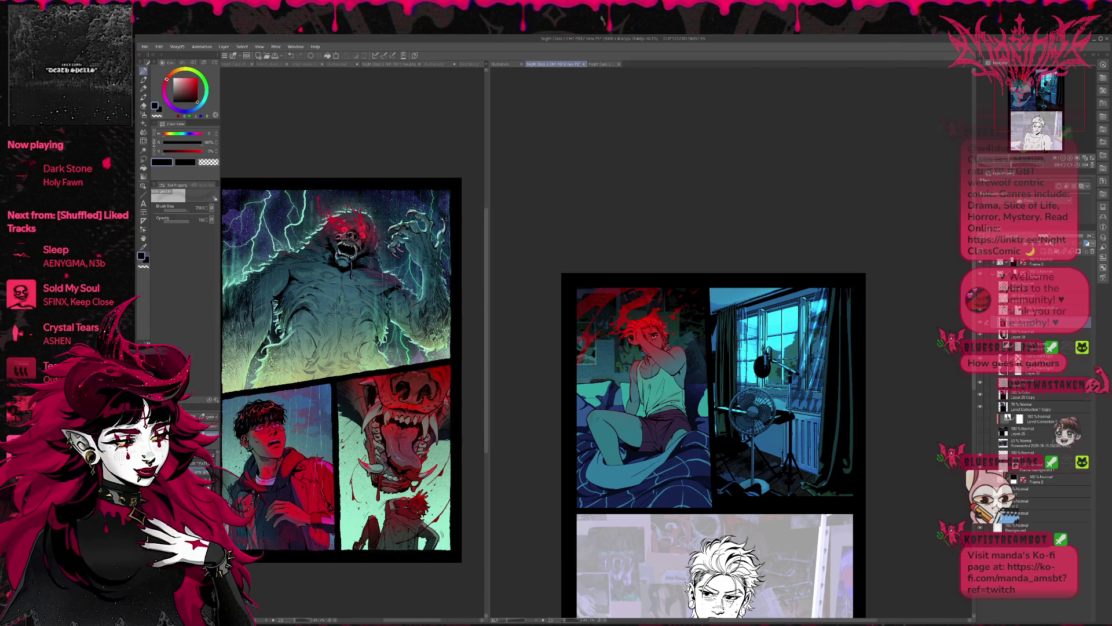
key(ctrl+z)
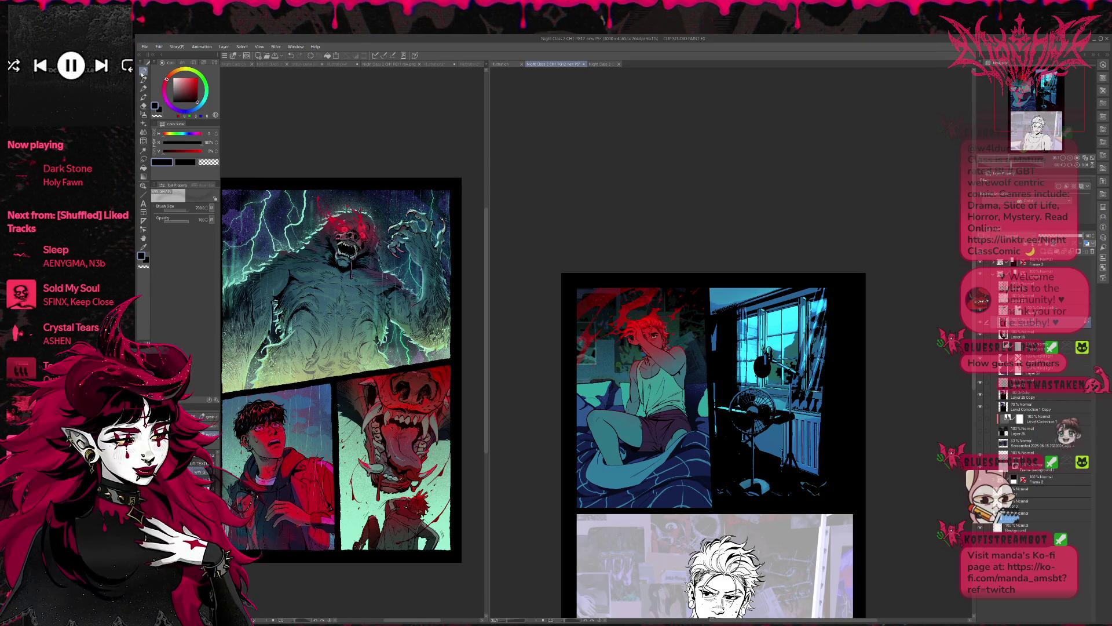
key(b)
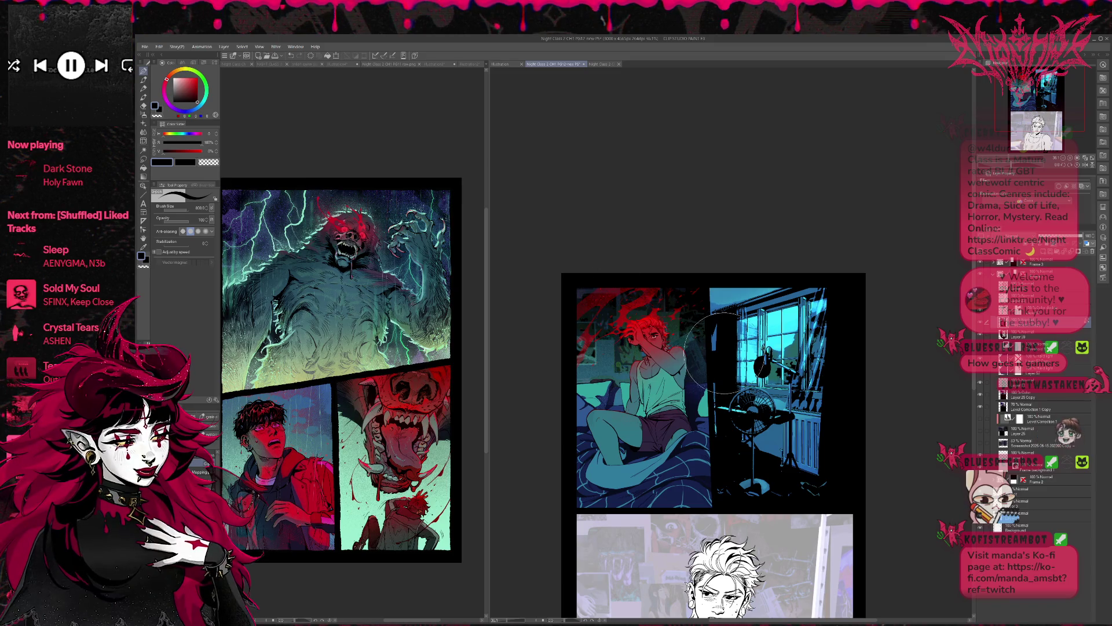
alt+click(699, 468)
mouse_move(721, 370)
mouse_down()
mouse_move(730, 348)
mouse_move(753, 452)
mouse_move(825, 309)
mouse_move(843, 359)
mouse_move(840, 498)
mouse_up()
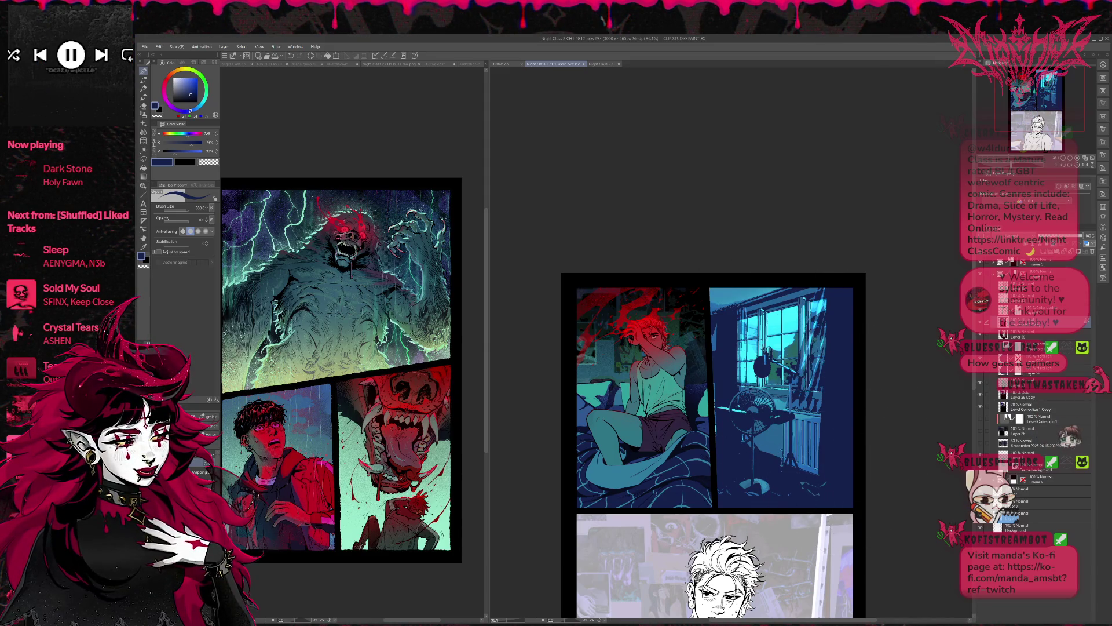
key(ctrl+z)
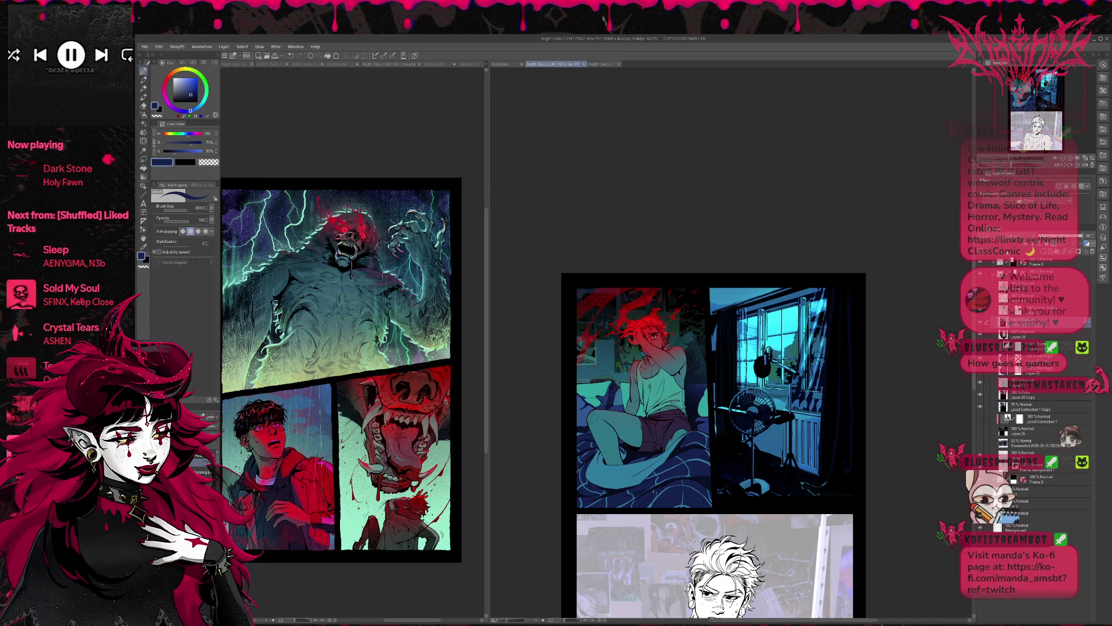
key(ctrl+z)
key(ctrl+y)
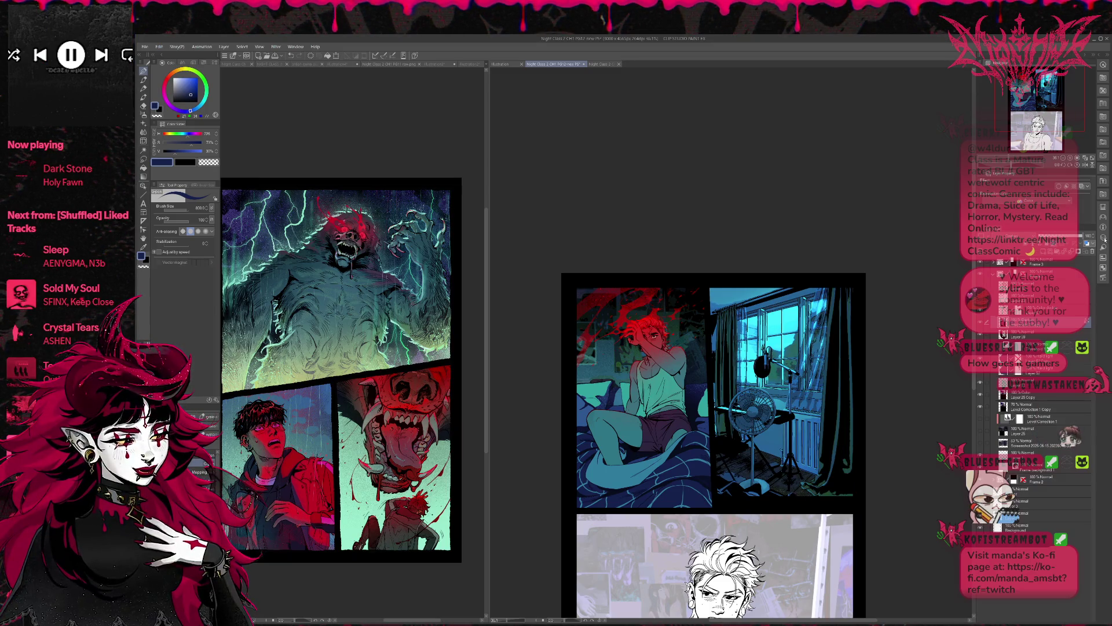
key(ctrl+z)
key(ctrl+y)
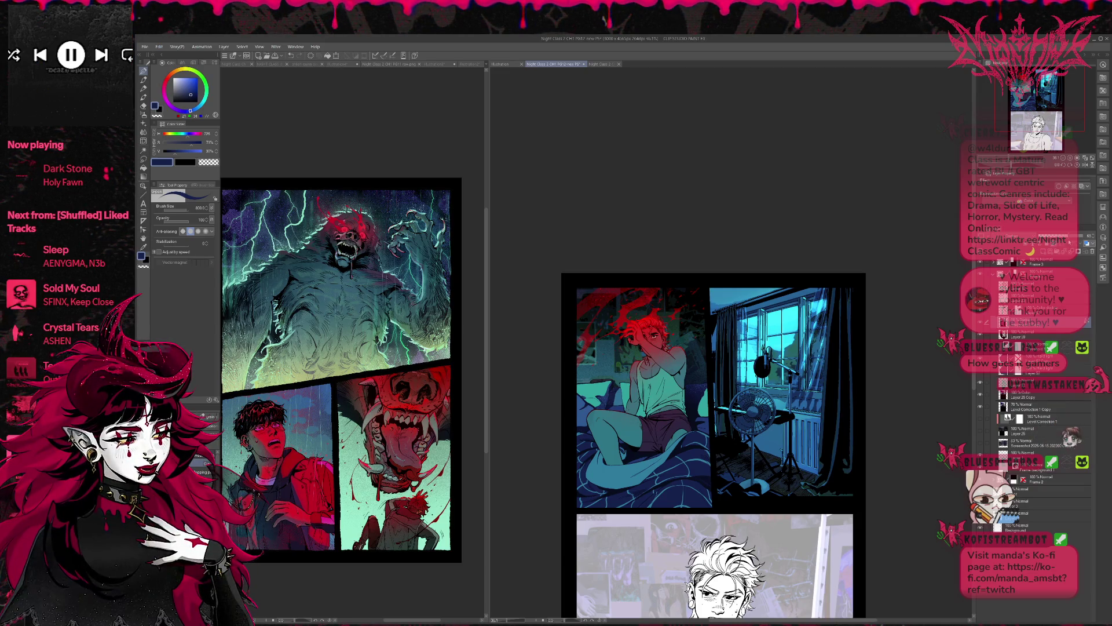
click(1036, 359)
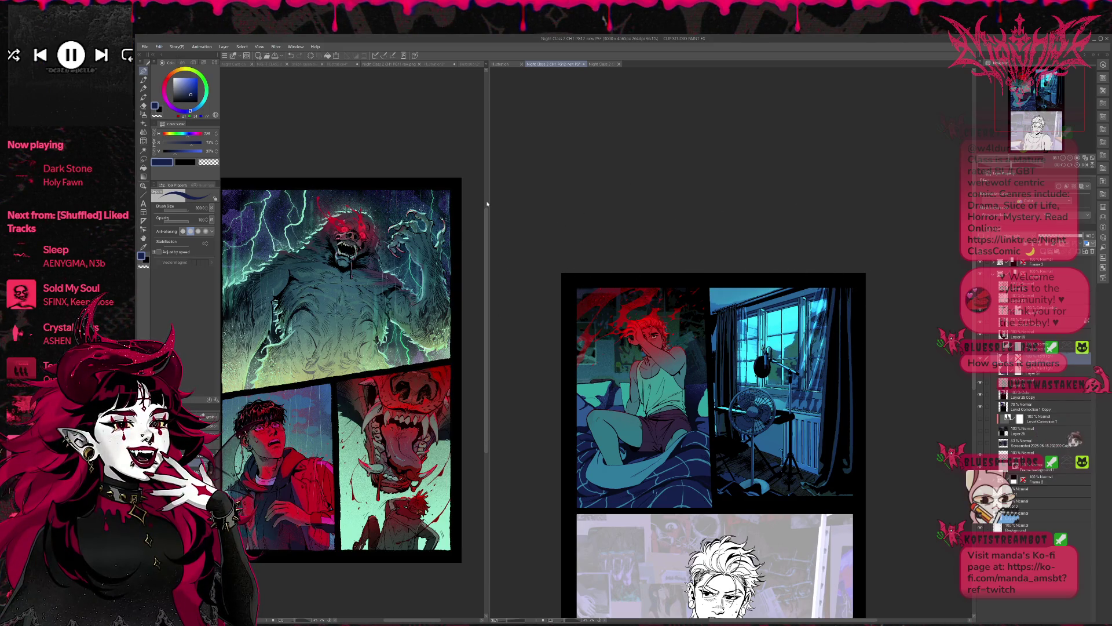
Toggle the Level Correction brightening with undo and redo, finishing with it undone for deeper blue.
key(ctrl+z)
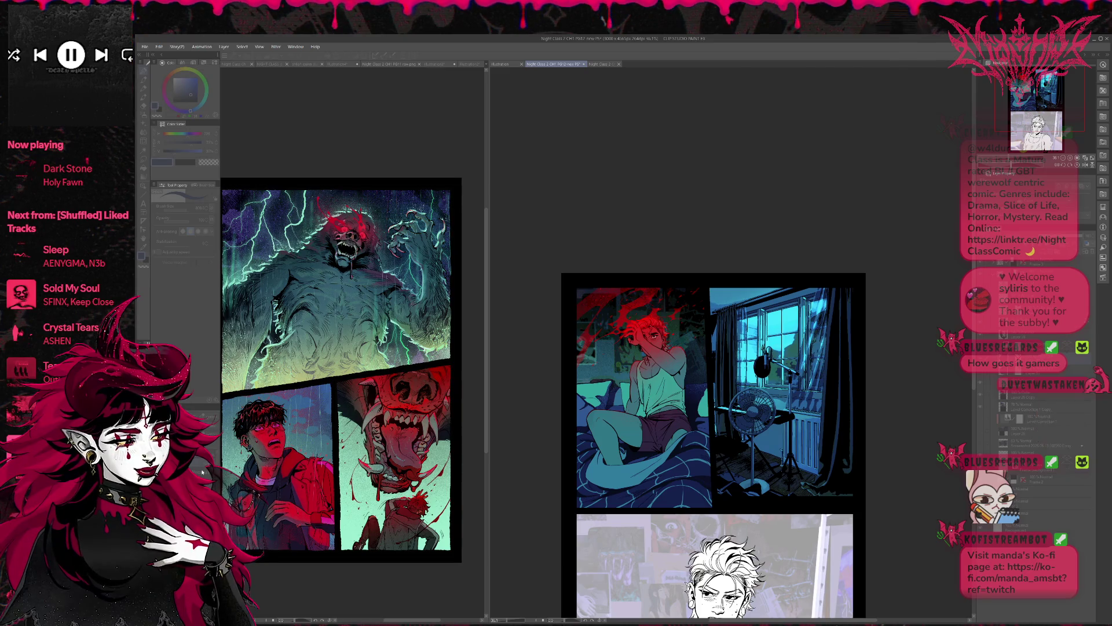
key(ctrl+z)
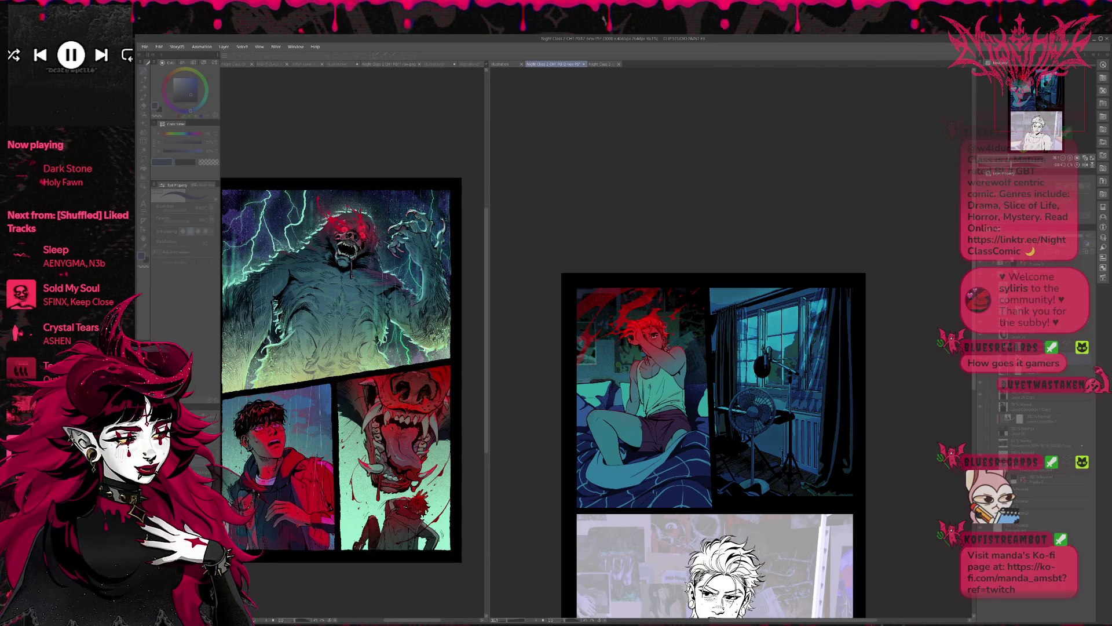
key(ctrl+y)
key(ctrl+y)
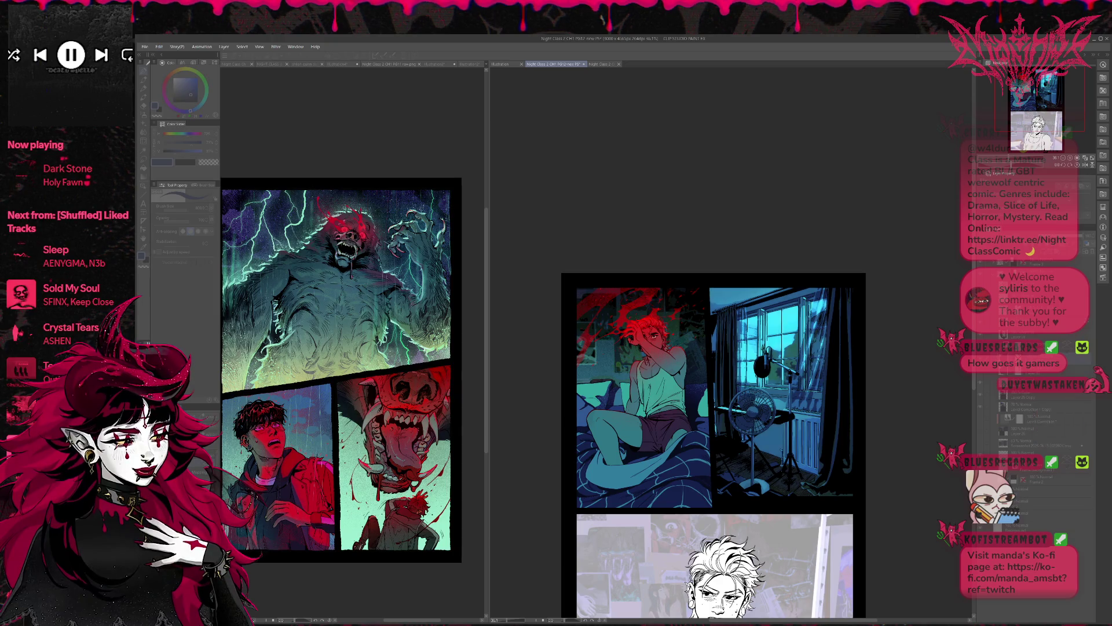
key(ctrl+y)
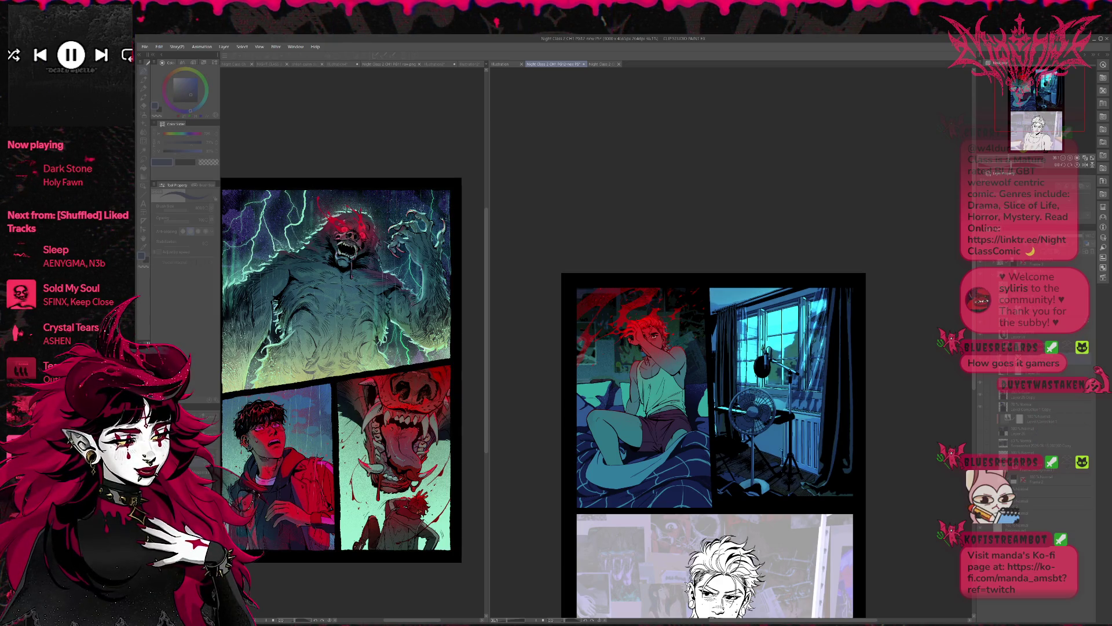
key(ctrl+y)
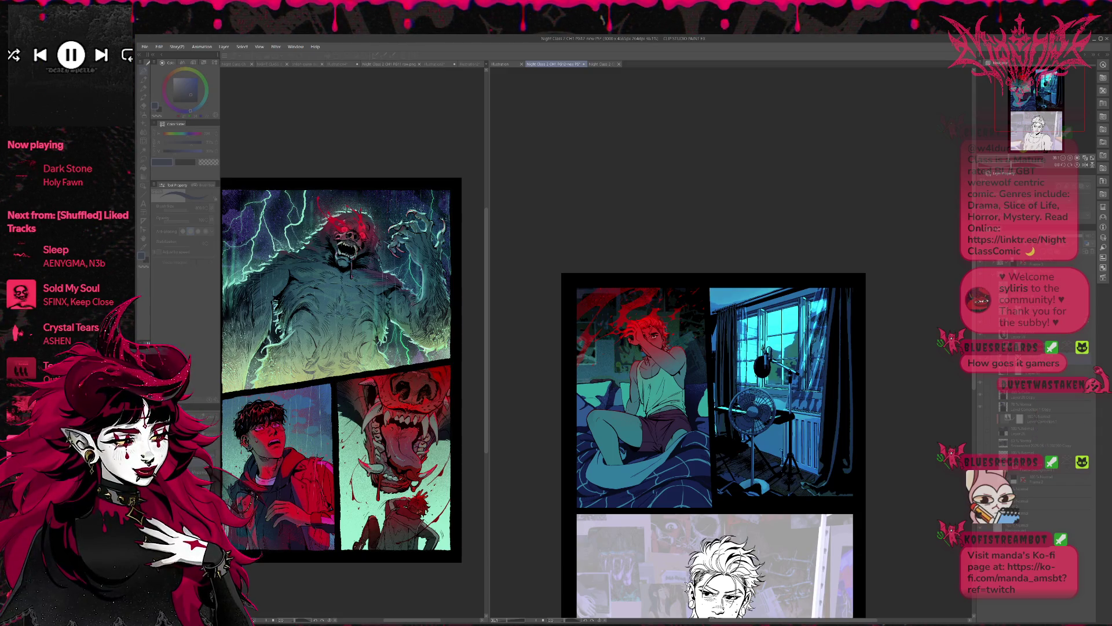
key(ctrl+z)
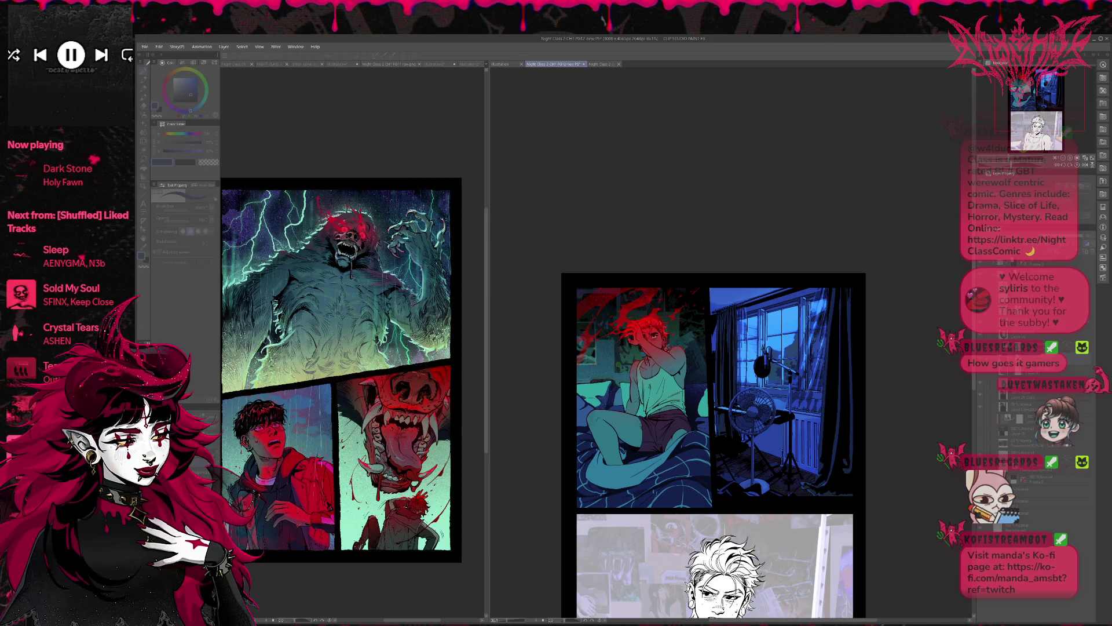
key(ctrl+y)
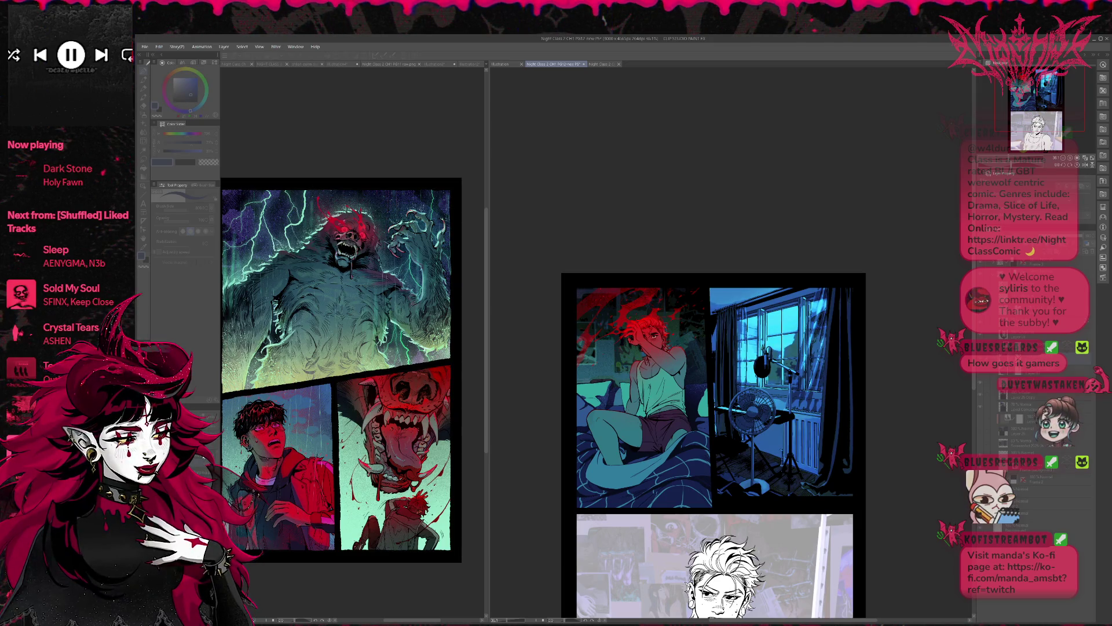
key(ctrl+y)
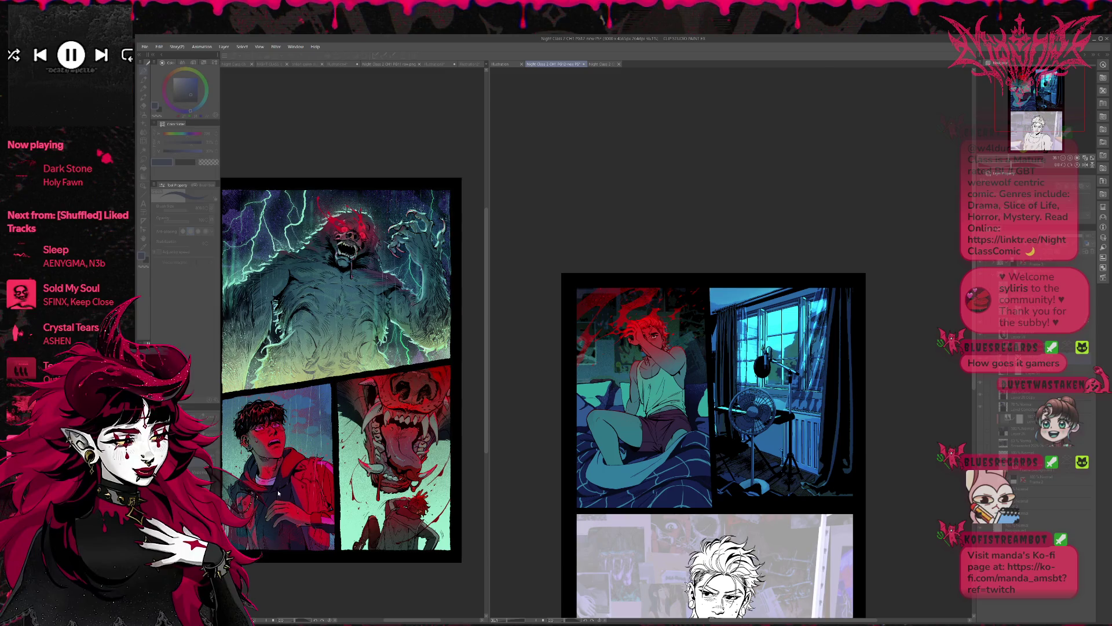
key(ctrl+y)
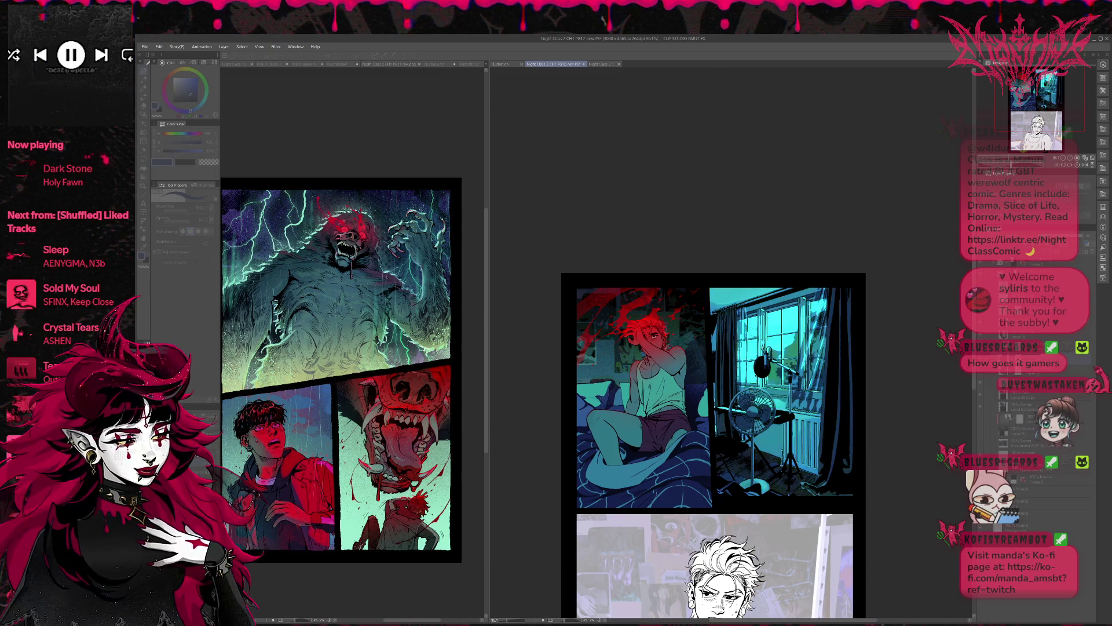
key(ctrl+z)
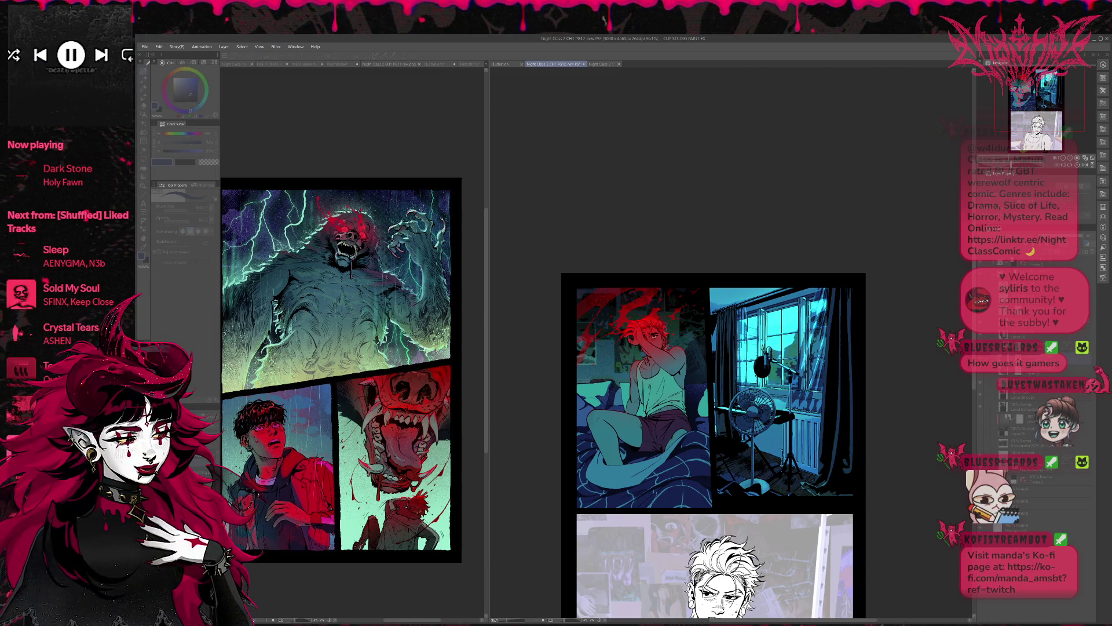
key(ctrl+z)
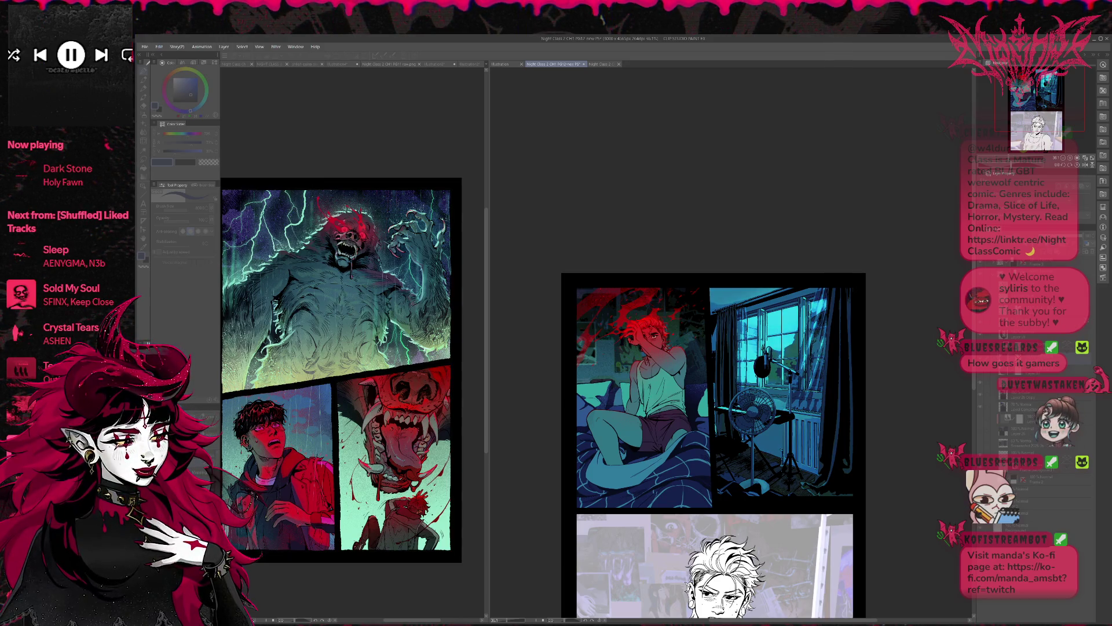
key(ctrl+z)
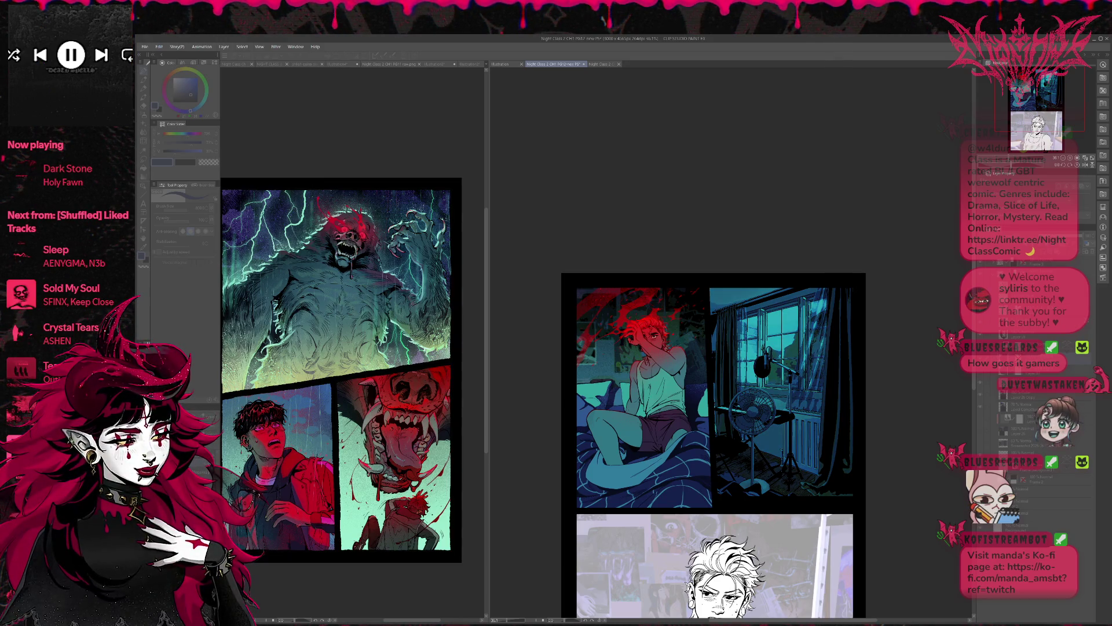
key(ctrl+z)
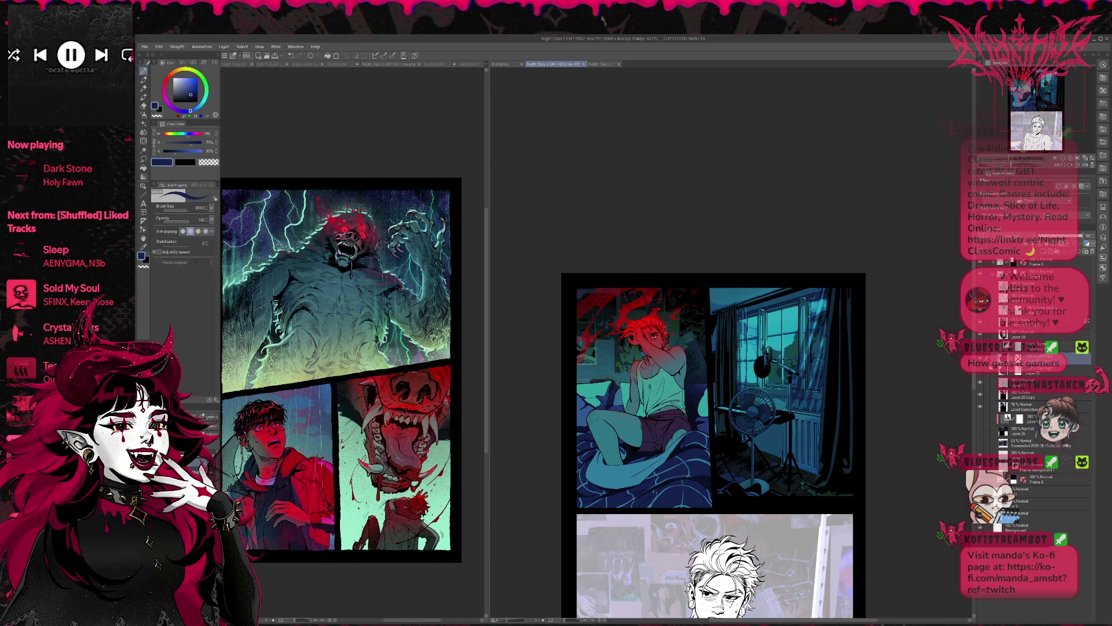
Compare the uncoloured, greenish-yellow and dark blue versions, settling on the light cyan level-corrected one.
key(ctrl+z)
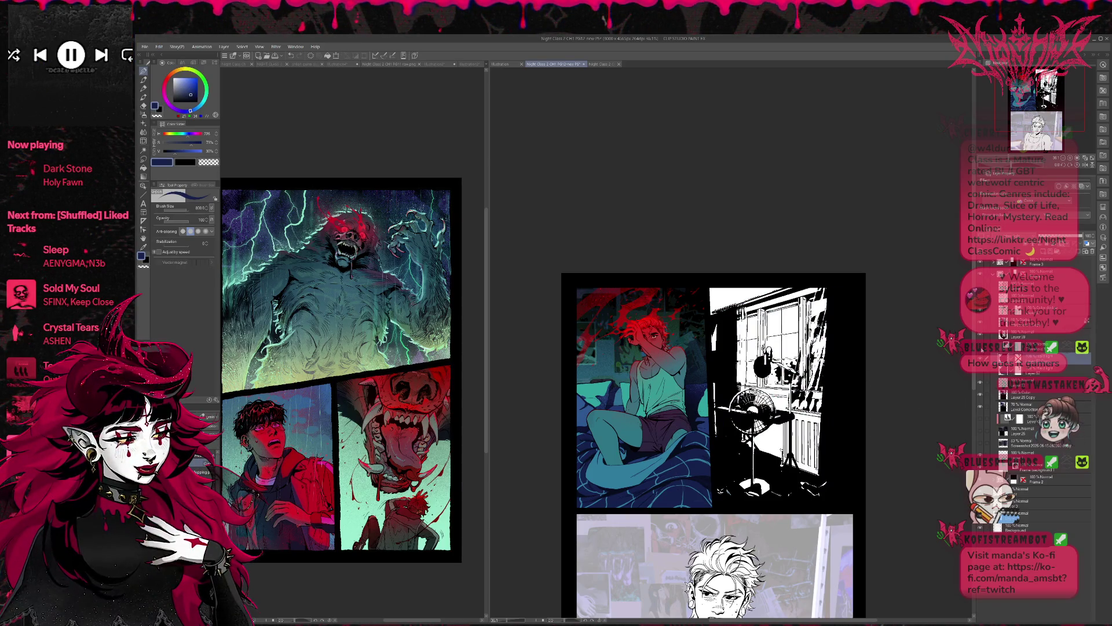
key(ctrl+y)
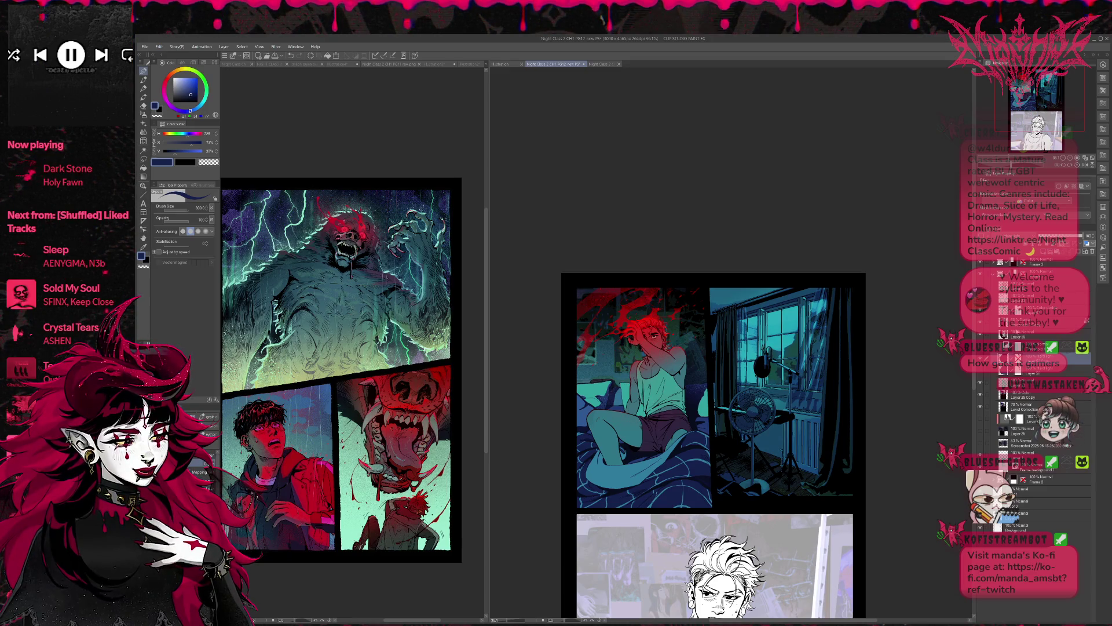
key(ctrl+z)
key(ctrl+y)
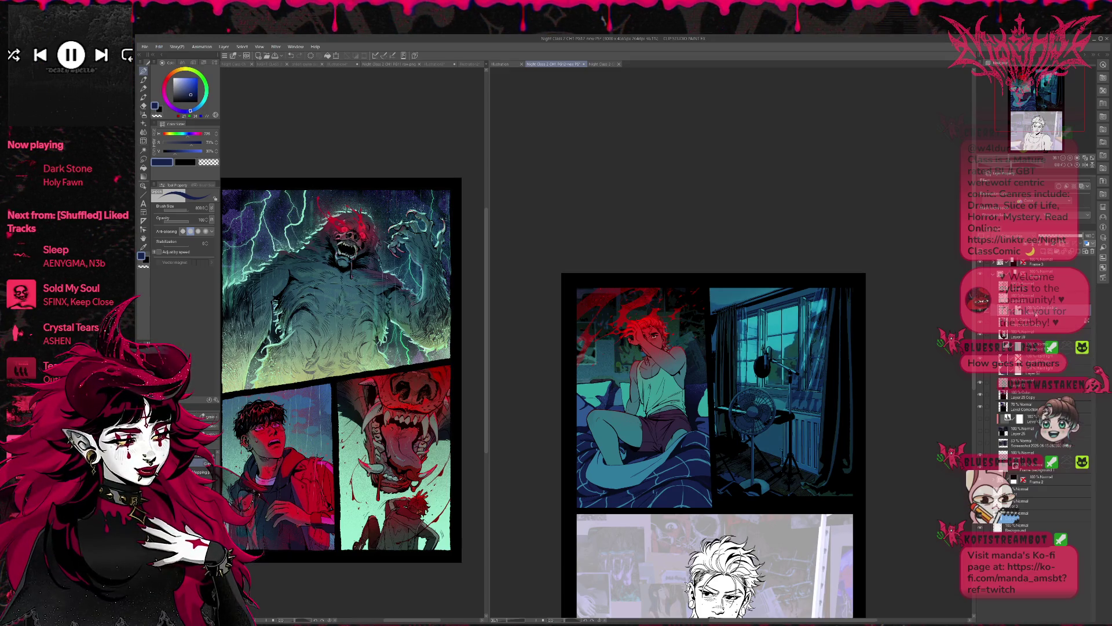
key(ctrl+z)
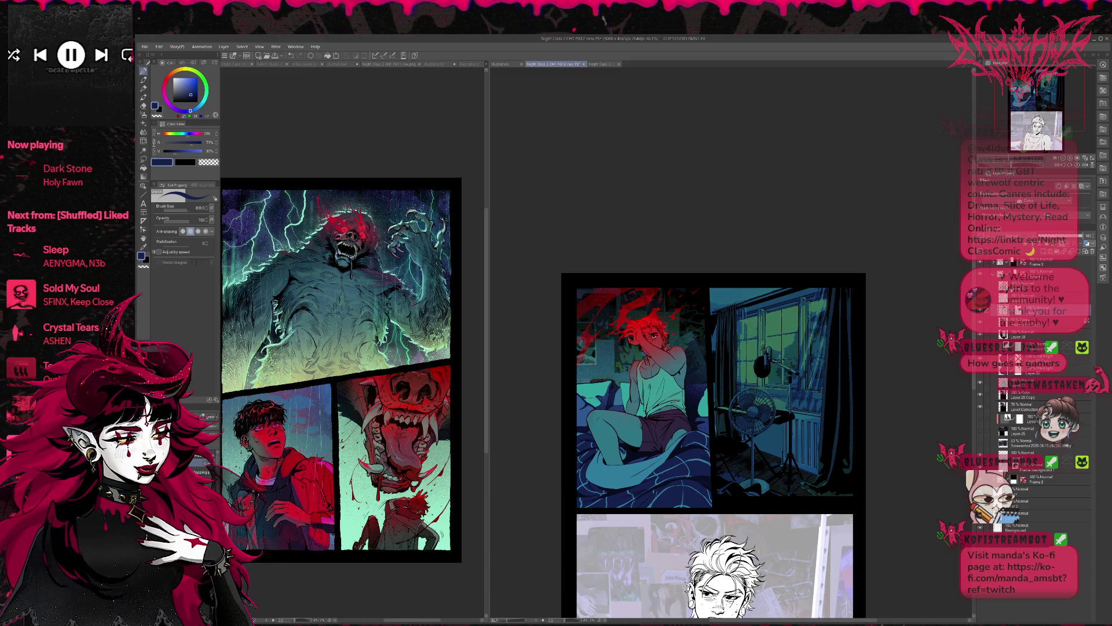
key(ctrl+z)
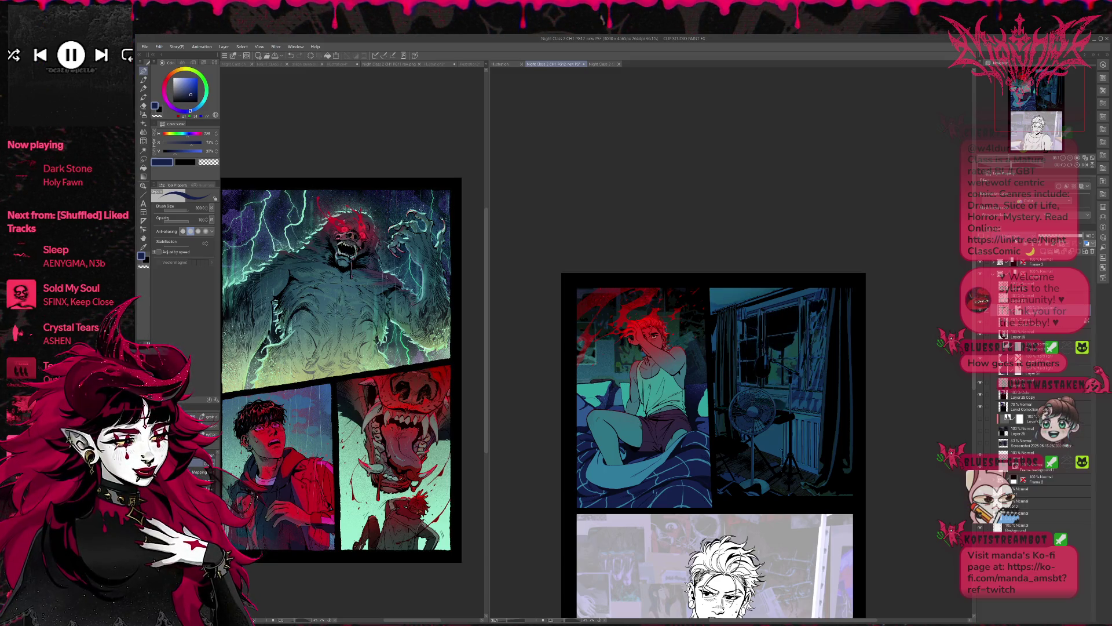
key(ctrl+z)
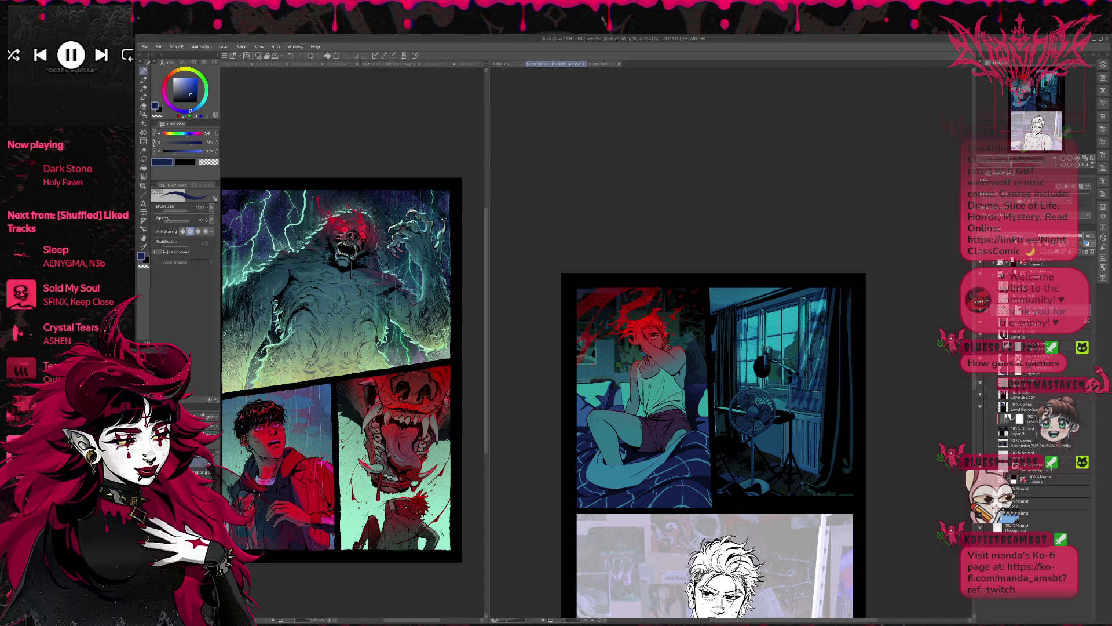
key(ctrl+z)
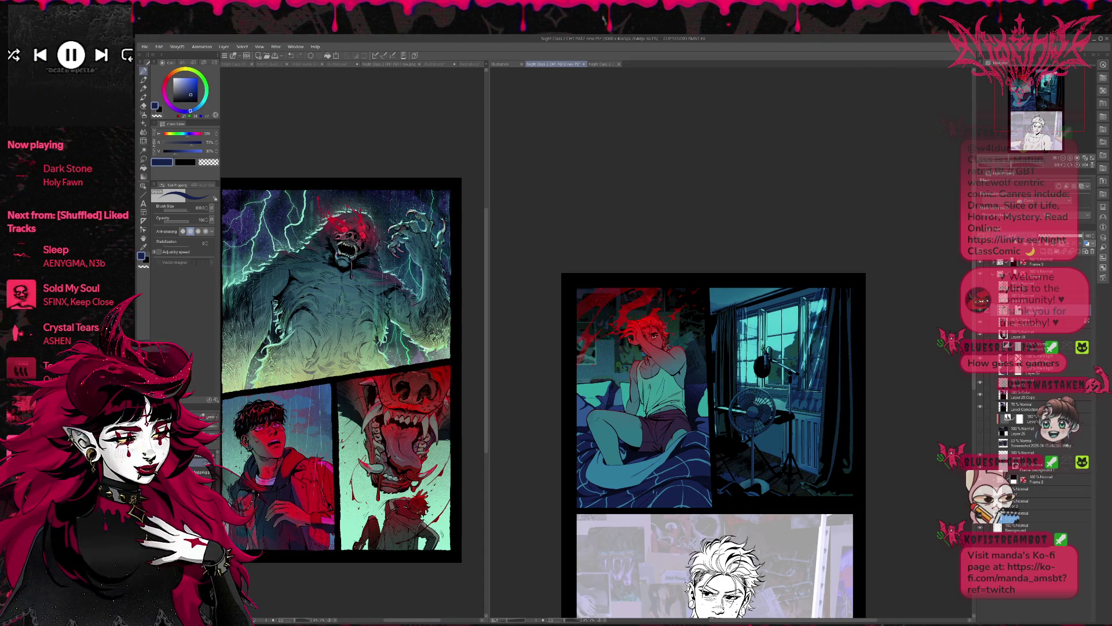
key(ctrl+z)
key(ctrl+y)
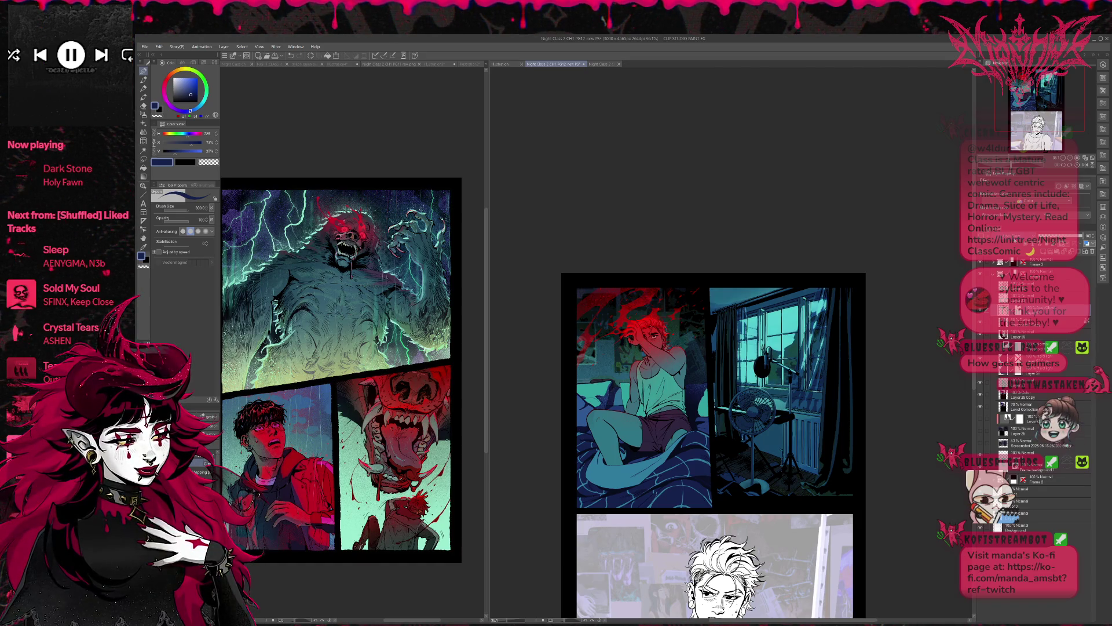
Step back and forth through undo history to compare darker and brighter blue window-lighting versions.
key(ctrl+z)
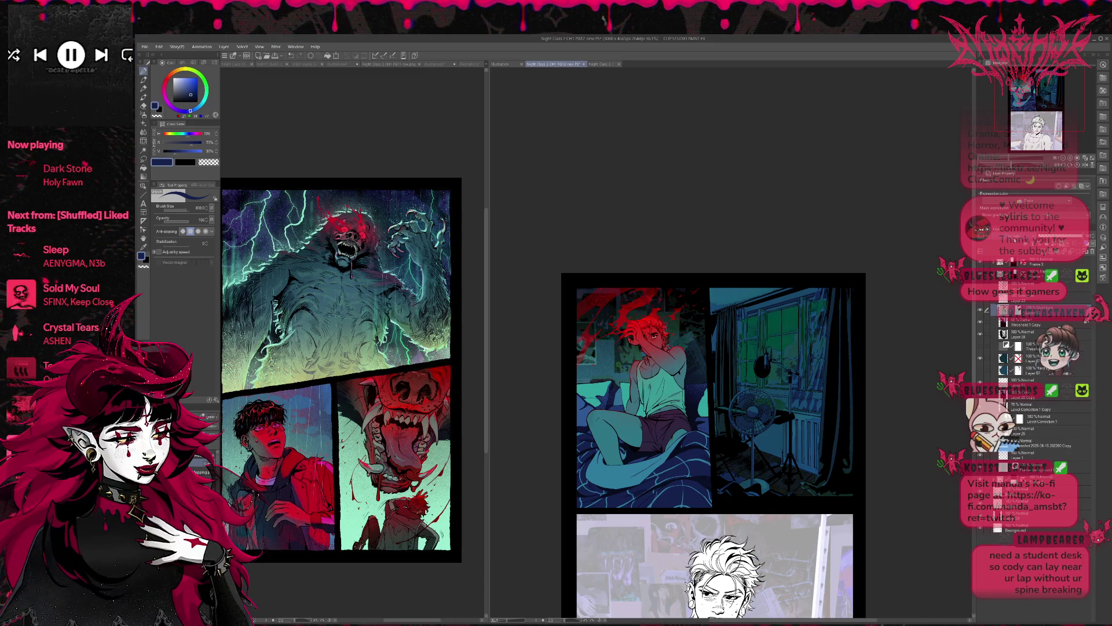
key(ctrl+y)
key(ctrl+z)
key(ctrl+y)
key(ctrl+z)
key(ctrl+y)
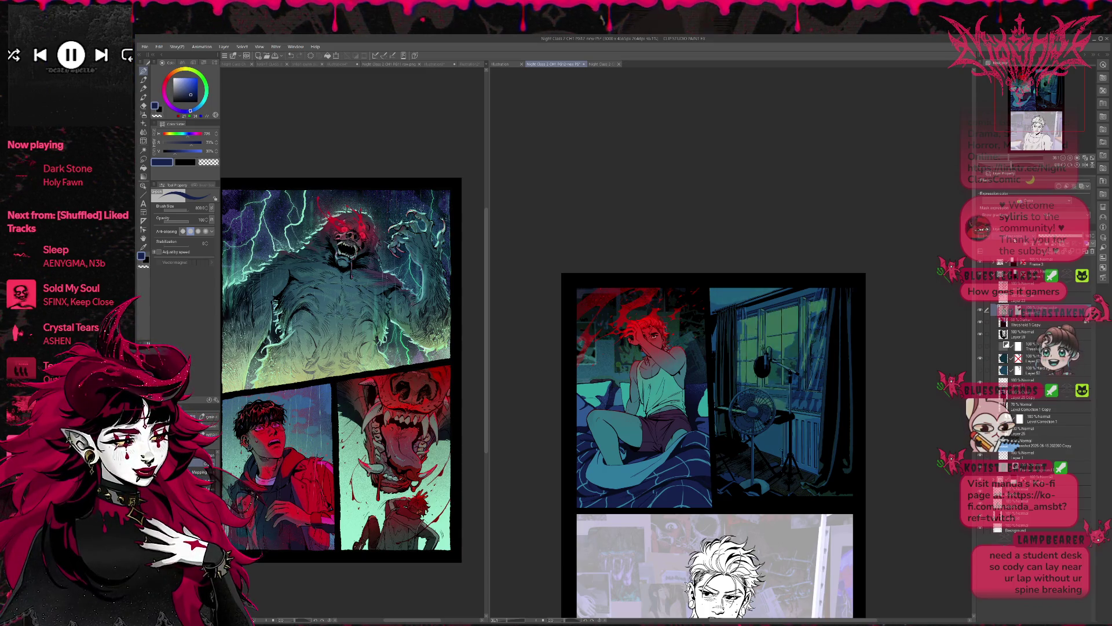
key(ctrl+y)
key(ctrl+z)
key(ctrl+y)
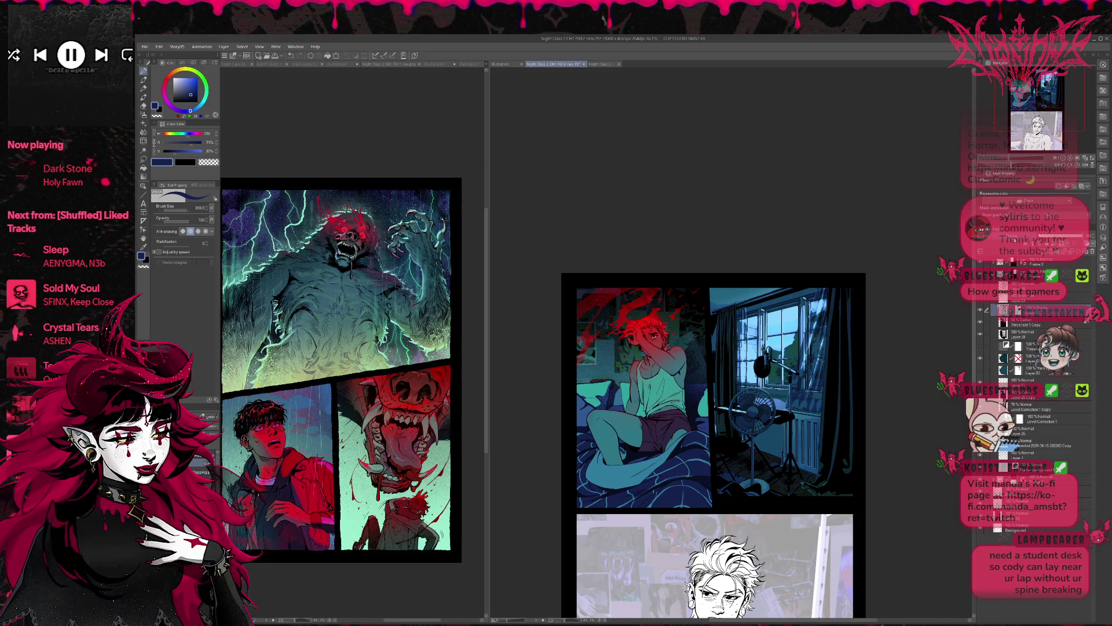
key(ctrl+z)
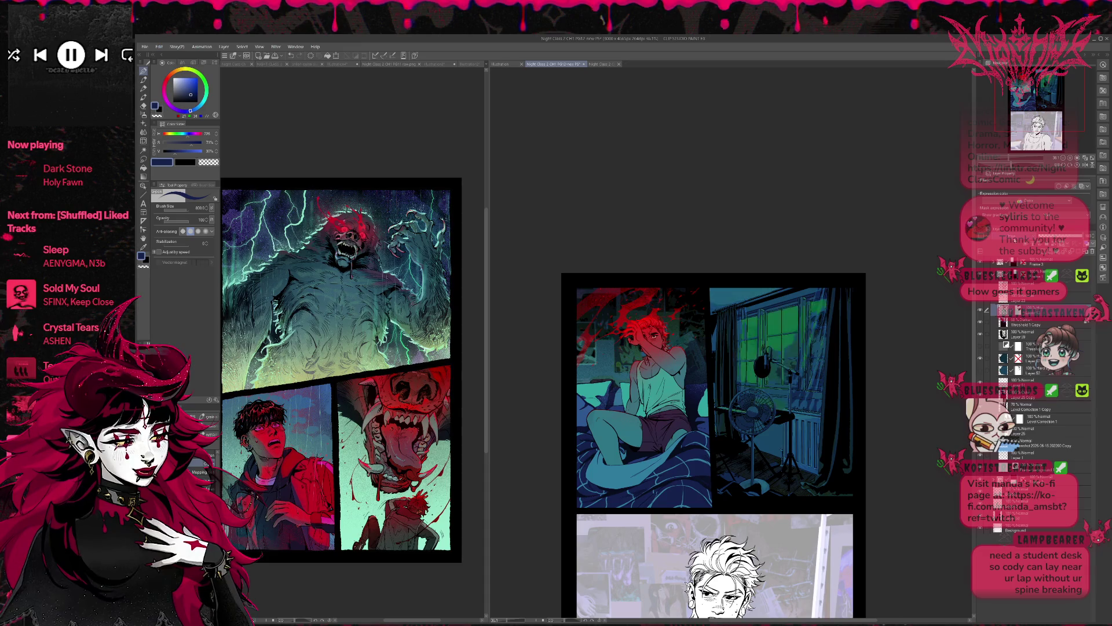
key(ctrl+y)
key(ctrl+z)
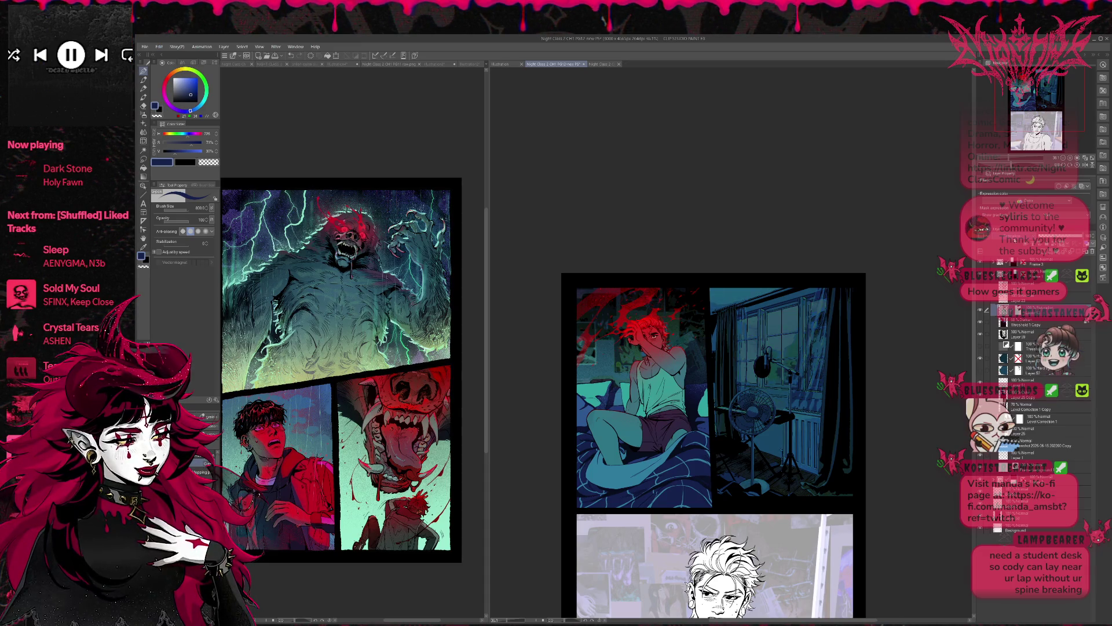
key(ctrl+z)
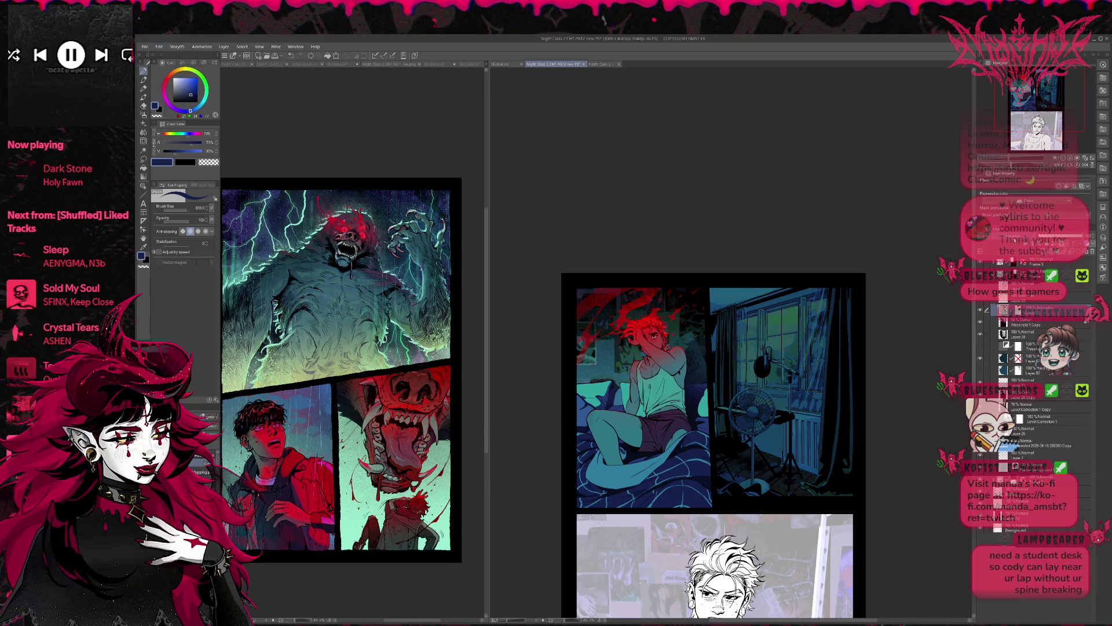
key(ctrl+z)
key(ctrl+y)
key(ctrl+z)
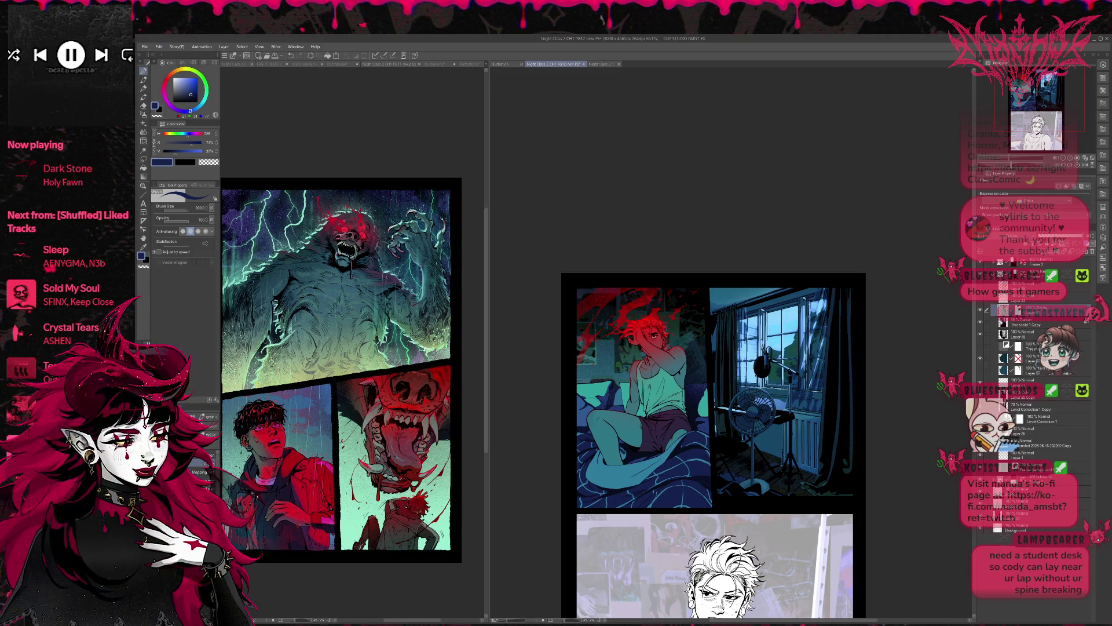
key(ctrl+z)
key(ctrl+y)
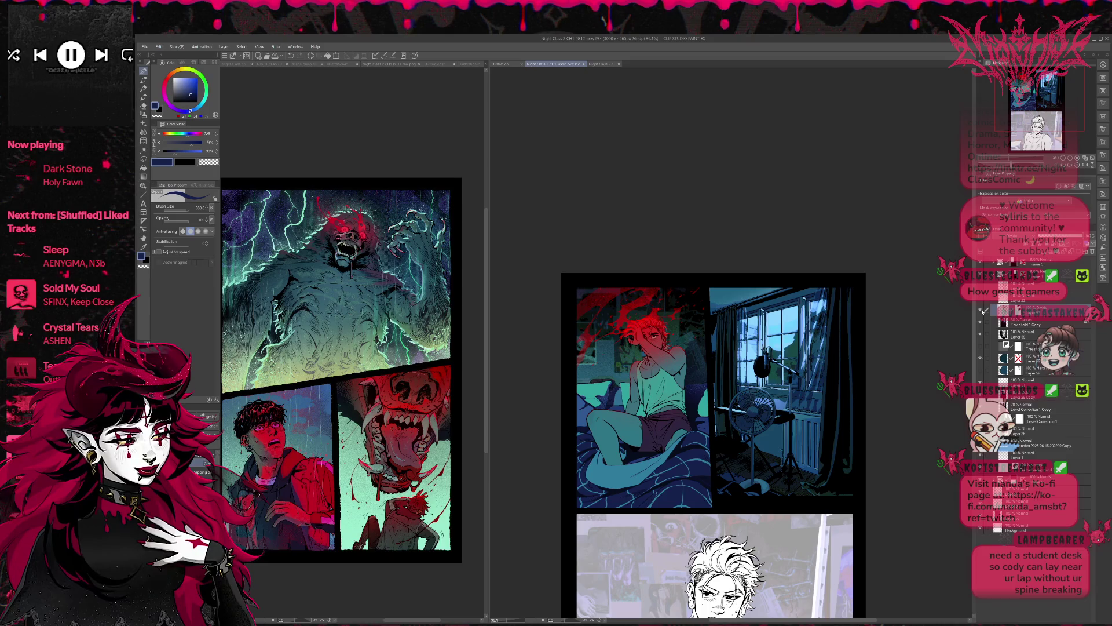
Select the window lighting area, duplicate the Hard light layer, mask it, and duplicate the masked layer.
key(ctrl+z)
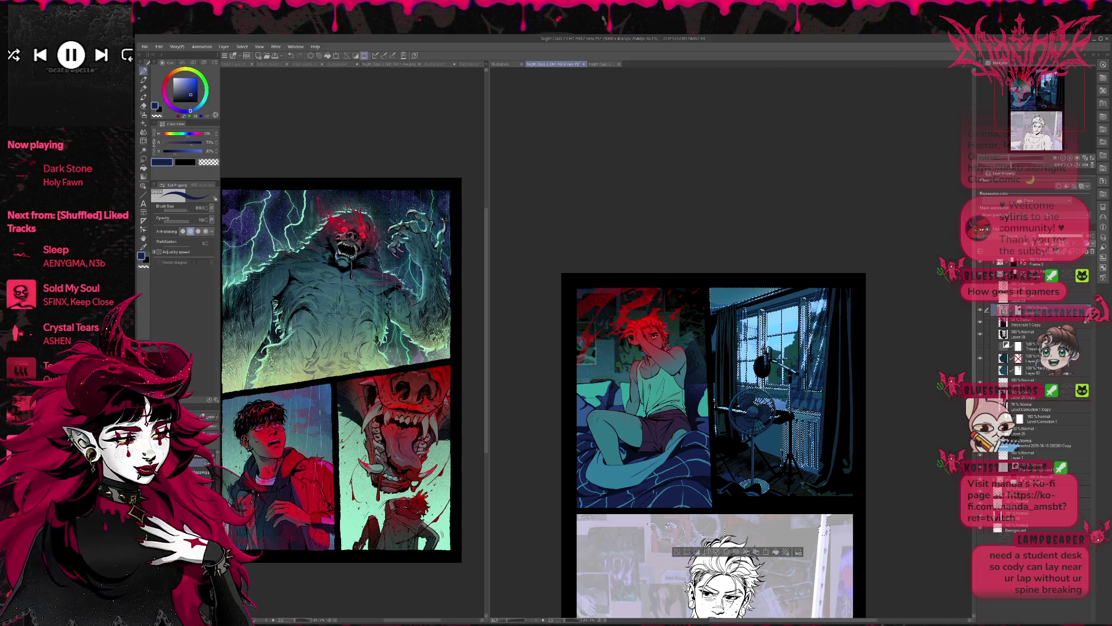
key(ctrl+z)
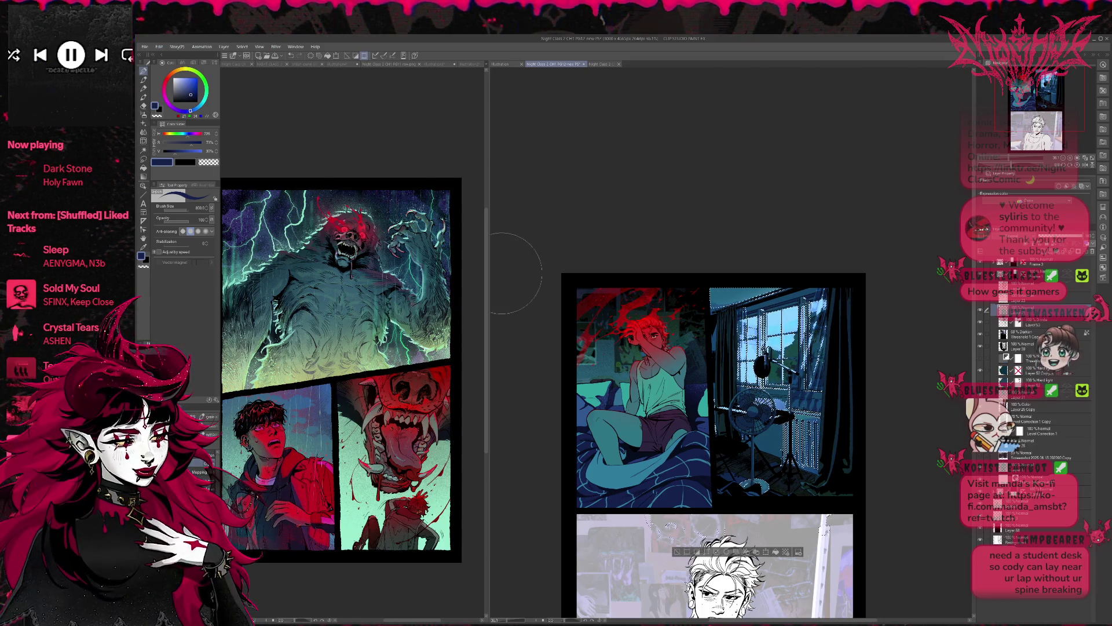
ctrl+click(1020, 325)
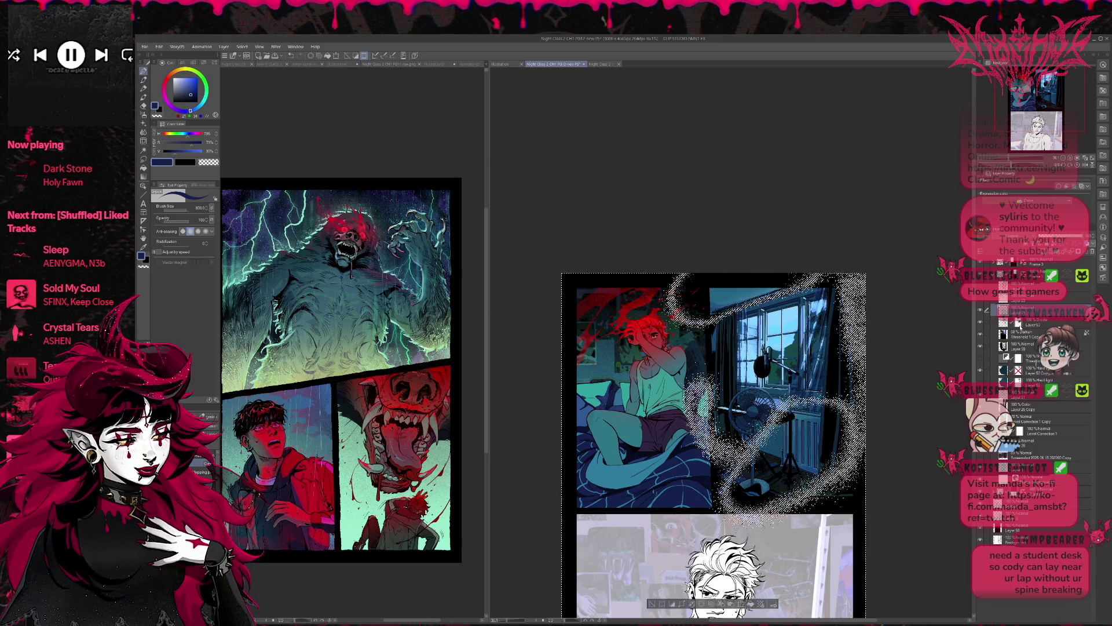
key(ctrl+shift+m)
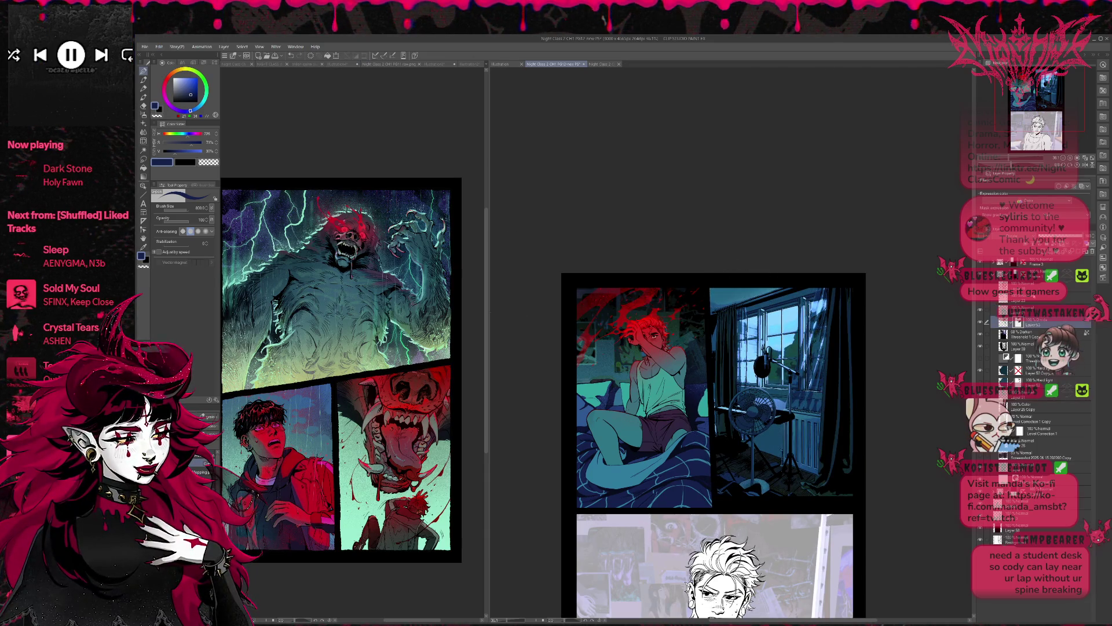
key(ctrl+j)
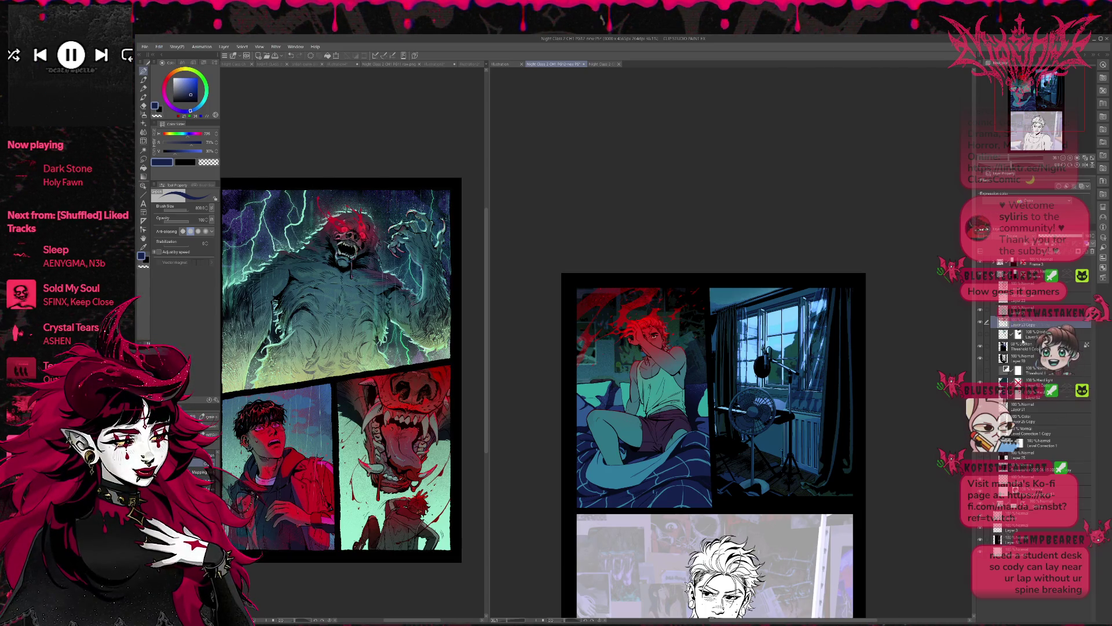
Set the masked lighting copy's Layer Property to Tone with frequency 18.8.
click(979, 324)
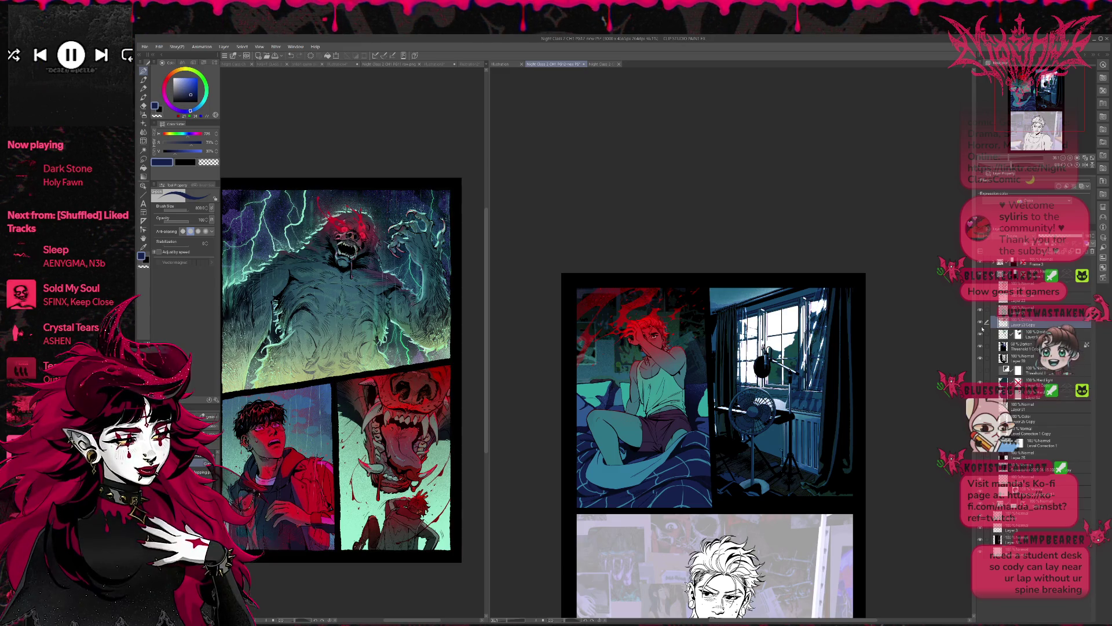
click(979, 324)
click(979, 325)
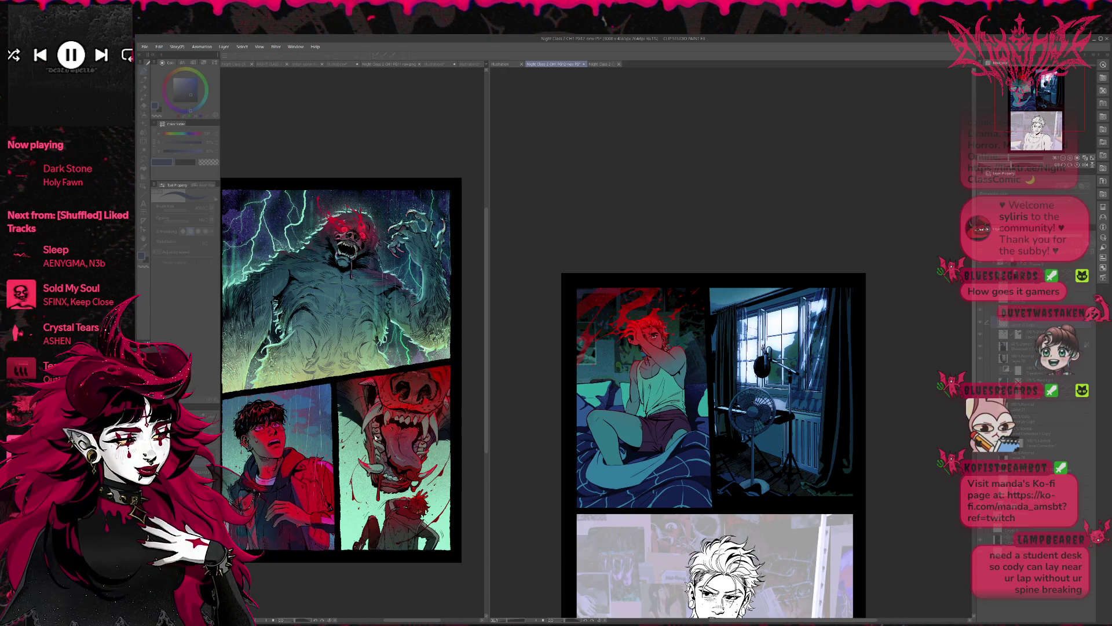
key(Tab)
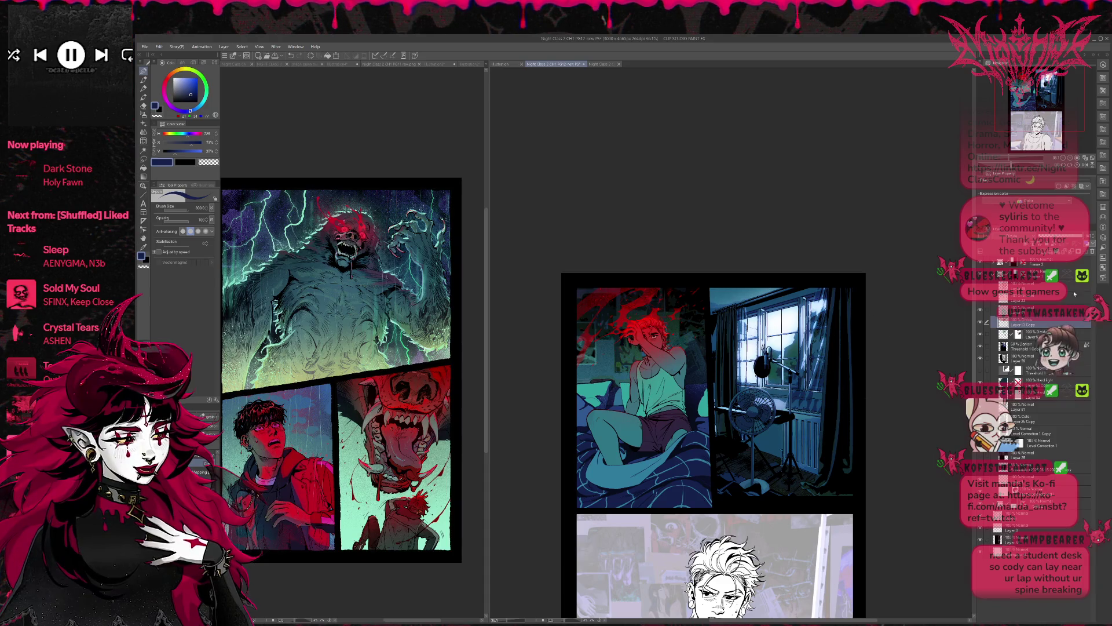
click(1073, 186)
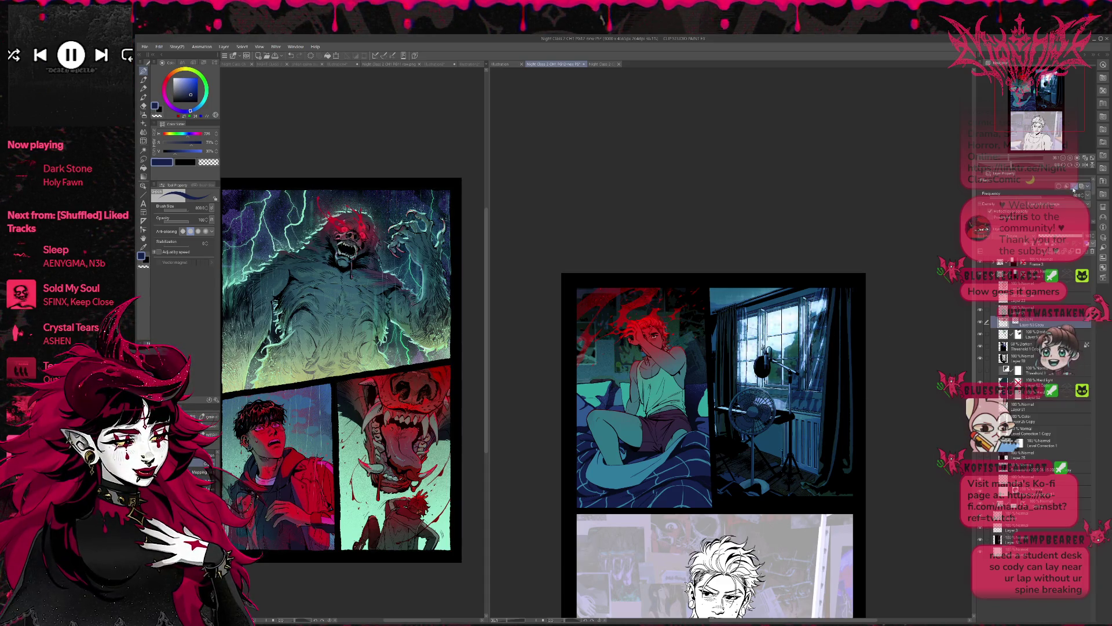
click(980, 322)
click(980, 322)
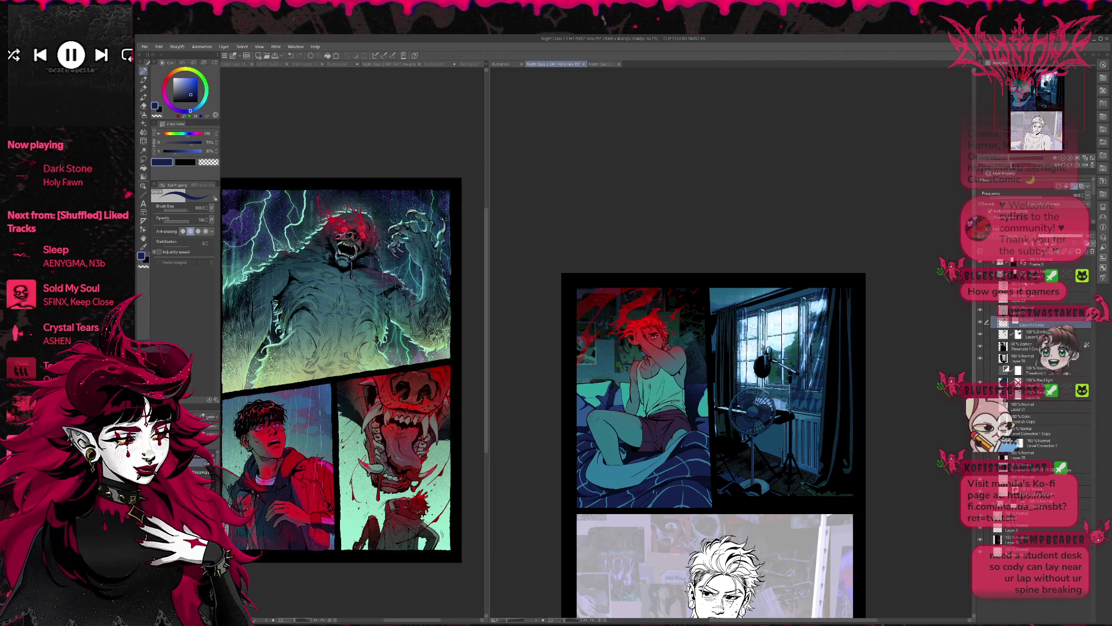
click(1020, 199)
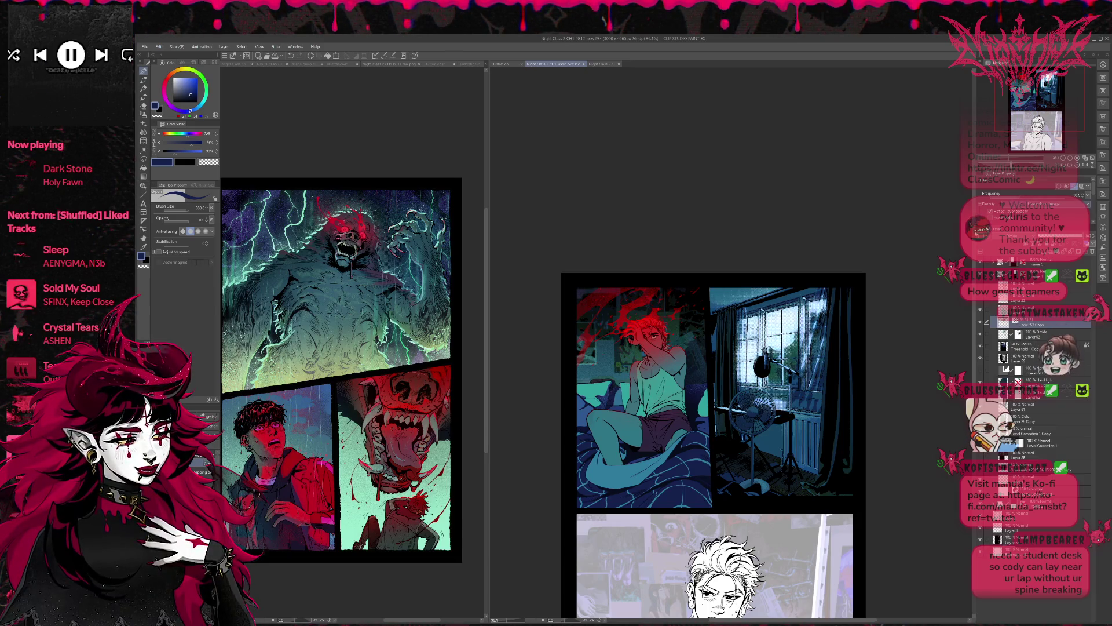
Zoom in and tune the halftone Frequency, trying coarser and finer dots before settling slightly lower.
scroll(888, 339, up, 2)
scroll(888, 339, up, 3)
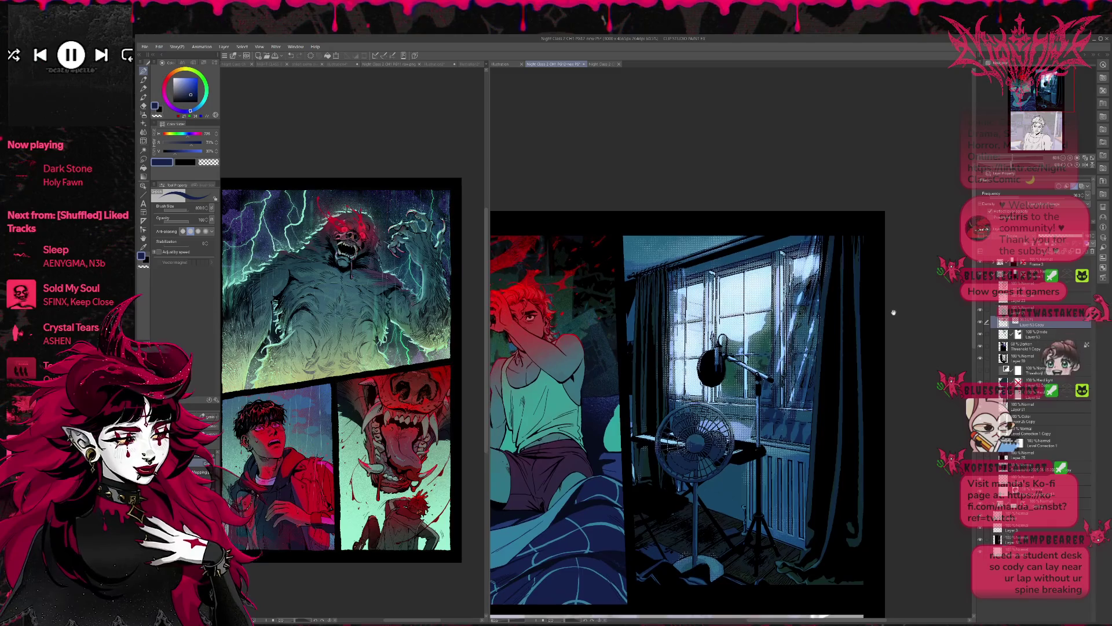
click(1003, 201)
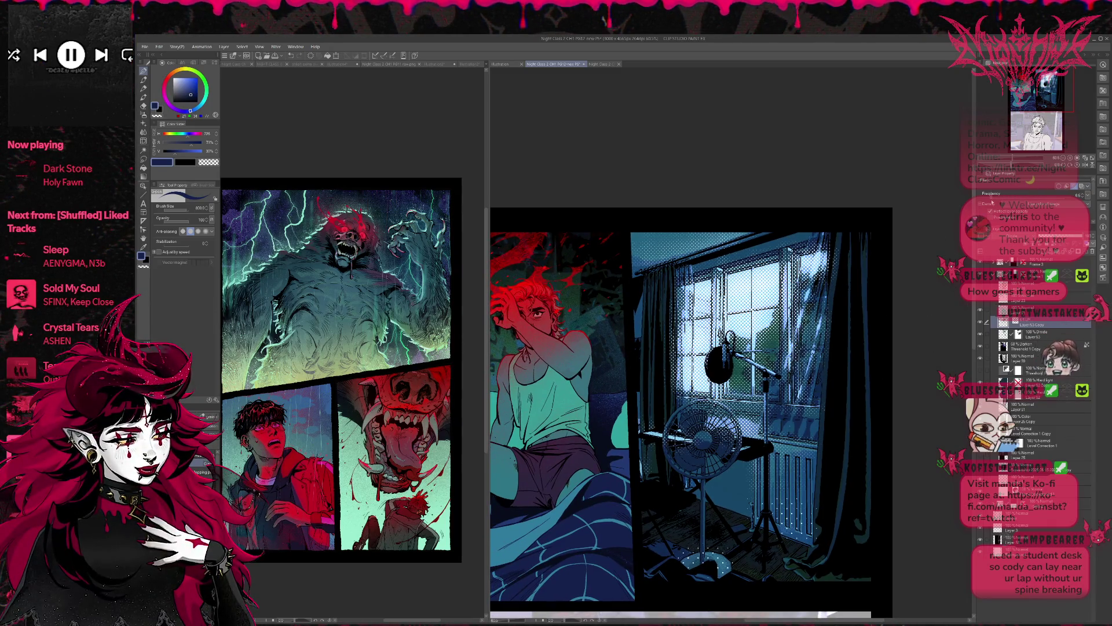
click(992, 201)
click(1041, 205)
click(1053, 205)
click(1049, 205)
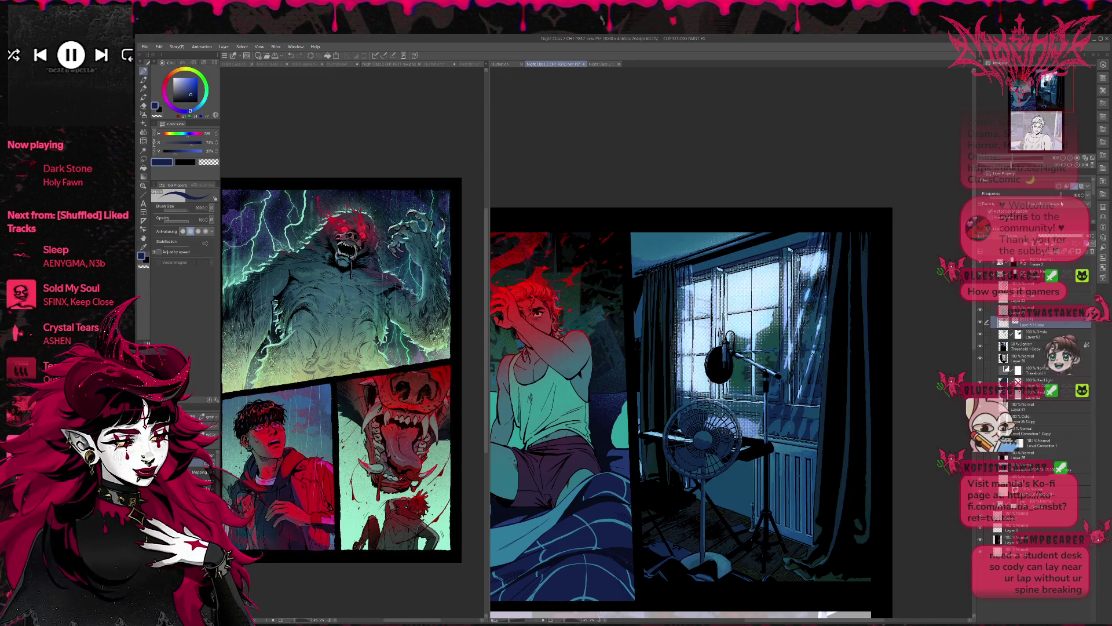
click(1044, 205)
click(1040, 205)
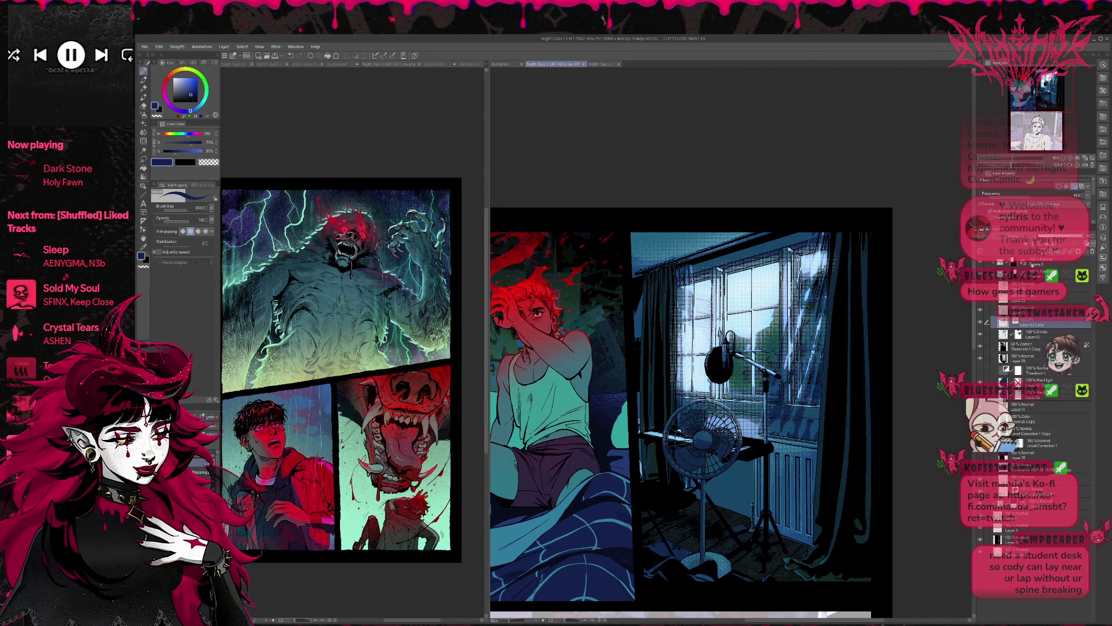
Toggle lighting-layer visibility to compare lighter and darker versions of the window and room.
click(985, 323)
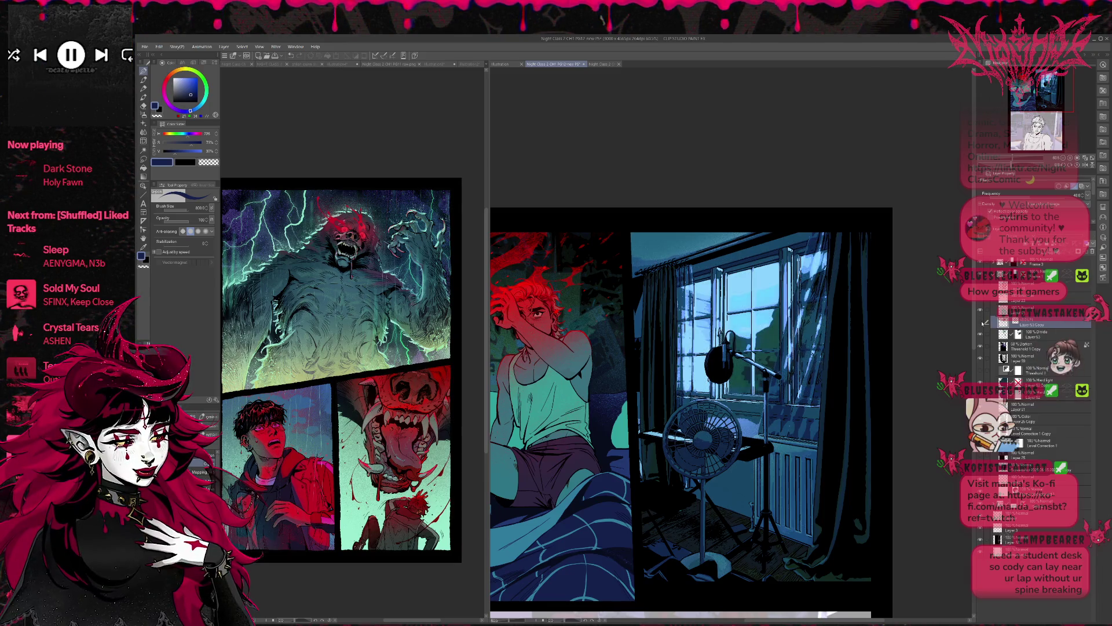
click(985, 323)
click(983, 335)
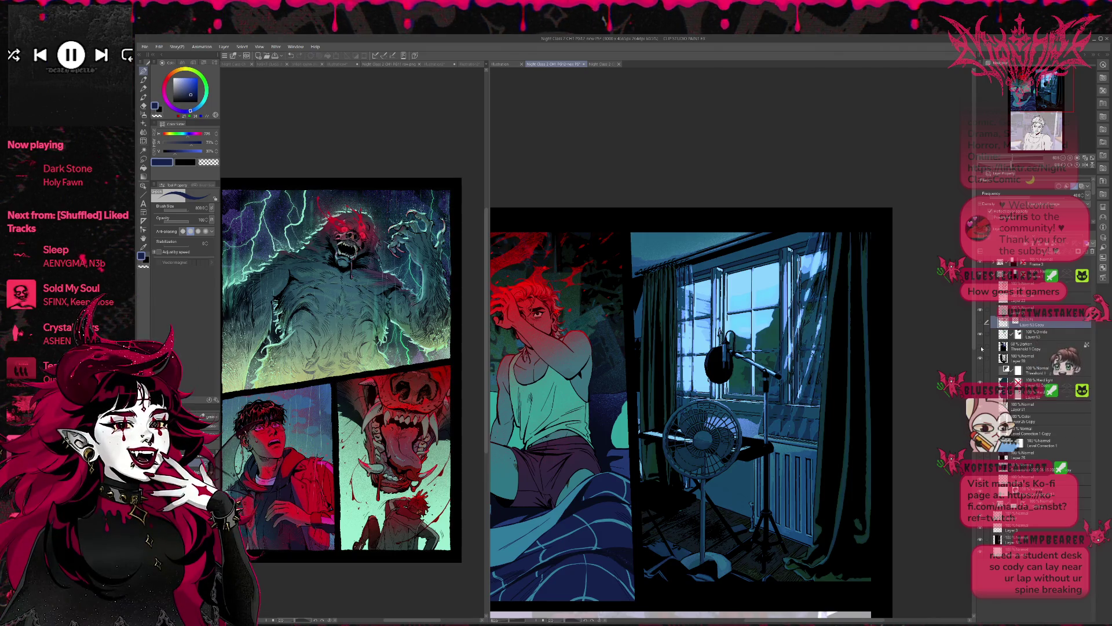
click(981, 365)
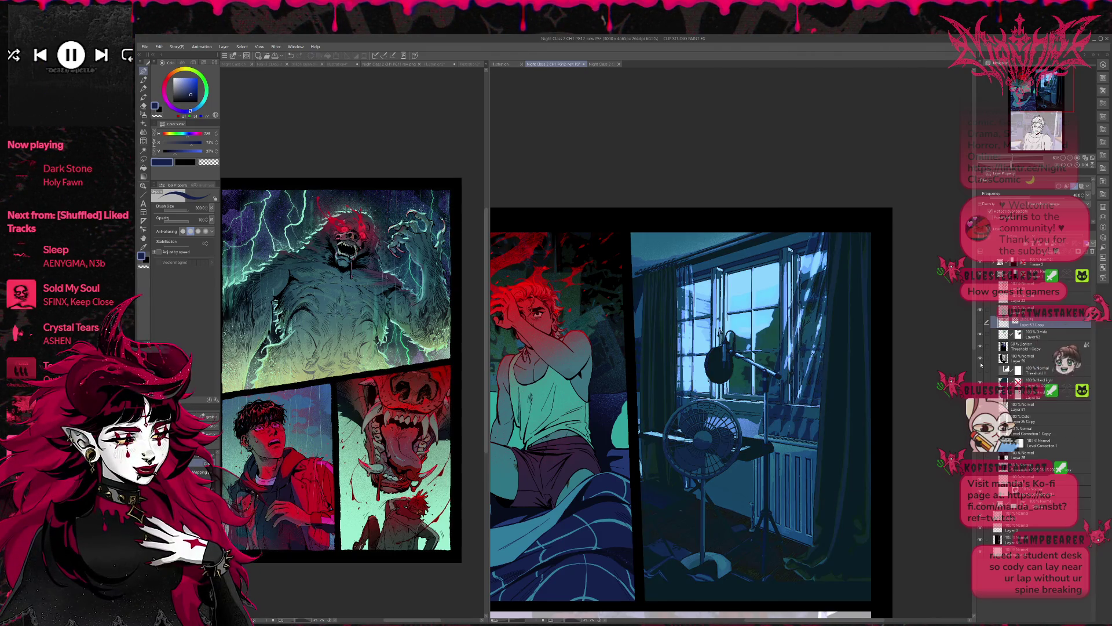
click(981, 364)
click(981, 364)
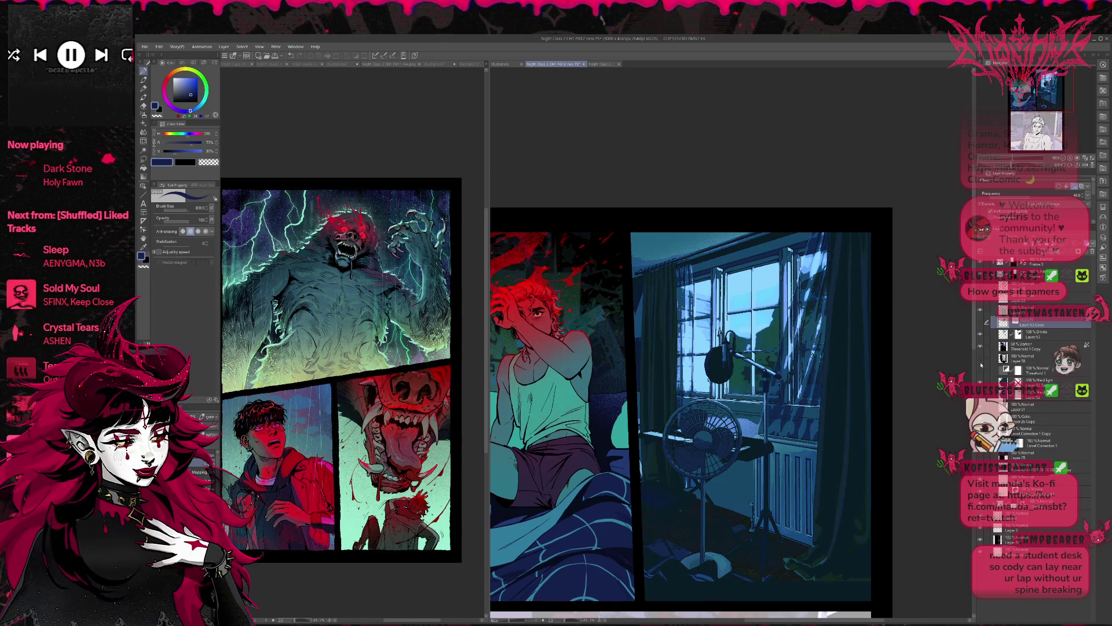
click(981, 365)
click(981, 365)
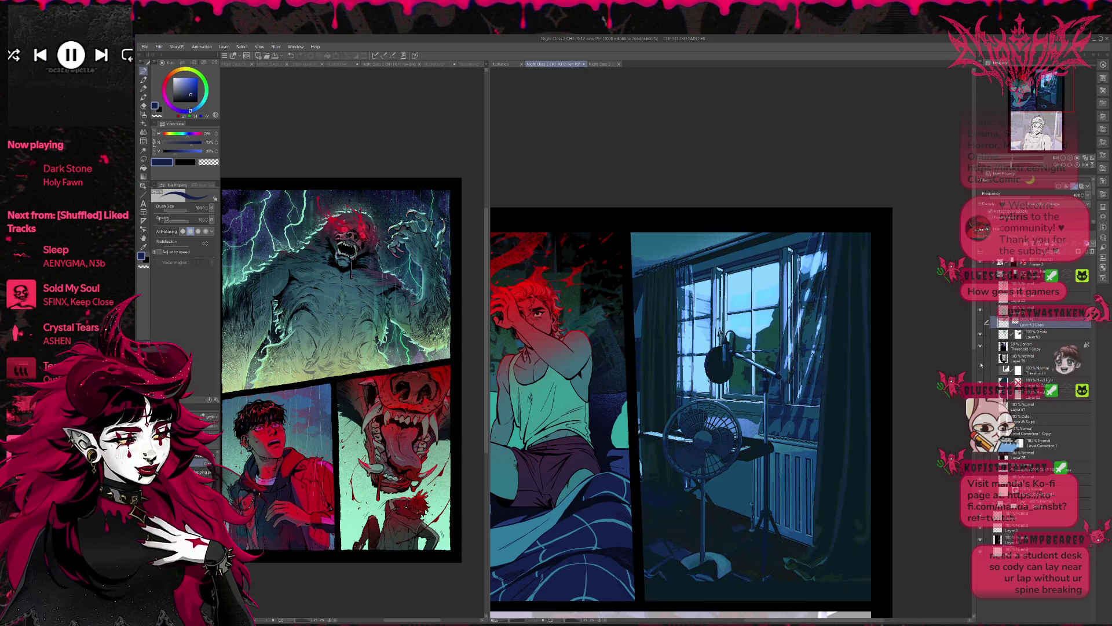
click(982, 365)
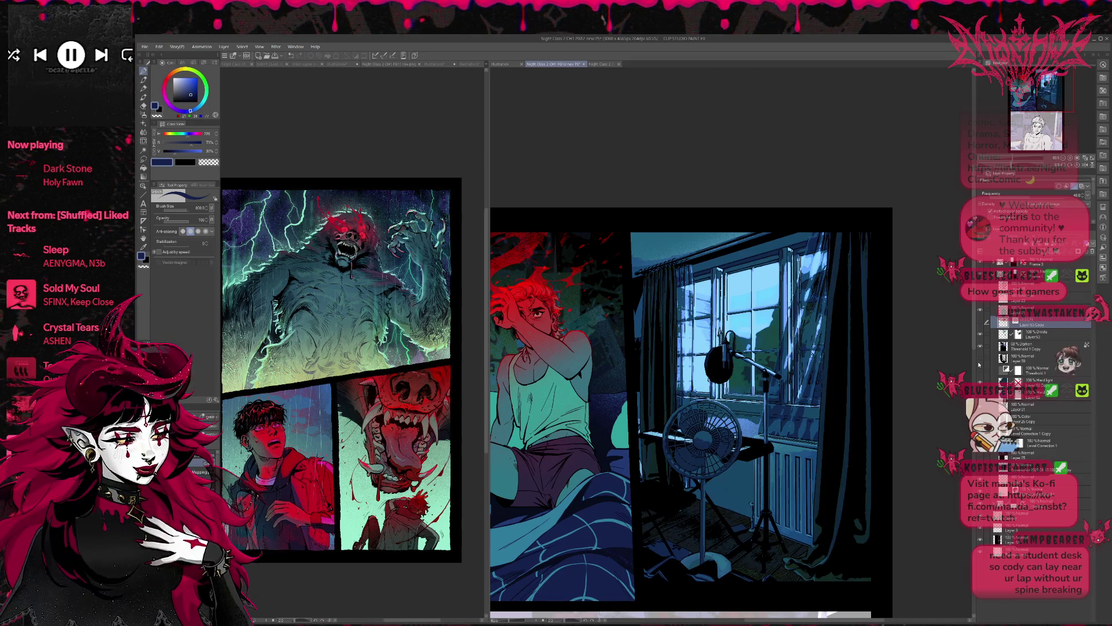
click(980, 365)
click(980, 365)
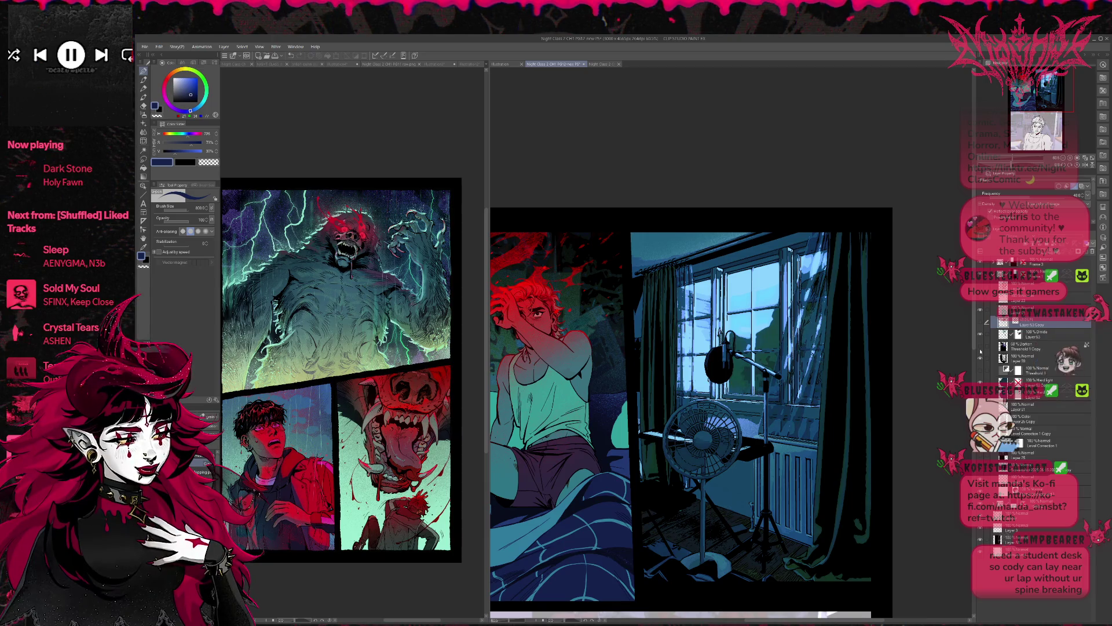
Show the halftone dot texture over the window, then switch to the Night Class 2 CH1 PG11 raw page.
click(981, 335)
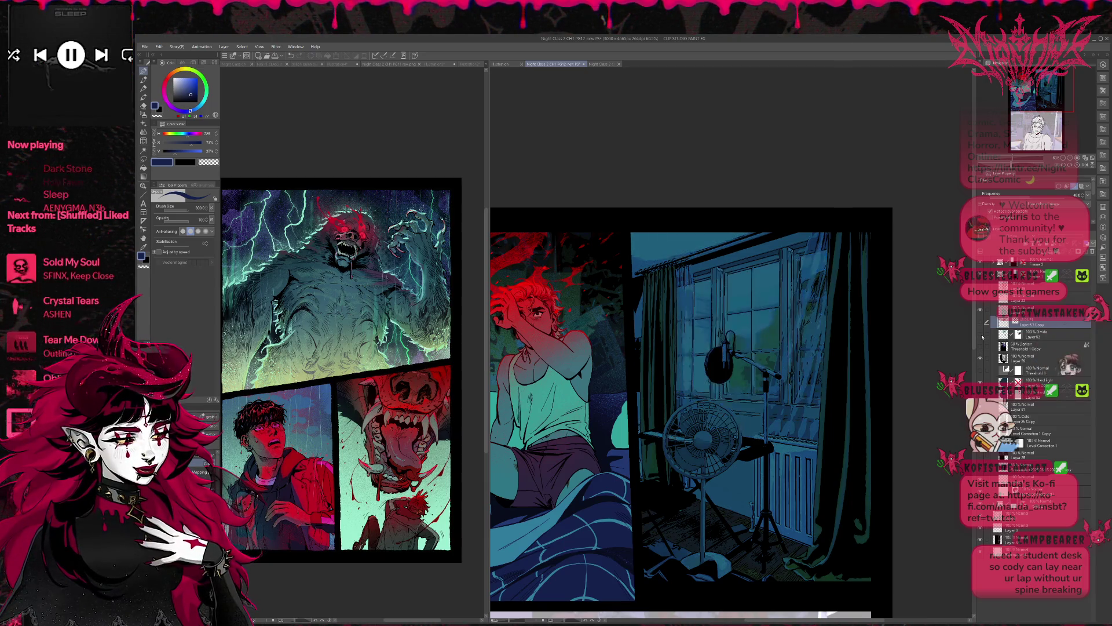
click(980, 334)
click(981, 323)
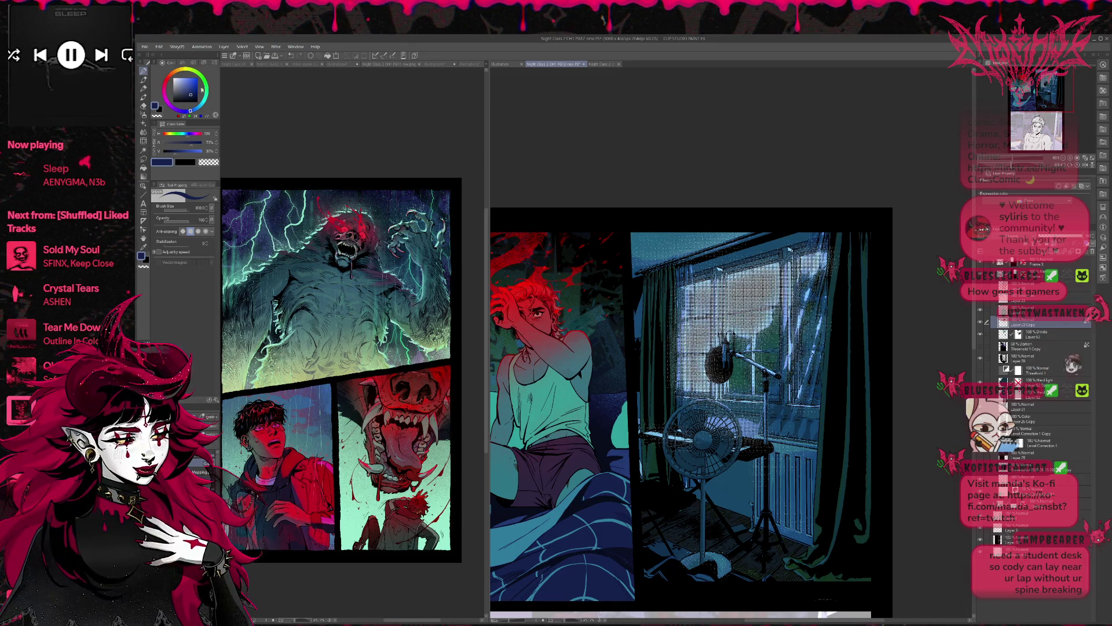
key(ctrl+Tab)
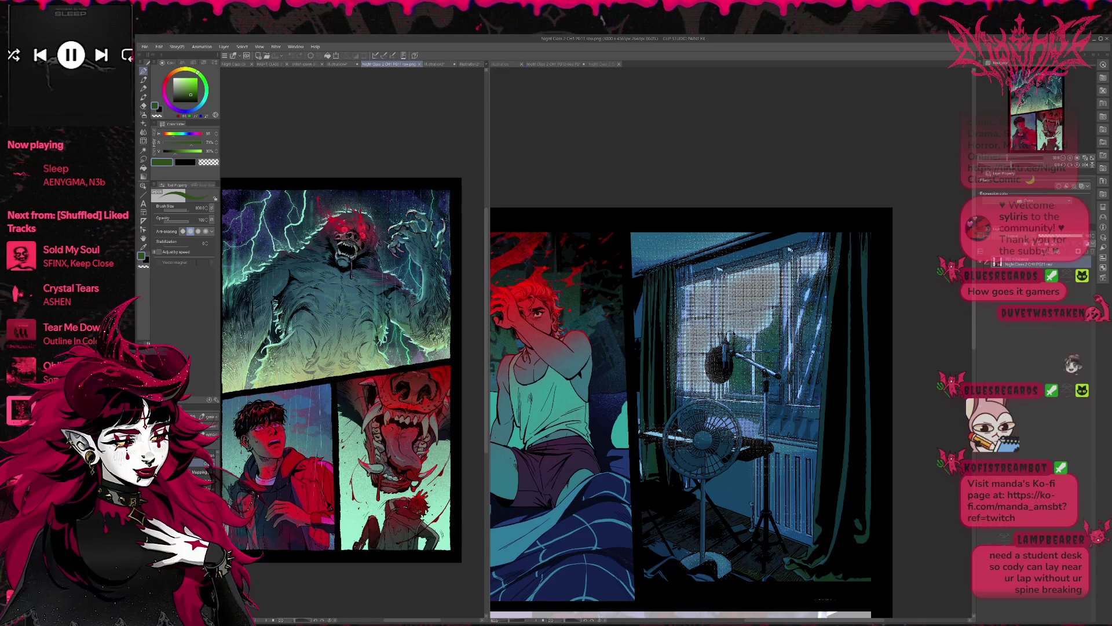
Sample teal colours from the page and airbrush soft teal light over the window.
alt+click(430, 349)
alt+click(425, 227)
alt+click(303, 221)
mouse_move(575, 340)
mouse_down()
mouse_move(695, 324)
mouse_move(770, 272)
mouse_move(810, 347)
mouse_up()
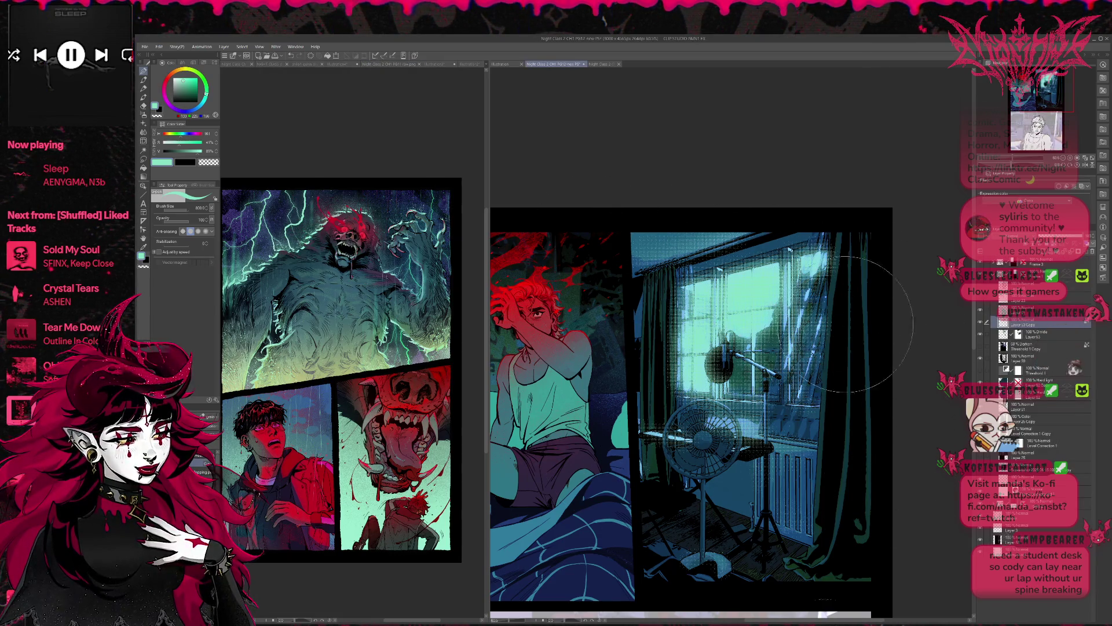
Select the Divide layer and compare stark white against teal halftone window light.
click(1032, 337)
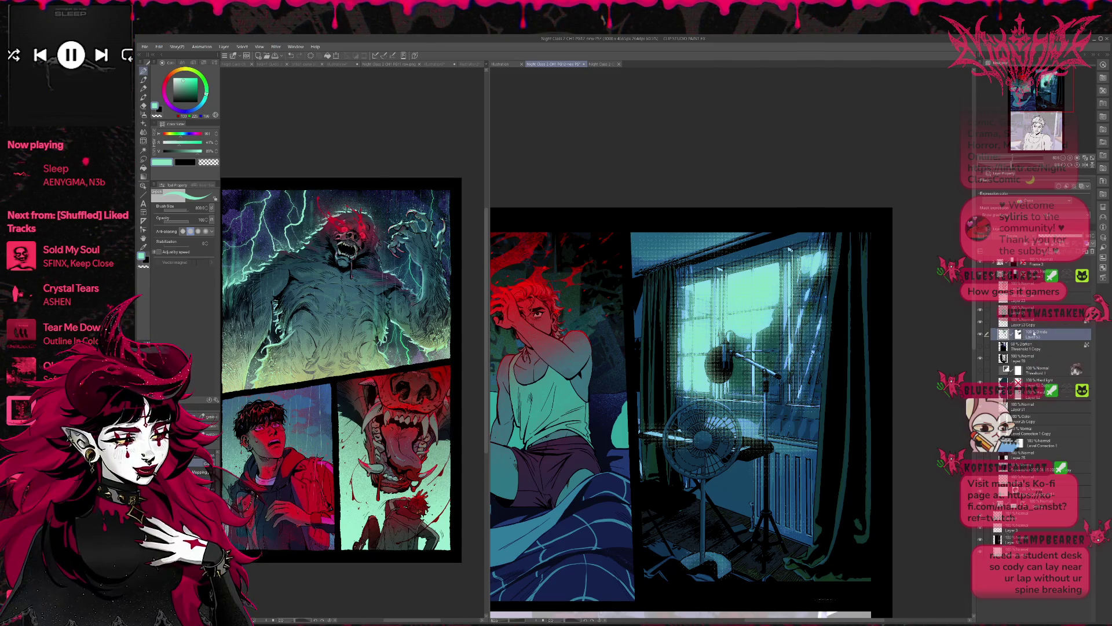
click(980, 322)
click(980, 323)
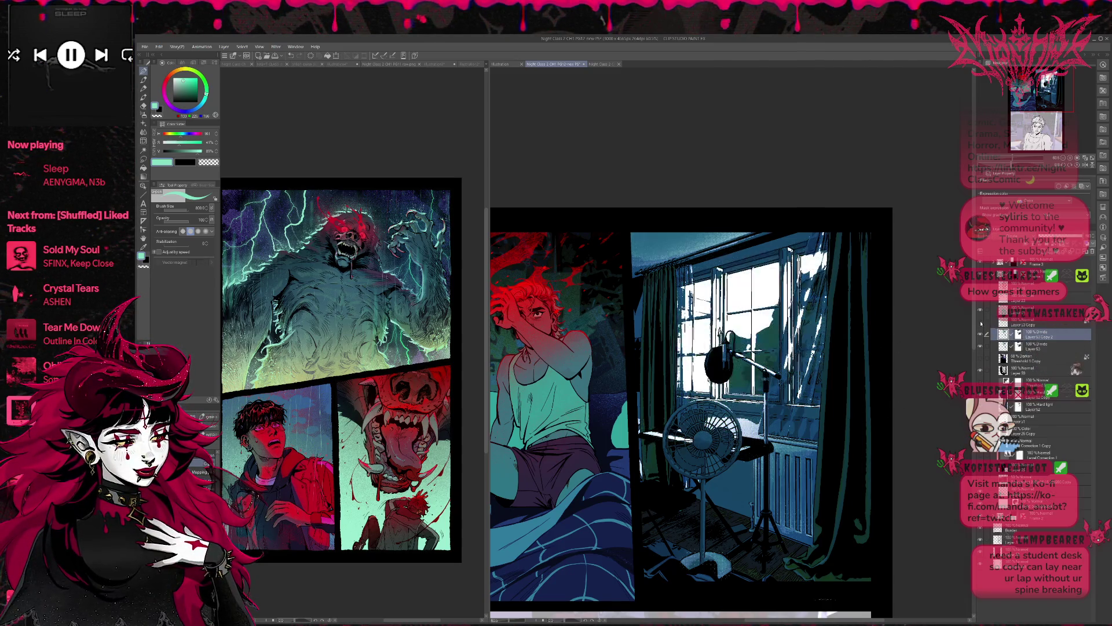
click(980, 323)
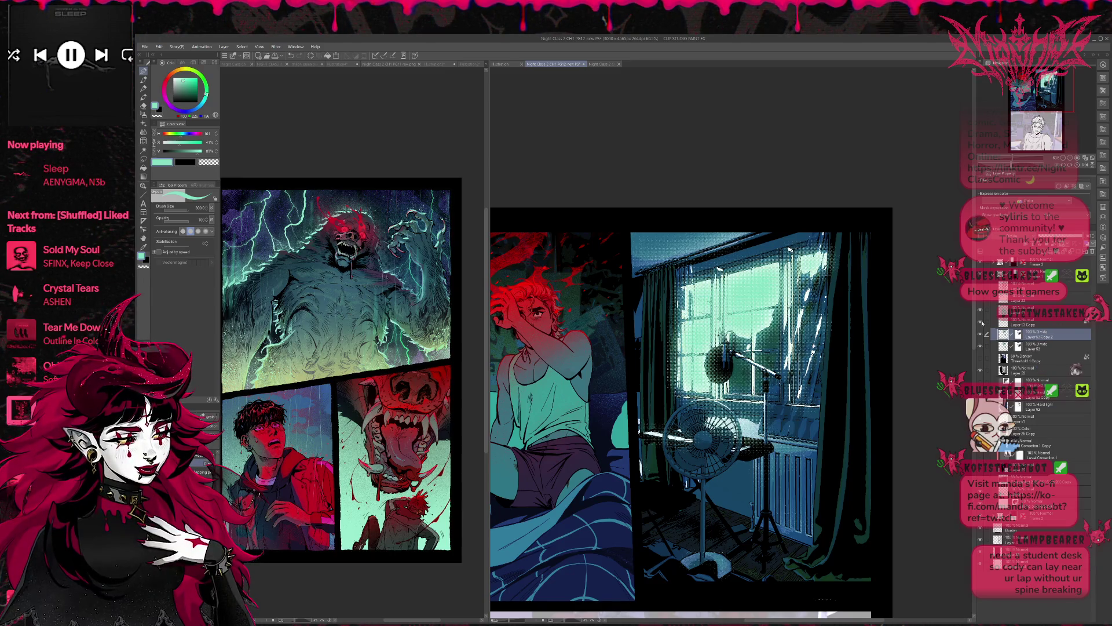
click(980, 322)
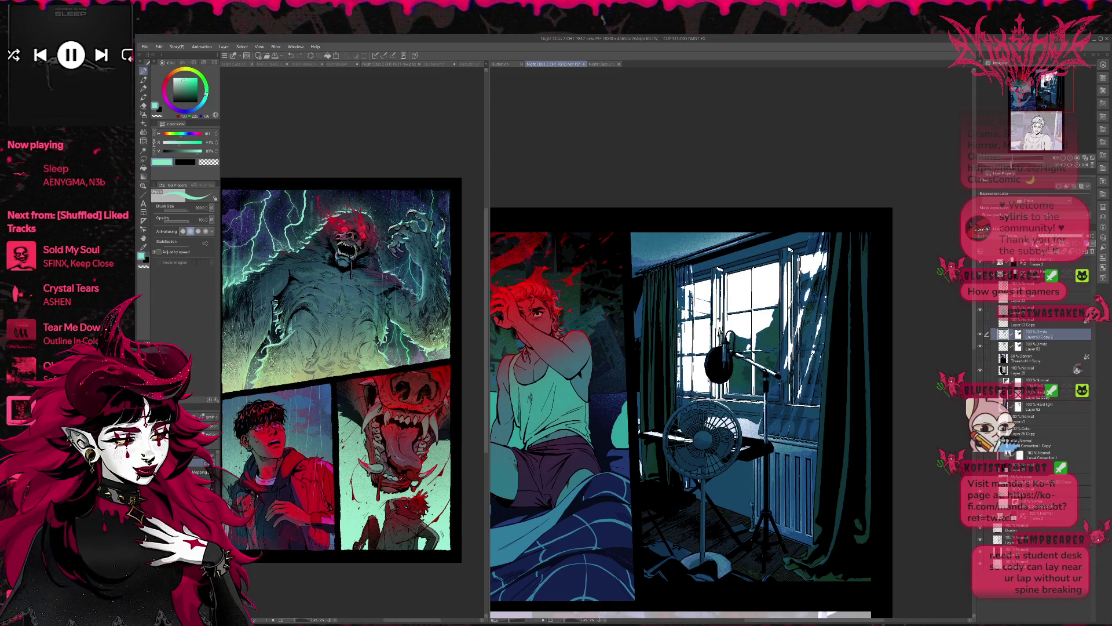
Paint green light over the panes on Layer53 Copy 2 and blend it as Brightness.
click(1019, 259)
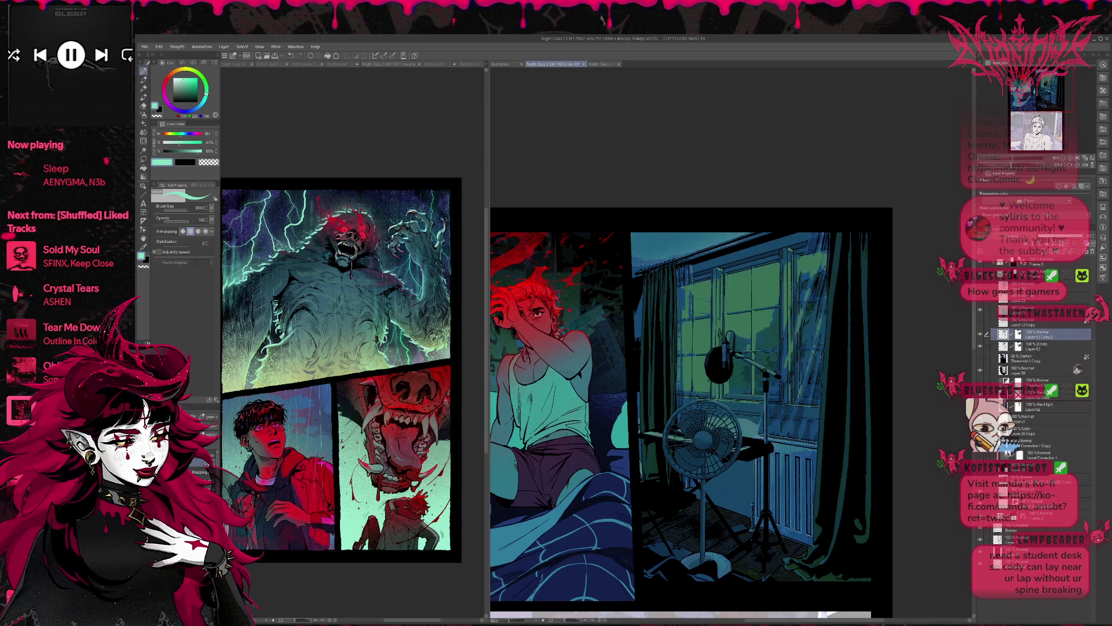
mouse_move(700, 301)
mouse_down()
mouse_move(777, 265)
mouse_move(695, 336)
mouse_move(800, 405)
mouse_move(695, 463)
mouse_move(731, 269)
mouse_up()
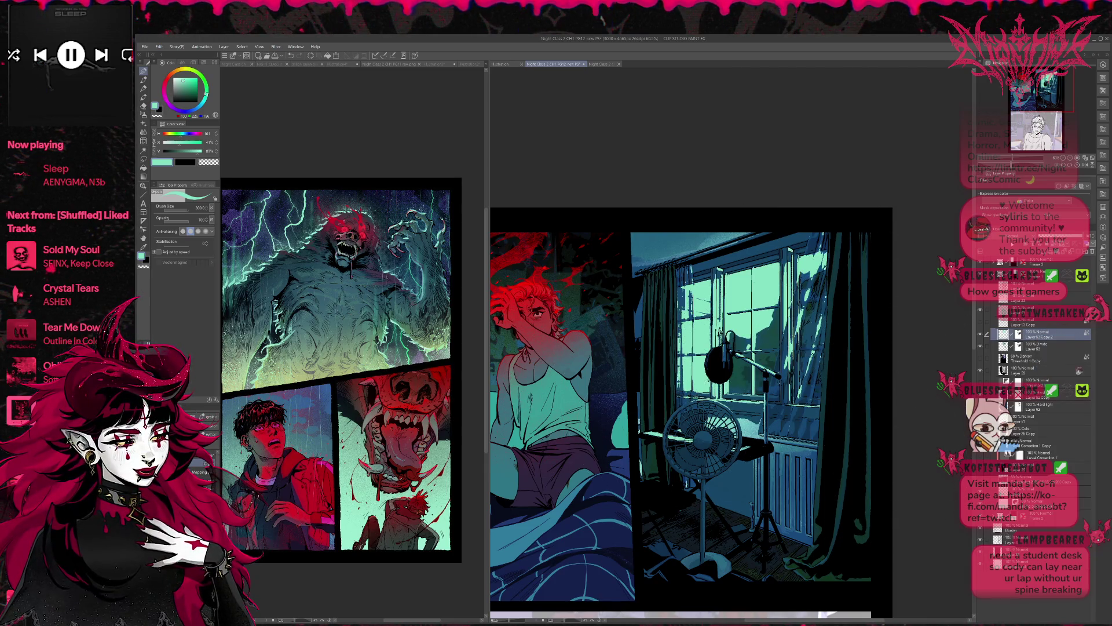
click(1019, 228)
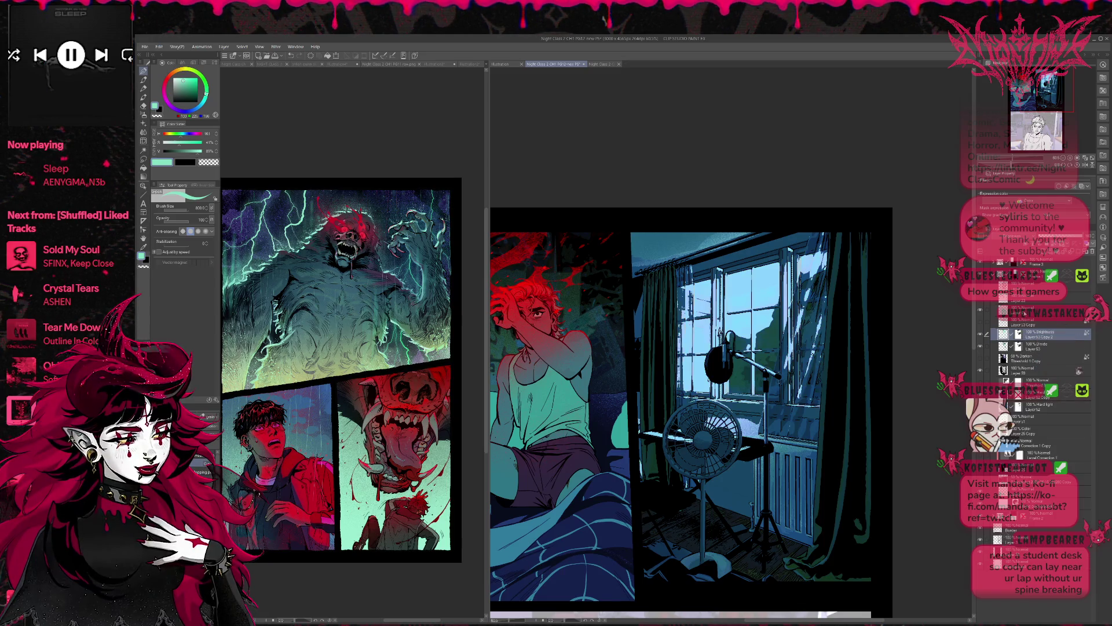
Cycle the glow layer through Divide, Hard Light, Add (Glow) and others, ending on Color, then zoom out.
scroll(1025, 239, up, 1)
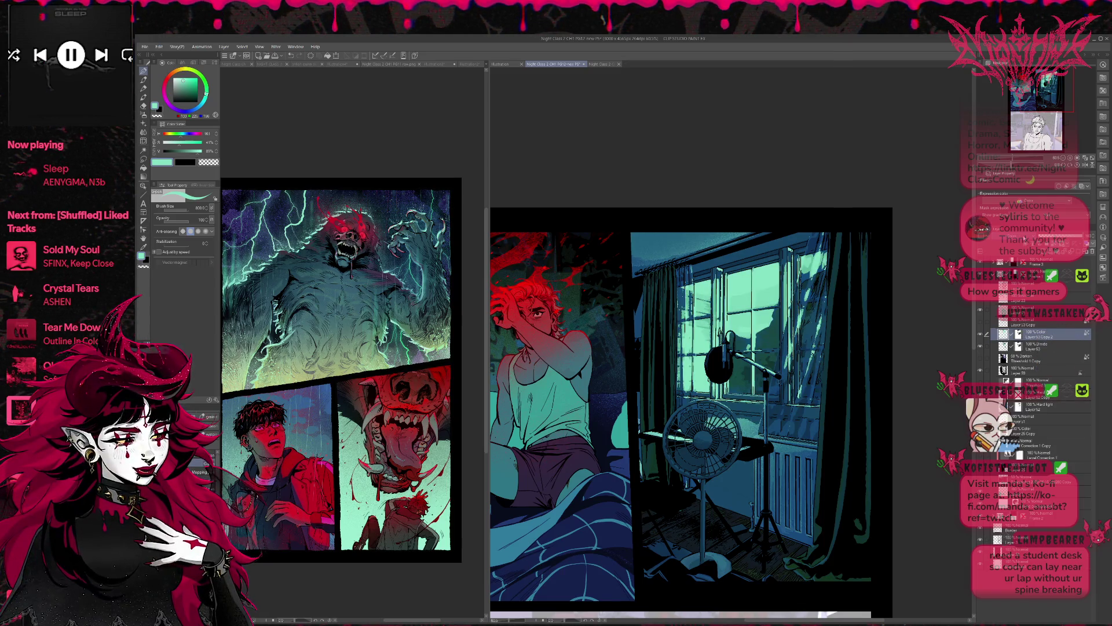
scroll(1026, 239, up, 1)
scroll(1026, 239, up, 1)
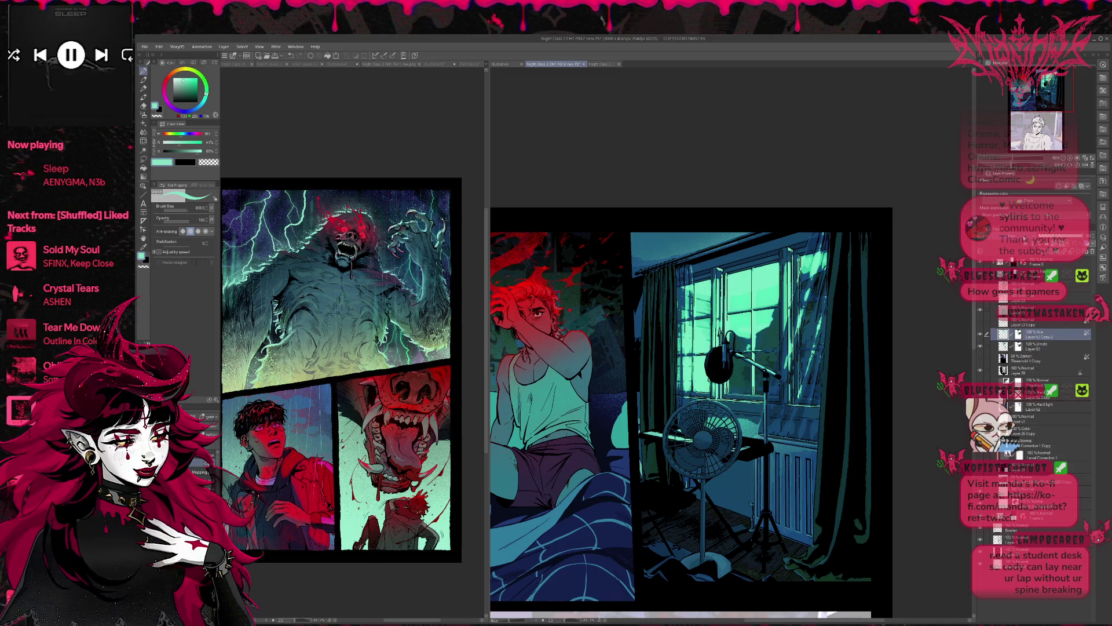
scroll(1025, 239, down, 4)
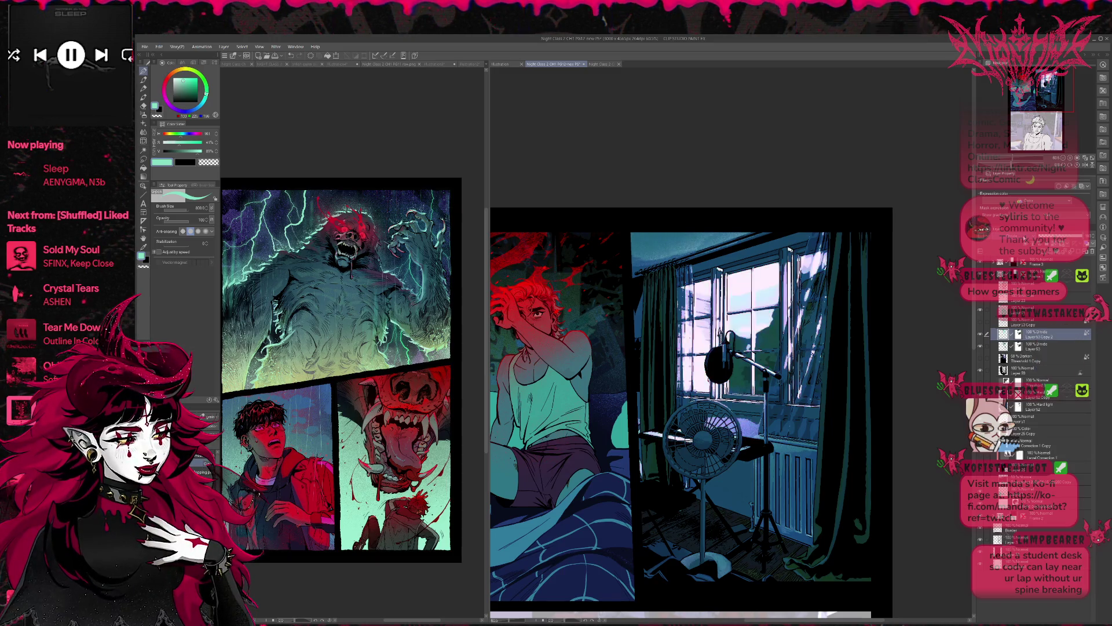
scroll(1025, 238, up, 5)
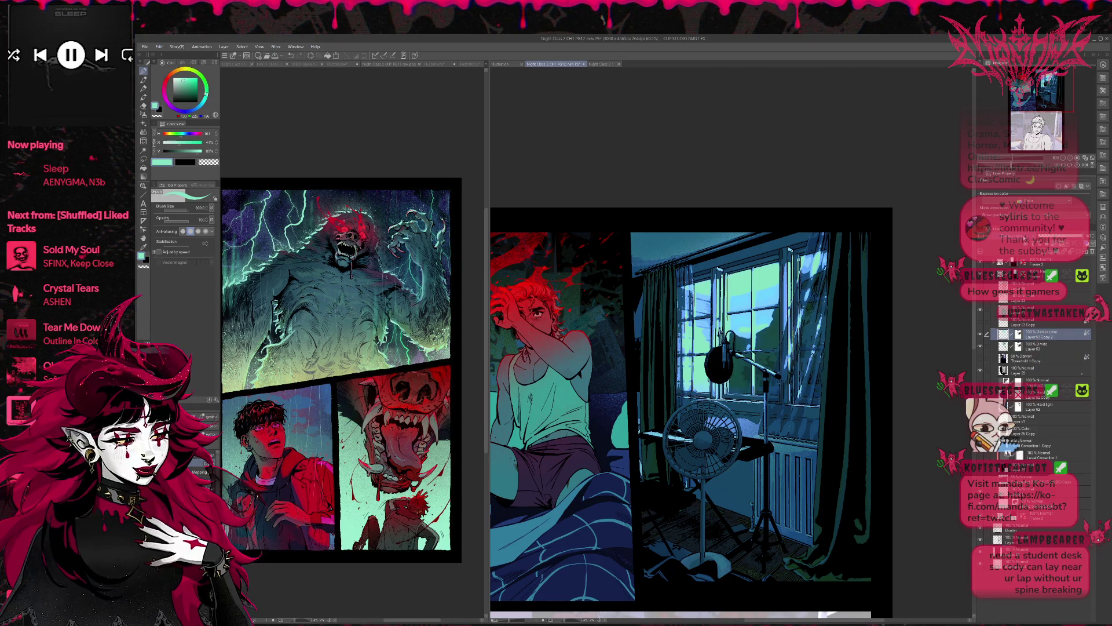
scroll(1025, 238, up, 6)
scroll(1025, 239, up, 2)
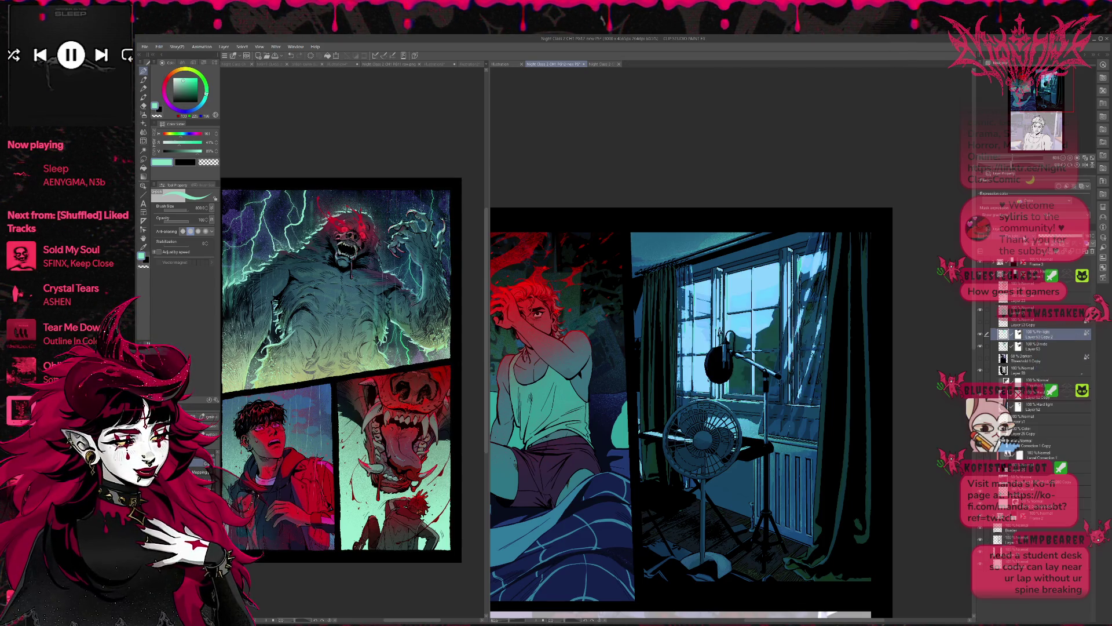
scroll(1025, 239, up, 4)
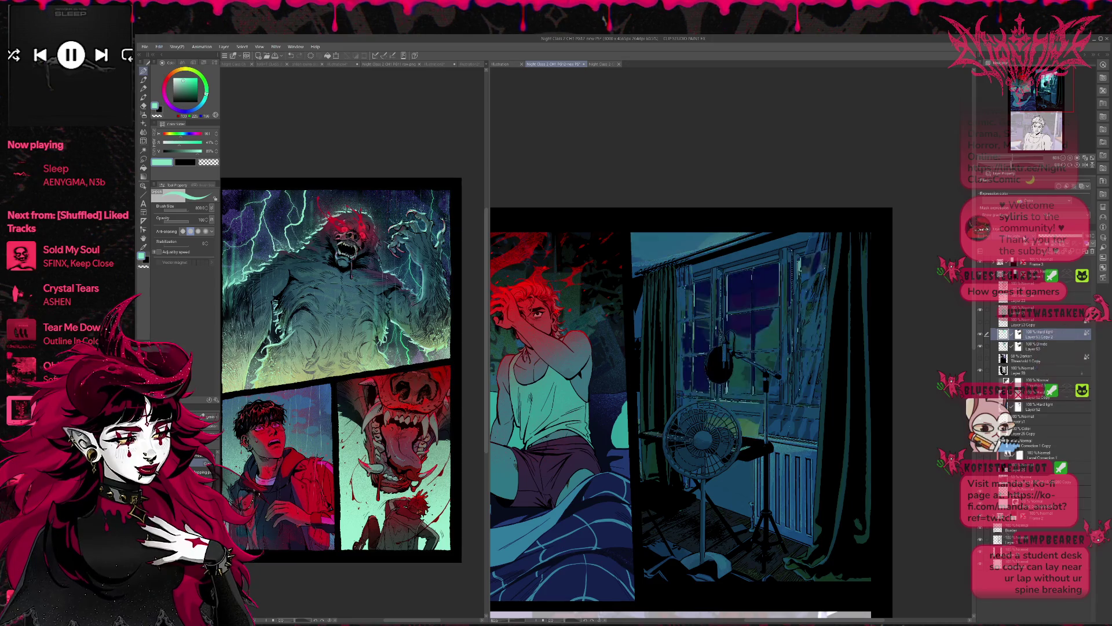
scroll(1026, 239, up, 3)
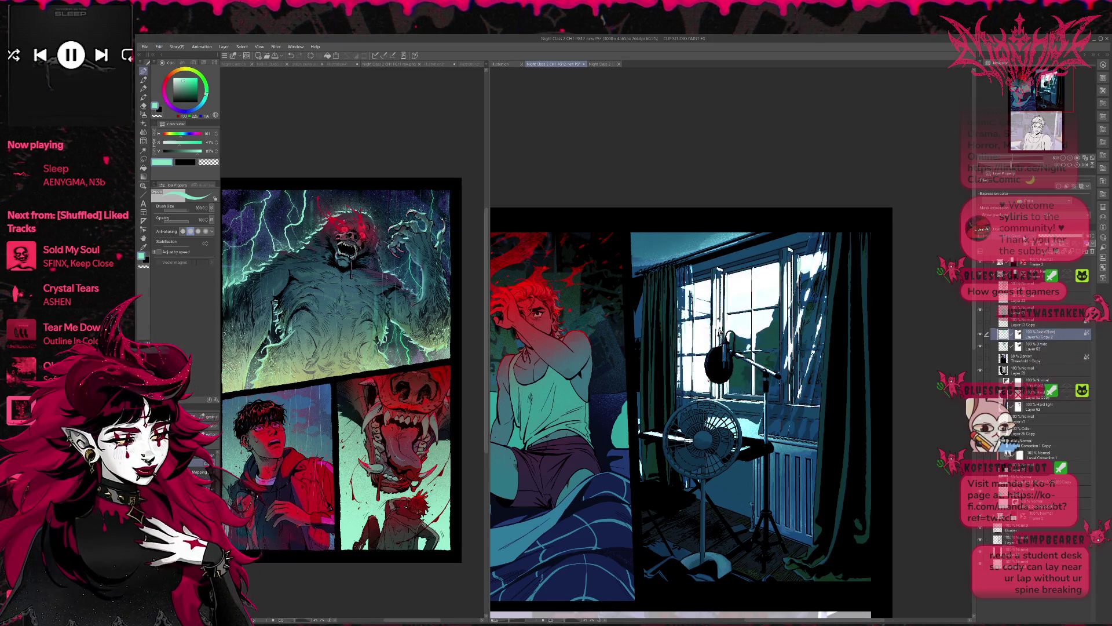
scroll(1025, 239, up, 3)
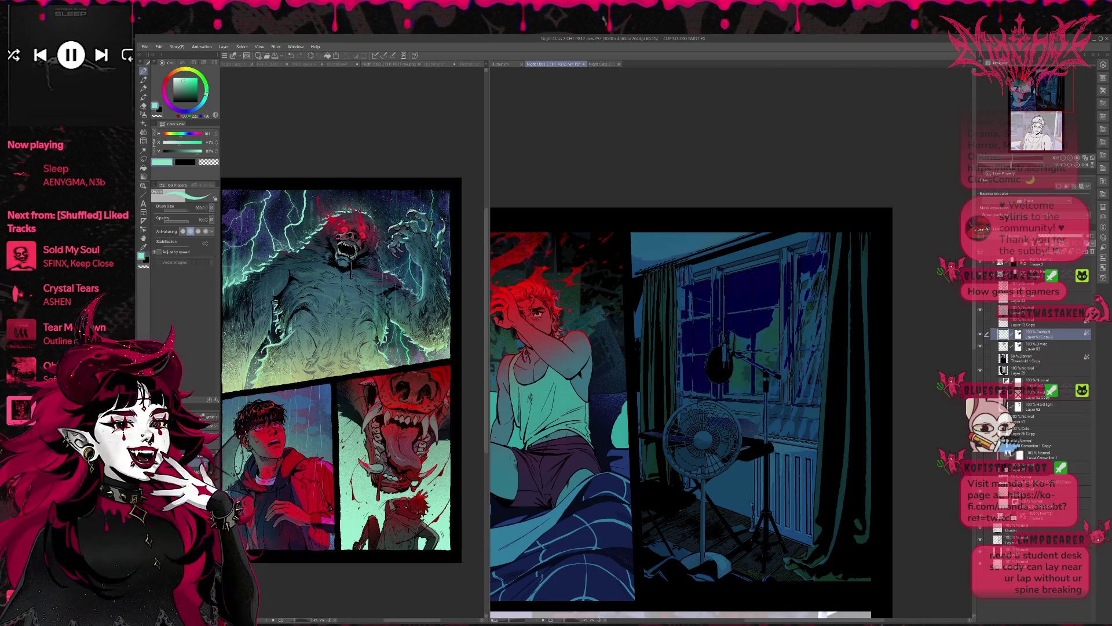
scroll(1025, 239, up, 2)
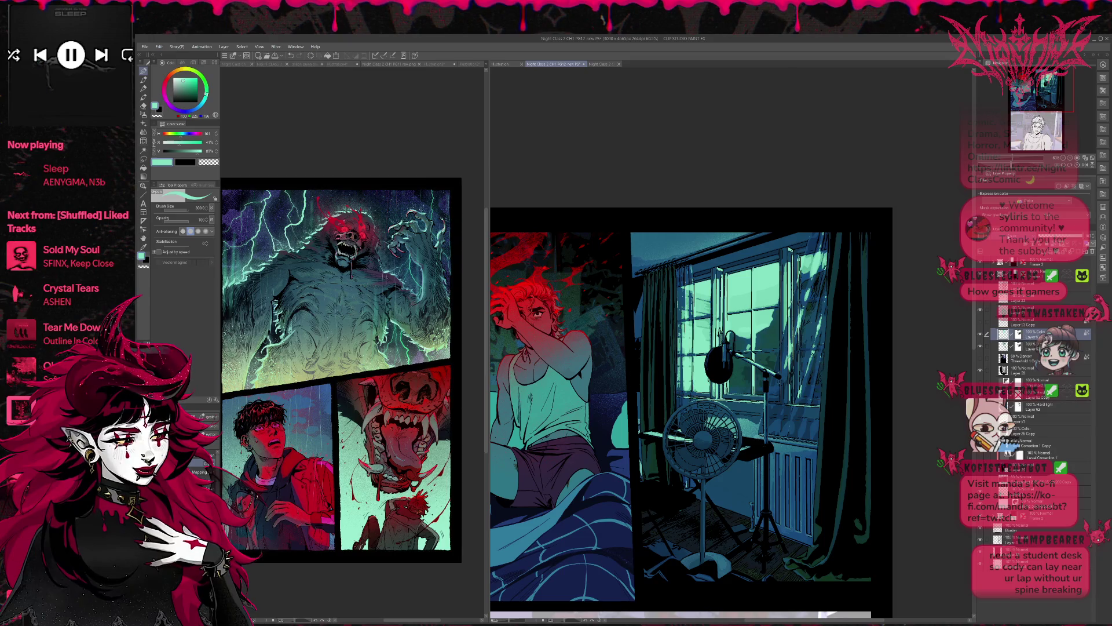
scroll(1025, 239, up, 1)
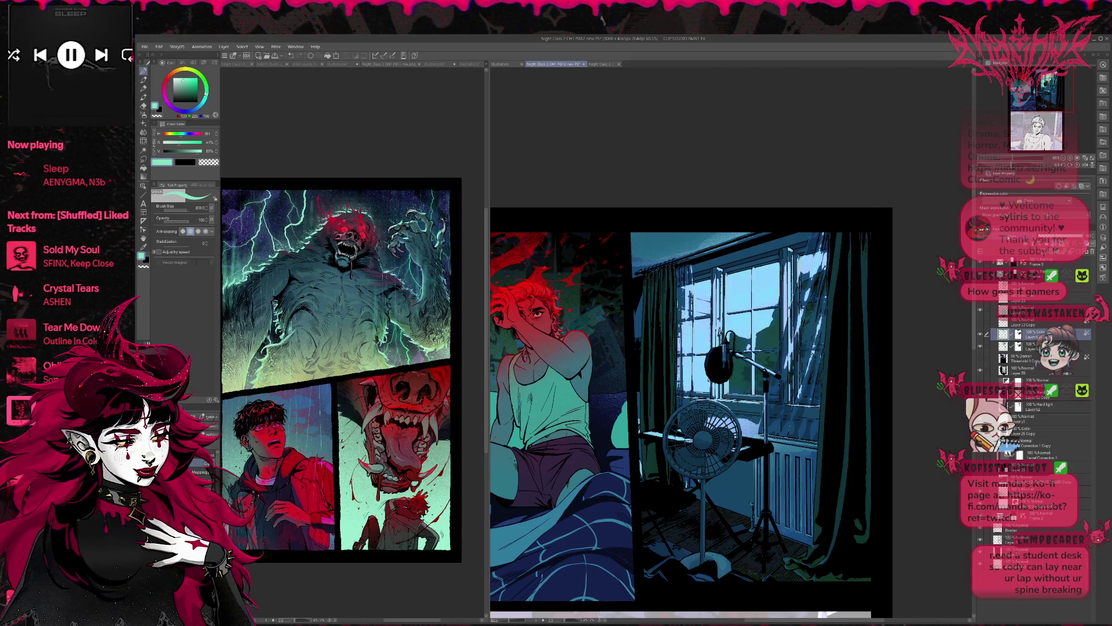
scroll(1025, 239, down, 1)
key(ctrl+minus)
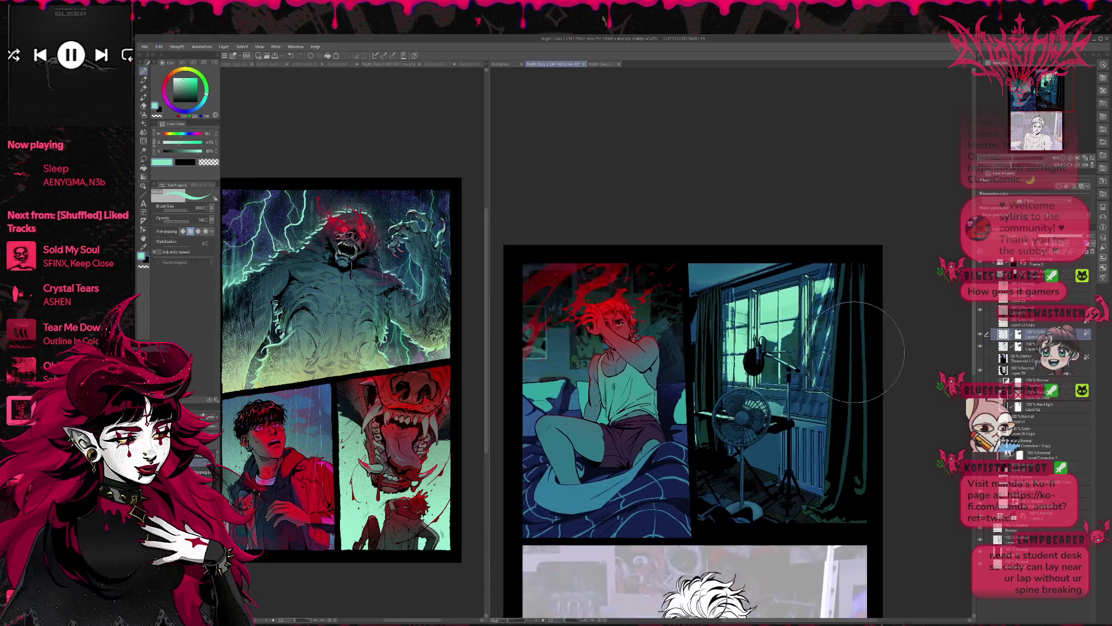
Hide the Color layer, then show and select the halftone layer Layer53 Copy.
click(981, 334)
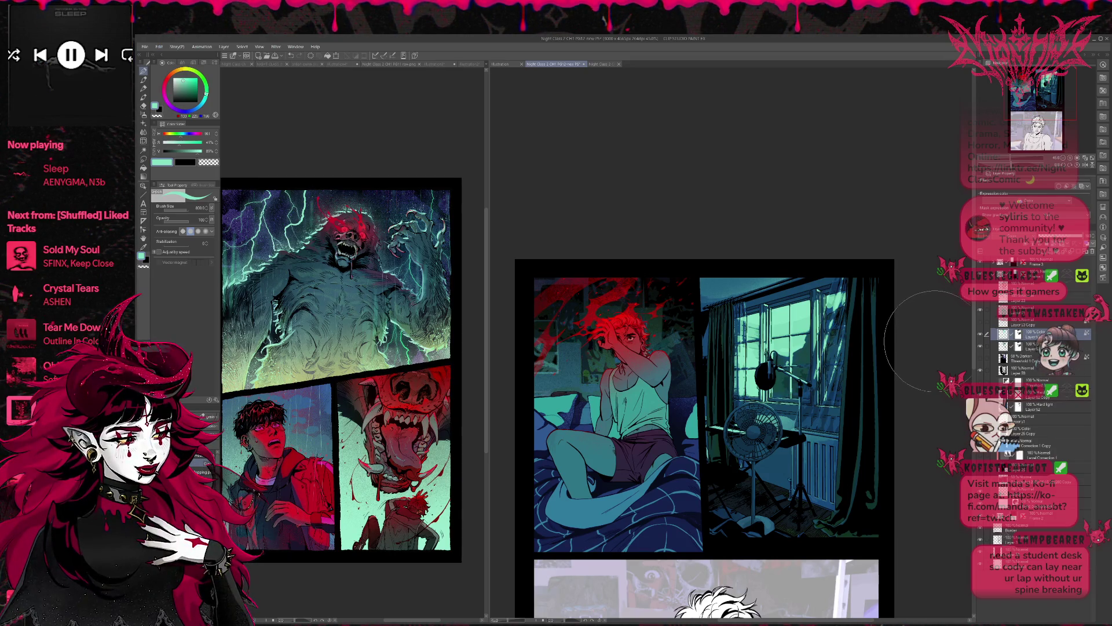
scroll(934, 341, down, 1)
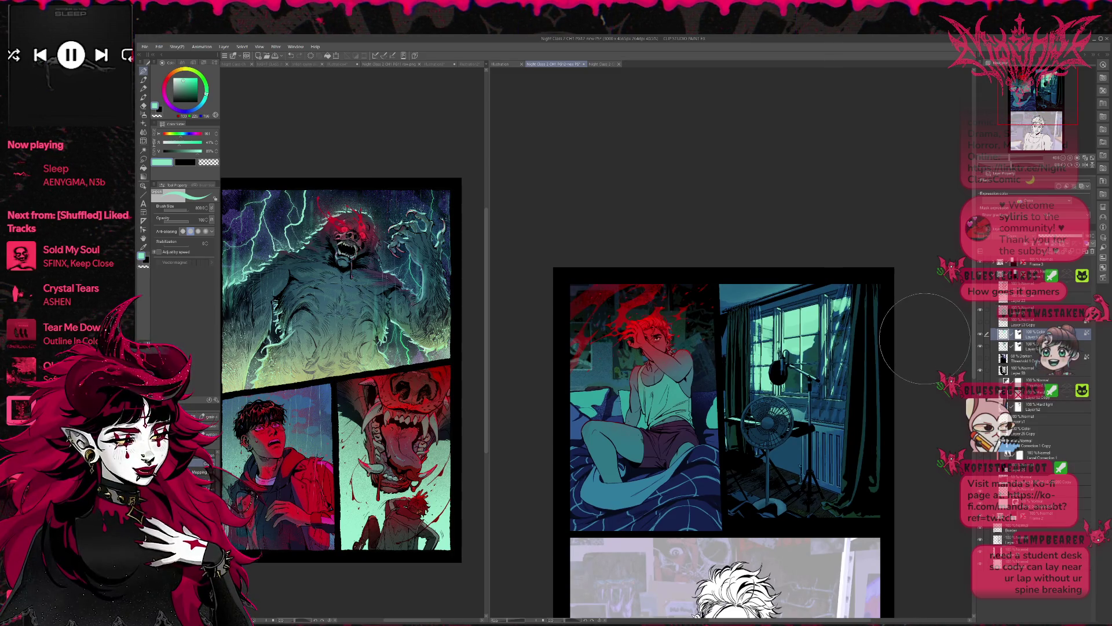
click(980, 323)
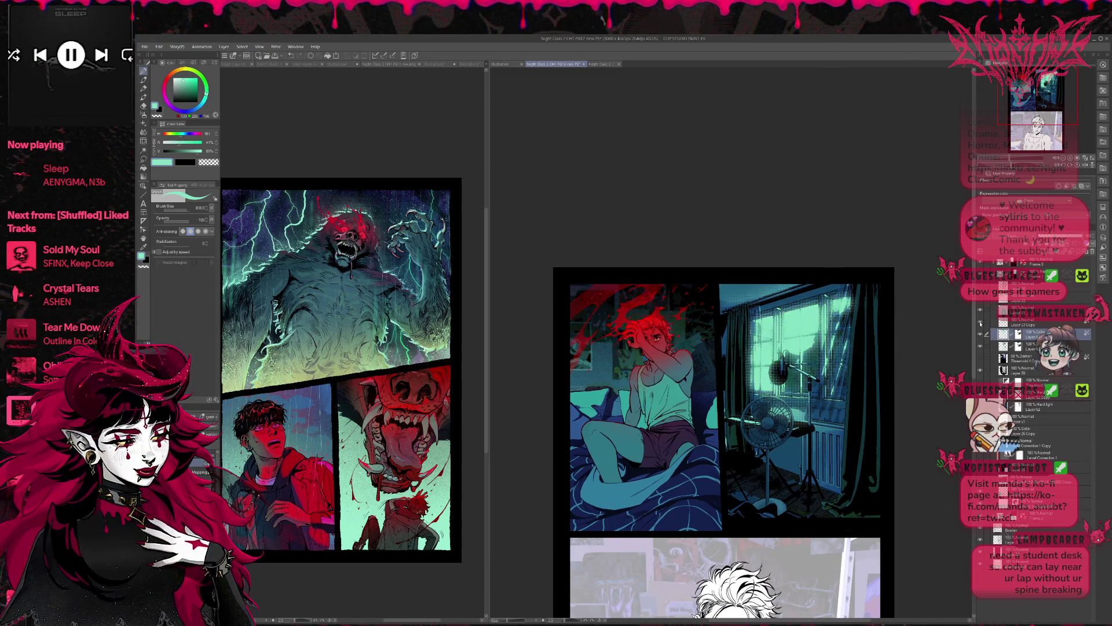
click(1028, 323)
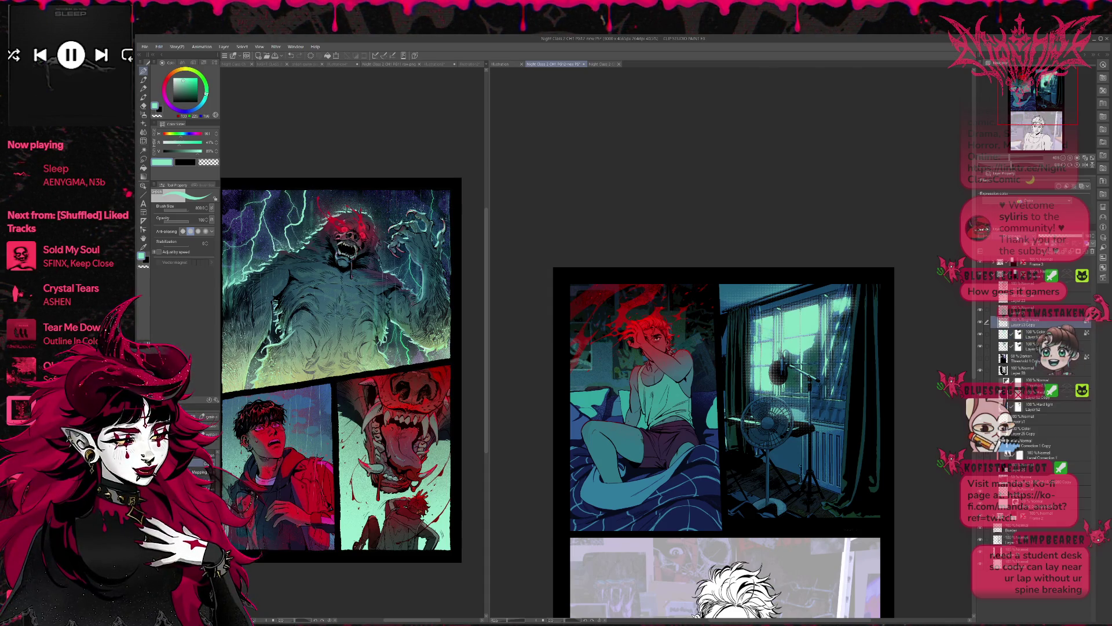
Change Layer53 Copy's blending mode, passing Pin light and settling on Hard light.
key(ctrl+z)
key(ctrl+y)
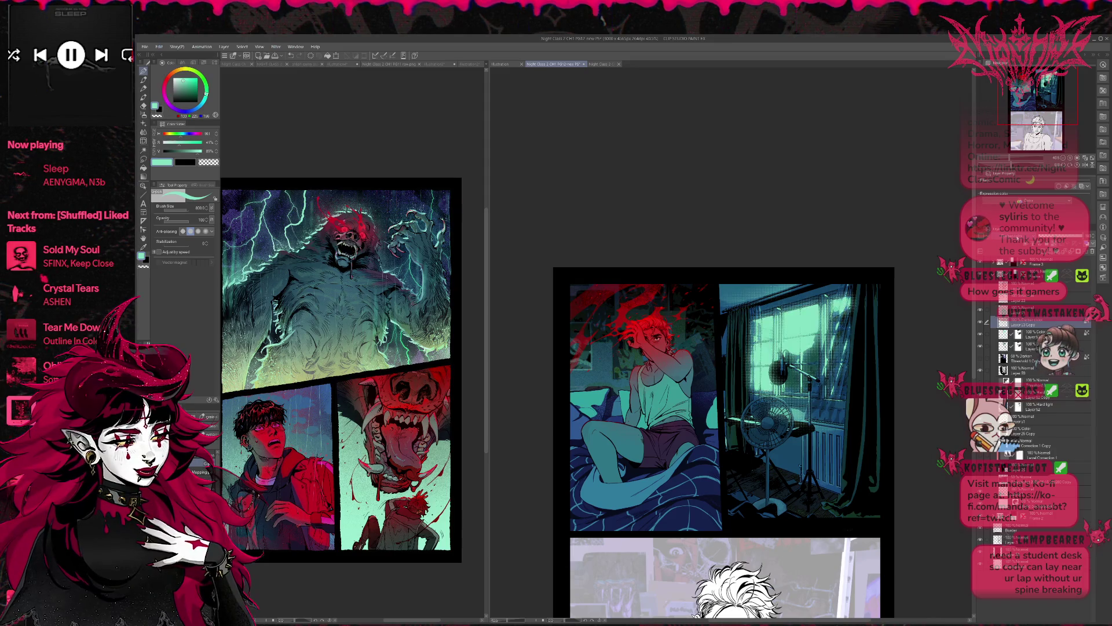
key(Up)
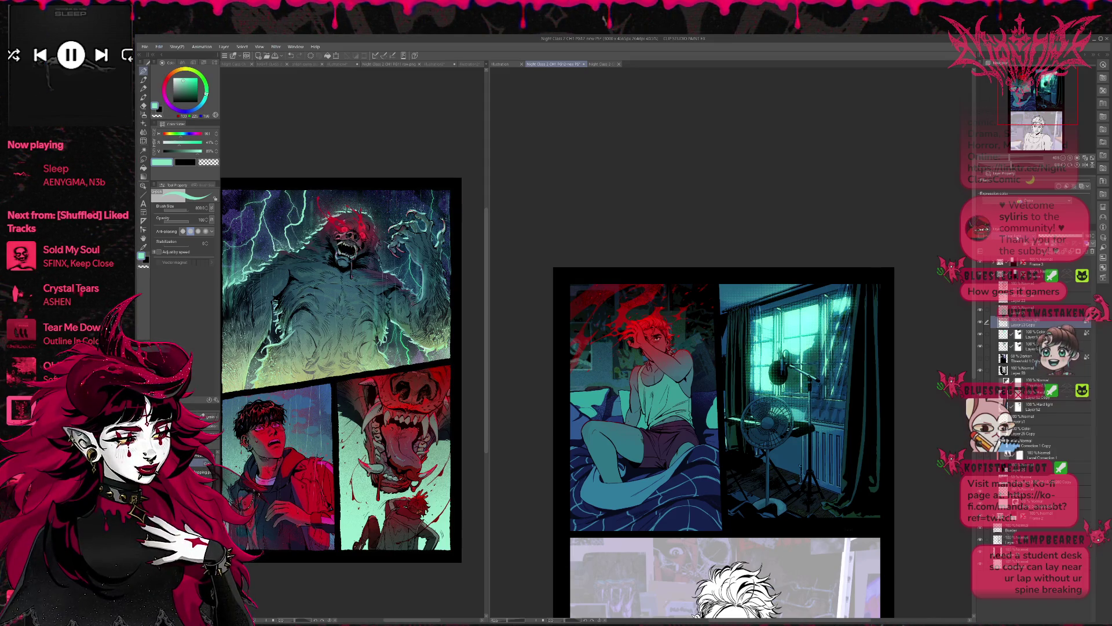
key(Up)
key(Up)
key(Up)
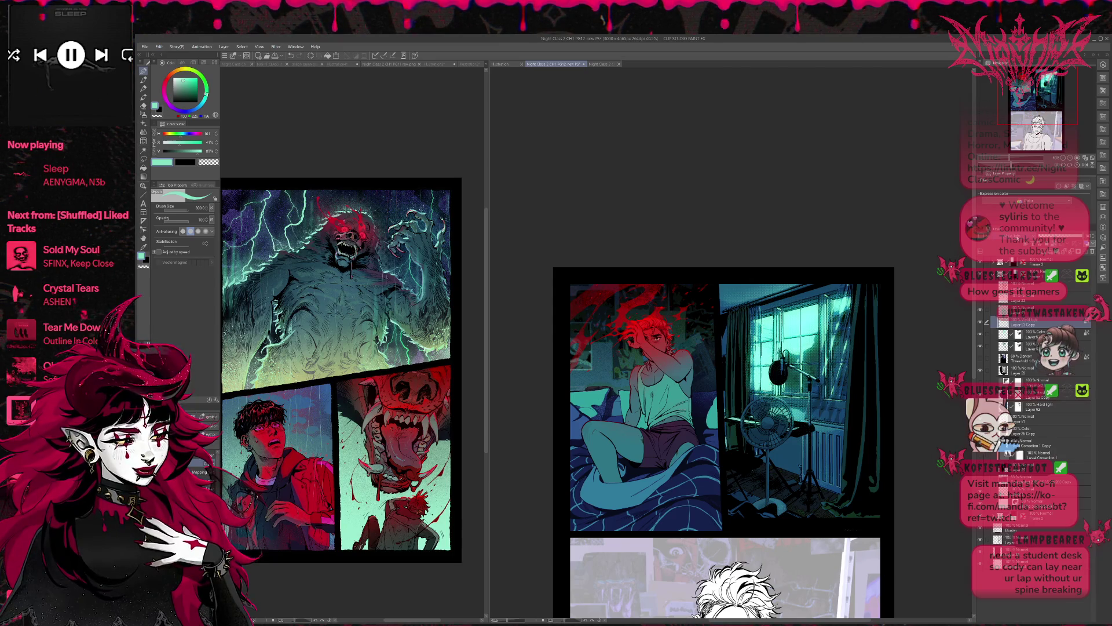
key(Up)
key(Down)
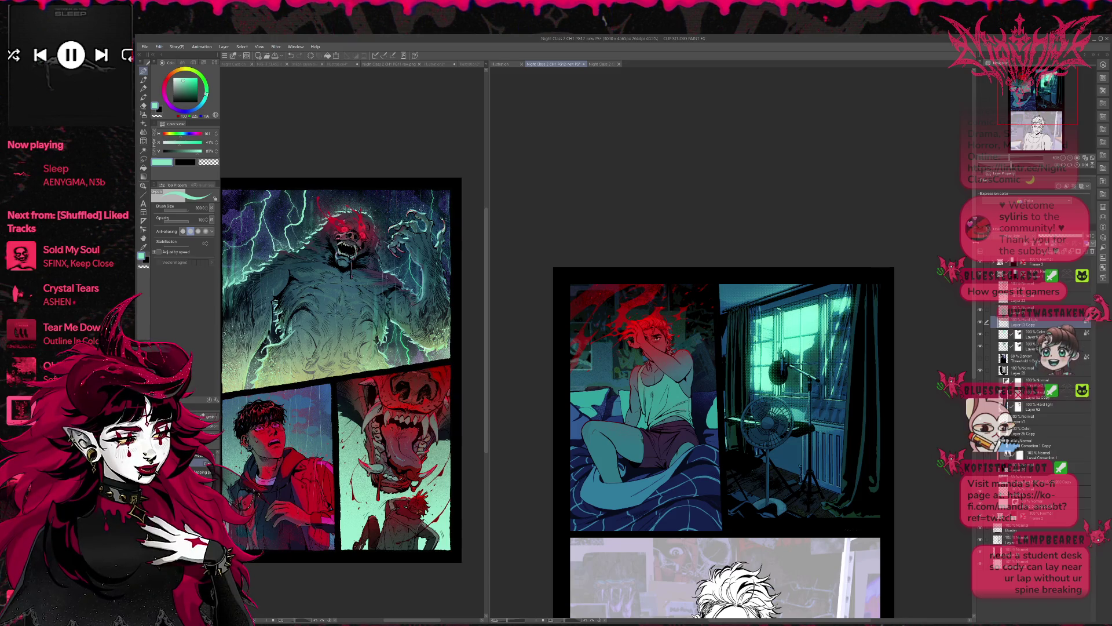
Toggle the Hard light glow off and on to compare, leaving it visible, and zoom in.
click(980, 322)
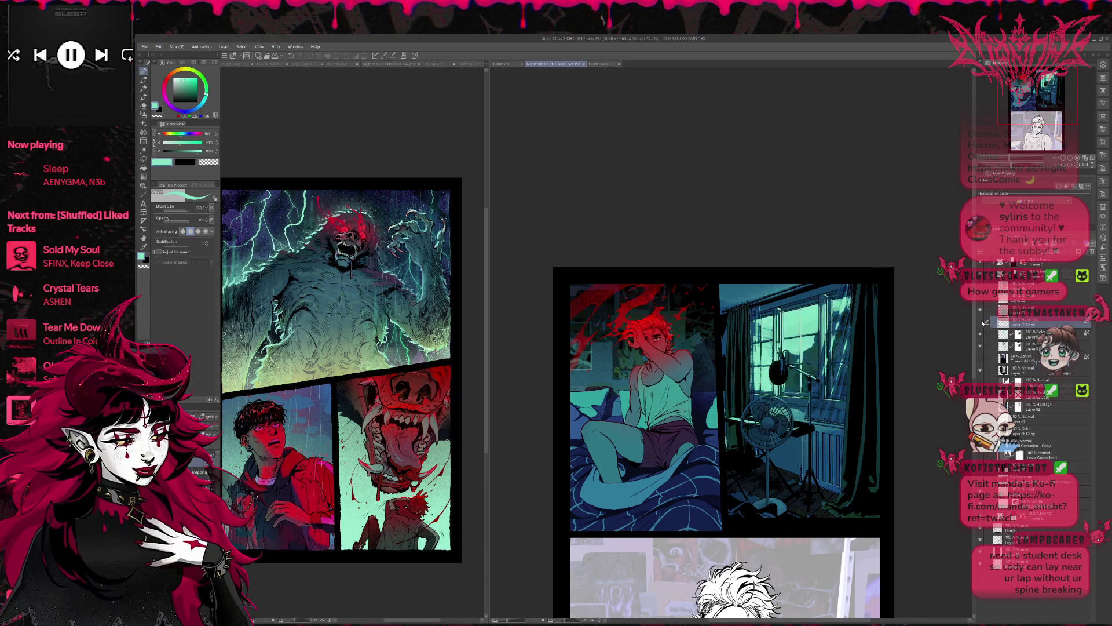
click(980, 322)
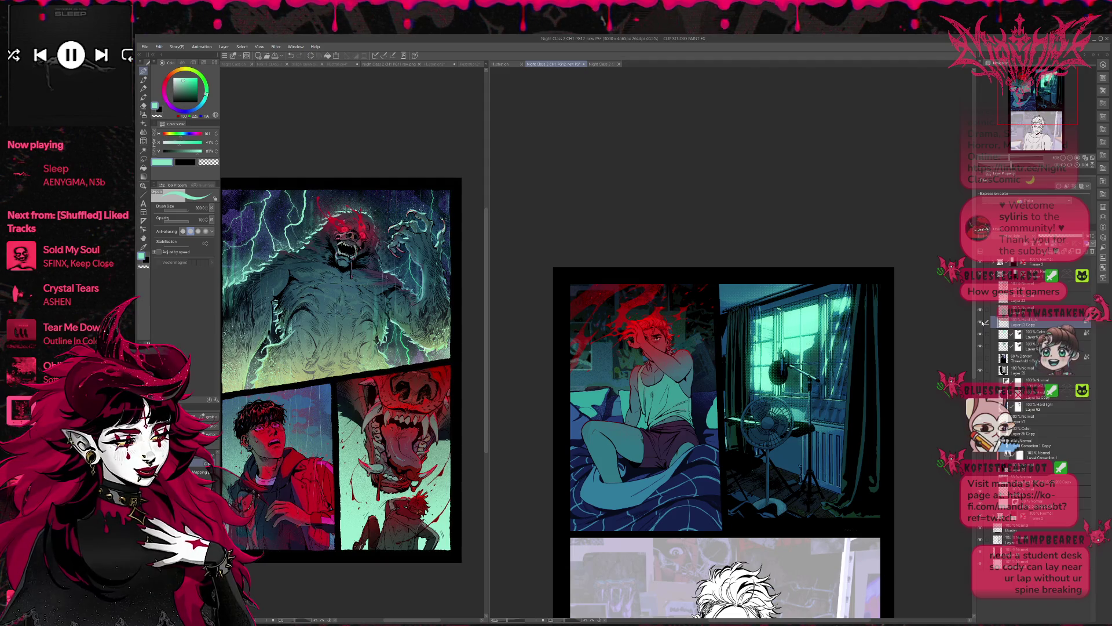
click(981, 322)
click(982, 322)
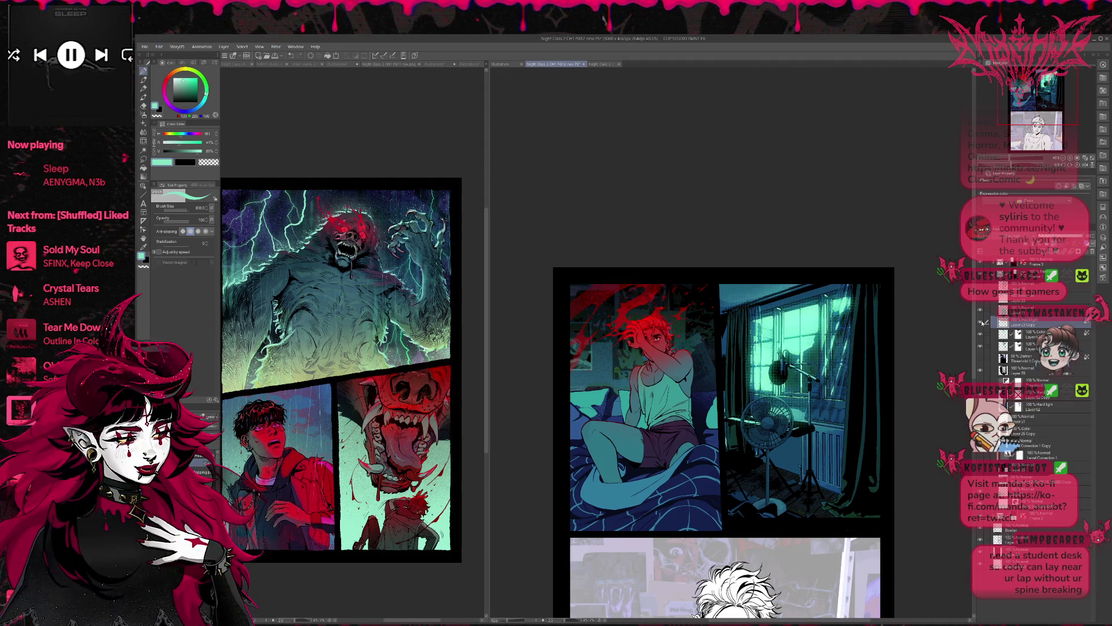
scroll(898, 336, up, 5)
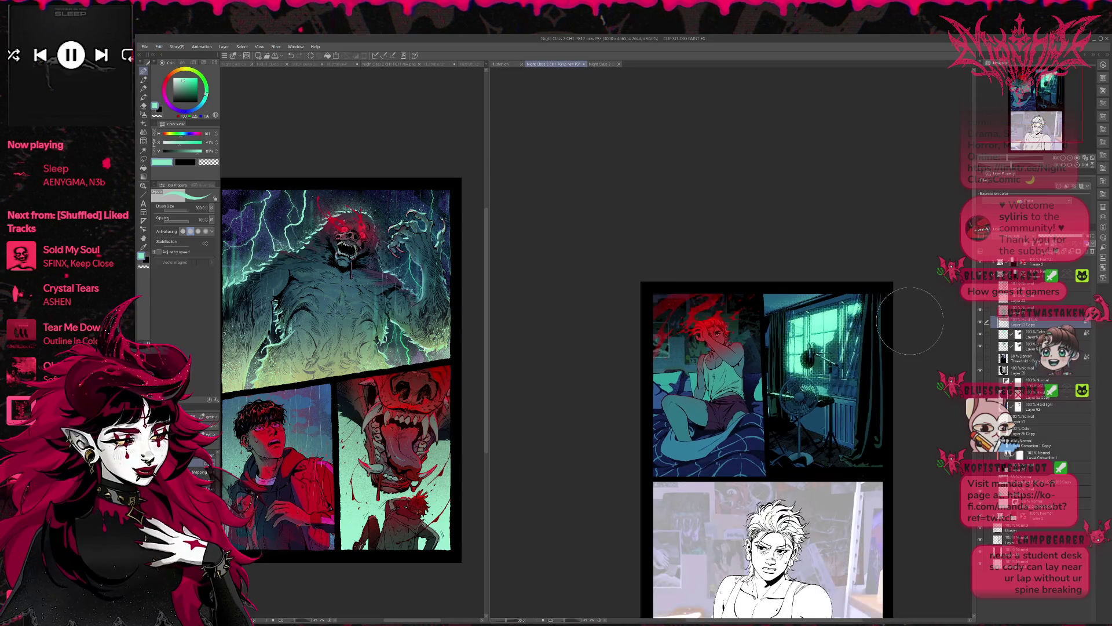
Toggle the halftone texture off and on to compare, keeping it visible.
scroll(894, 329, down, 1)
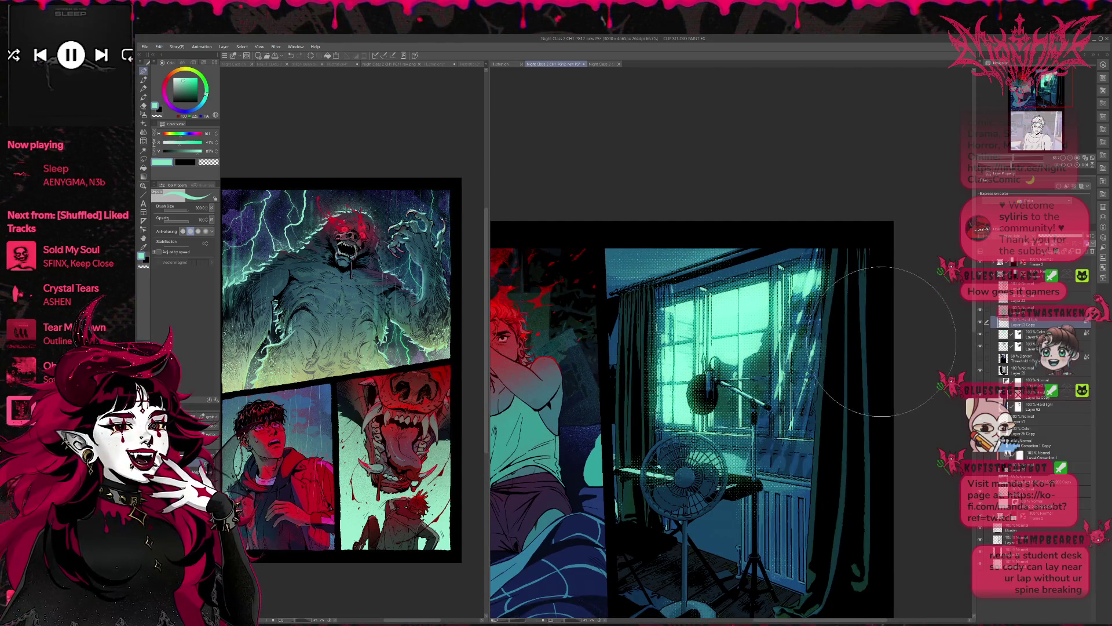
scroll(898, 310, down, 1)
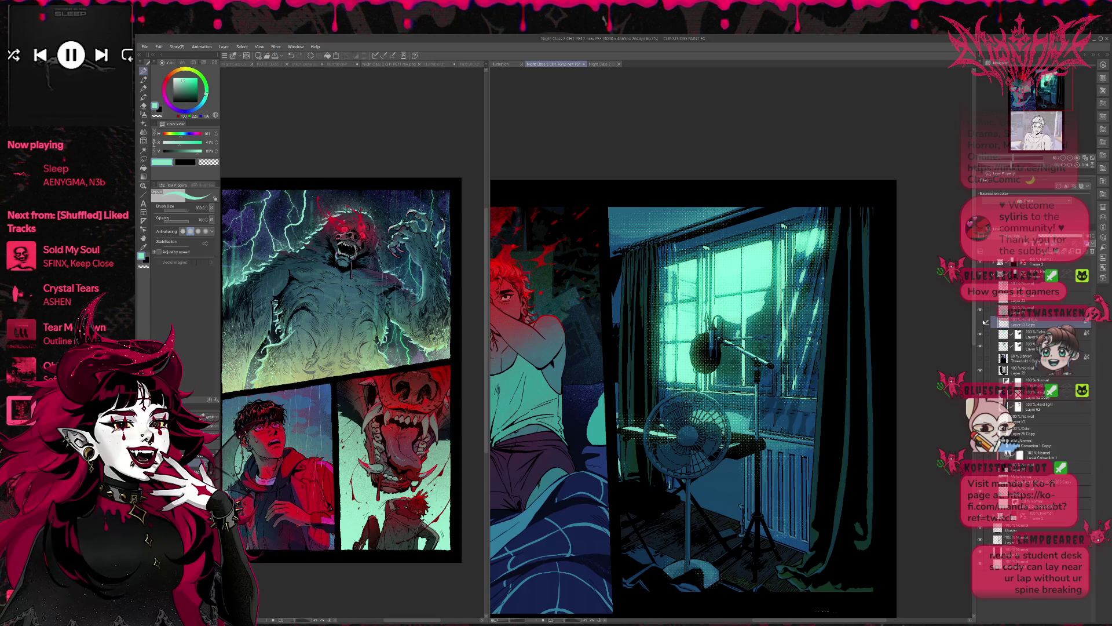
click(985, 322)
click(985, 322)
click(986, 322)
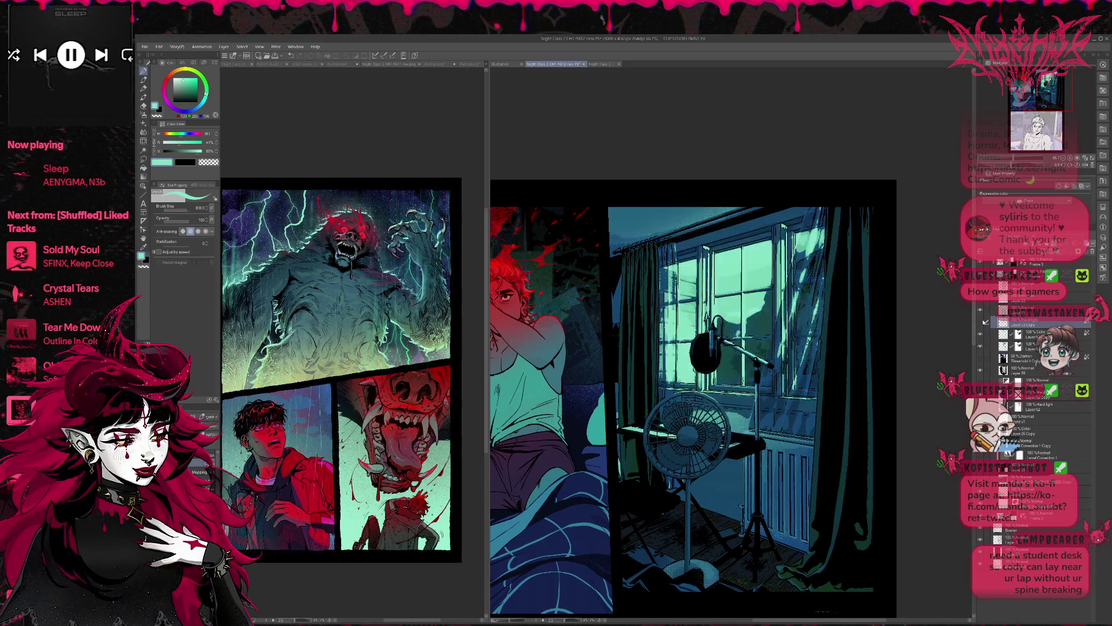
click(984, 322)
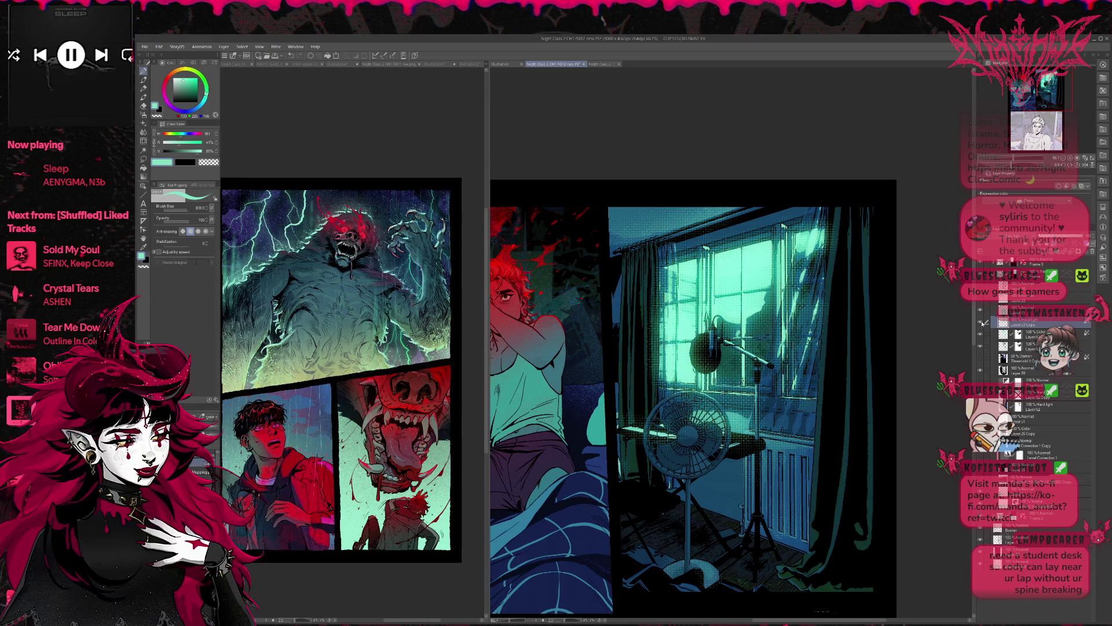
scroll(908, 322, down, 2)
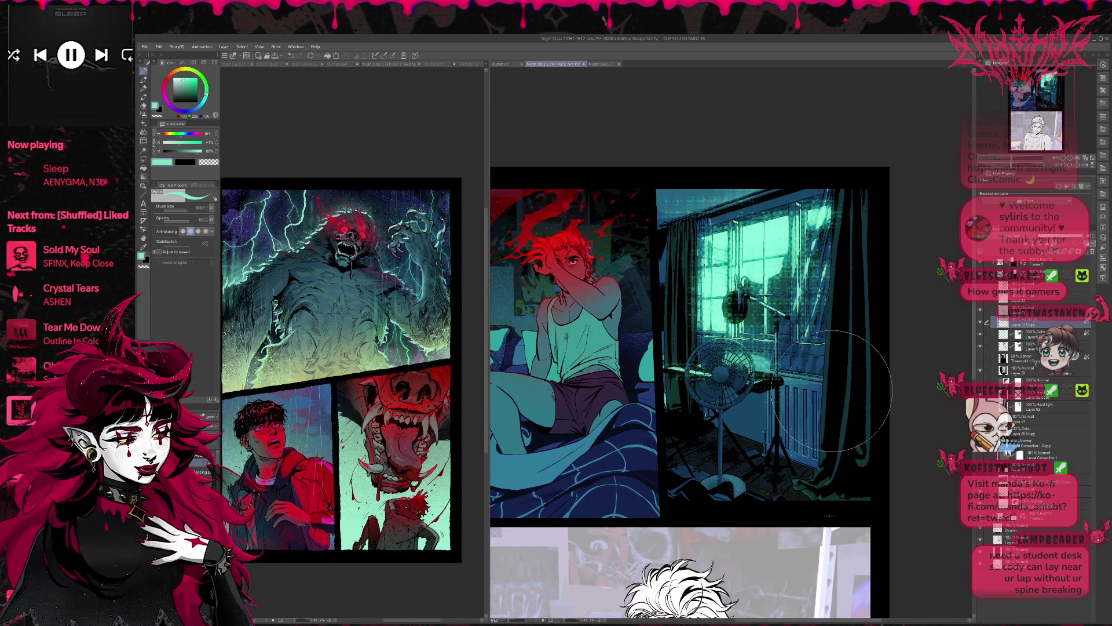
Switch to the eraser, hide the teal Hard Light glow, and select the window and curtain area.
key(e)
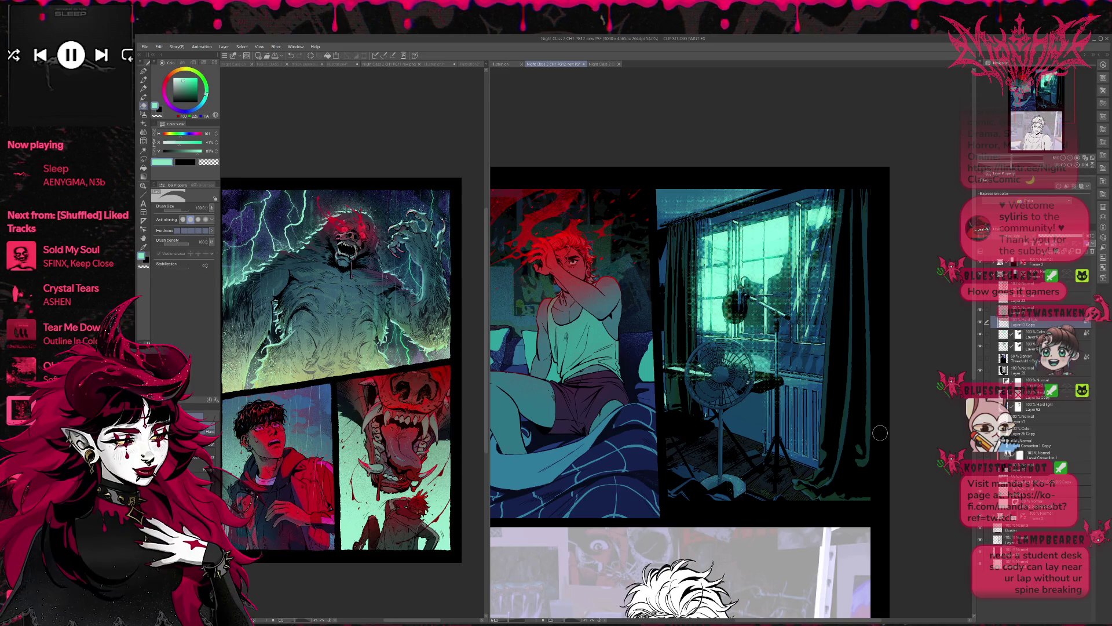
scroll(879, 432, down, 1)
click(981, 323)
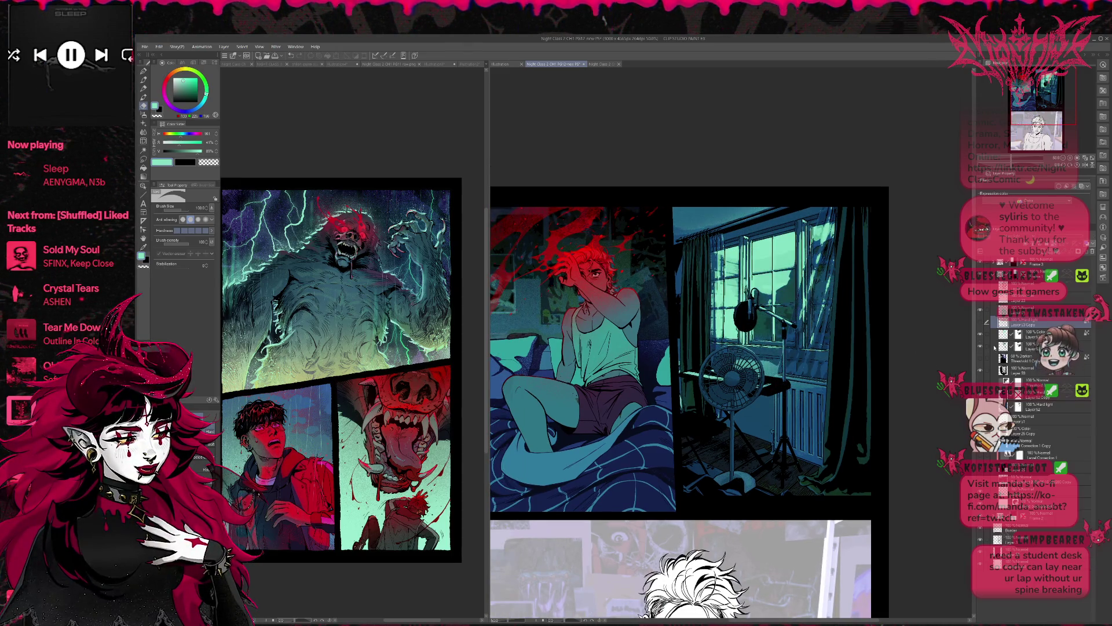
ctrl+click(1003, 322)
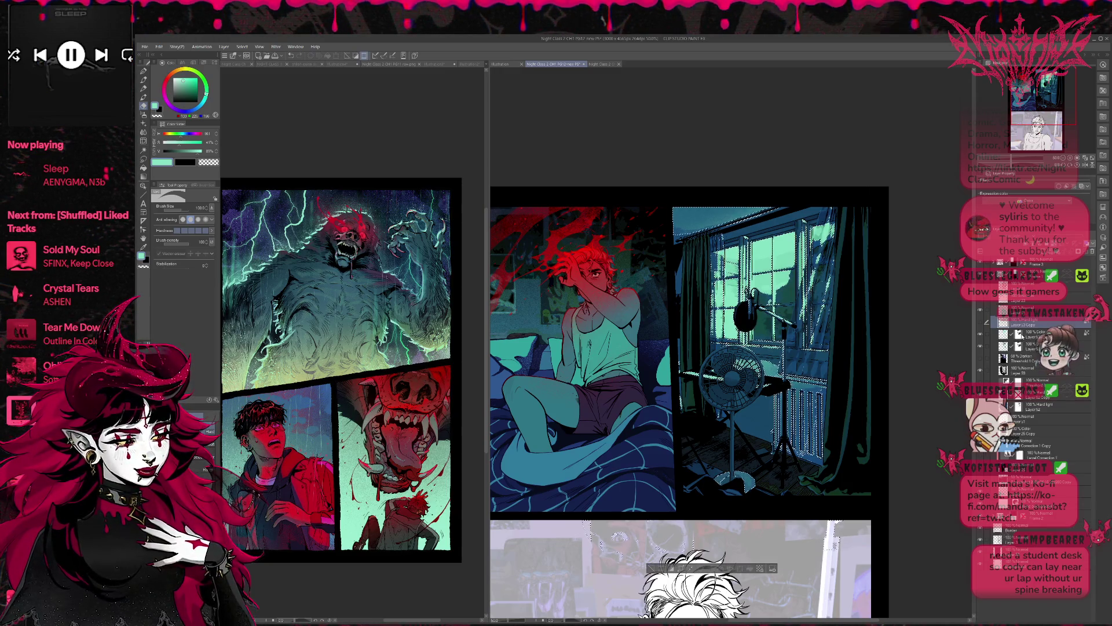
Add a new layer above the Color layer and clear the window selection.
click(1032, 336)
key(ctrl+shift+n)
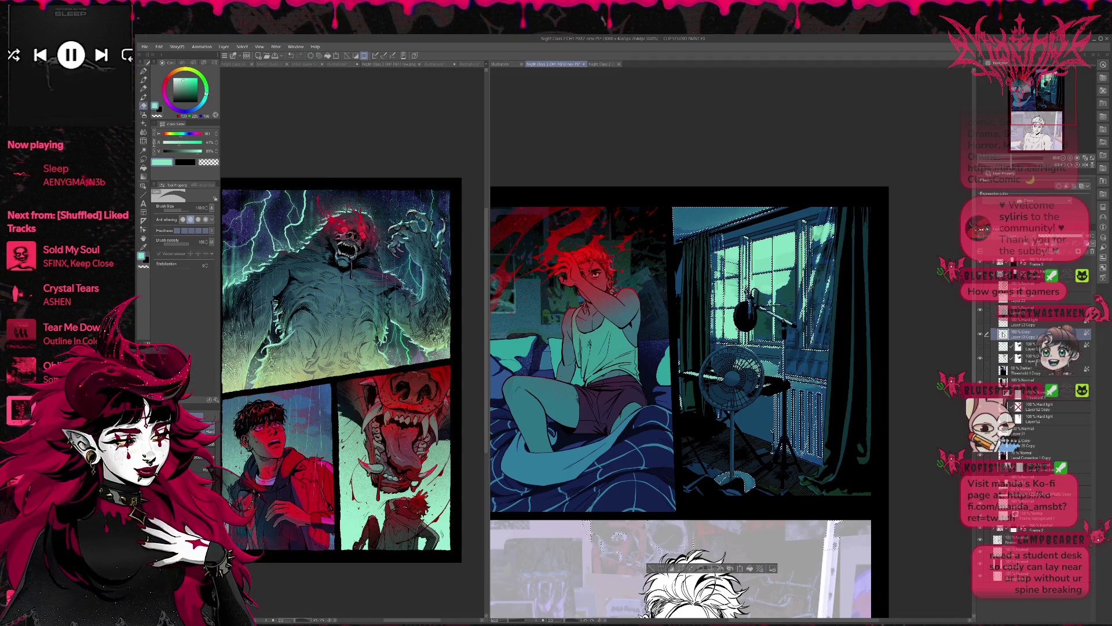
key(ctrl+d)
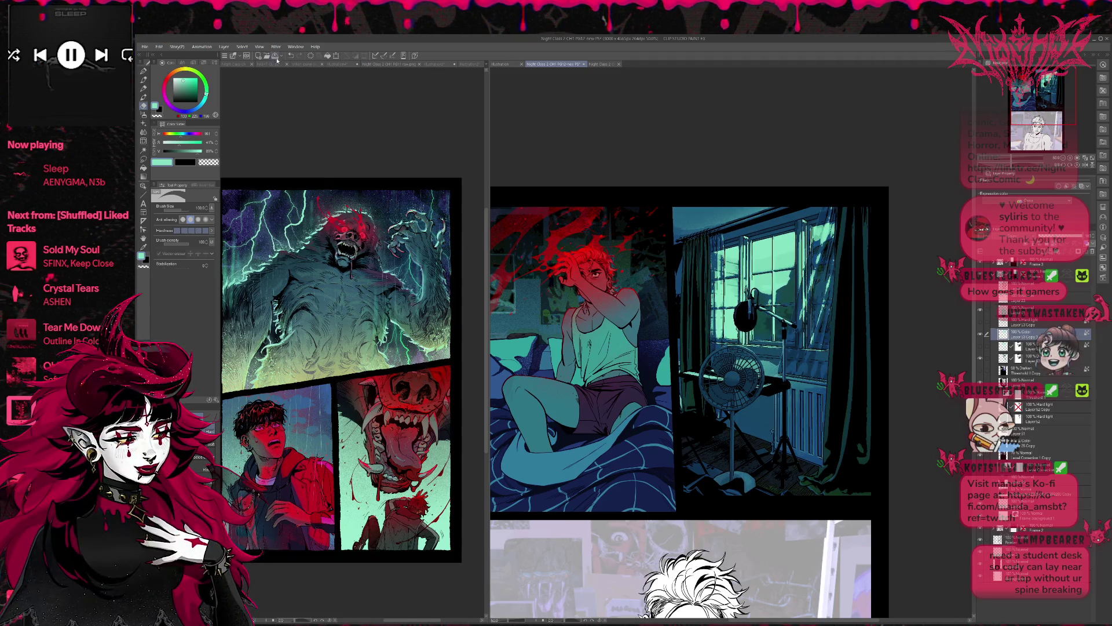
Open a filter's settings from the Filter menu, then close them without applying.
click(276, 47)
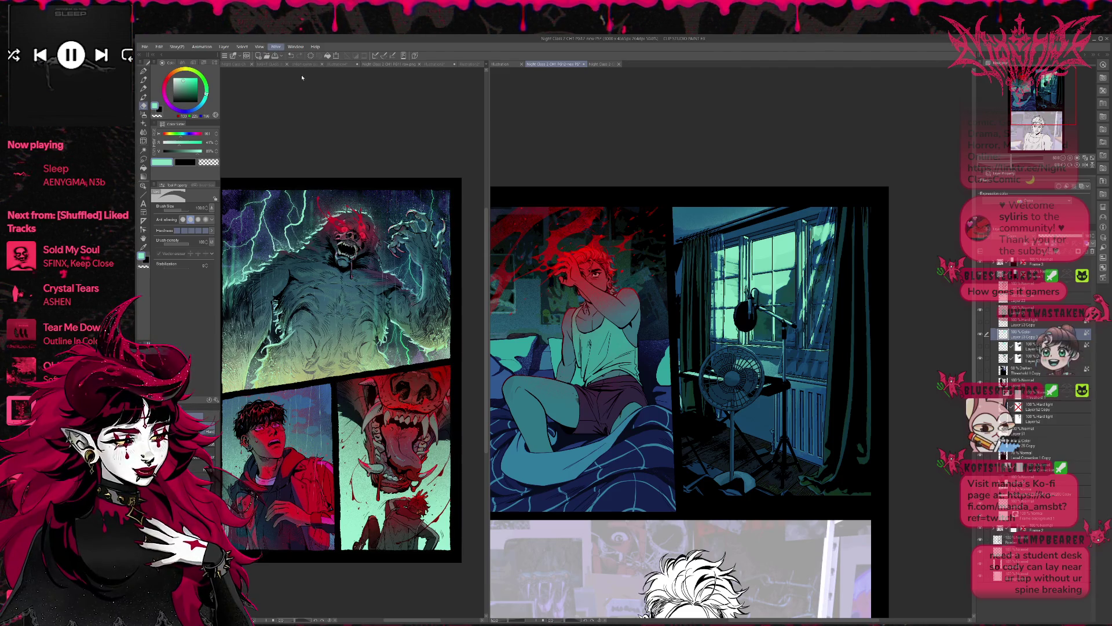
click(350, 98)
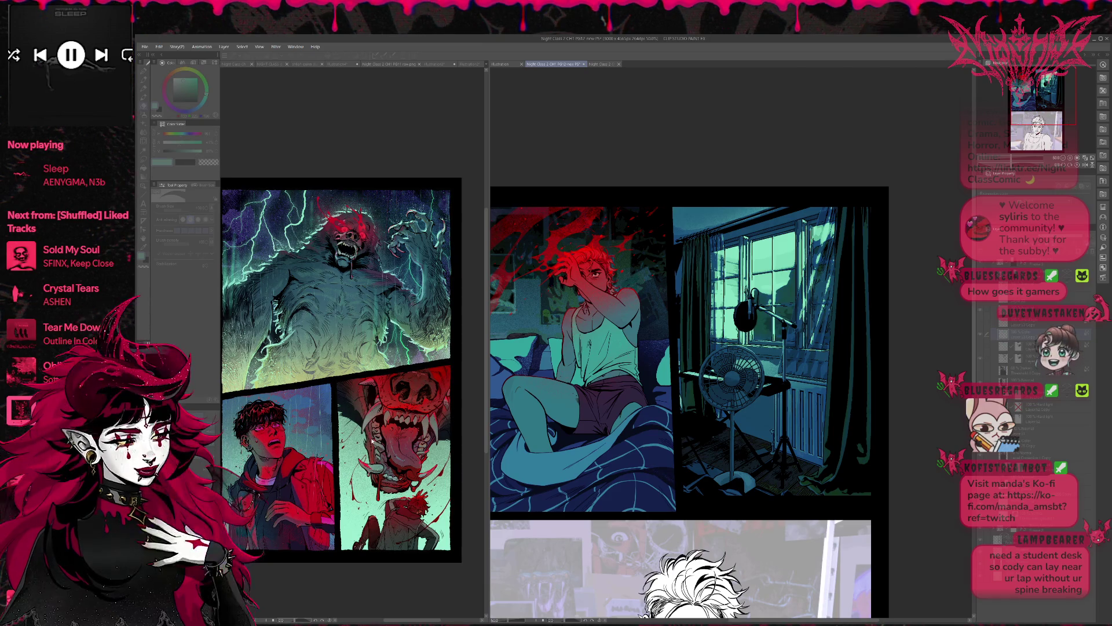
click(1101, 261)
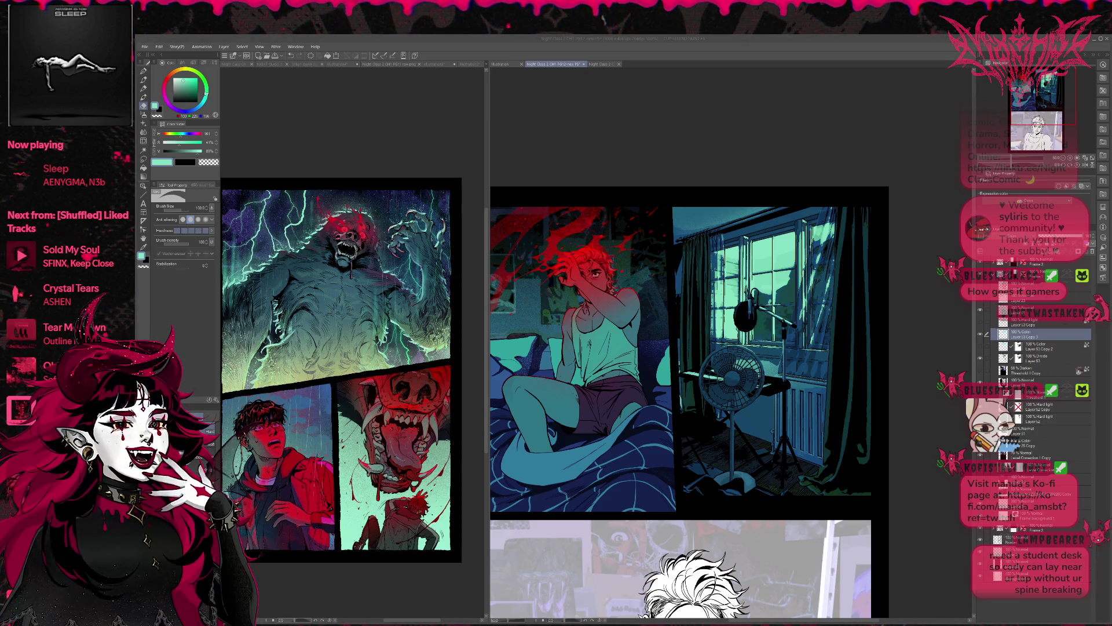
Skip to the next song in the music player.
click(22, 336)
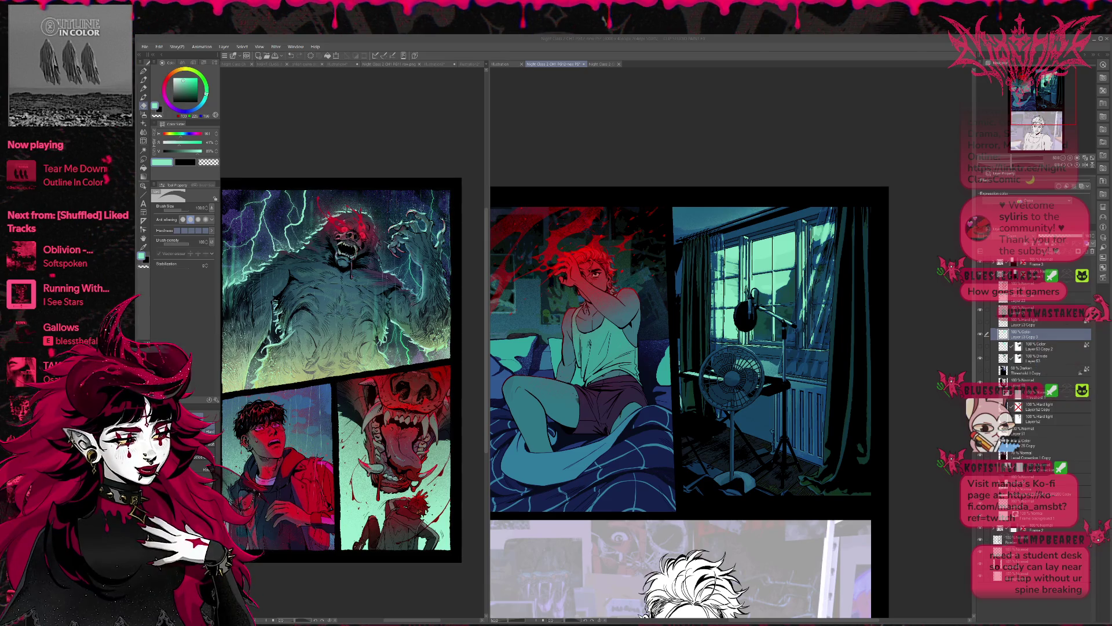
Centre the window panel and toggle the teal glow layer to compare, leaving it hidden.
click(916, 342)
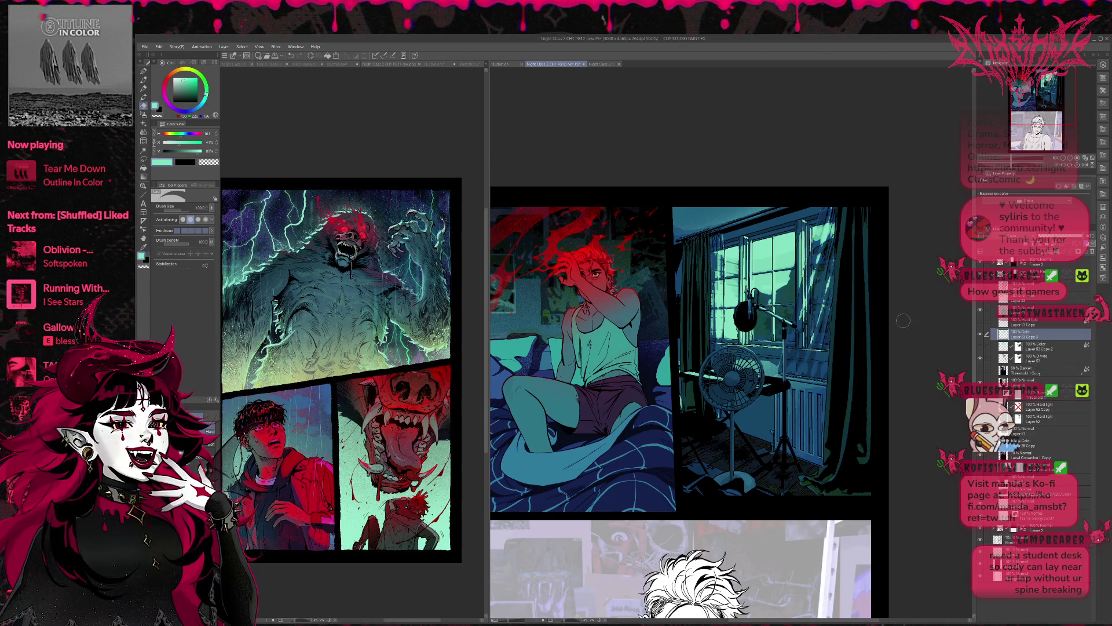
drag(916, 377, 861, 367)
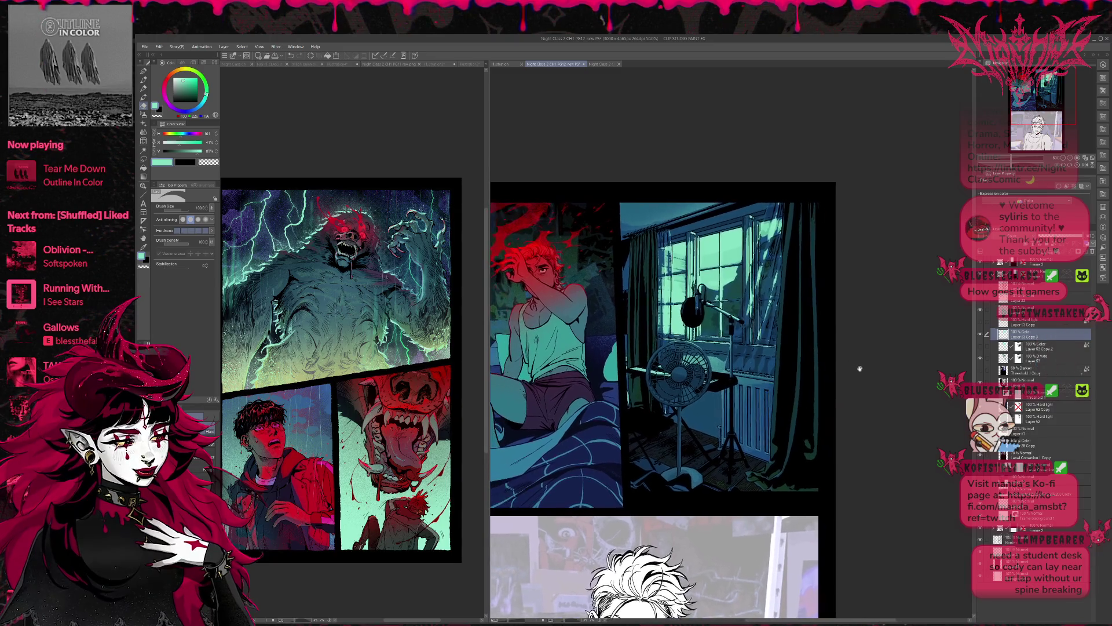
click(981, 323)
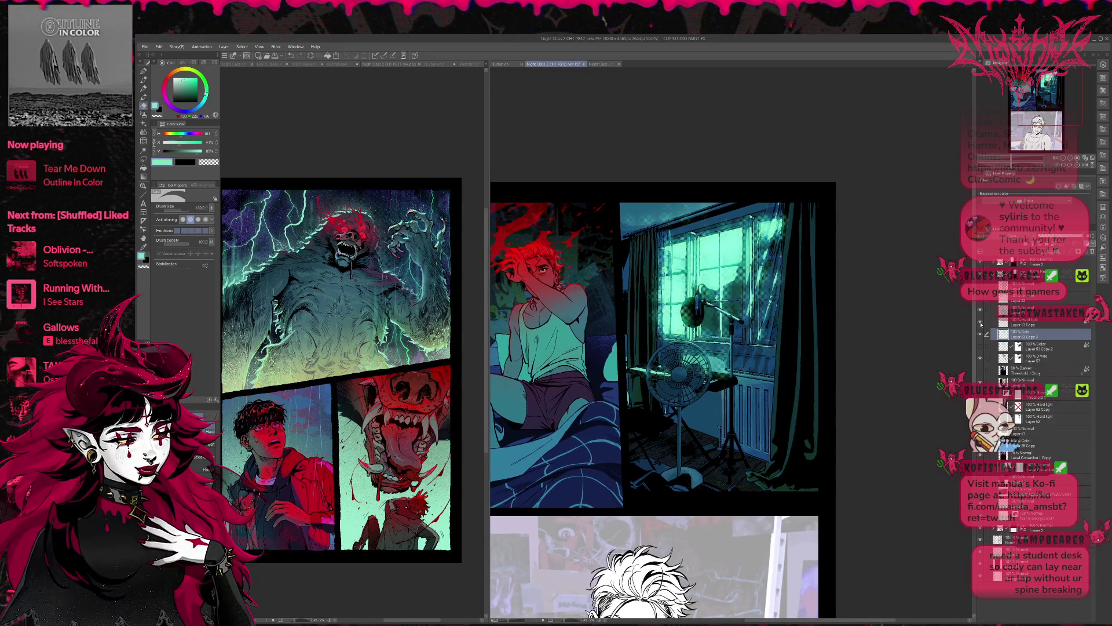
click(981, 323)
click(981, 323)
click(981, 323)
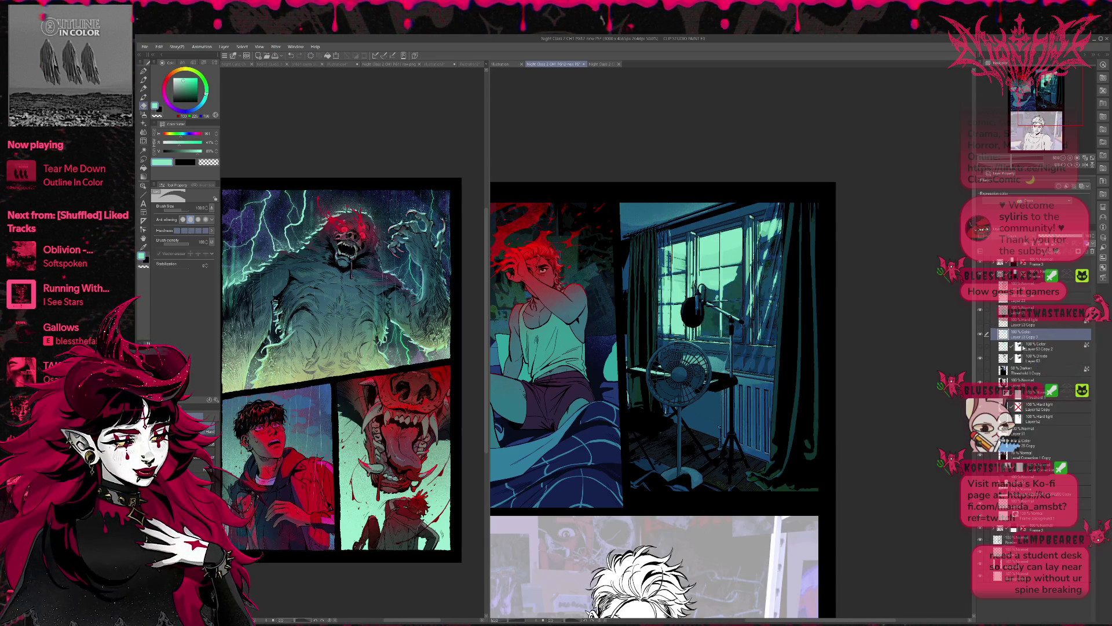
Hide the Color layer and the lighting layer below to show pale sky and olive curtains.
click(981, 337)
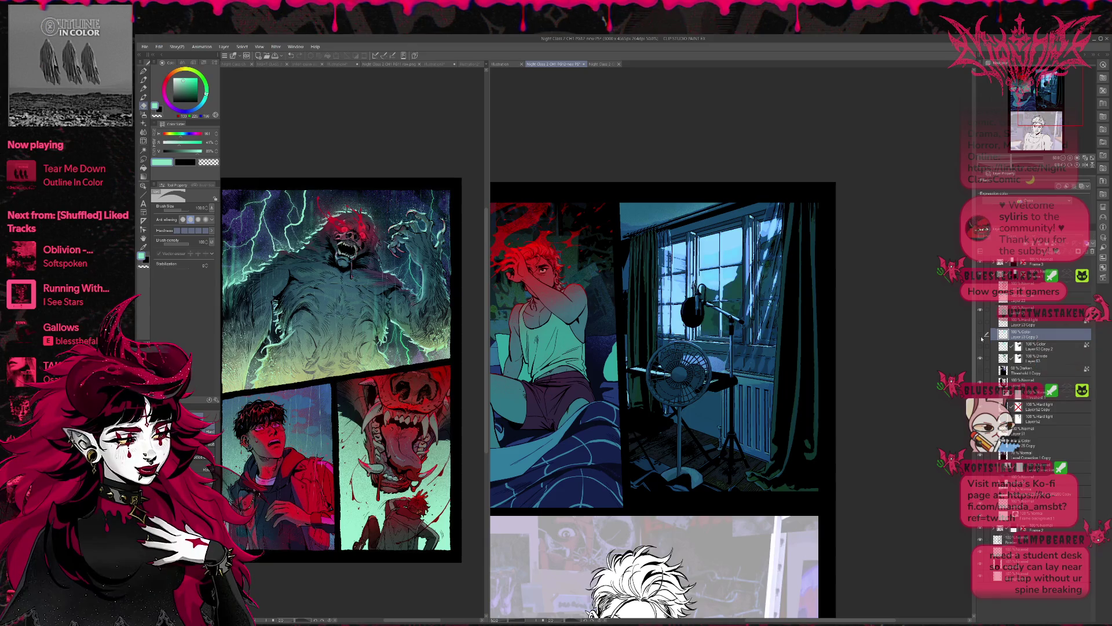
click(982, 358)
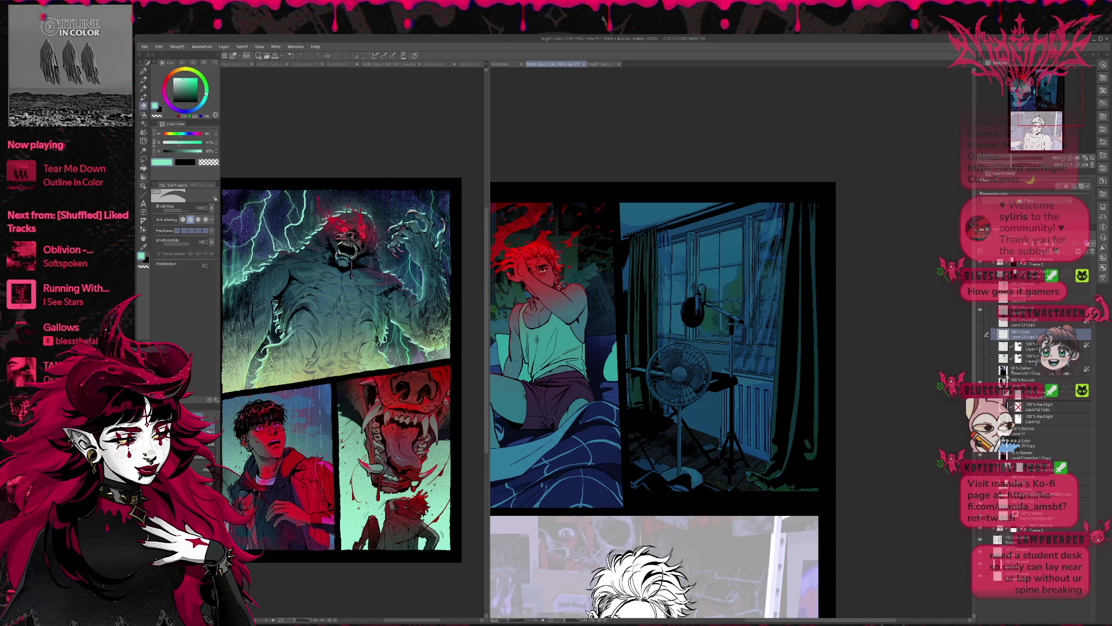
click(983, 357)
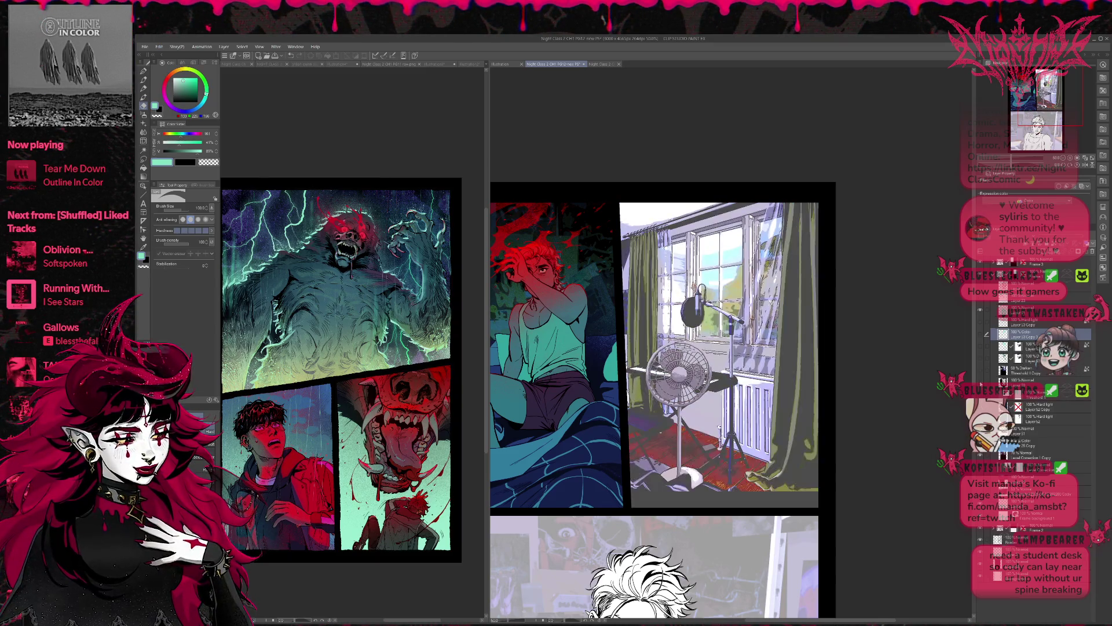
click(981, 381)
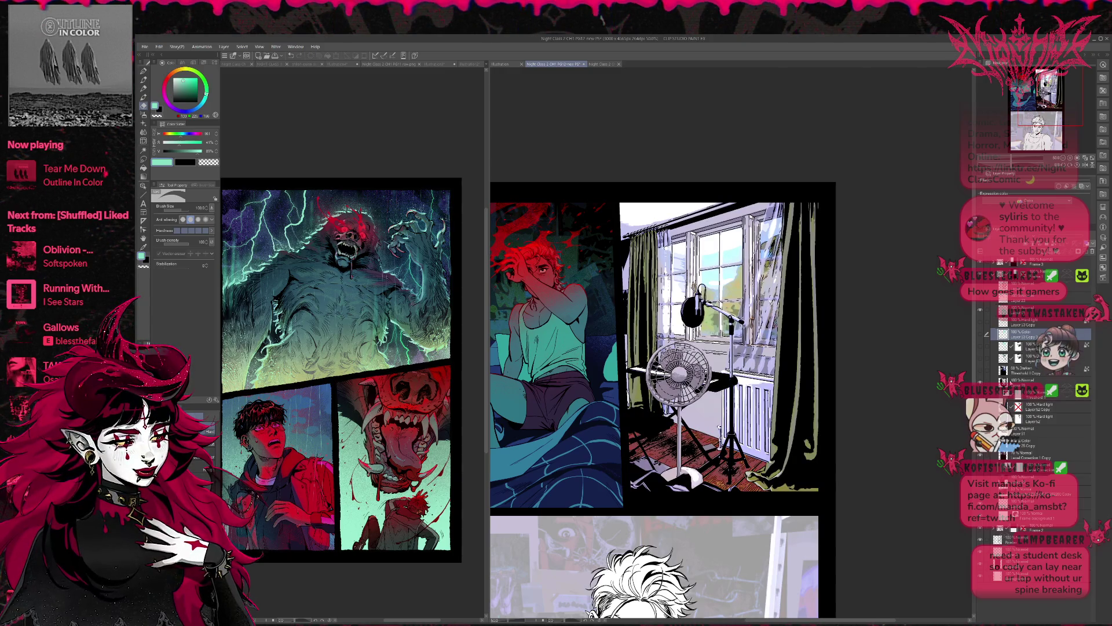
click(1028, 381)
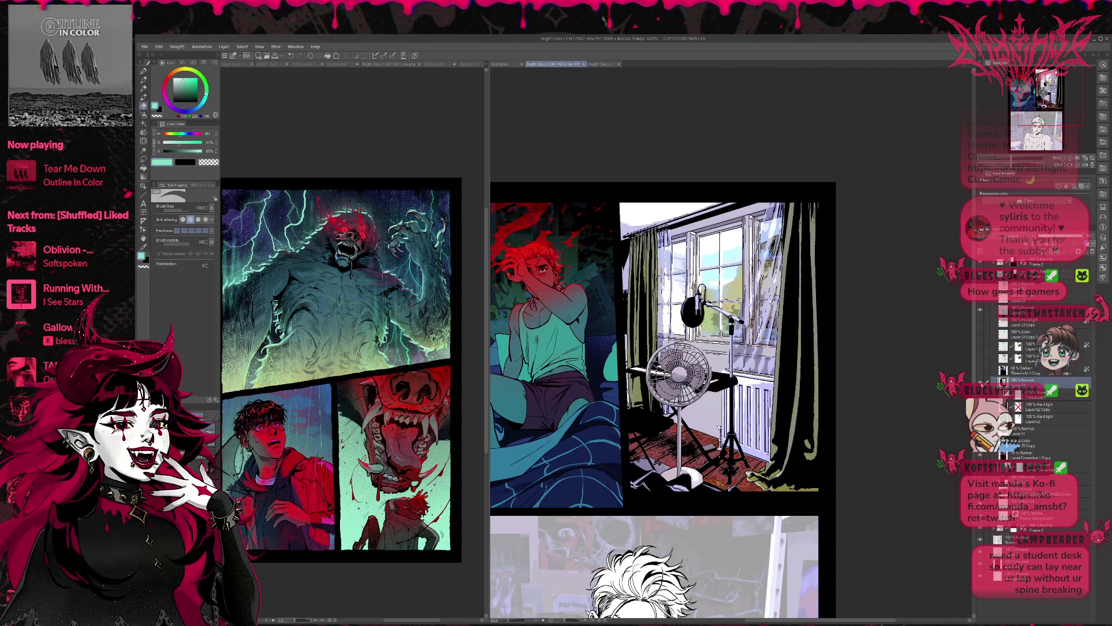
click(981, 381)
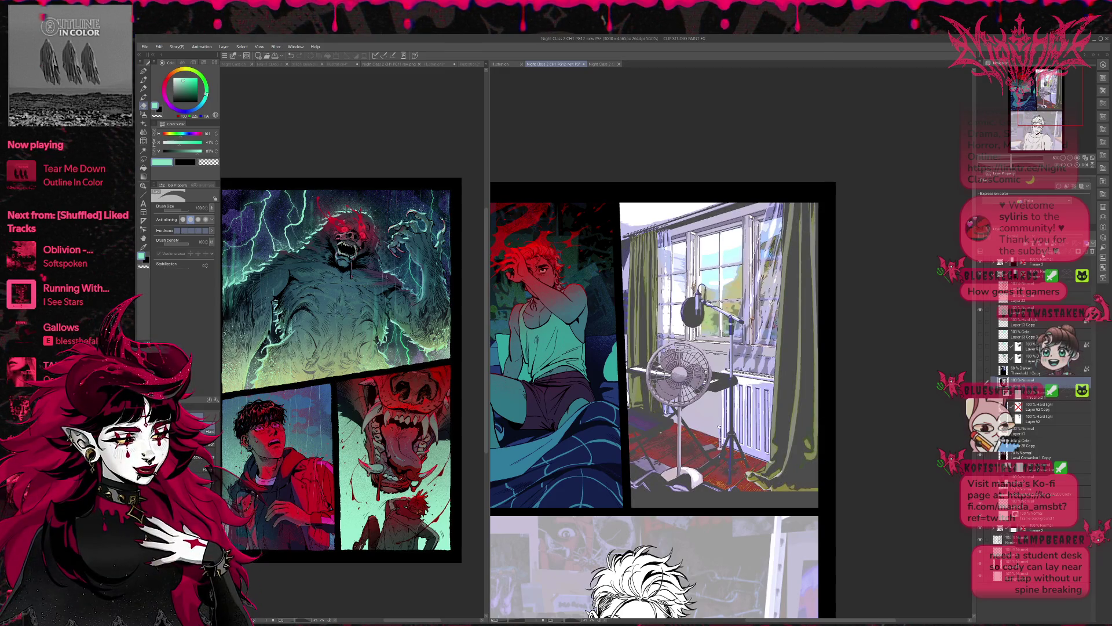
key(ctrl+alt+0)
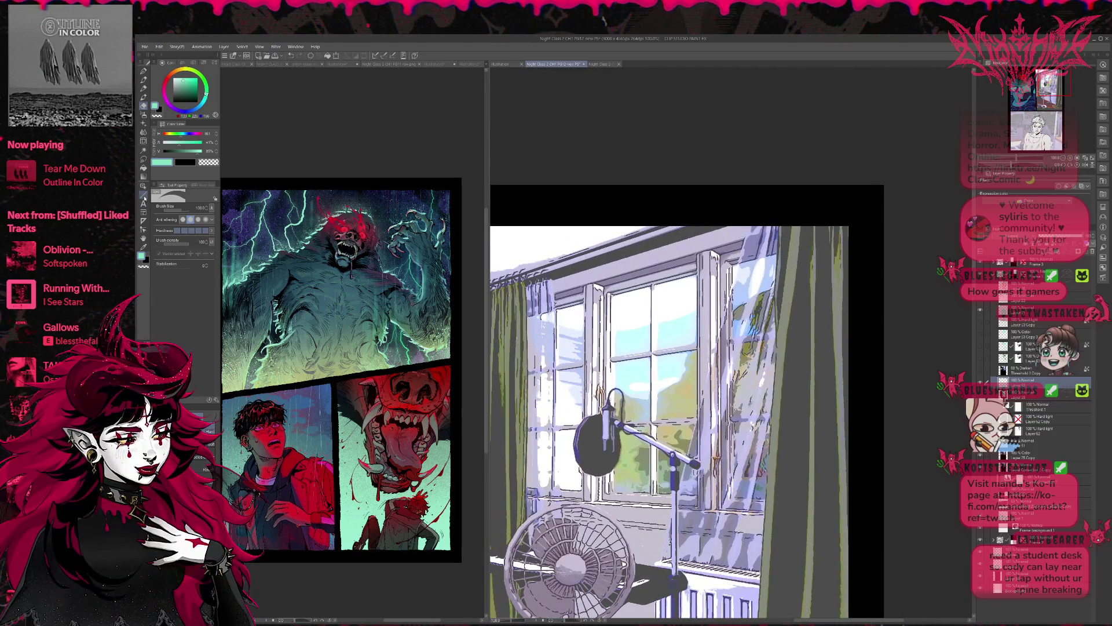
click(144, 195)
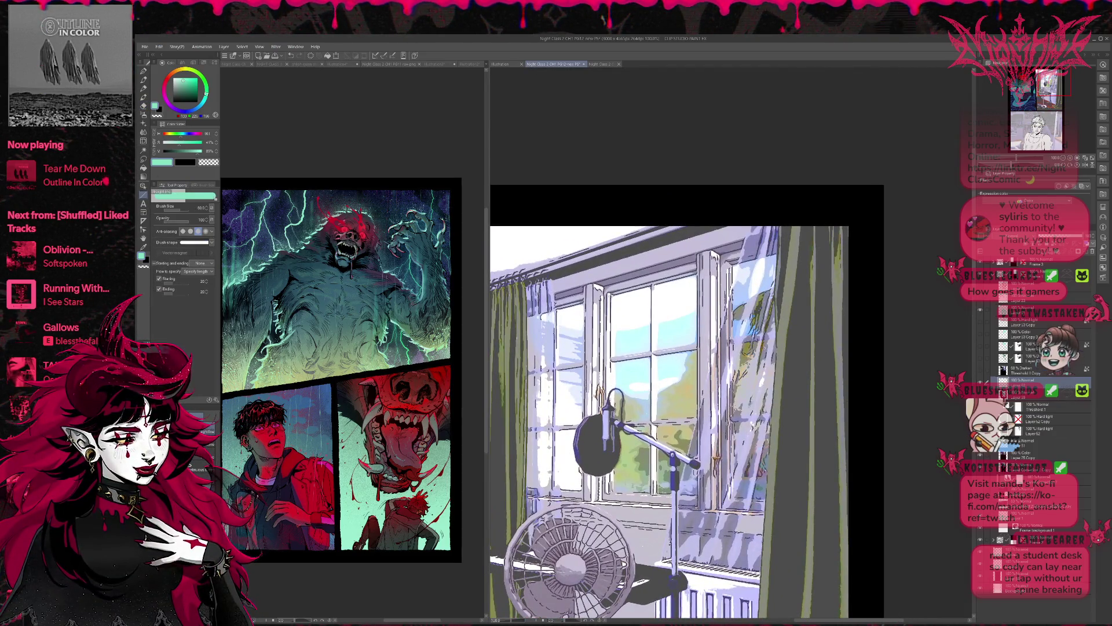
key(u)
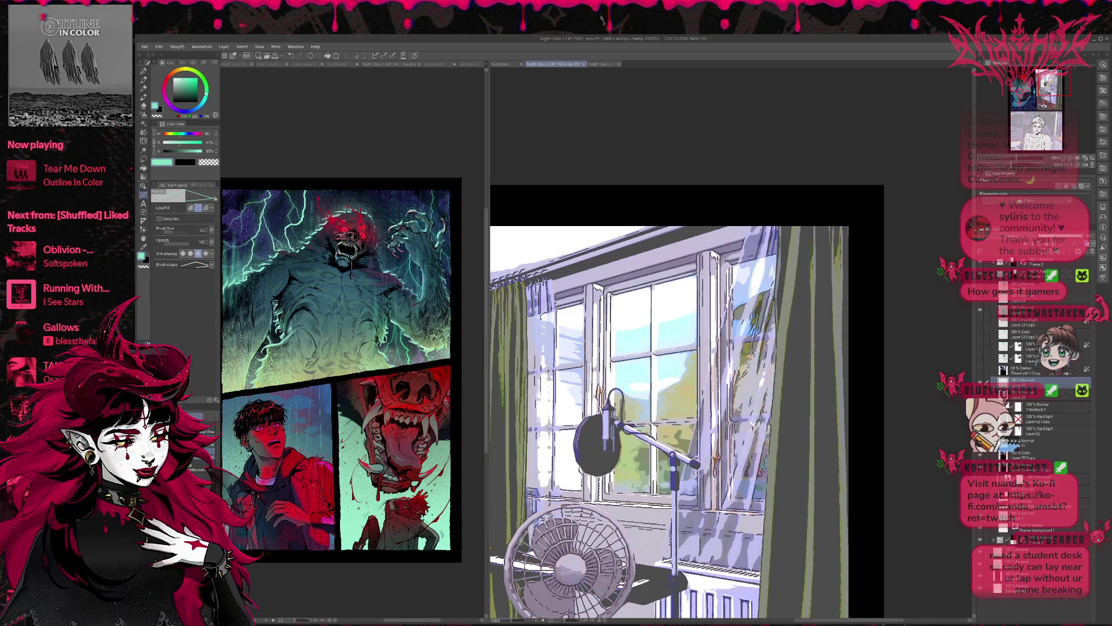
click(191, 208)
click(188, 88)
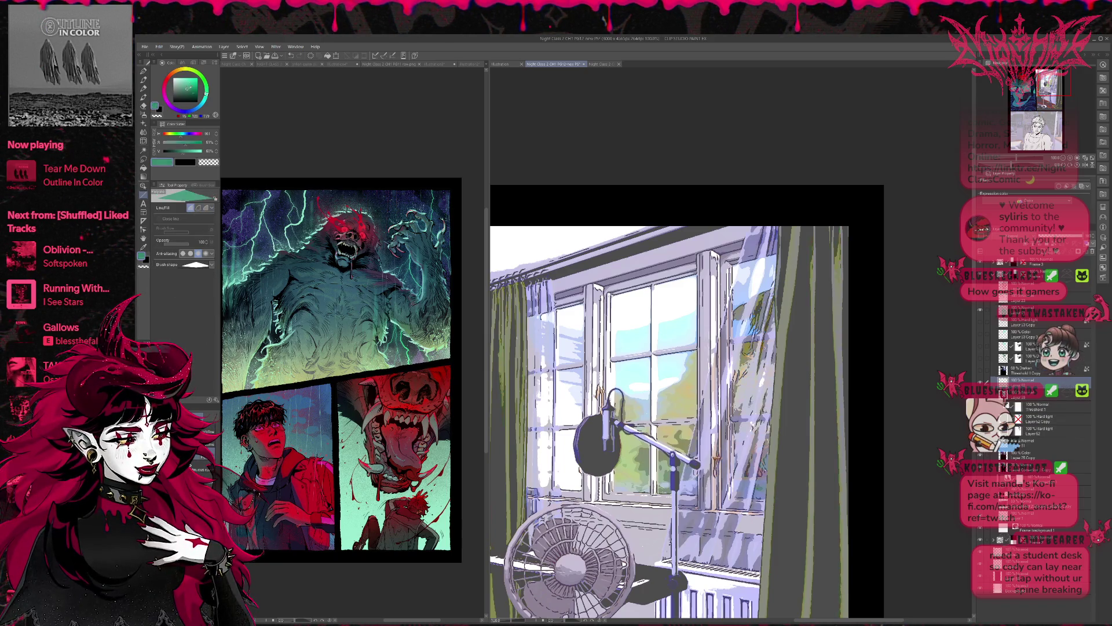
click(197, 102)
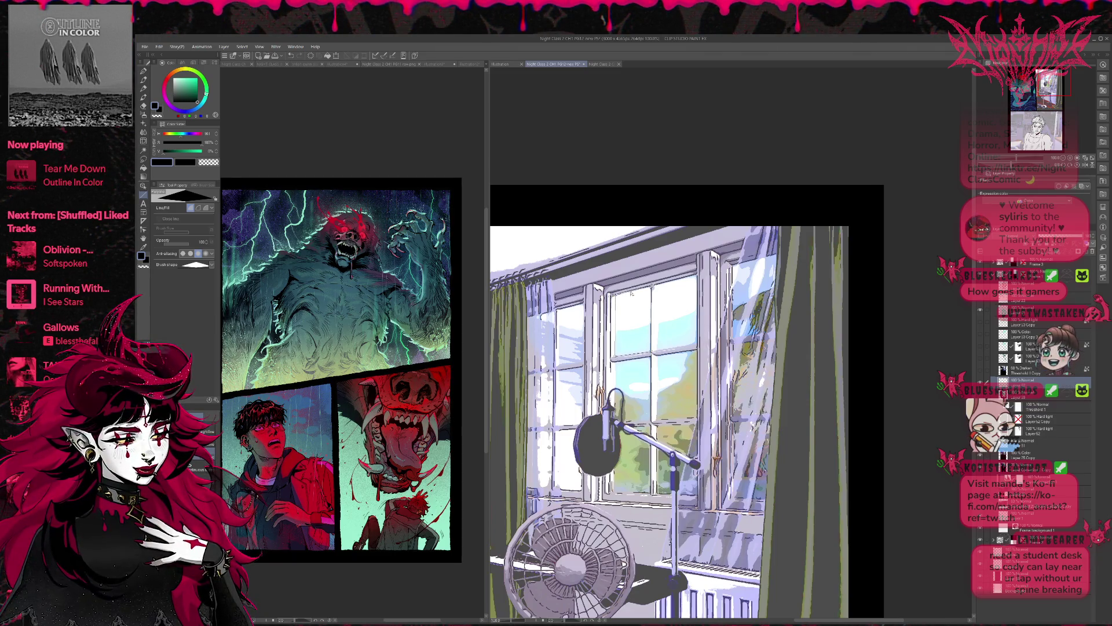
click(632, 293)
click(612, 354)
double_click(655, 314)
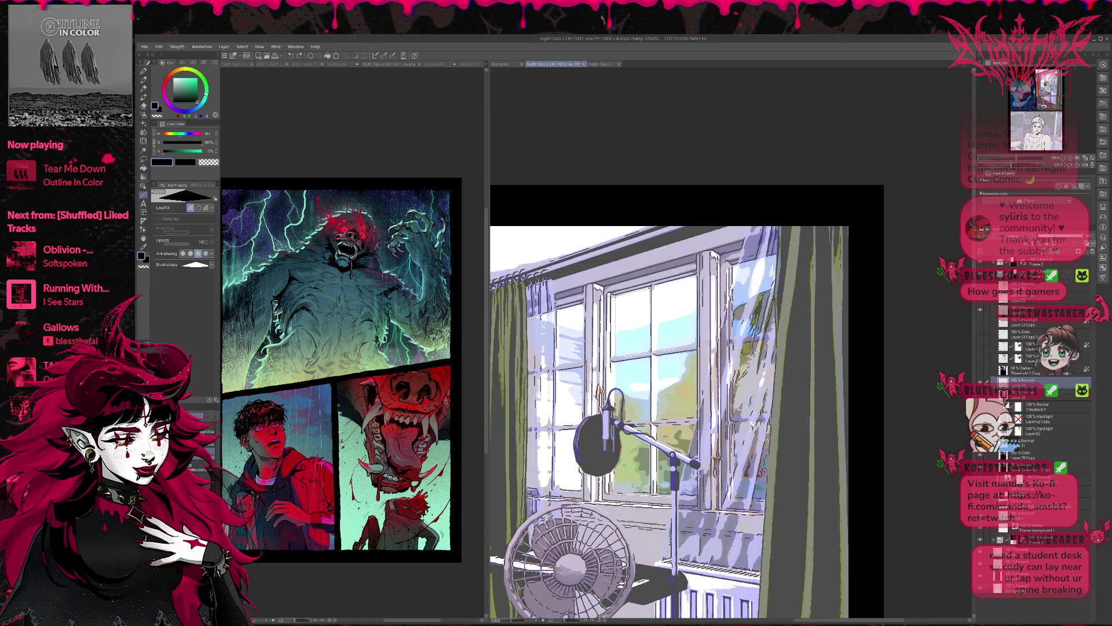
drag(615, 288, 651, 356)
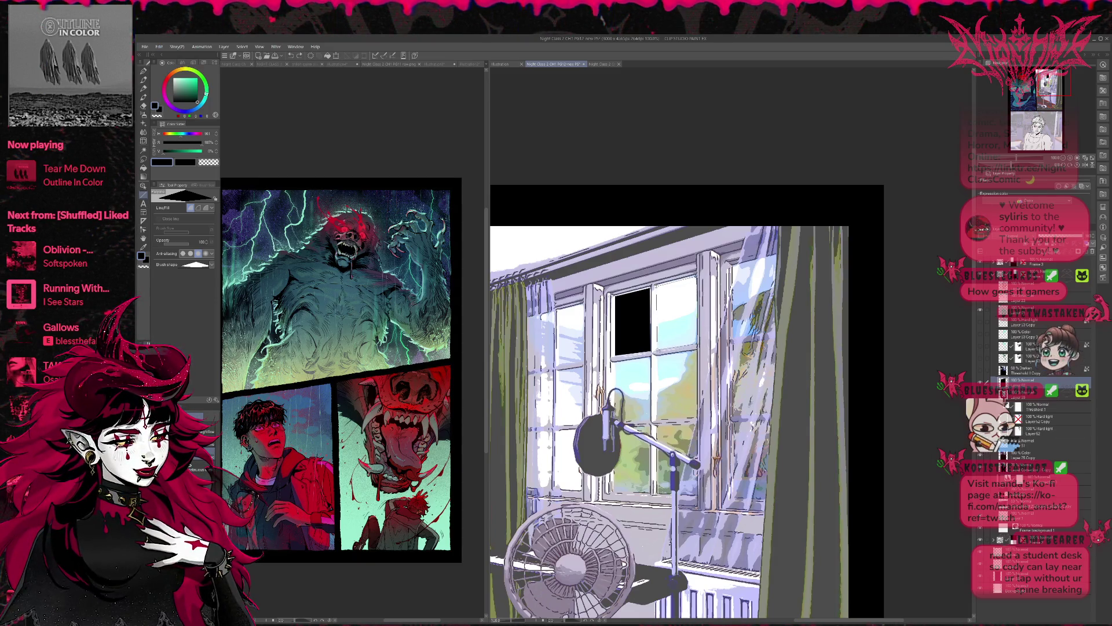
Fill the upper-right and lower-left panes black and shape a jagged broken-glass edge across the lower pane.
double_click(655, 352)
scroll(669, 406, down, 1)
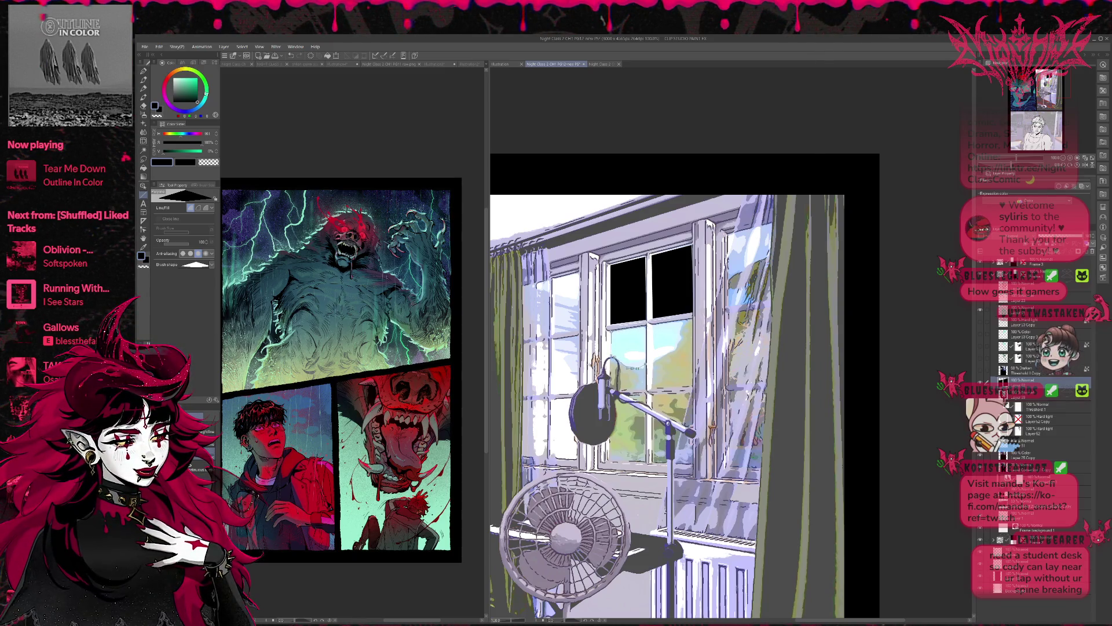
drag(647, 330, 646, 363)
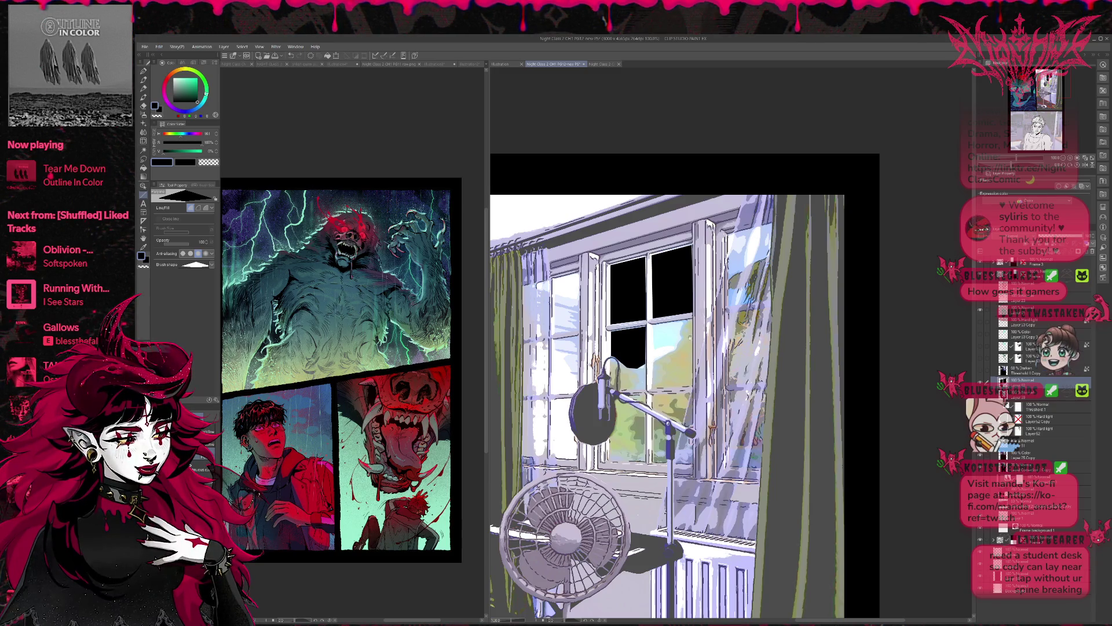
scroll(643, 351, right, 3)
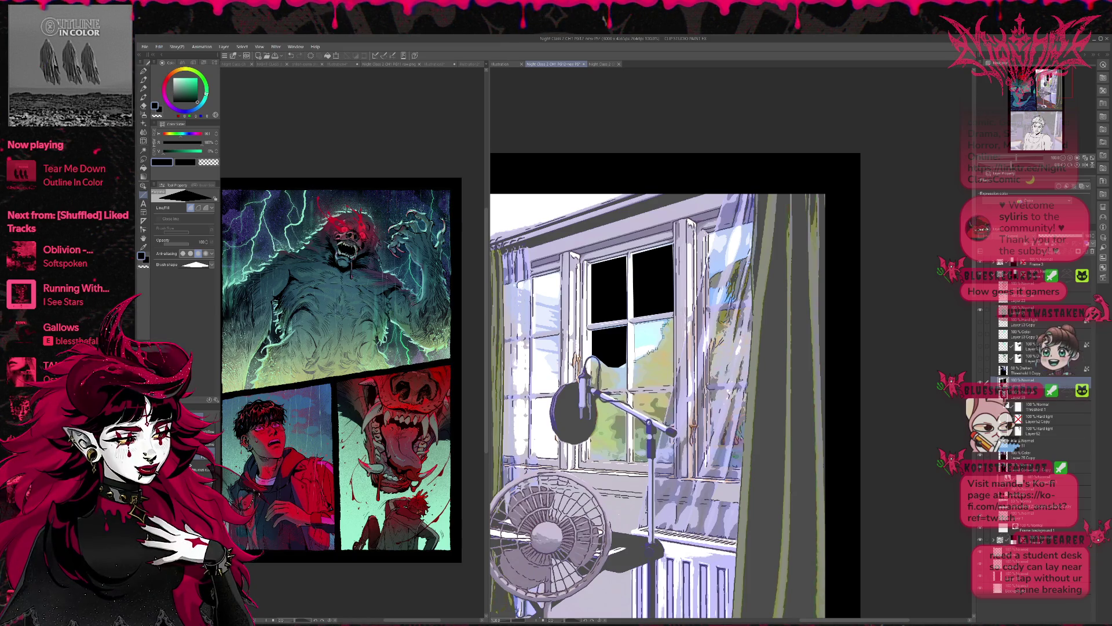
mouse_move(666, 320)
mouse_down()
mouse_move(636, 362)
mouse_move(649, 342)
mouse_move(677, 359)
mouse_move(608, 412)
mouse_up()
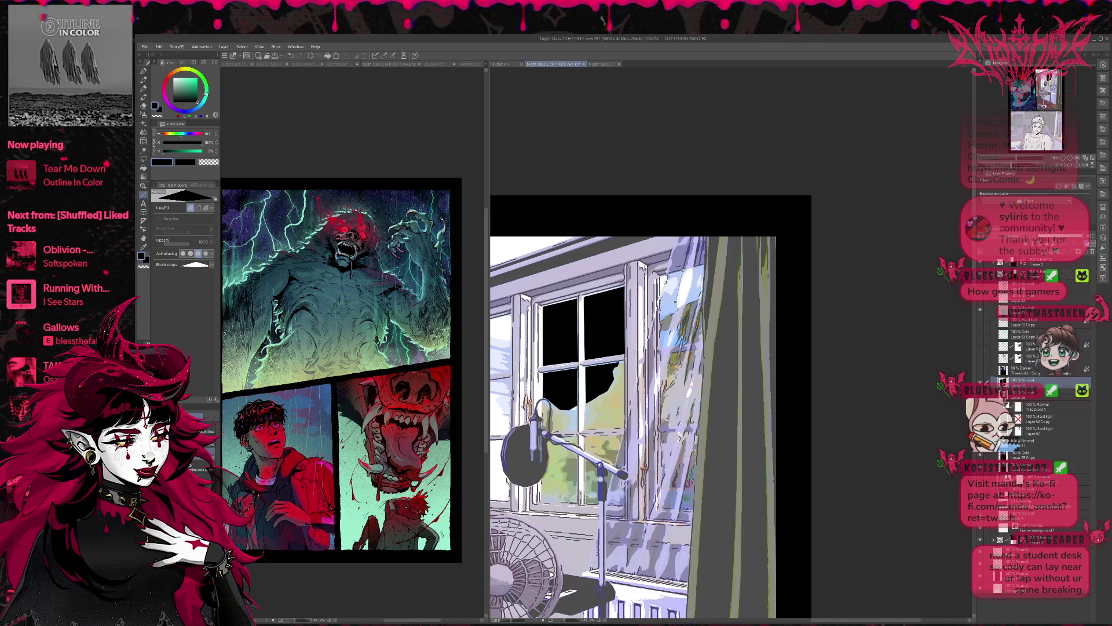
click(667, 277)
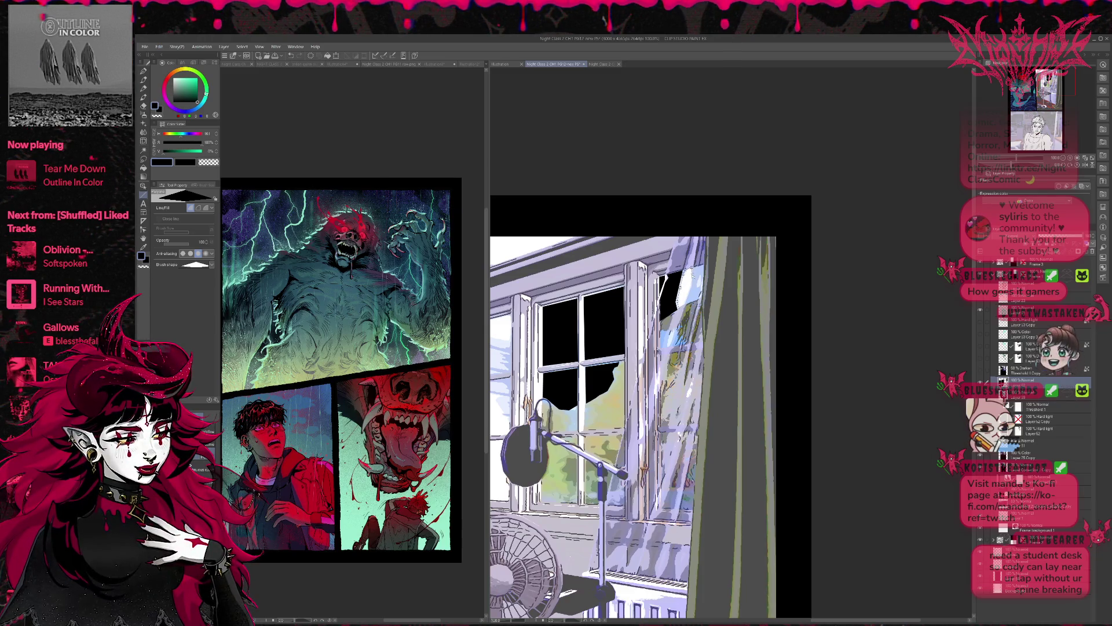
Lasso-fill the top-right glass shard and the upper-left pane in black, then pick a pen tool.
key(ctrl+z)
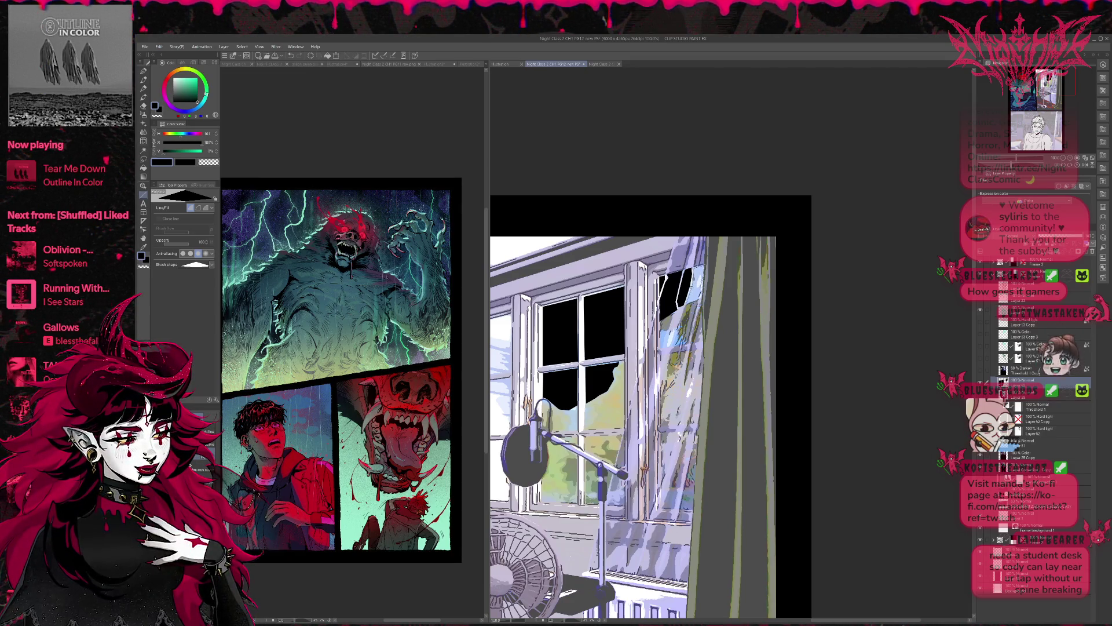
scroll(683, 405, left, 3)
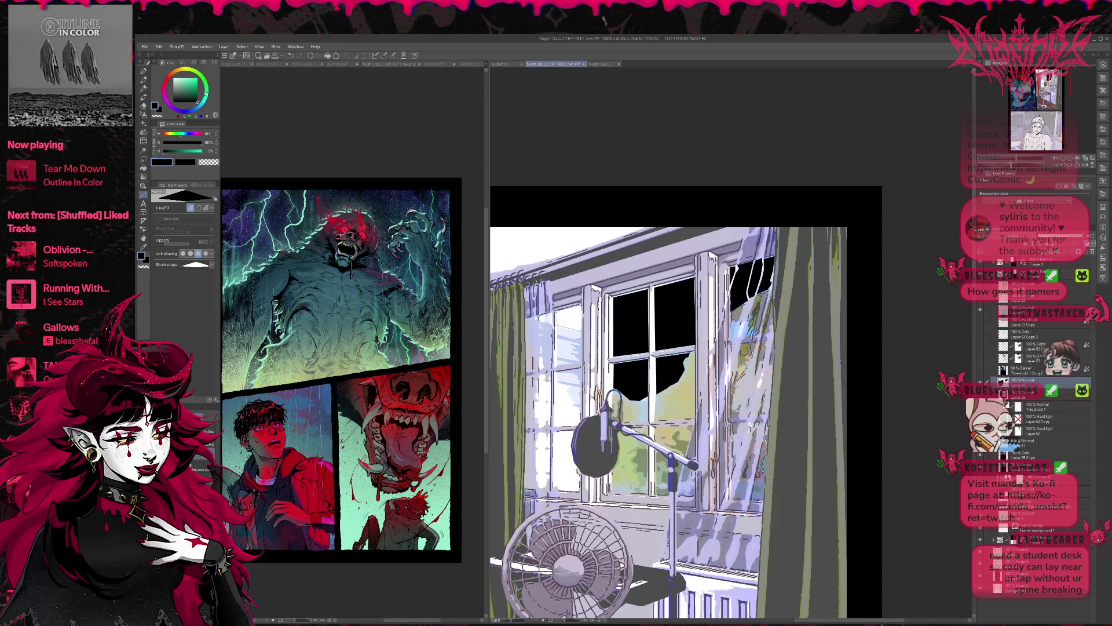
drag(557, 308, 579, 331)
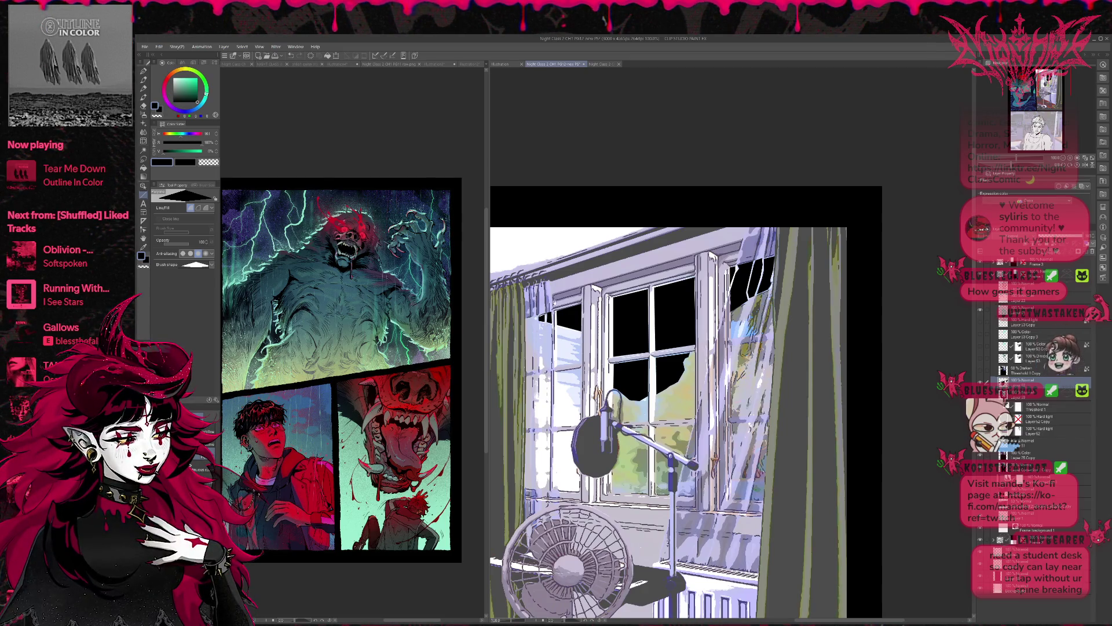
drag(671, 406, 654, 381)
drag(757, 331, 776, 342)
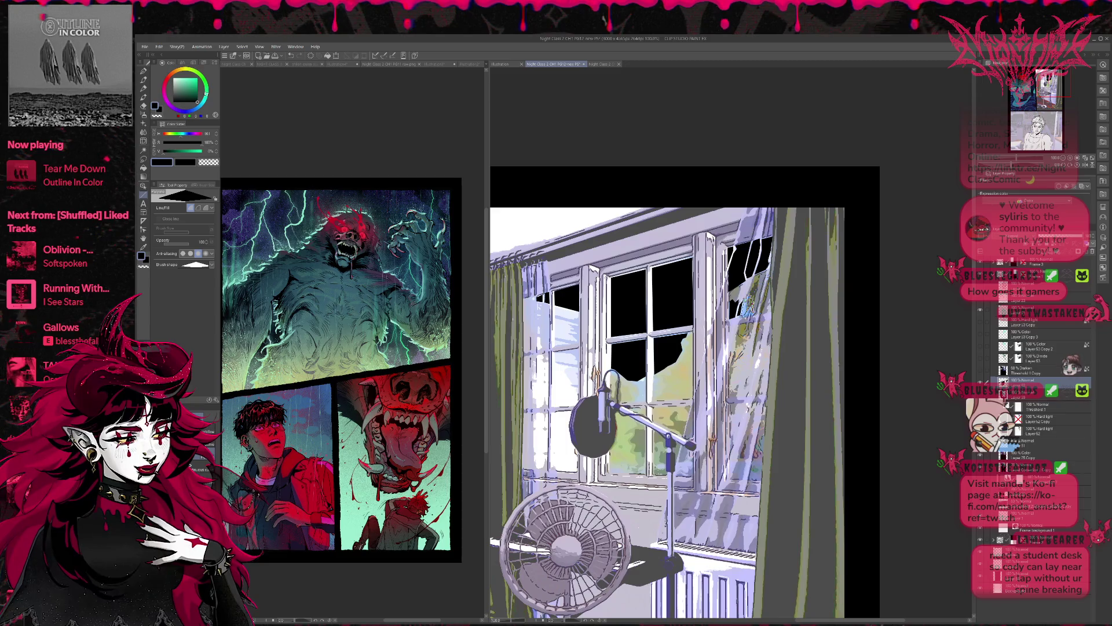
drag(791, 412, 805, 407)
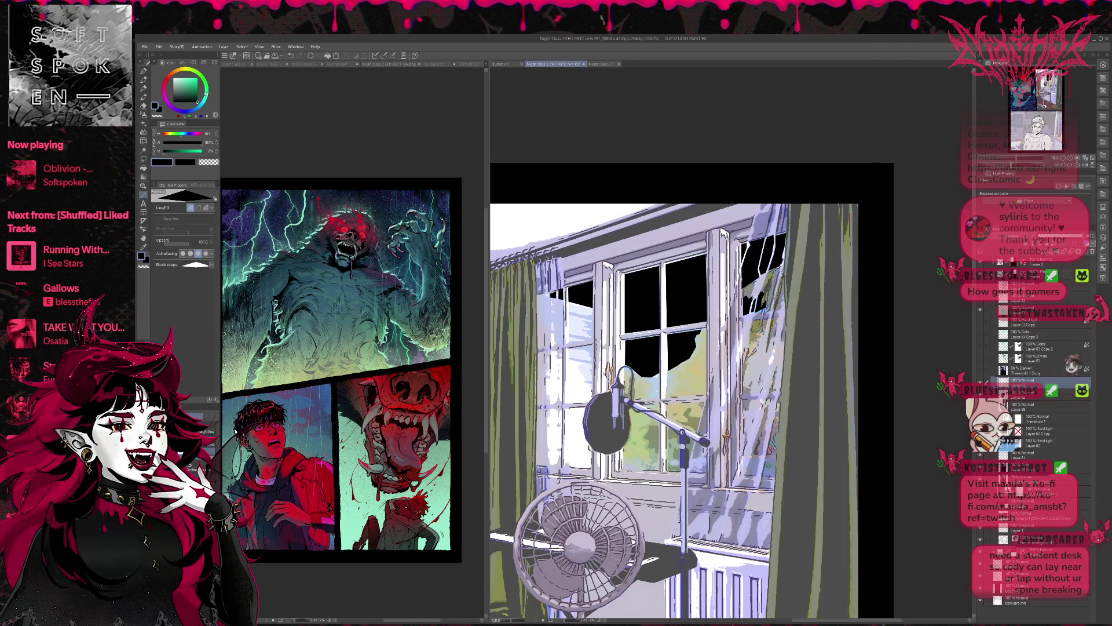
click(143, 70)
Select the Lightning fx brush and set the drawing colour to white.
click(200, 458)
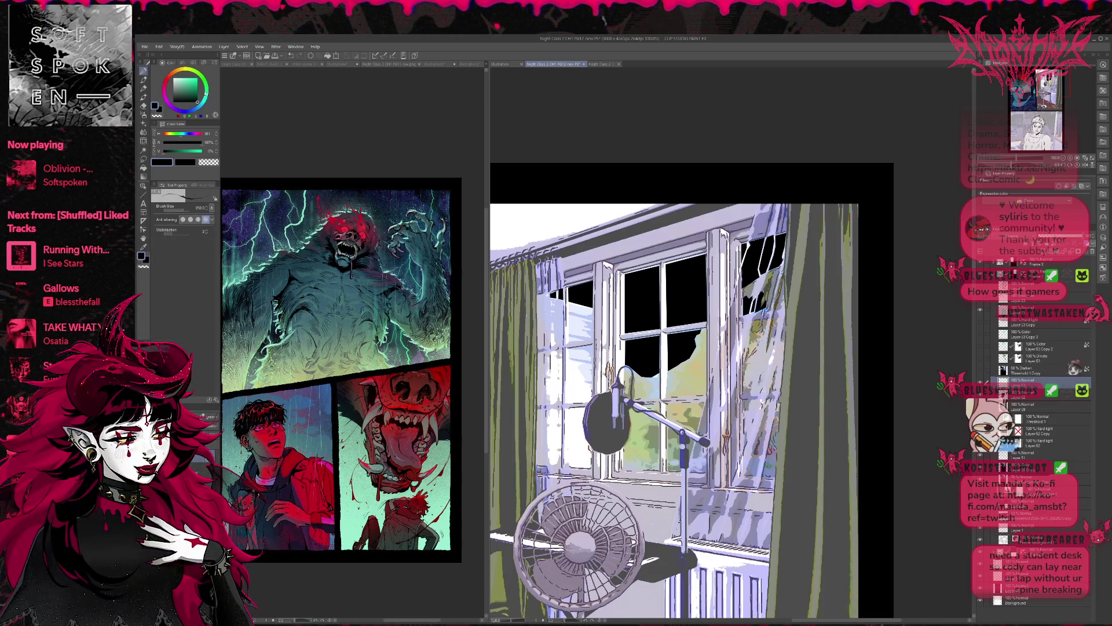
click(199, 446)
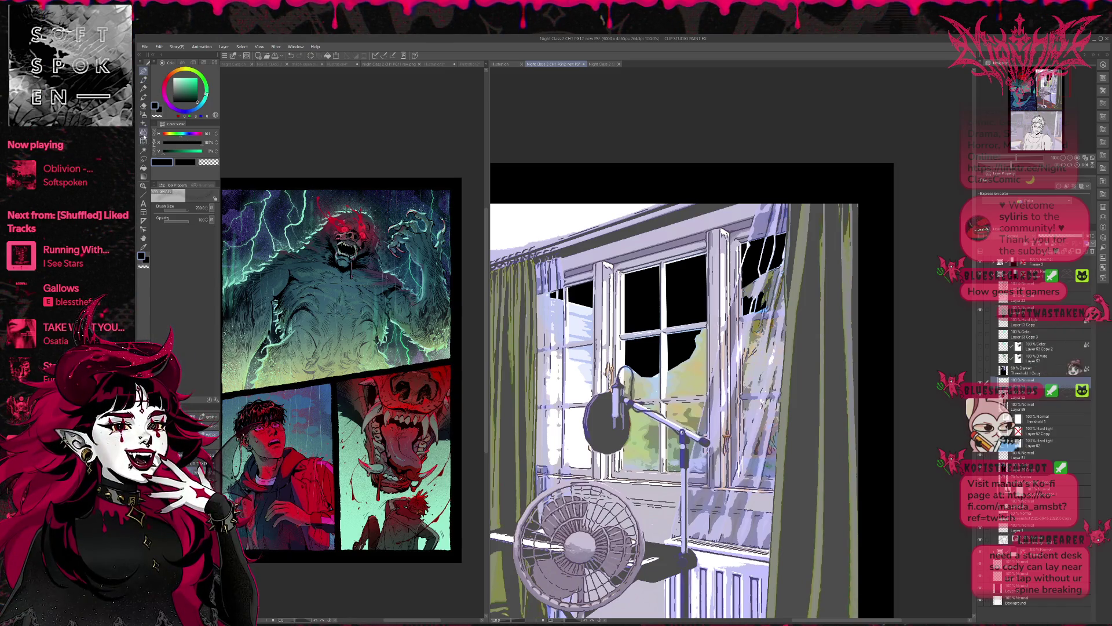
click(144, 123)
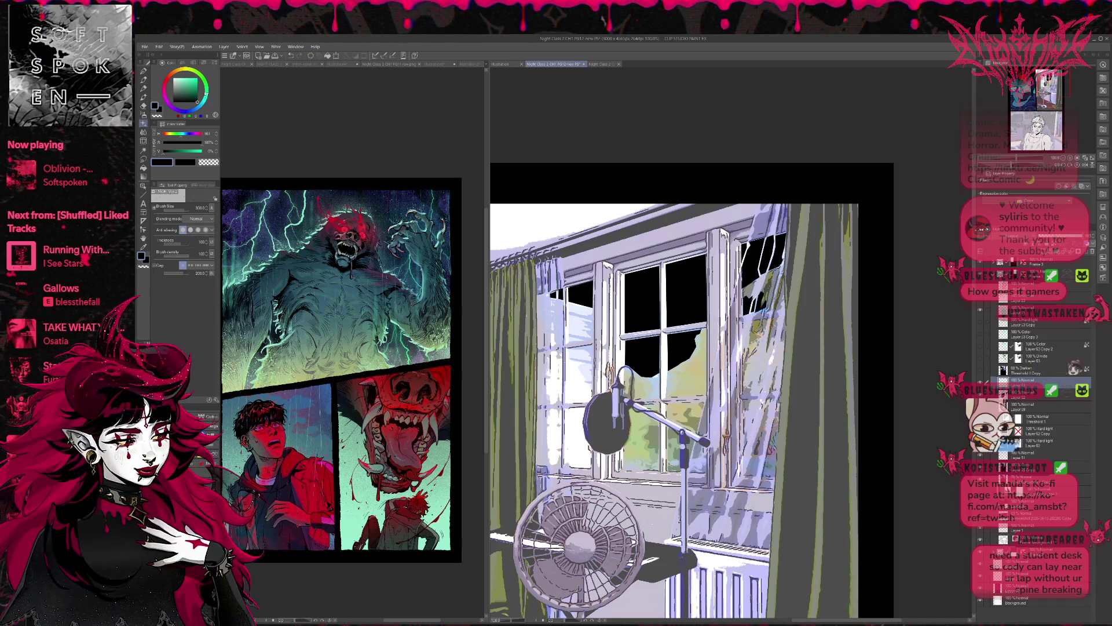
click(200, 458)
click(146, 259)
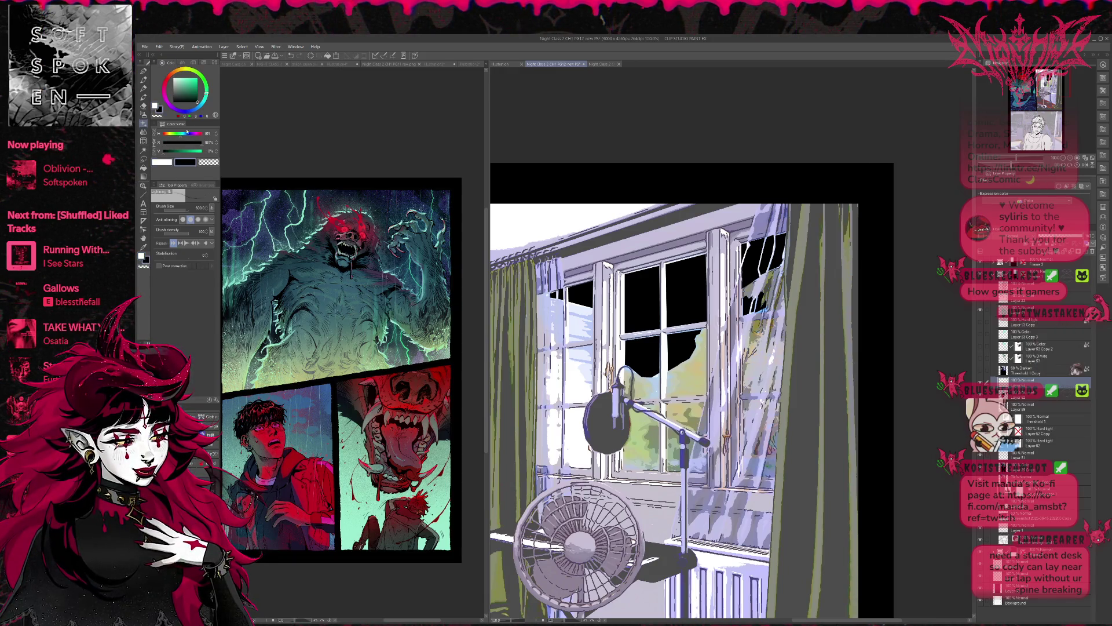
Draw a white lightning bolt down the window panes, undoing and retrying its shape several times.
drag(690, 242, 642, 465)
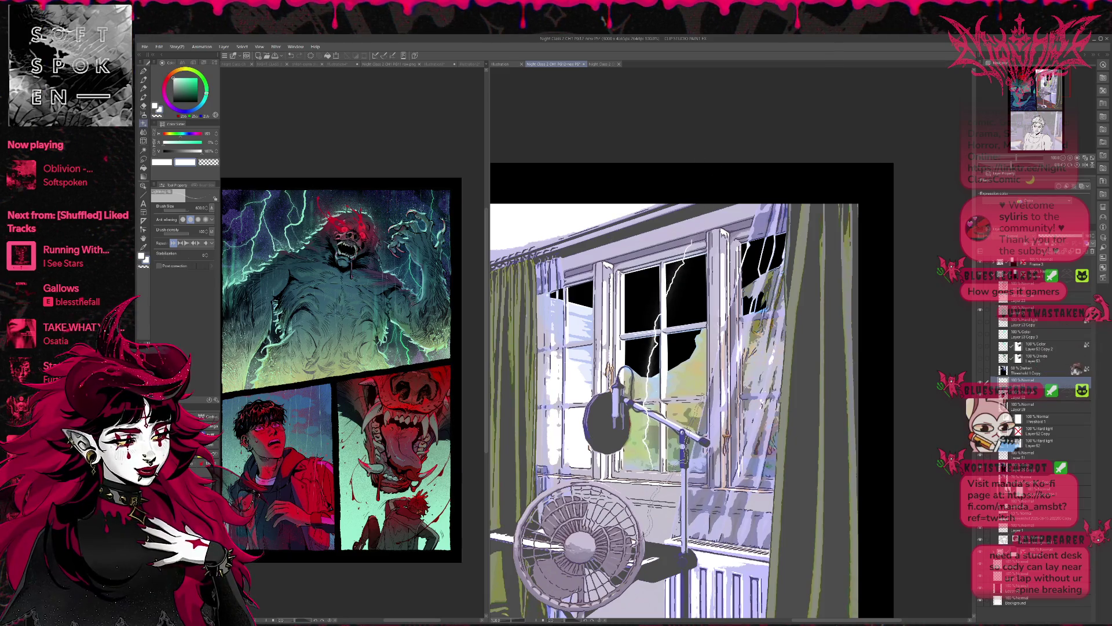
key(ctrl+z)
drag(701, 256, 635, 370)
key(ctrl+z)
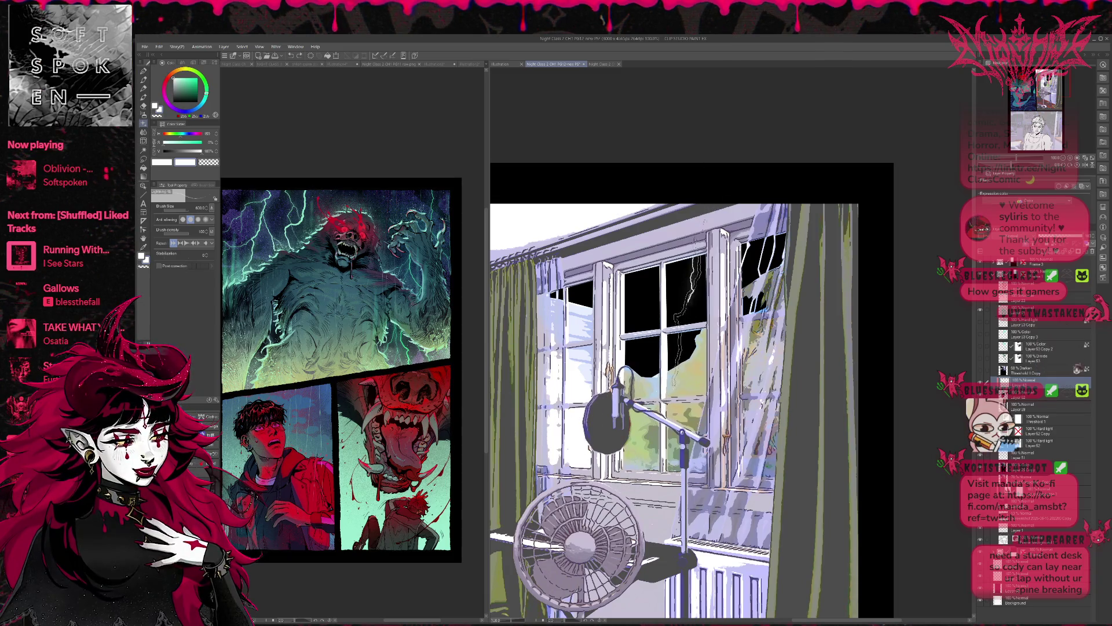
drag(693, 255, 646, 373)
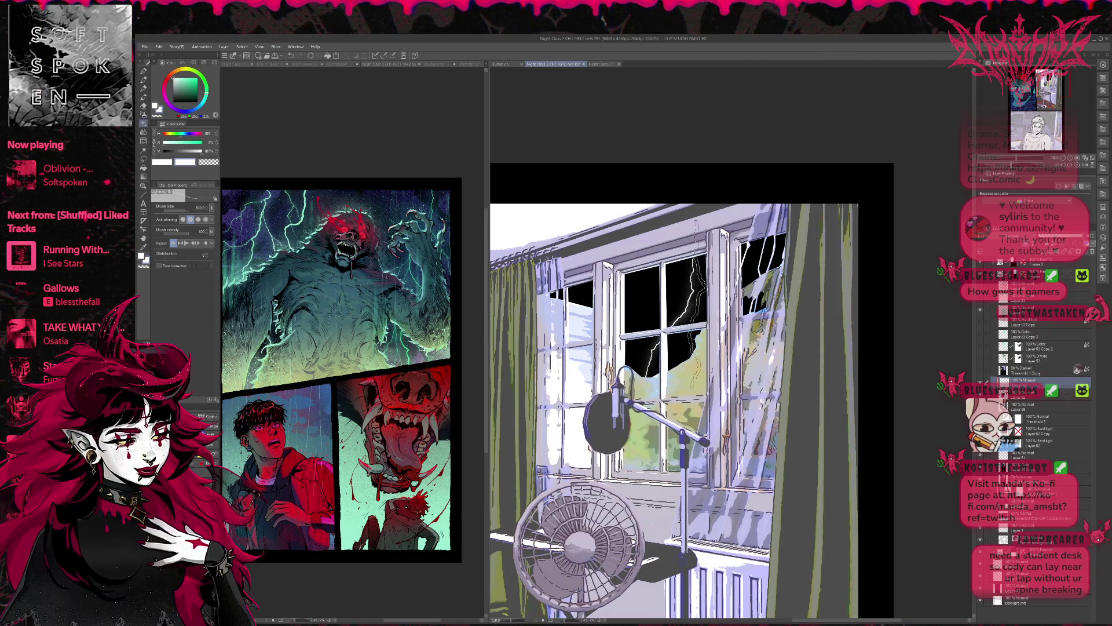
key(ctrl+z)
mouse_move(704, 255)
mouse_down()
mouse_move(648, 371)
mouse_move(672, 325)
mouse_up()
key(ctrl+z)
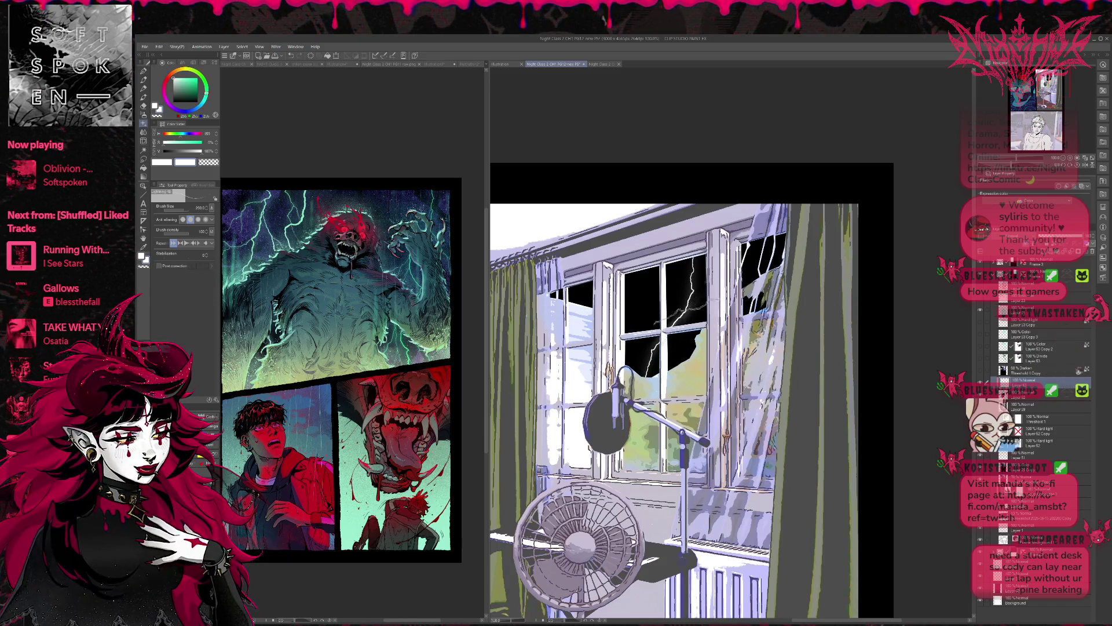
Add thinner lightning branches angling down-left across the panes at brush size 150.
drag(687, 287, 675, 366)
key(ctrl+z)
key(ctrl+z)
drag(687, 325, 672, 362)
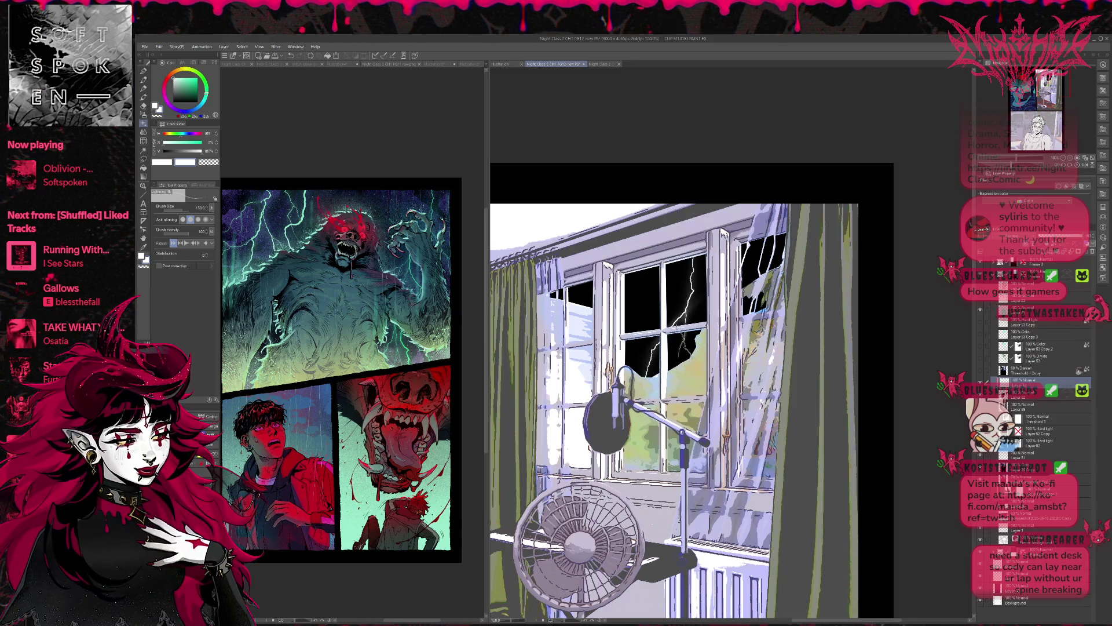
drag(703, 255, 648, 330)
key(ctrl+z)
drag(704, 258, 631, 323)
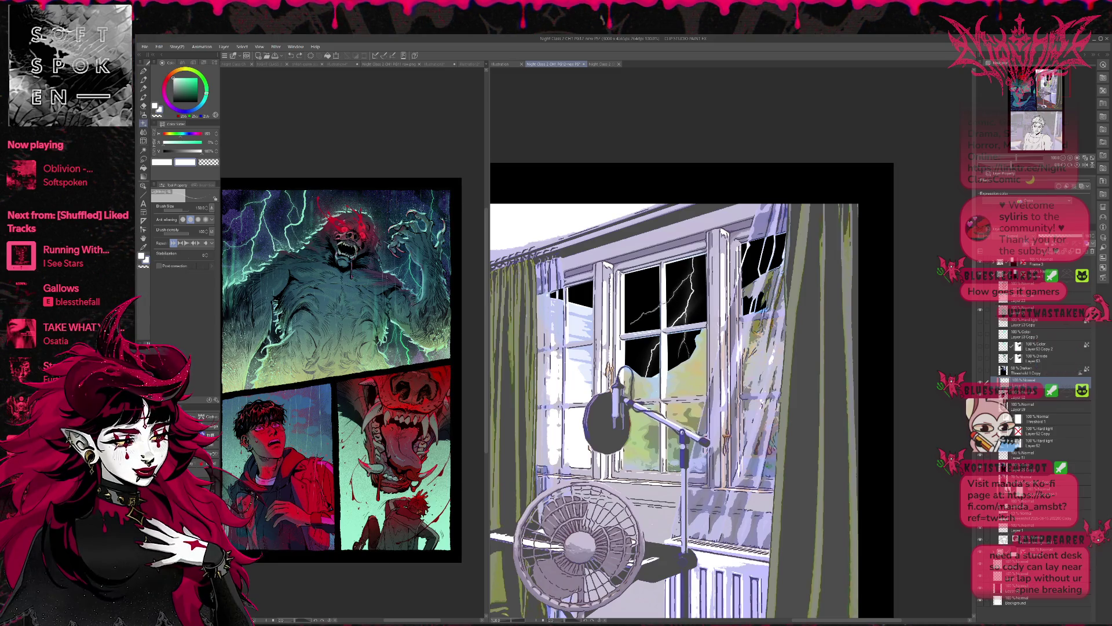
Add a thin white streak on the curtain and create a new layer.
mouse_move(681, 400)
mouse_down()
mouse_move(692, 373)
mouse_move(713, 371)
mouse_up()
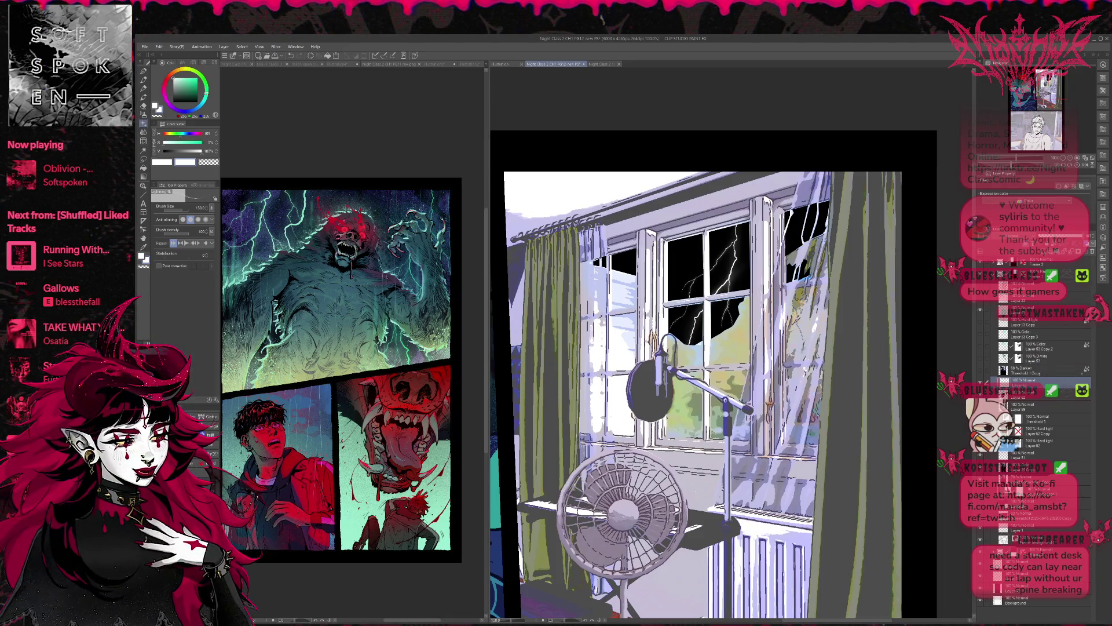
drag(835, 329, 869, 336)
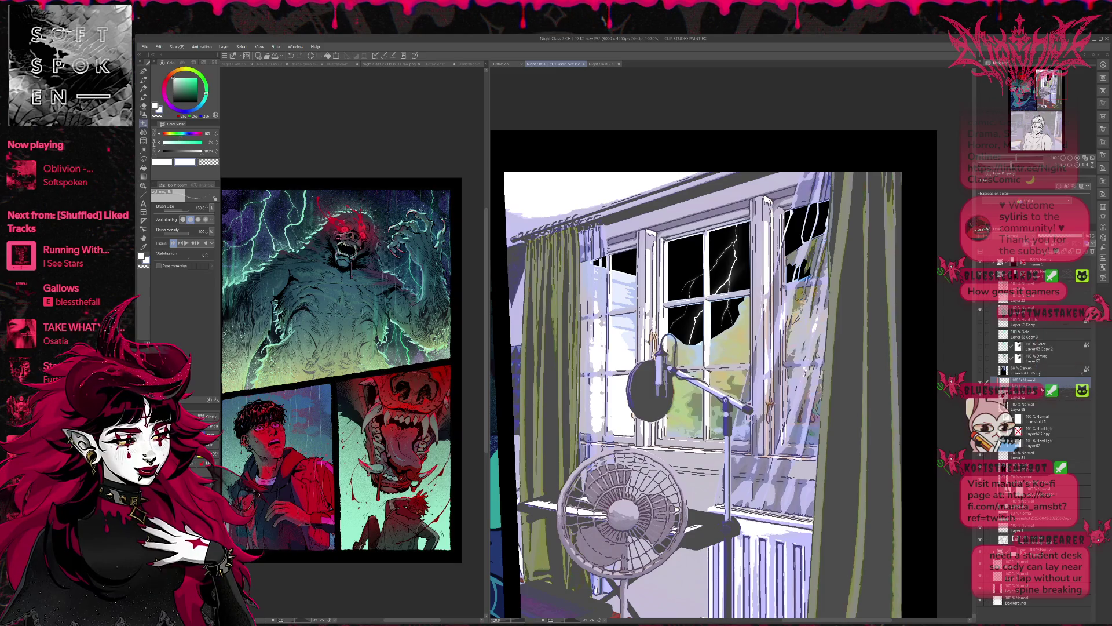
key(ctrl+shift+n)
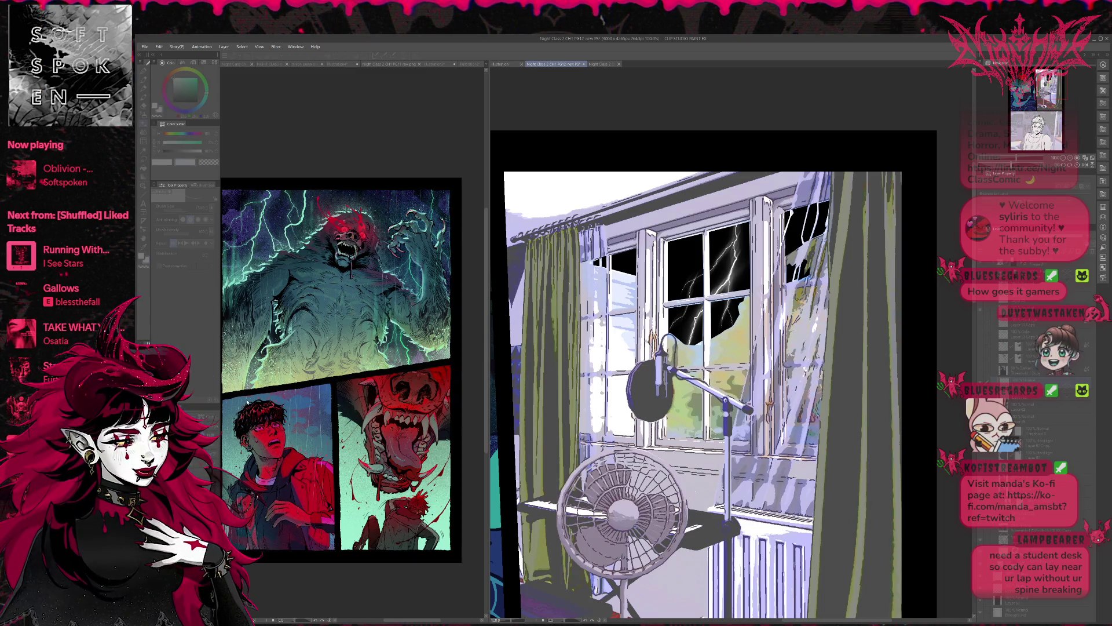
Restore the palettes, zoom out to show the window and character panels, and add a layer.
key(Tab)
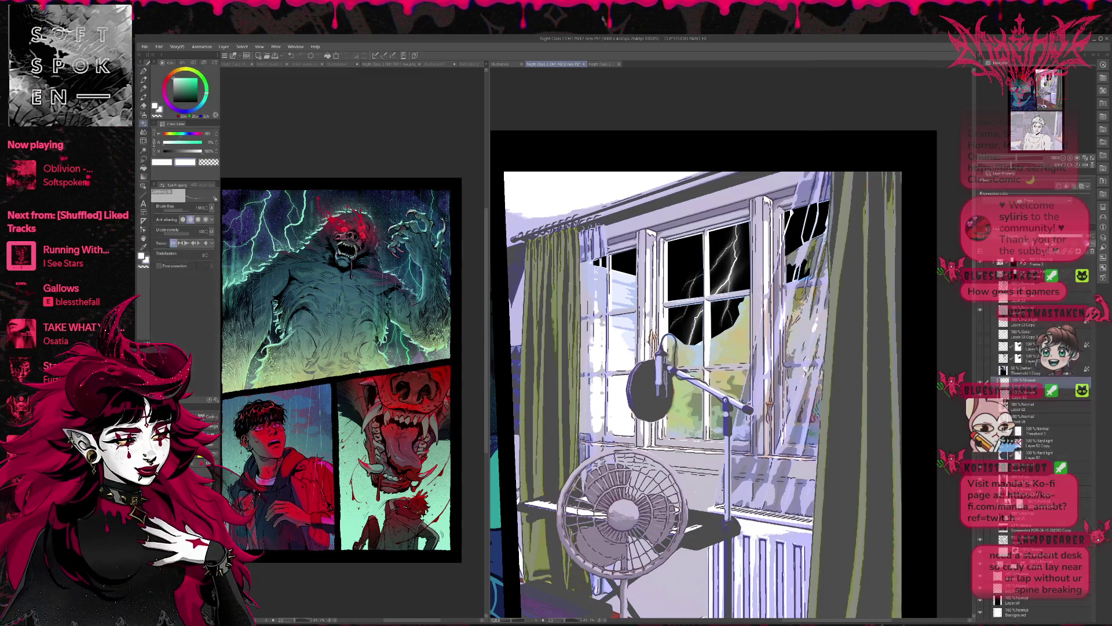
key(ctrl+minus)
key(ctrl+minus)
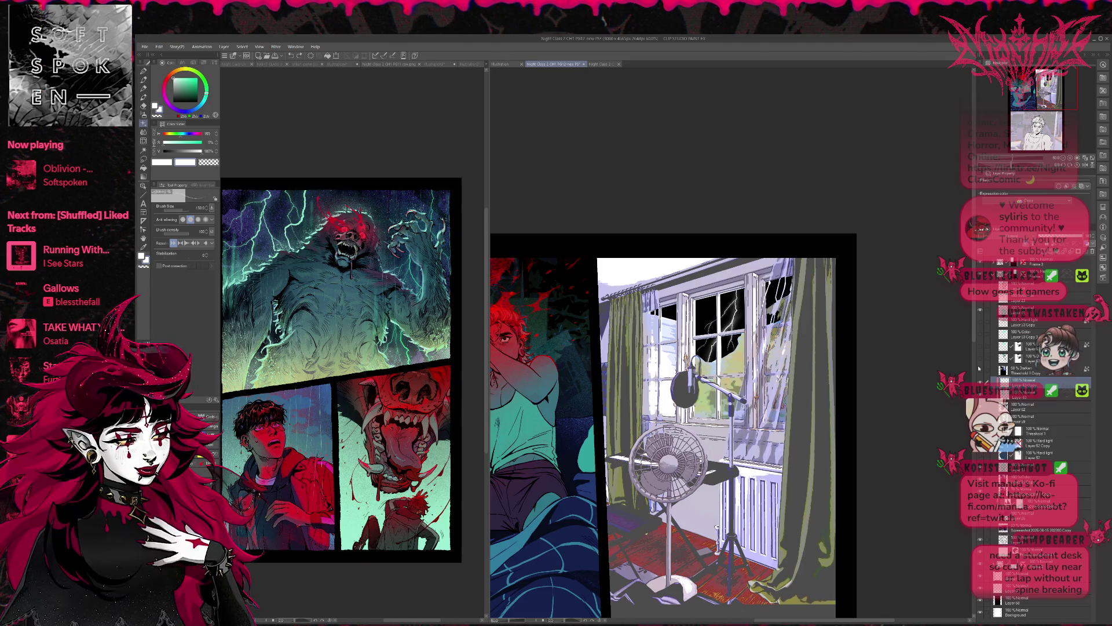
key(ctrl+j)
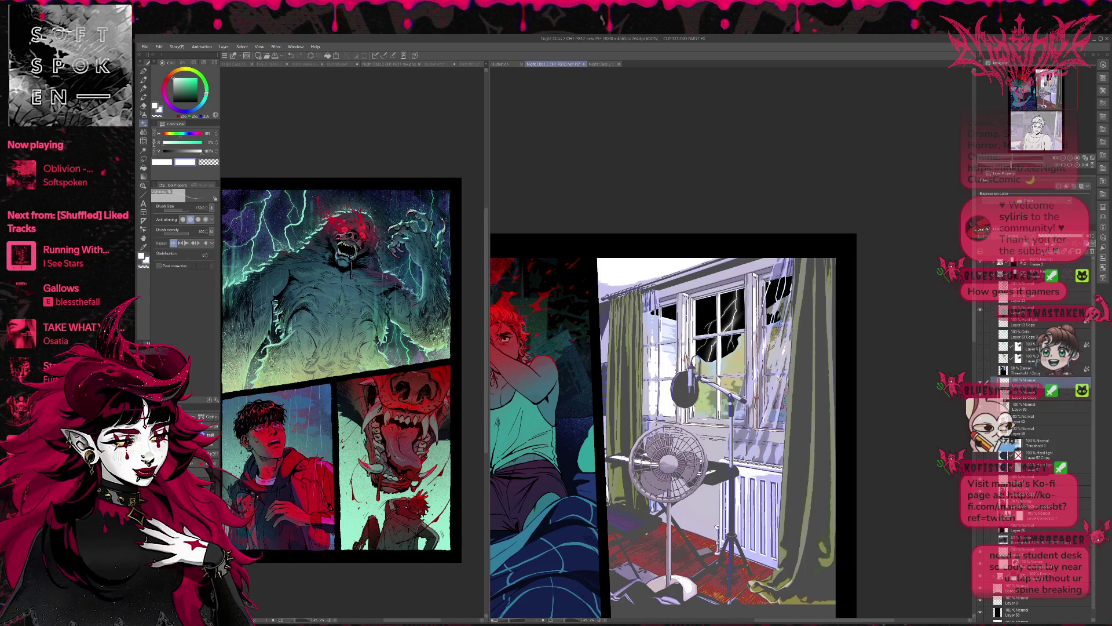
Toggle layer visibility to swap the window's pink lightning for green, comparing the lighting layer.
click(981, 374)
click(980, 374)
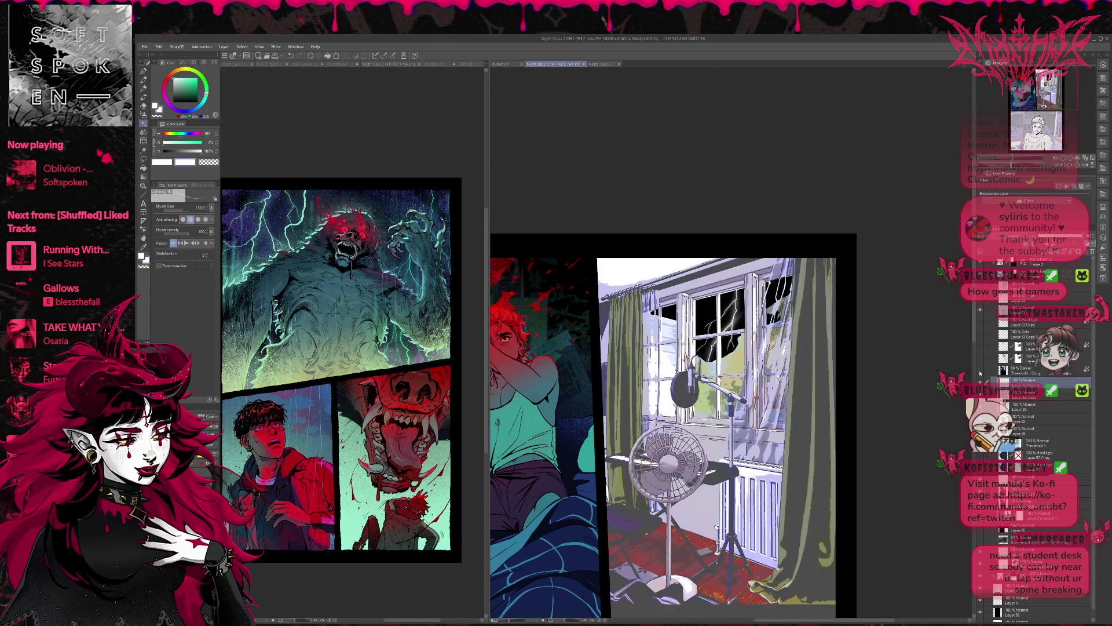
click(981, 362)
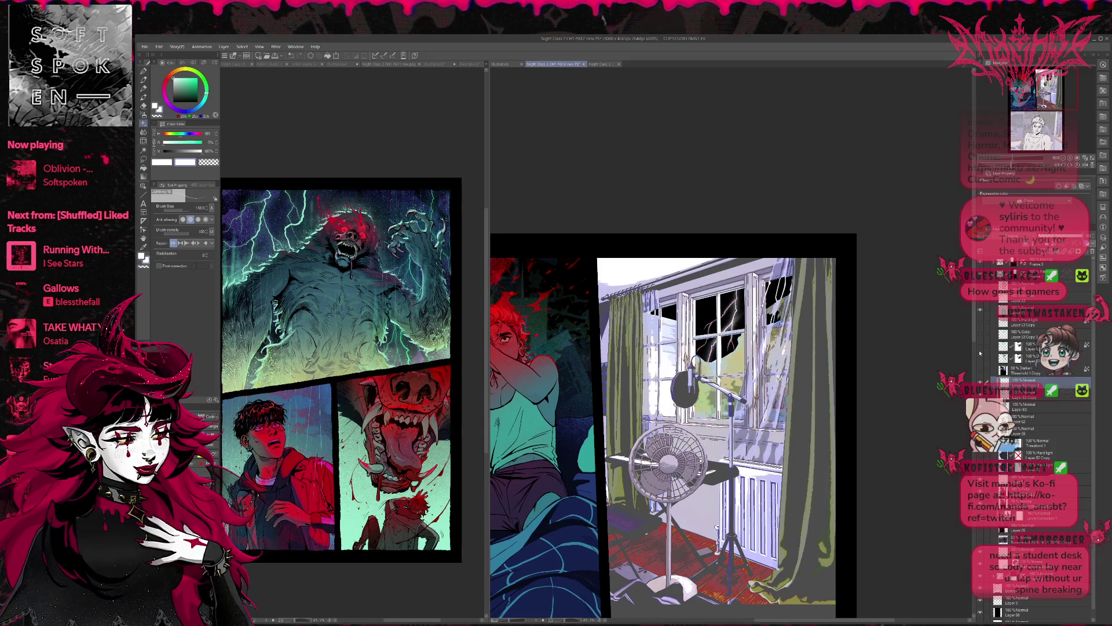
click(981, 351)
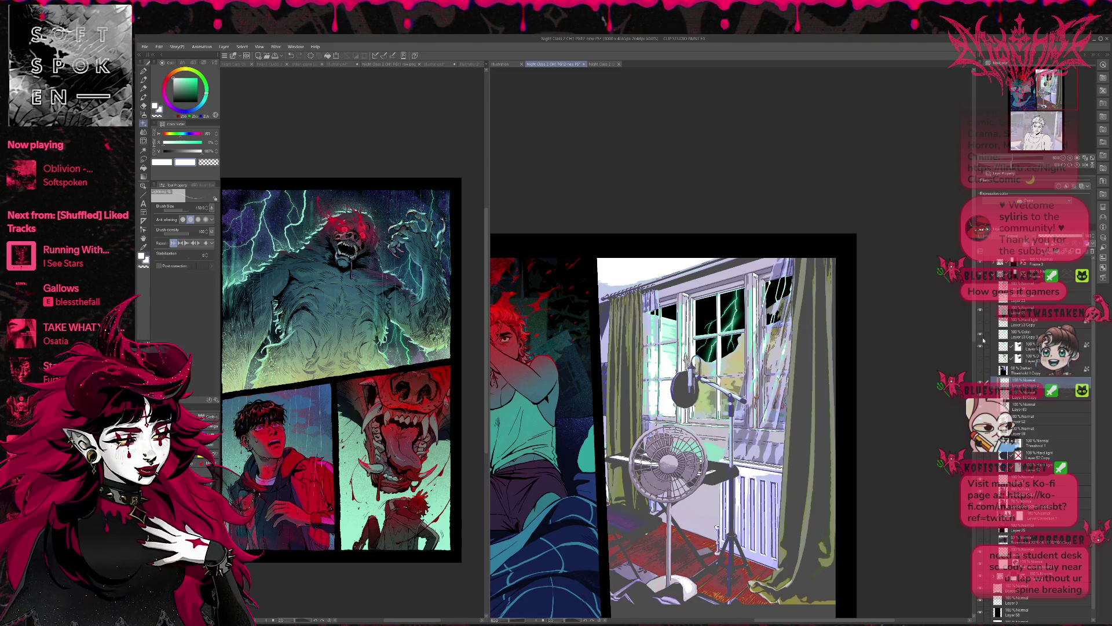
click(982, 323)
click(982, 323)
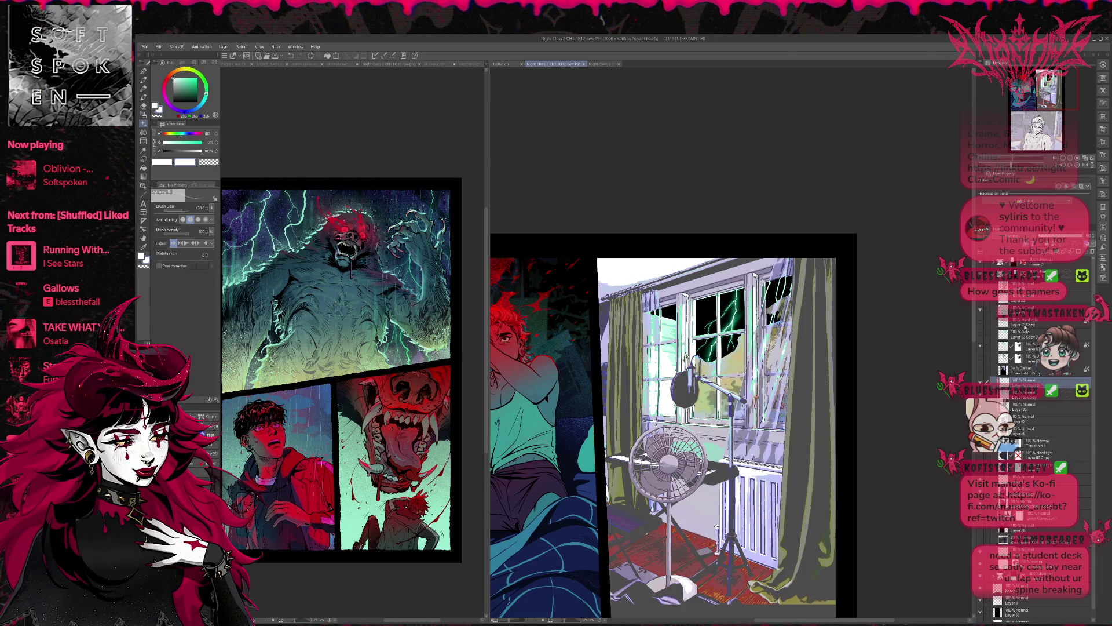
Drag the Hard light 'Layer 53 Copy' lower in the layer stack and compare the panel.
click(1023, 324)
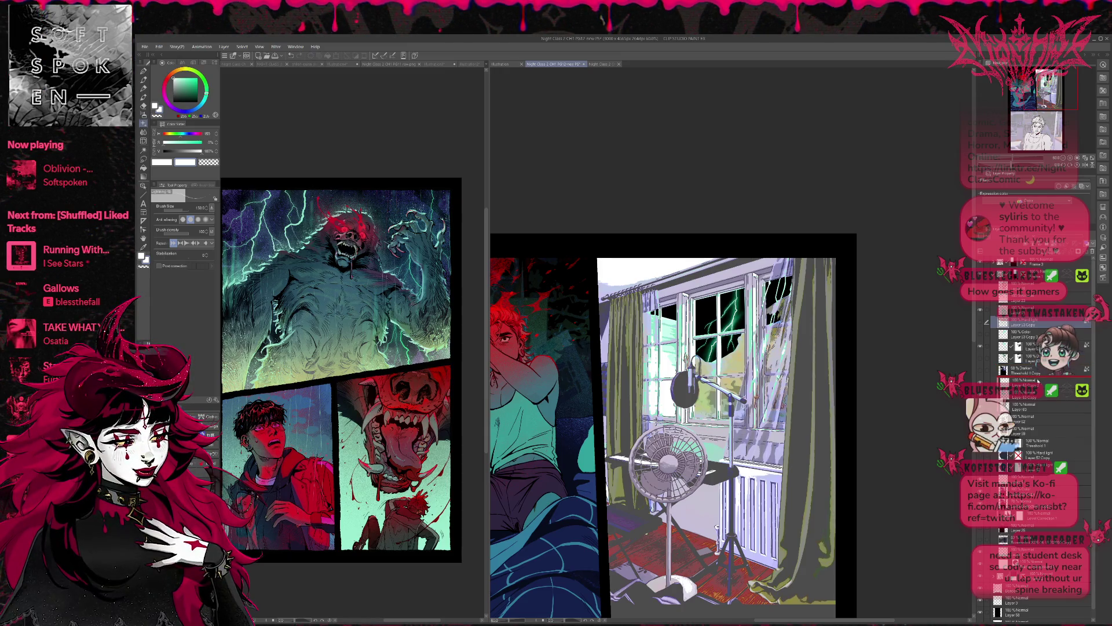
drag(1033, 428, 1033, 425)
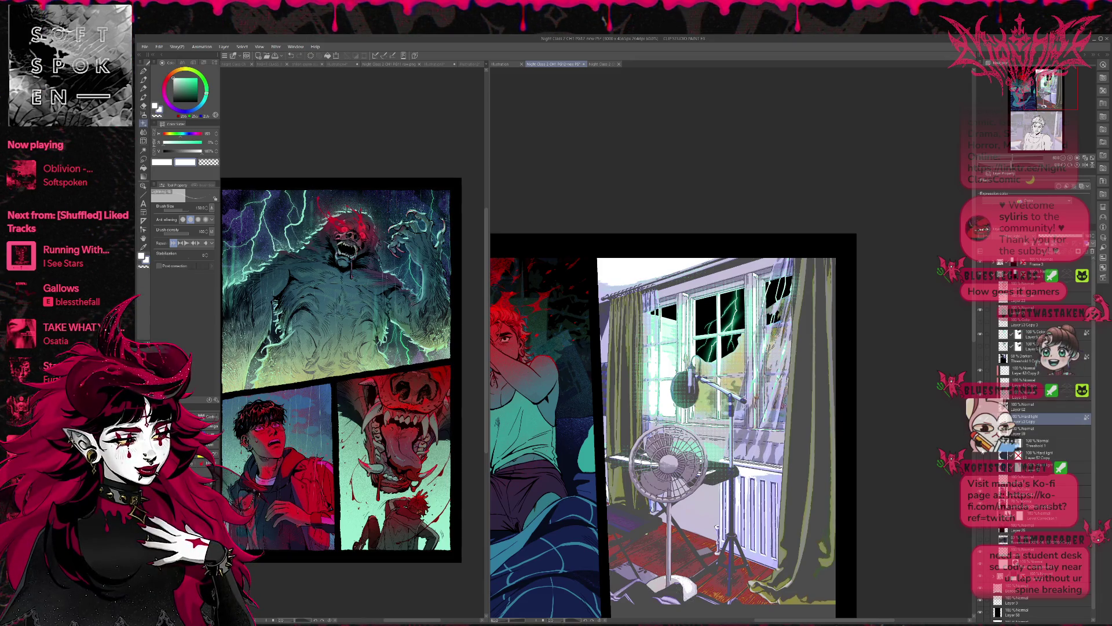
click(980, 450)
Try dark teal tints and the teal halftone overlay by toggling layers, then zoom out to both panels.
click(980, 451)
click(980, 451)
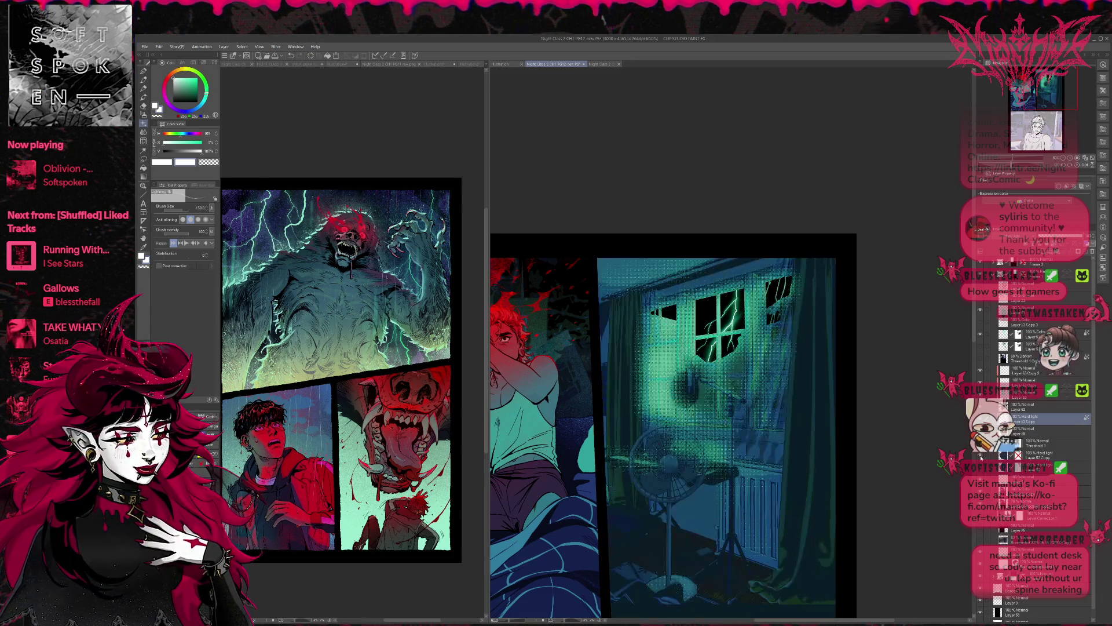
click(980, 451)
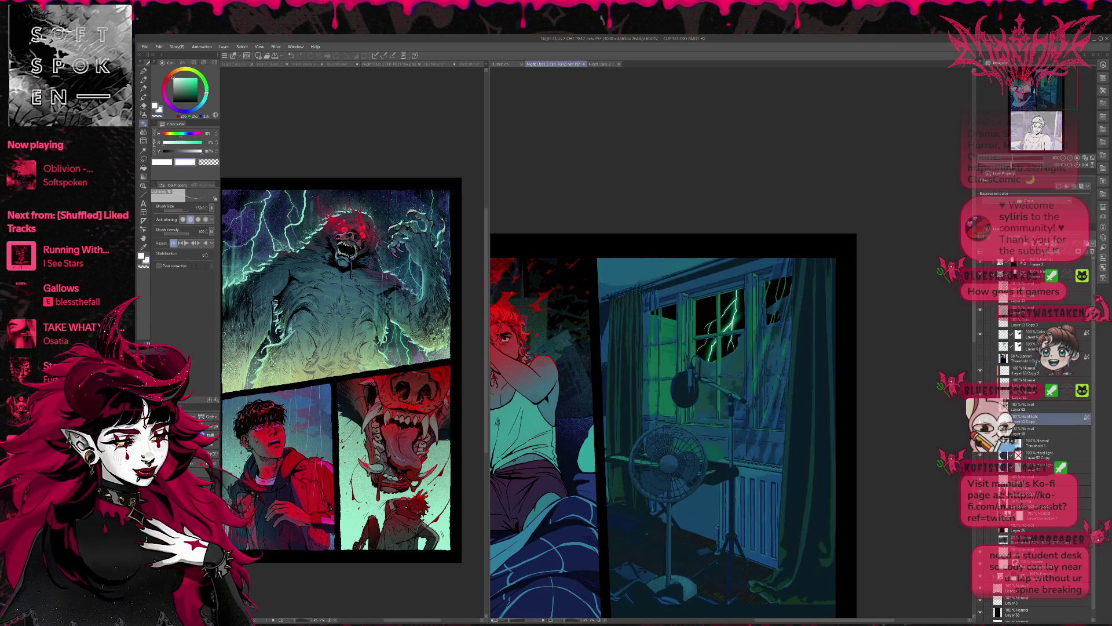
click(980, 450)
click(1007, 427)
key(ctrl+minus)
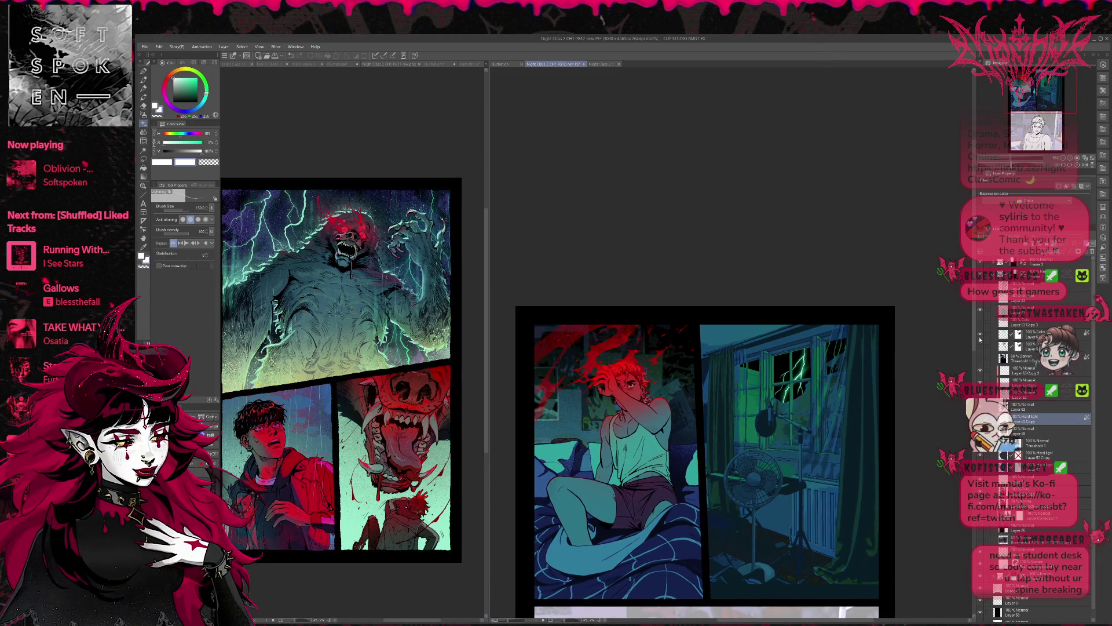
Keep the pink lightning hidden, add the dark blue tint, show the green halftone glow, and select the hard light layer.
click(978, 348)
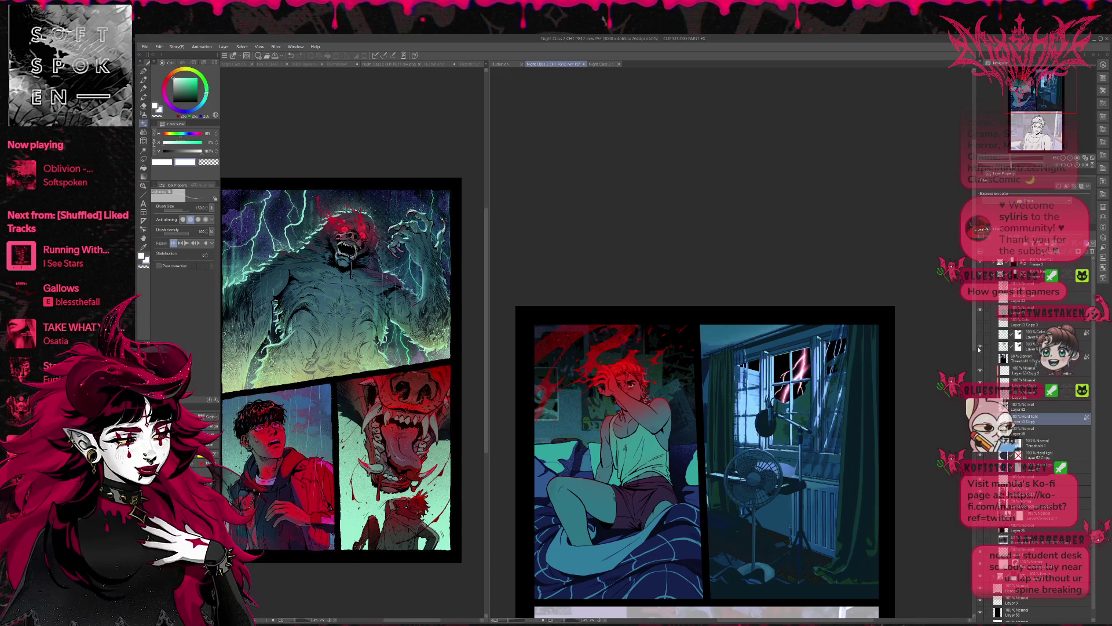
click(979, 348)
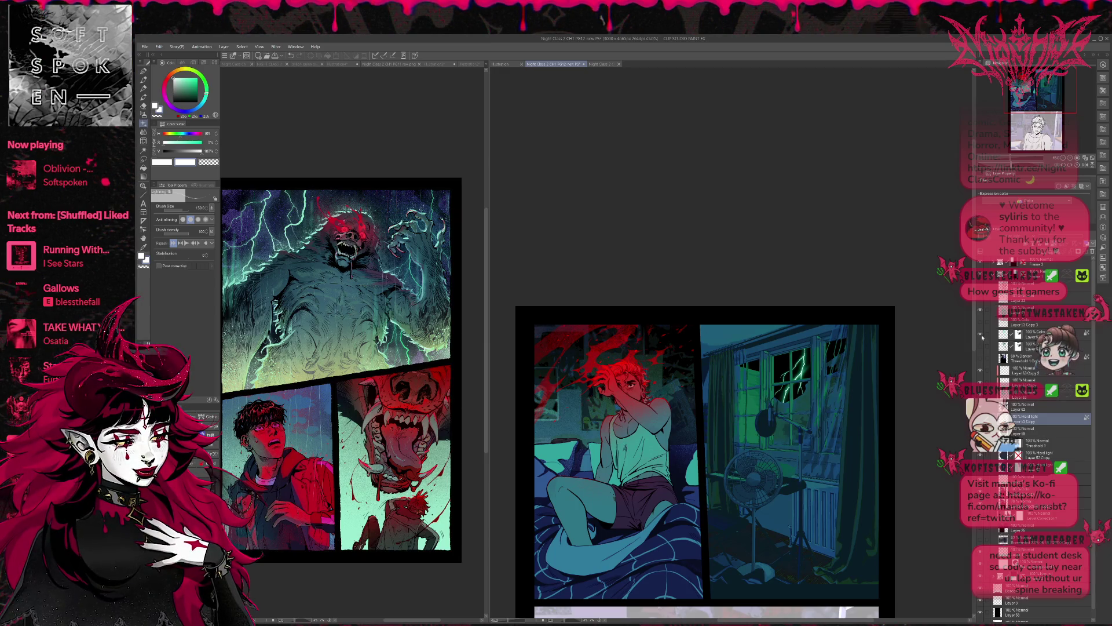
scroll(874, 365, down, 2)
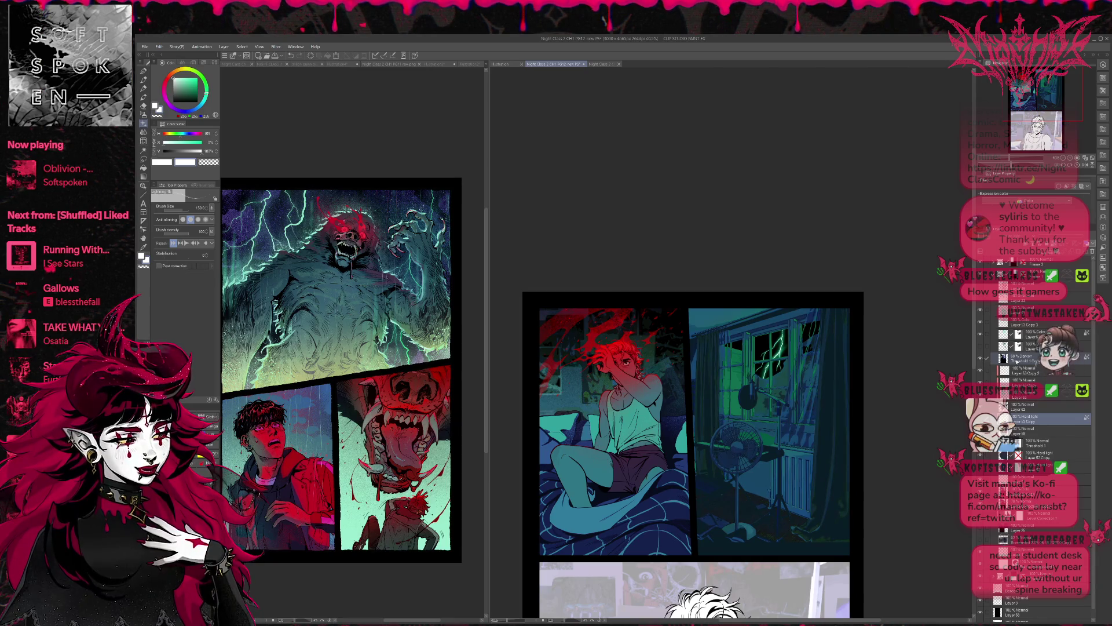
click(1020, 358)
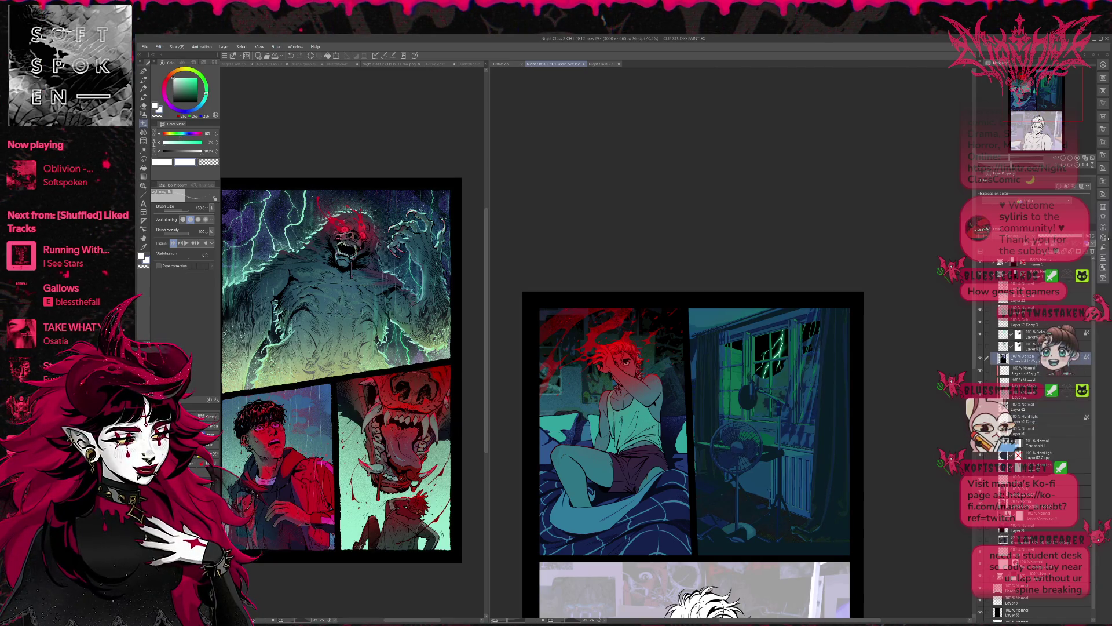
click(991, 328)
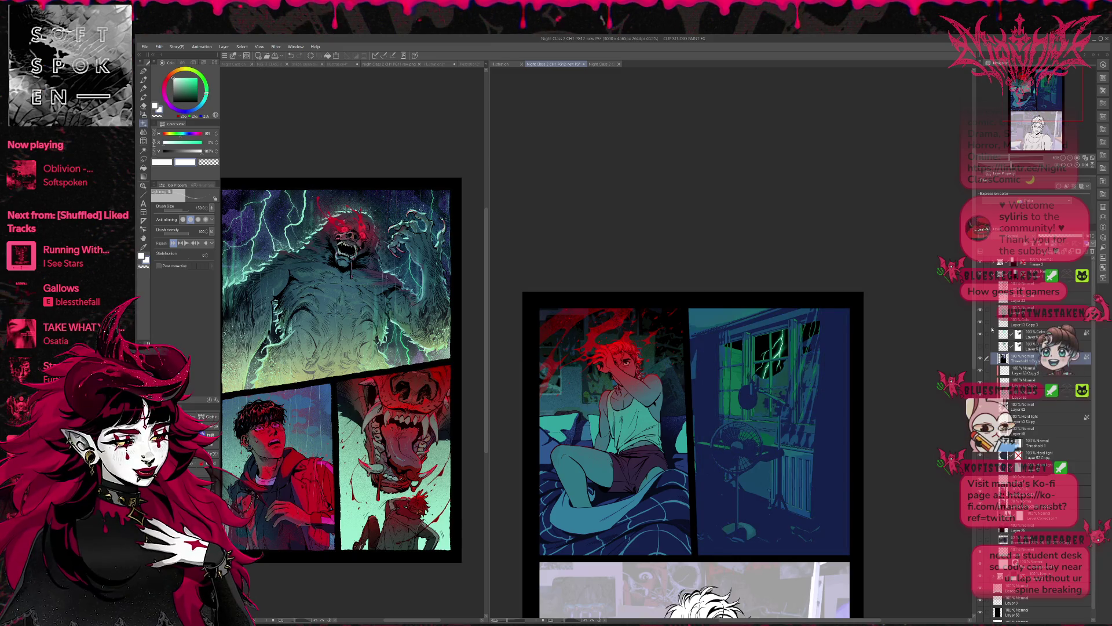
click(1007, 426)
click(1036, 429)
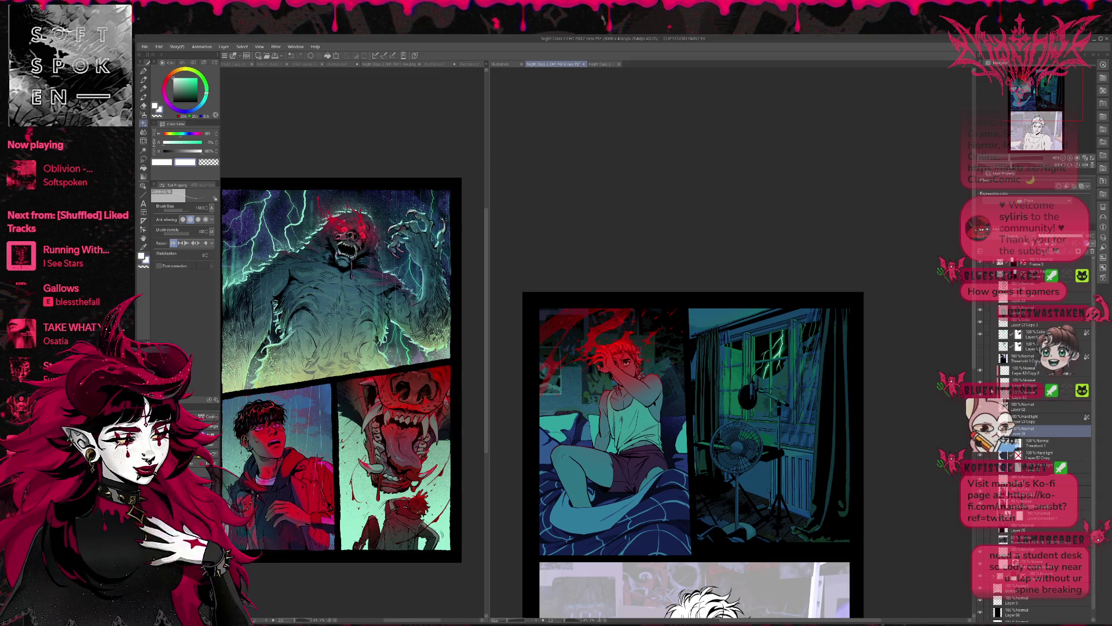
click(1006, 427)
click(1037, 418)
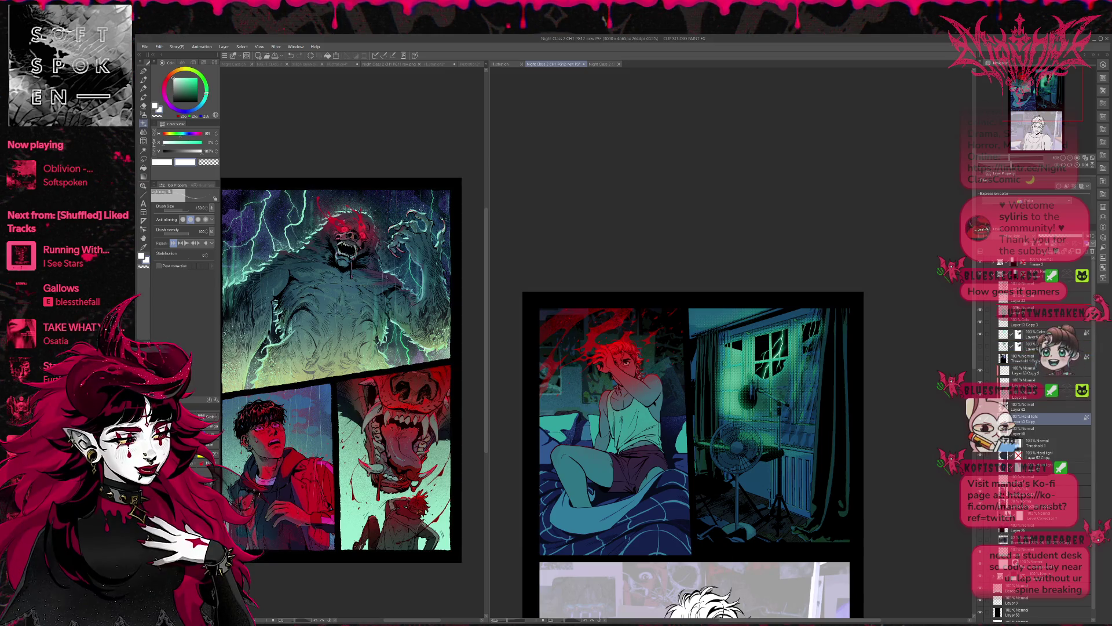
Move the hard light layer to the top of the stack for a cooler pale cyan-blue window glow.
drag(1037, 418, 1037, 312)
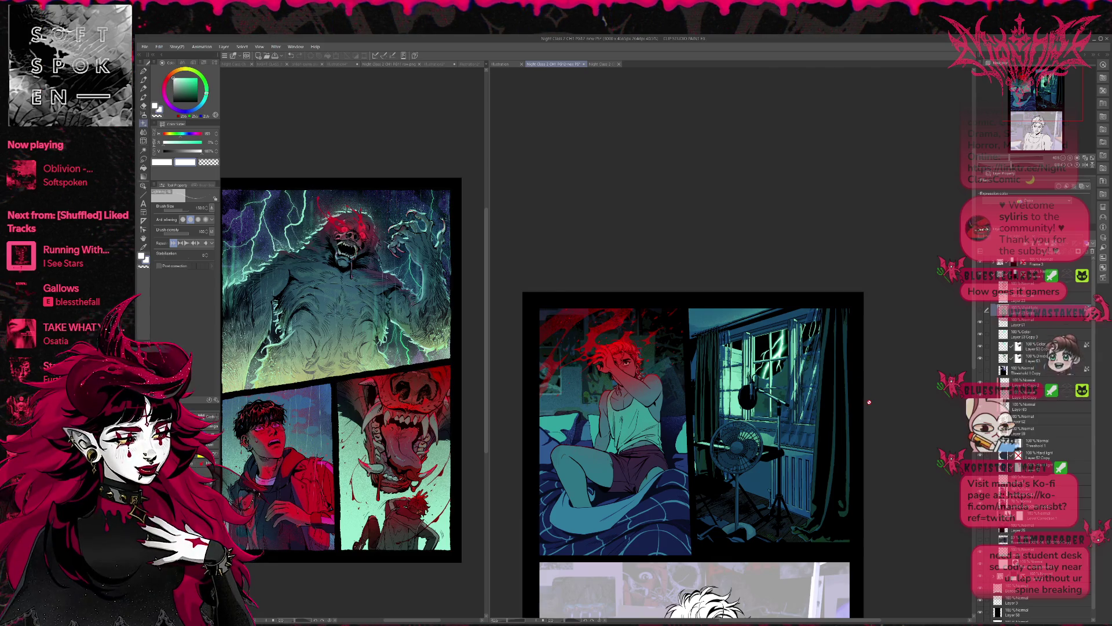
scroll(867, 400, down, 1)
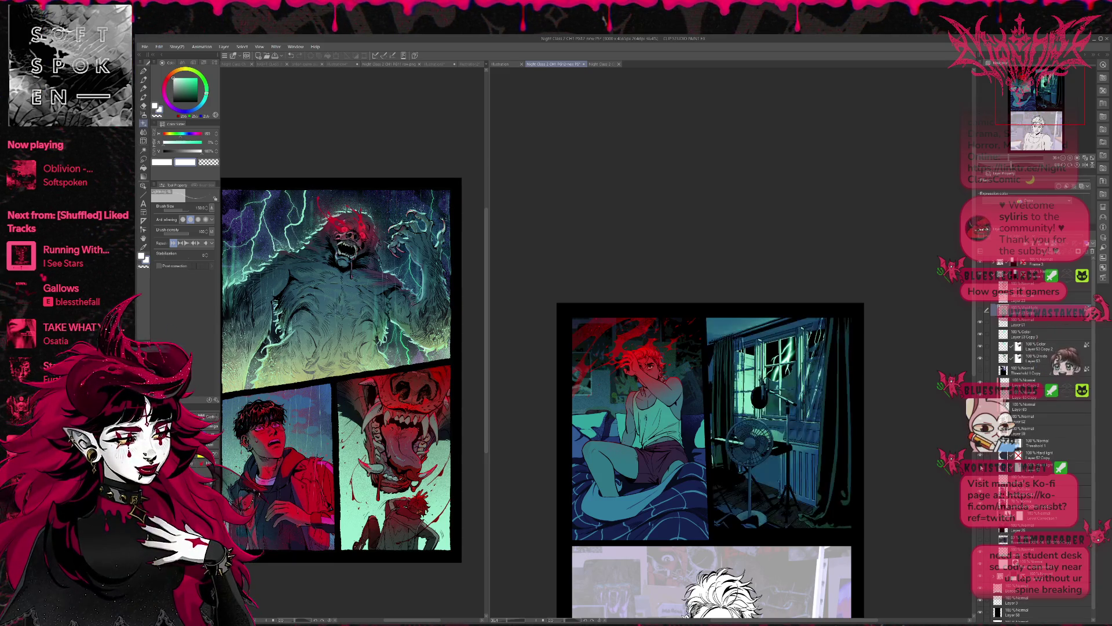
Try lowering the hard light layer's opacity, then undo to keep it at full strength.
click(1043, 467)
drag(1066, 236, 1011, 236)
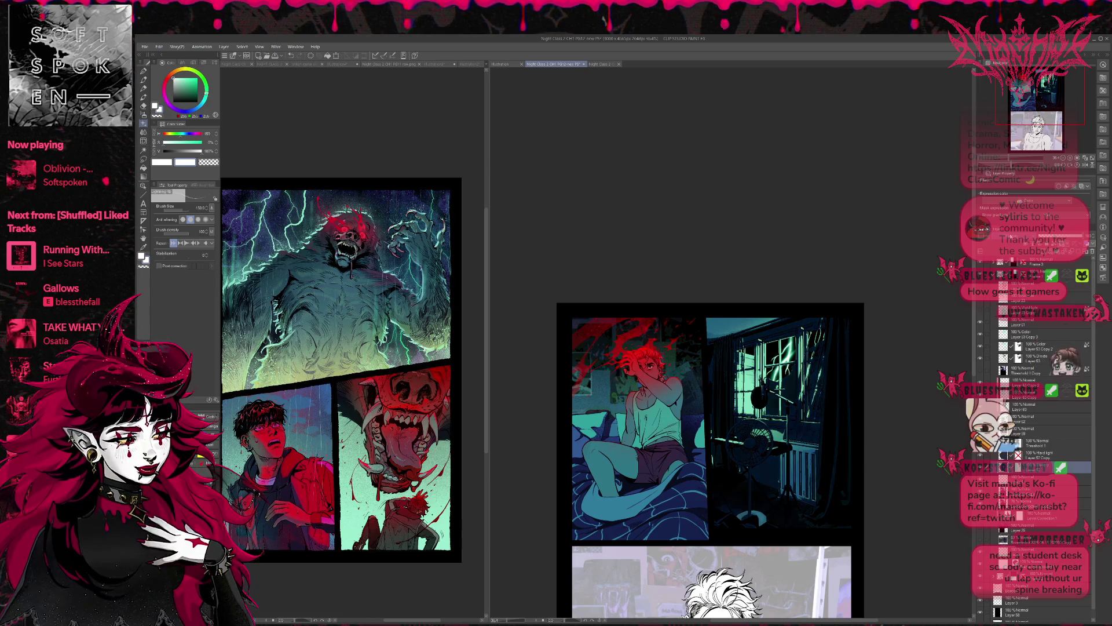
key(ctrl+z)
key(ctrl+z)
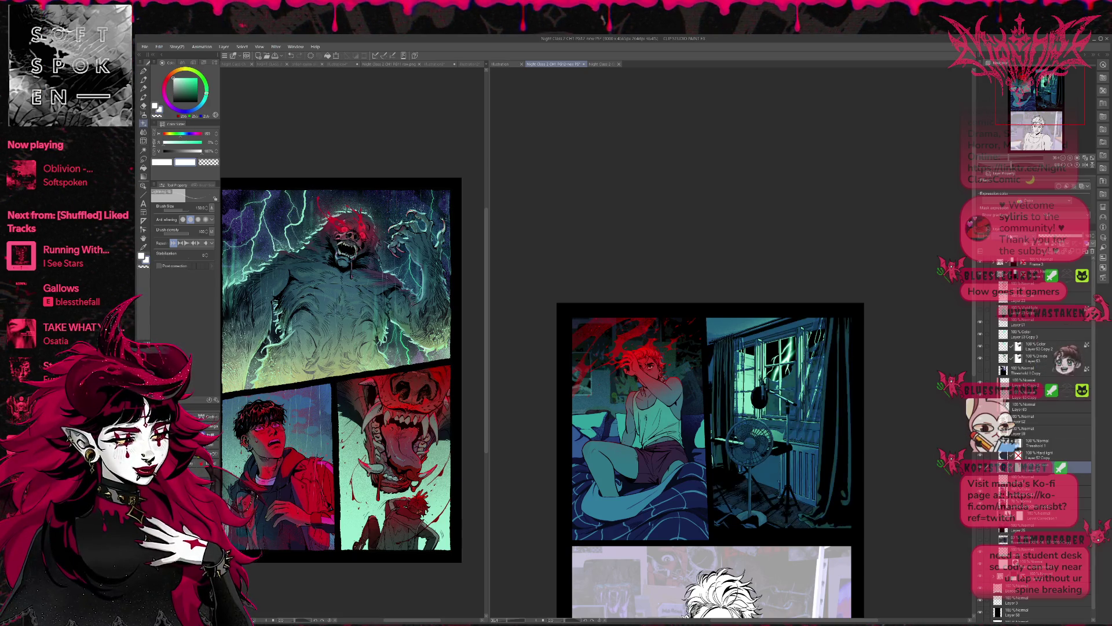
key(ctrl+z)
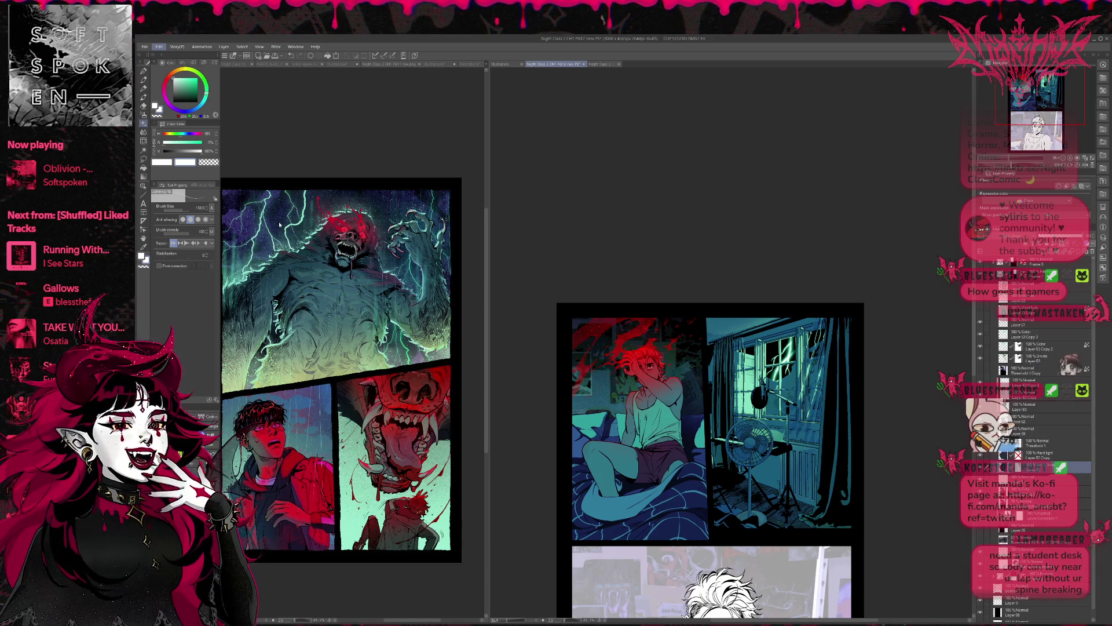
Hide the palettes and compare darker versus brighter window and fan areas, keeping the brighter version.
key(Tab)
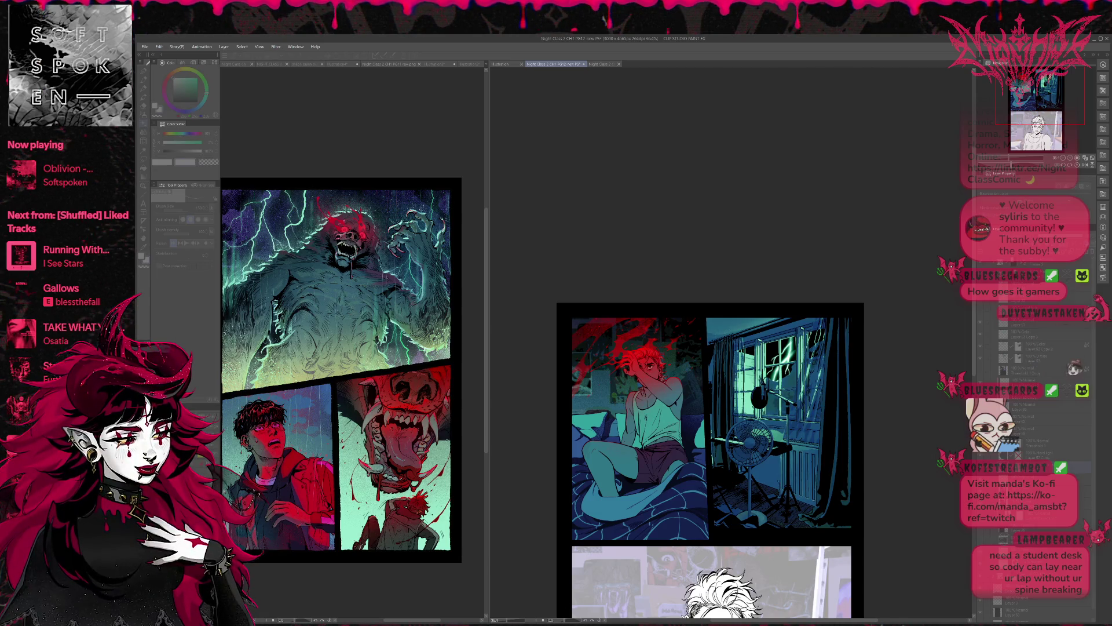
key(ctrl+z)
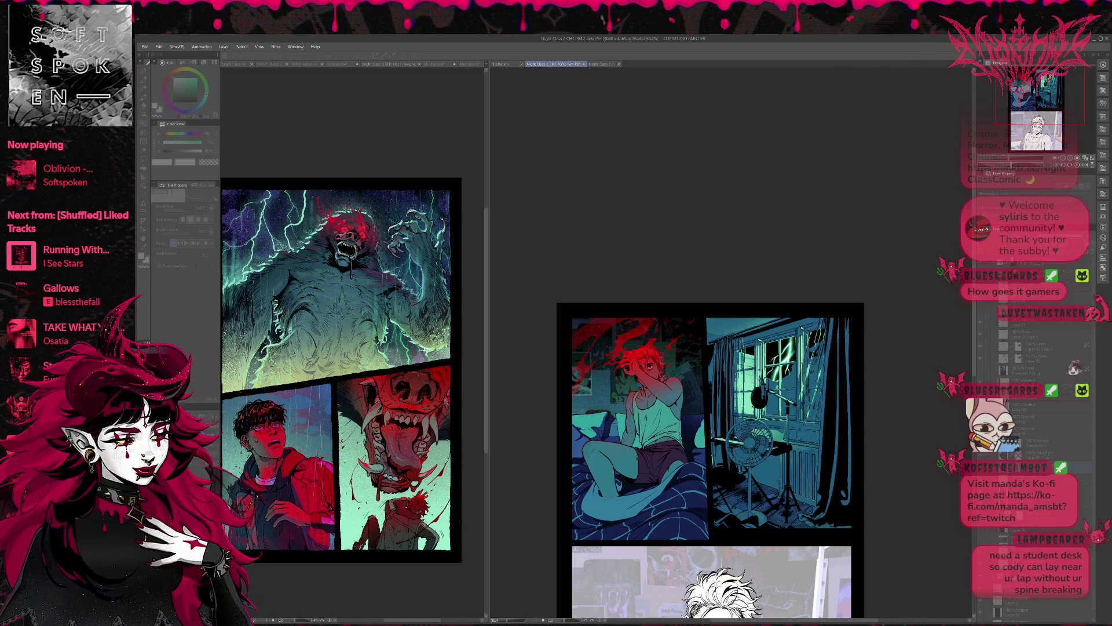
key(ctrl+y)
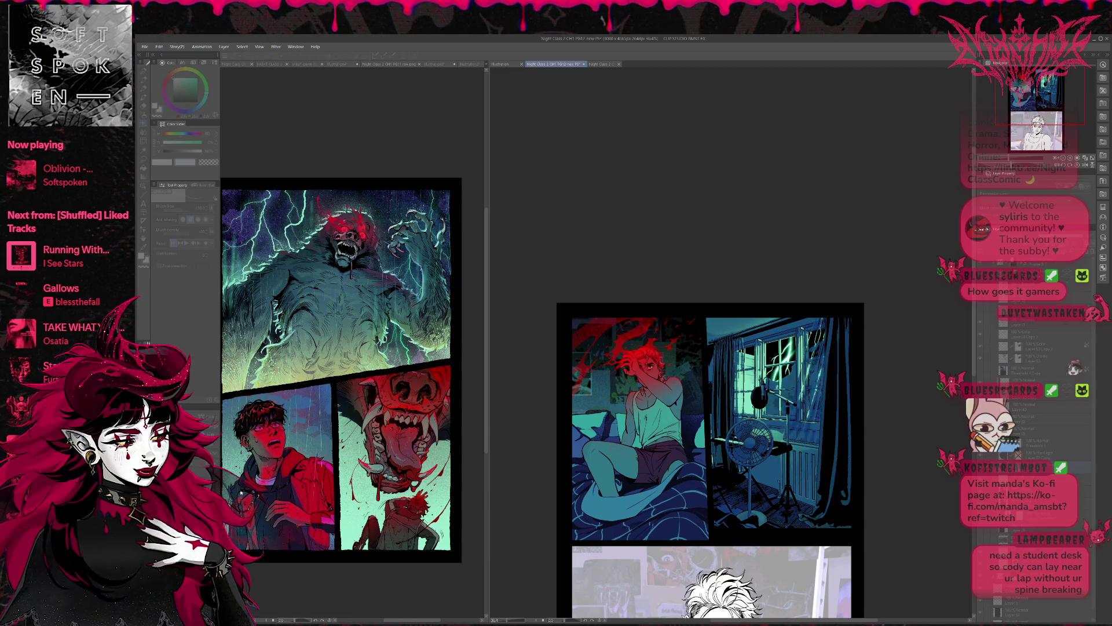
key(ctrl+z)
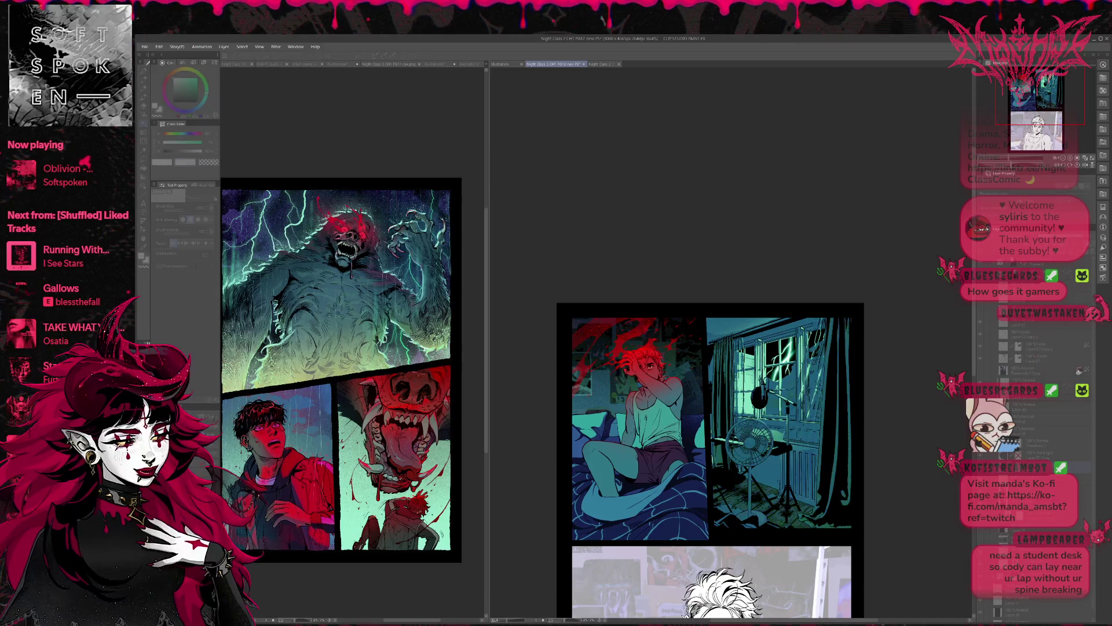
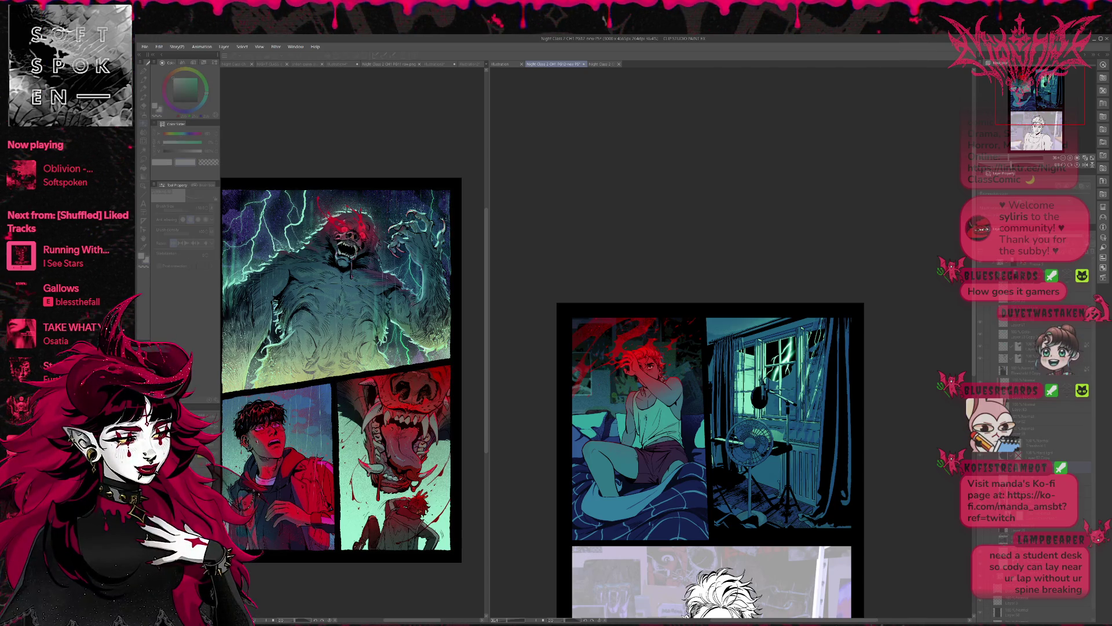
Add a new layer, change painting tool, and sample the teal colour from the fan.
click(852, 425)
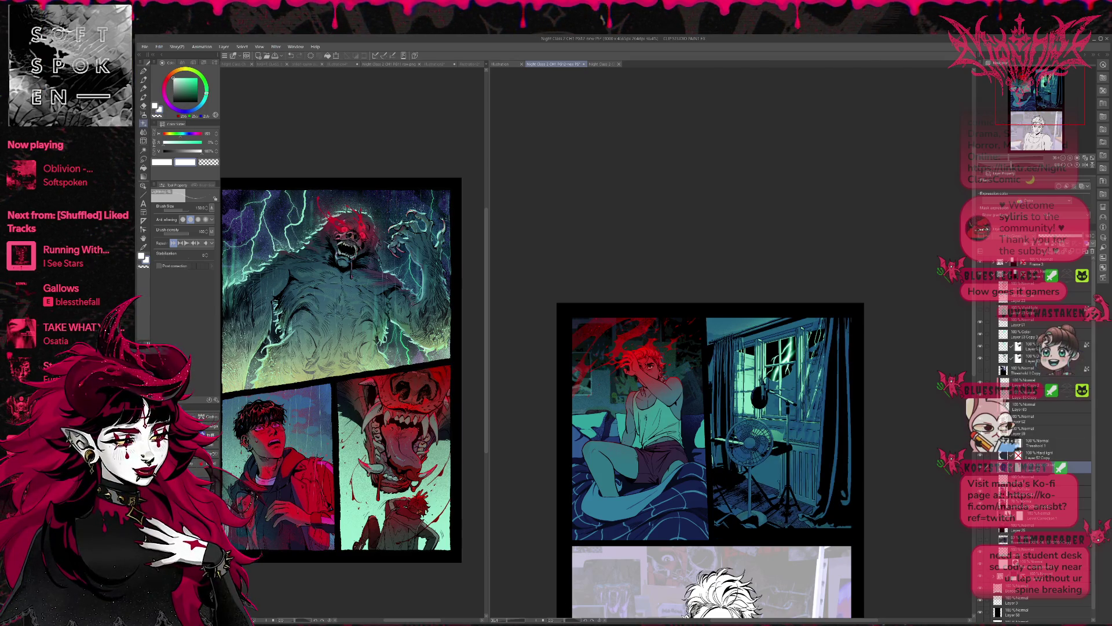
click(1024, 432)
key(ctrl+shift+n)
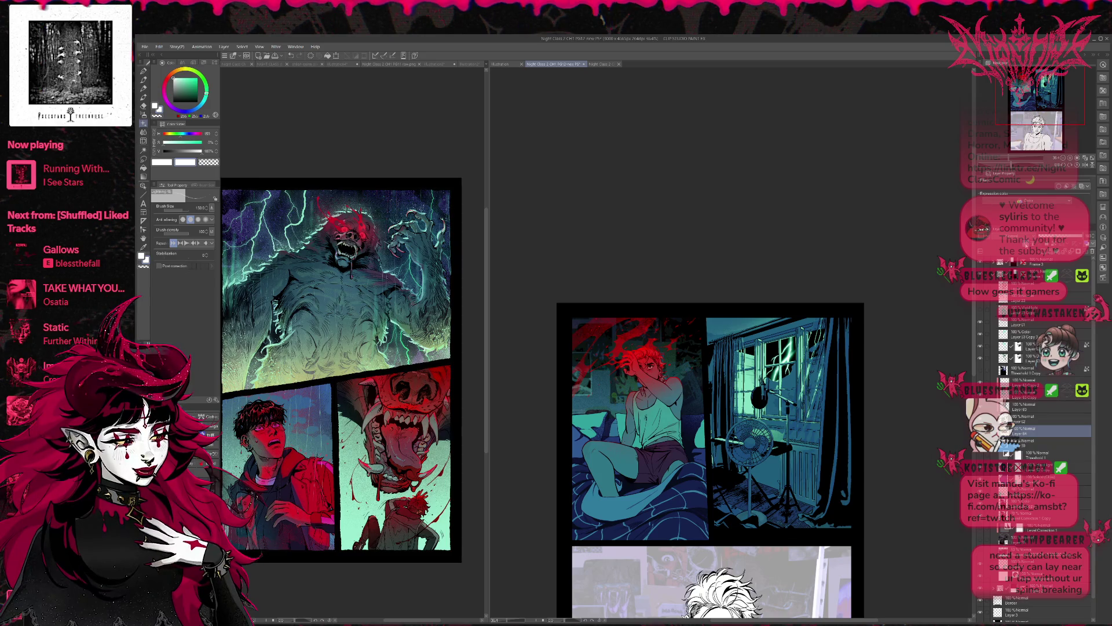
click(143, 72)
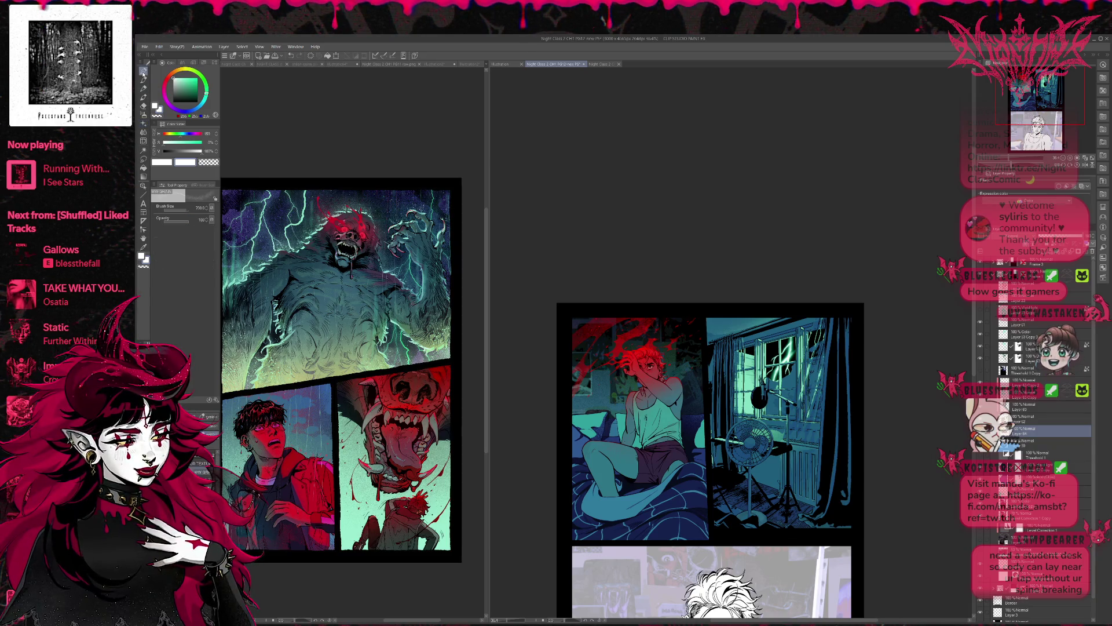
alt+click(781, 435)
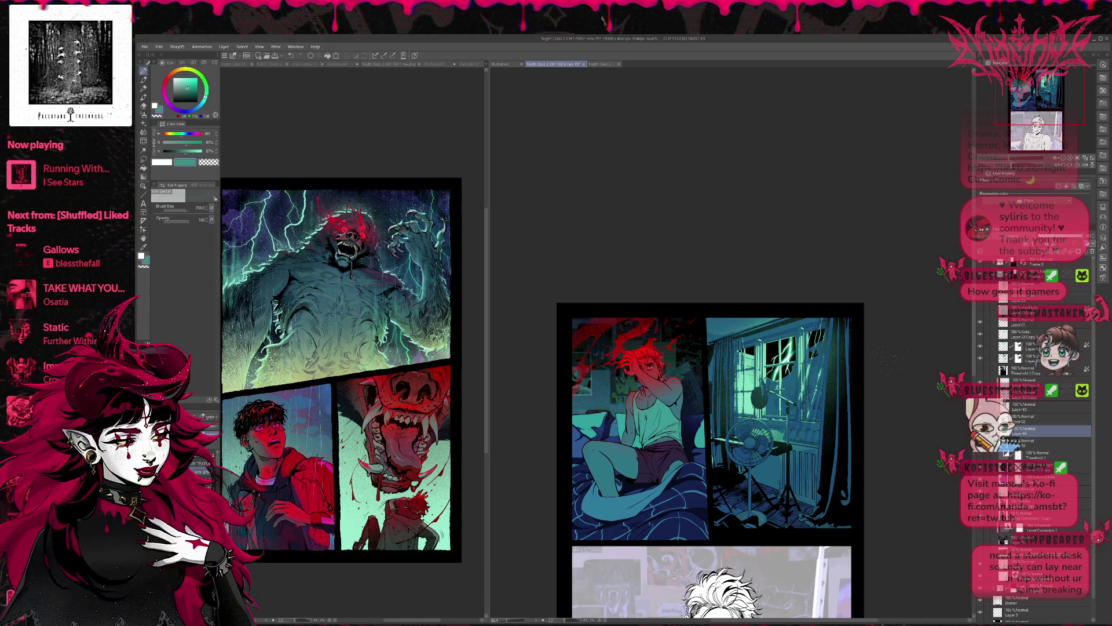
drag(856, 419, 844, 418)
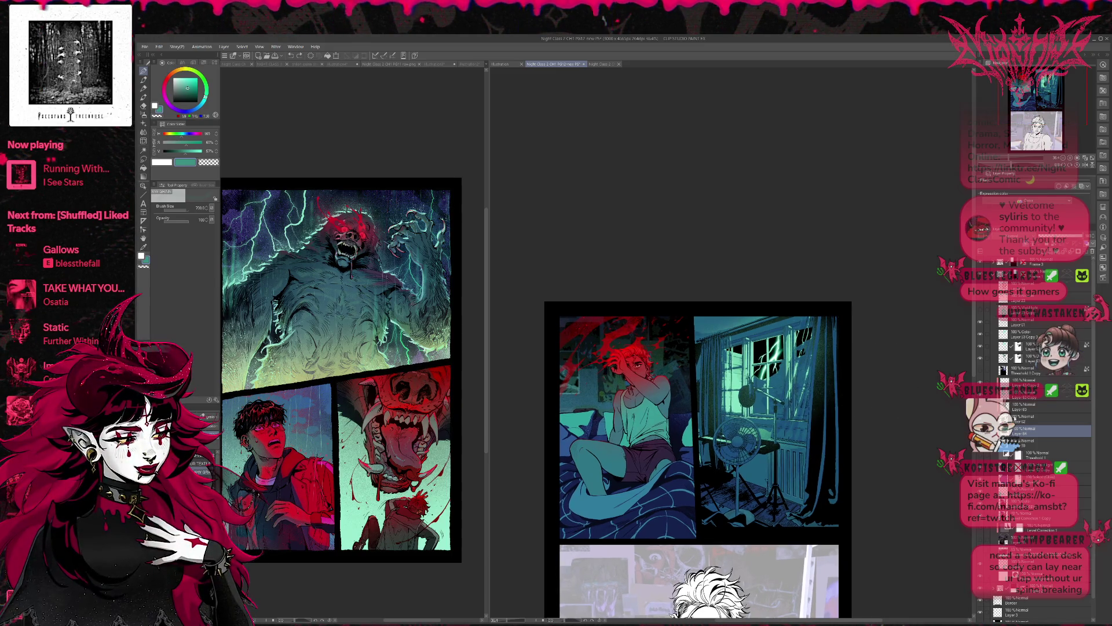
On new Layer 66, paint black shadow along the window panel's bottom edge.
key(ctrl+shift+n)
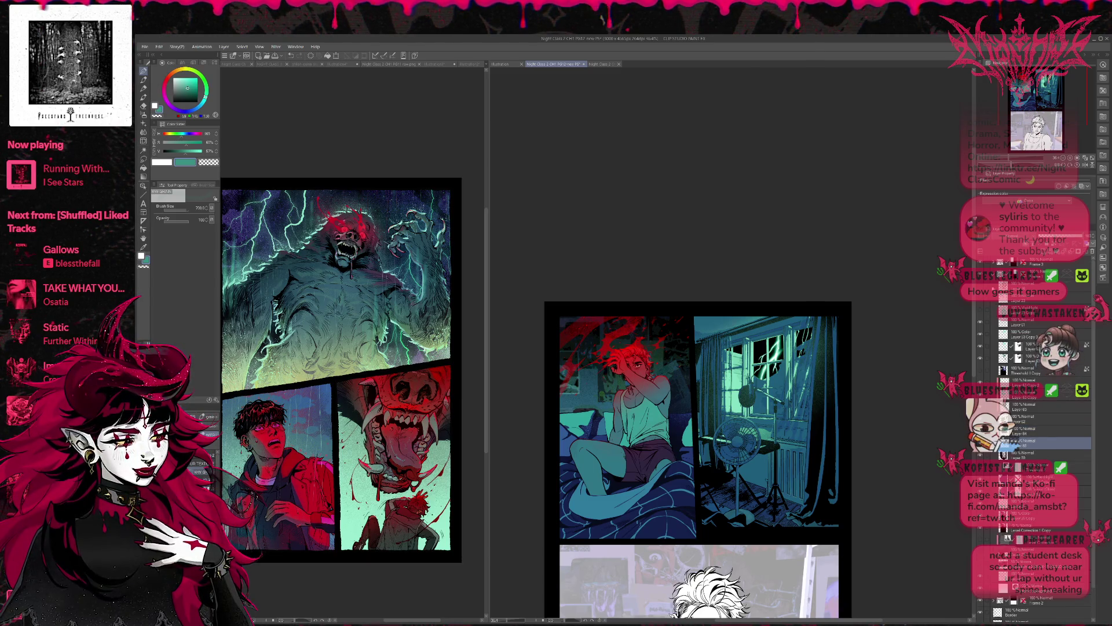
alt+click(716, 529)
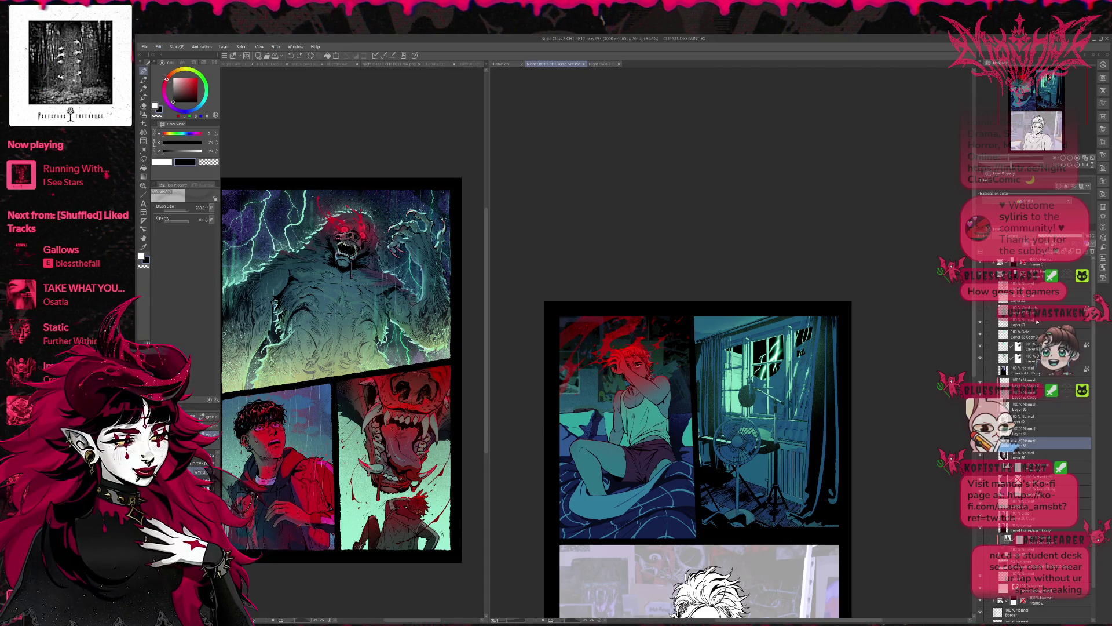
click(1026, 369)
key(ctrl+shift+n)
drag(706, 506, 837, 527)
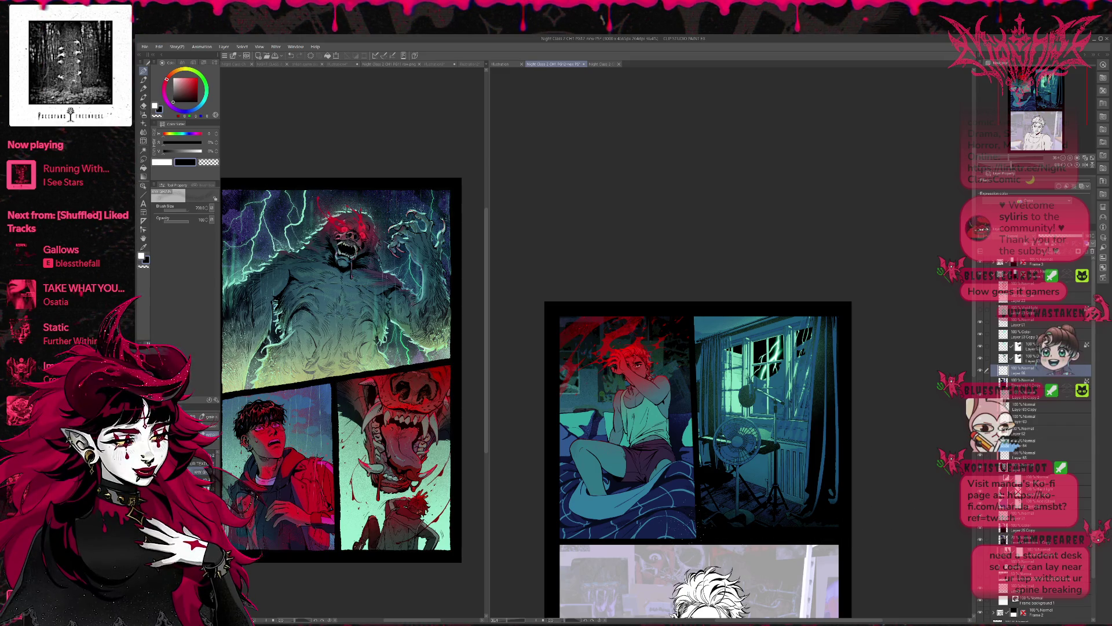
mouse_move(853, 477)
mouse_down()
mouse_move(826, 424)
mouse_move(839, 362)
mouse_move(834, 460)
mouse_up()
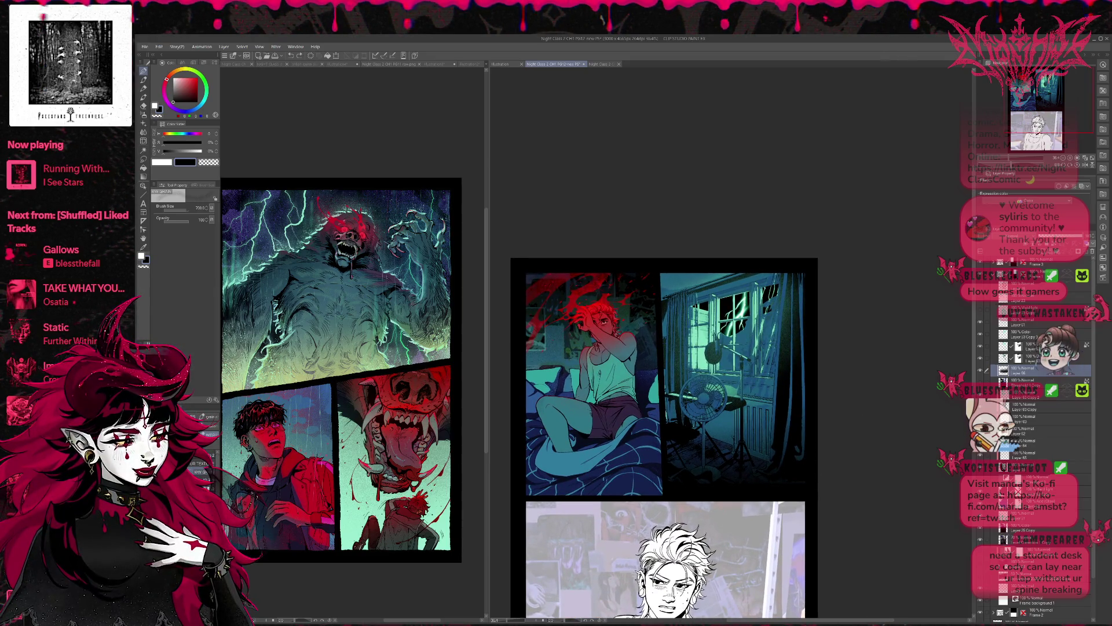
Add Layer 67 and a layer above Layer 63 Copy 2, using curtain teal-blue at brush size 450.
click(1025, 468)
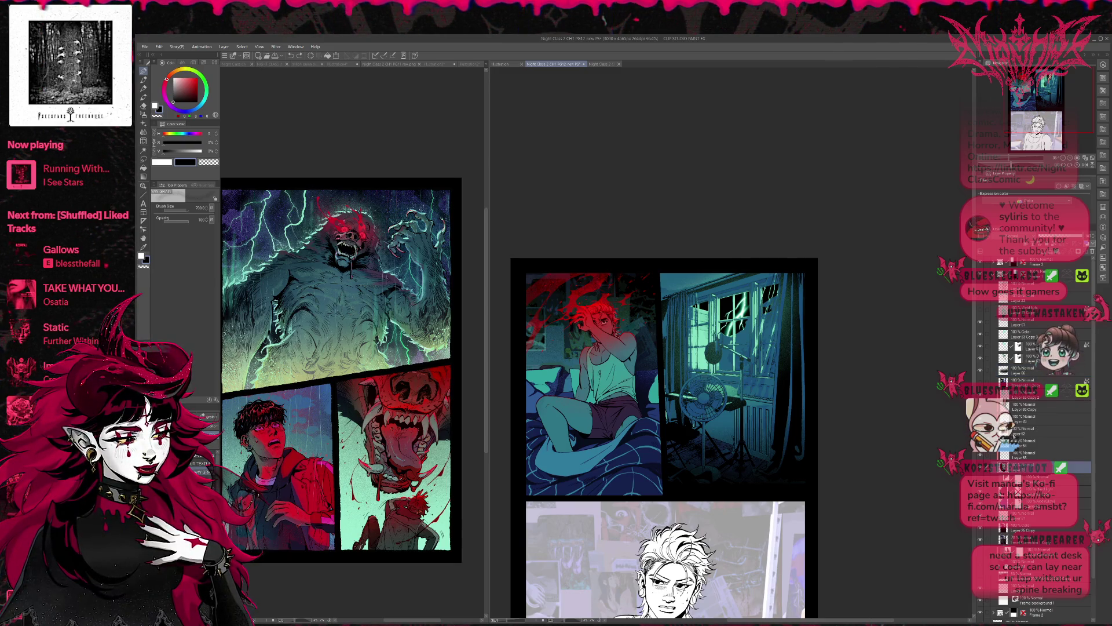
click(1008, 428)
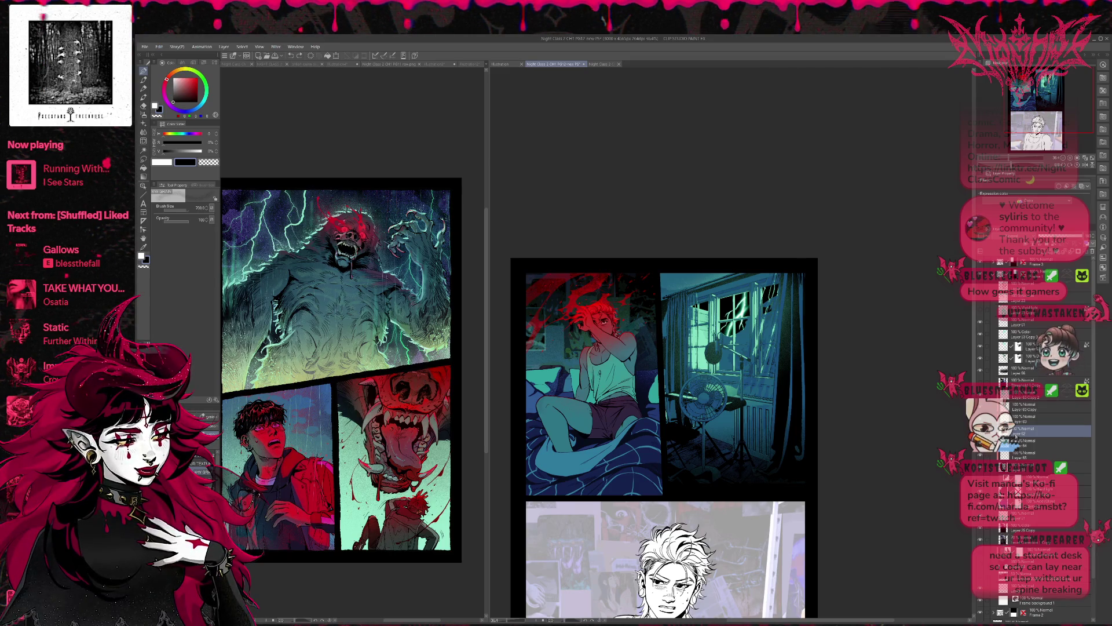
key(ctrl+shift+n)
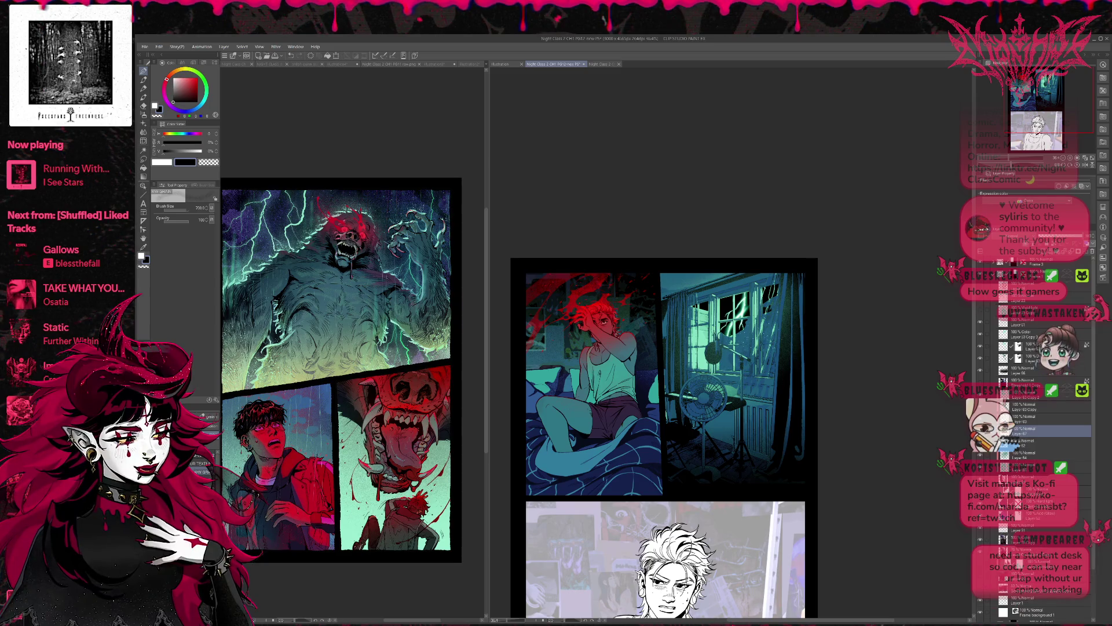
alt+click(732, 327)
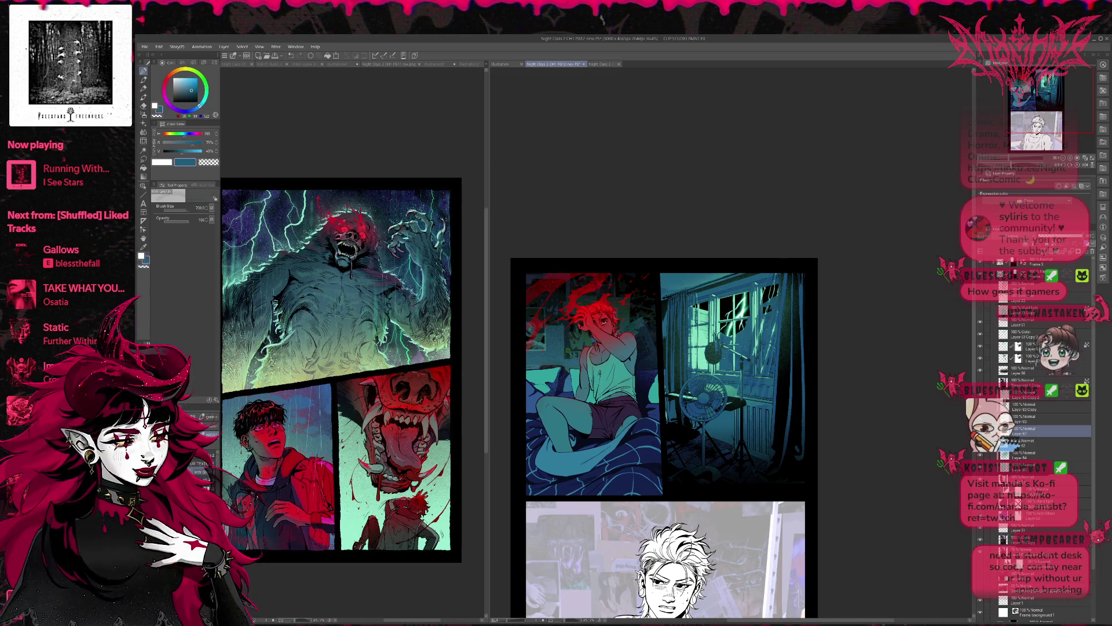
key(bracketleft)
key(bracketleft)
key(bracketleft)
click(1037, 394)
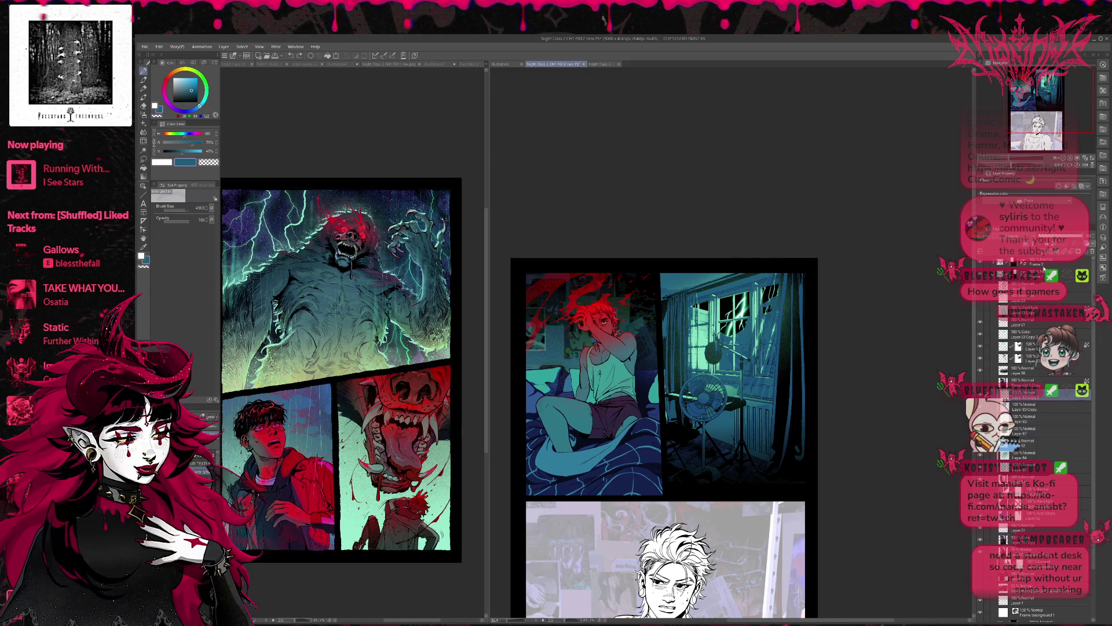
key(ctrl+shift+n)
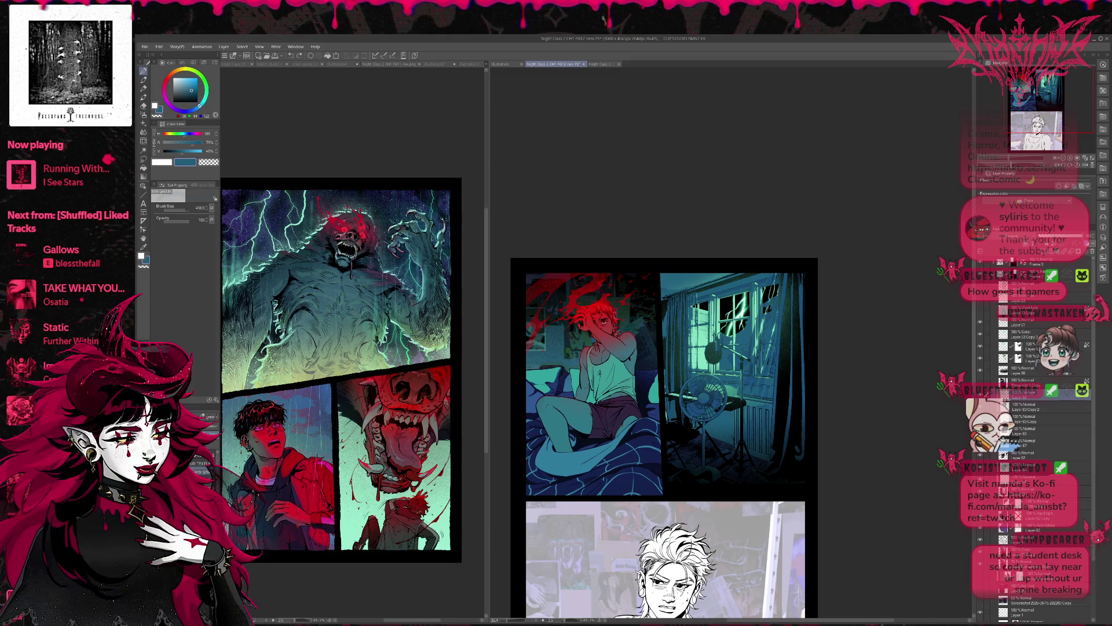
Compare the window-light glow on and off, then move the checked layers to the stack's top.
click(980, 359)
click(980, 359)
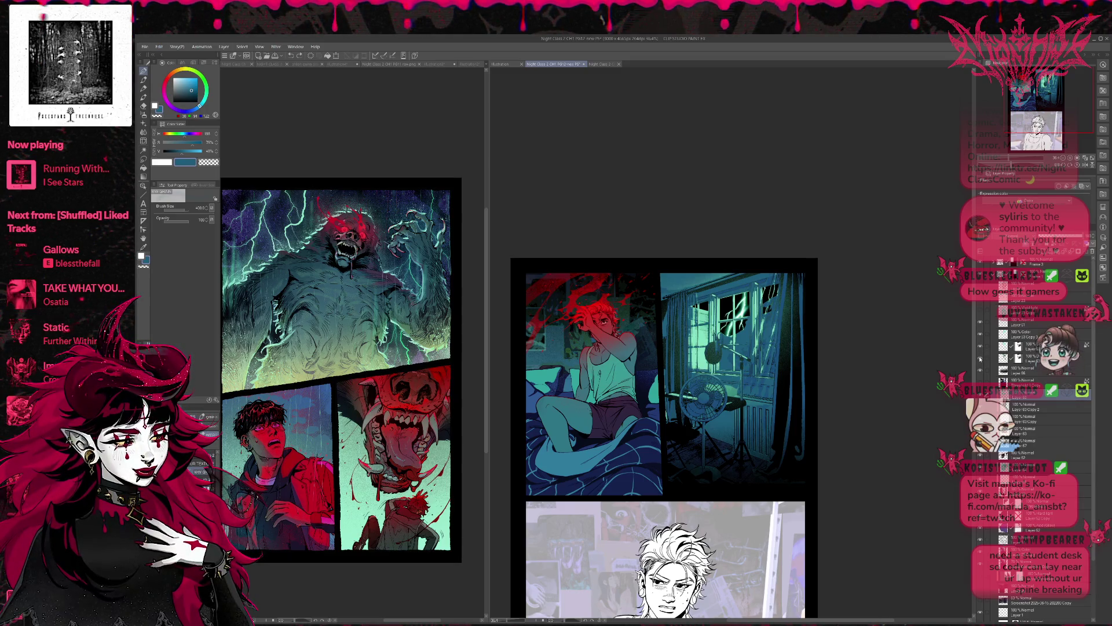
click(980, 359)
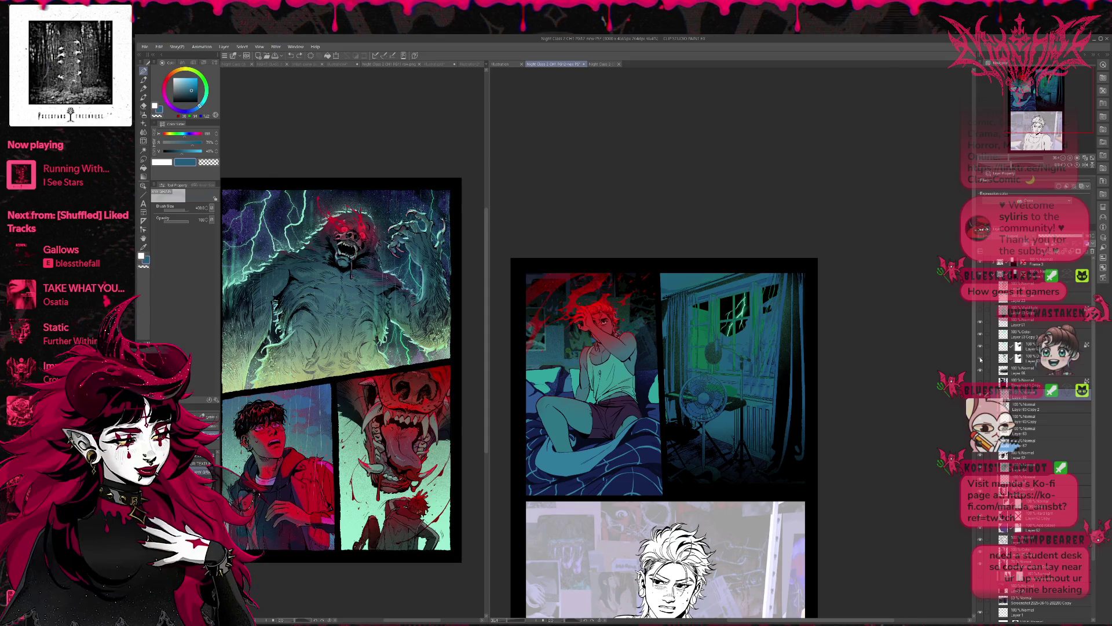
click(980, 359)
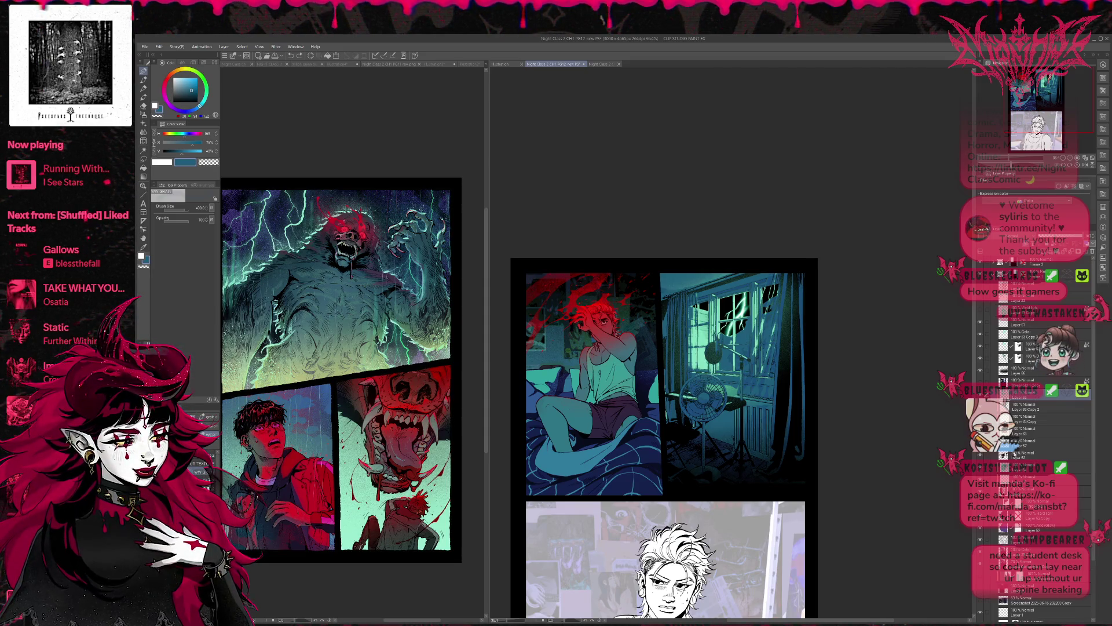
click(1011, 454)
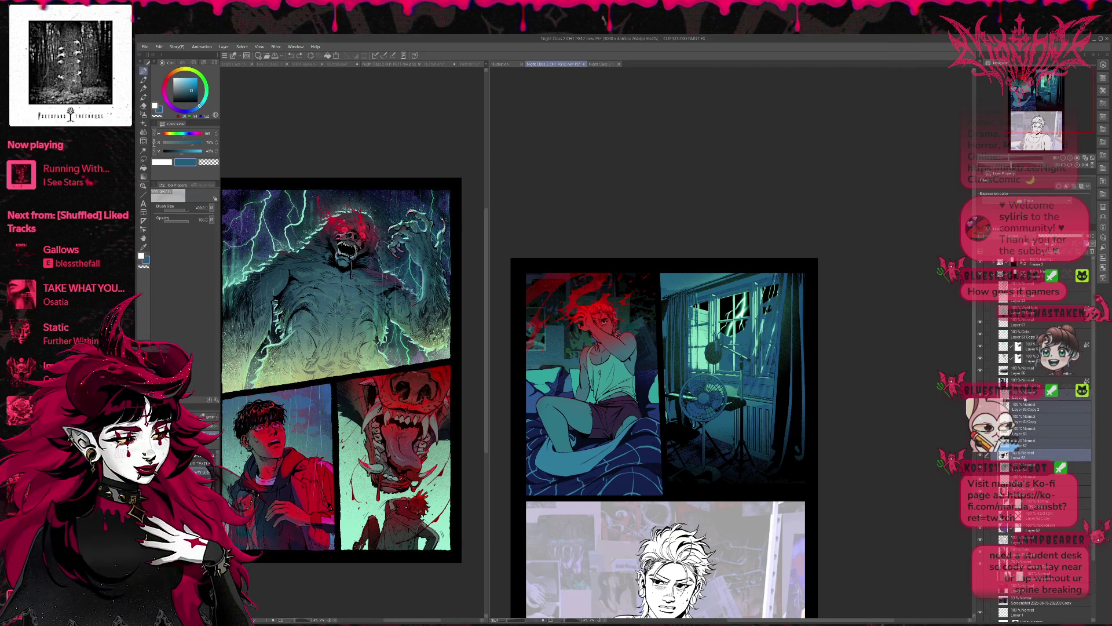
drag(1024, 374, 1028, 321)
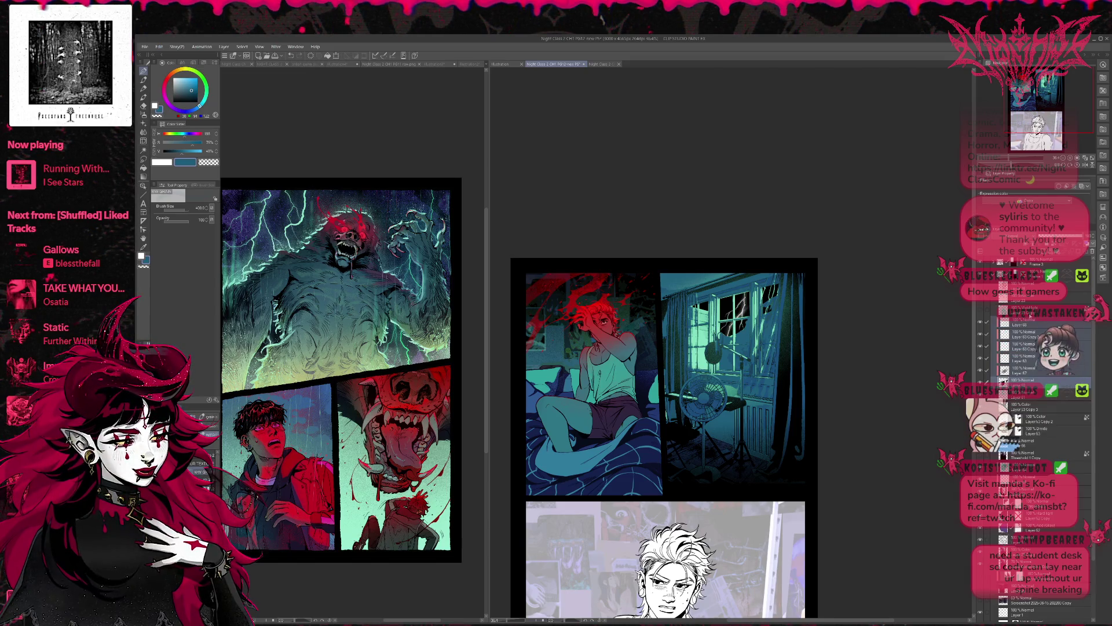
click(1029, 323)
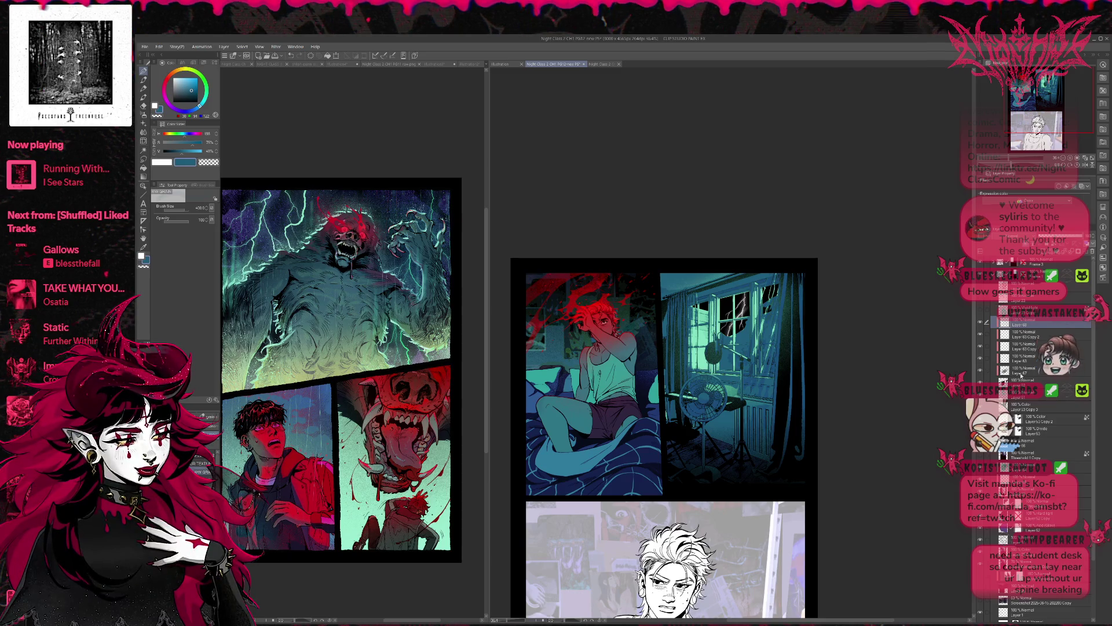
On Layer 67, sample a window-panel blue and select the window artwork's pixels.
click(1008, 370)
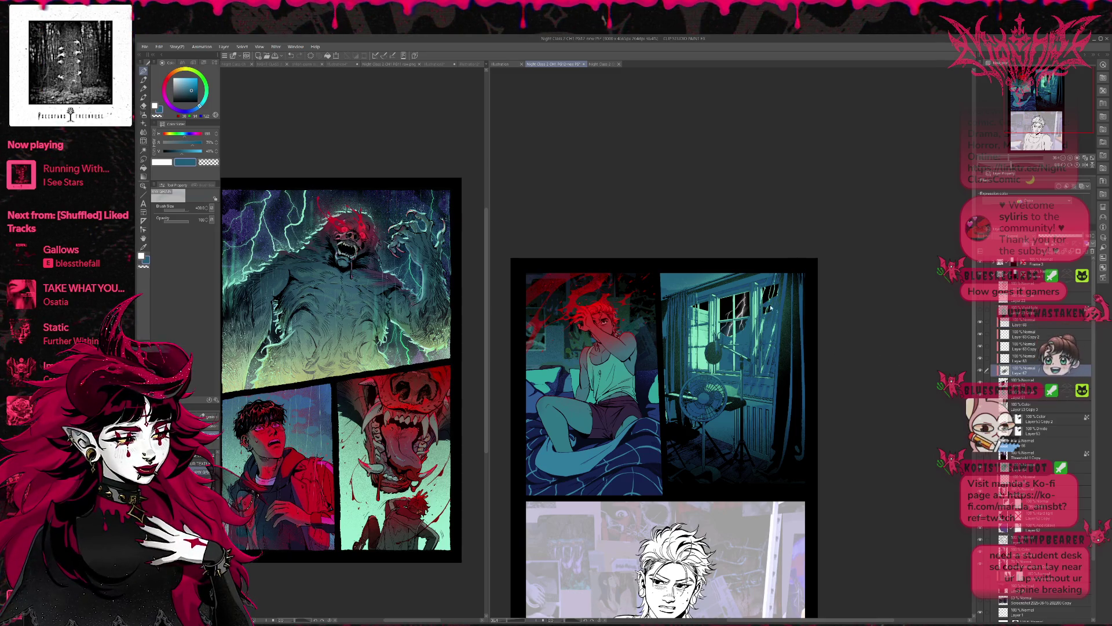
alt+click(749, 377)
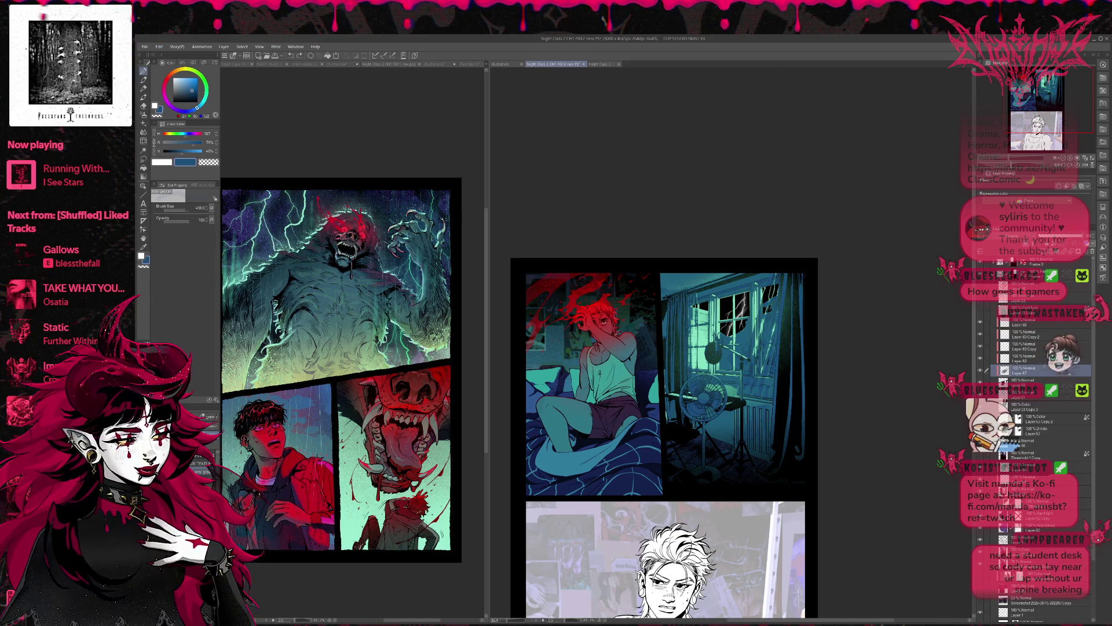
ctrl+click(1005, 370)
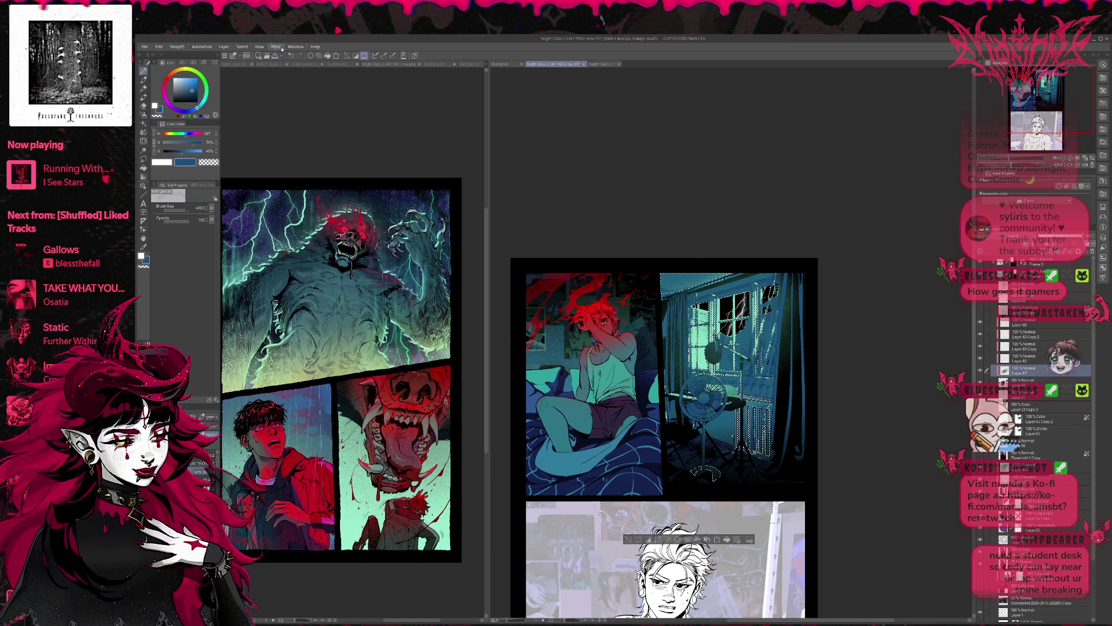
Invert the selected area, set black as the drawing colour, hide the selection outline, and take the Eraser.
click(242, 47)
click(267, 80)
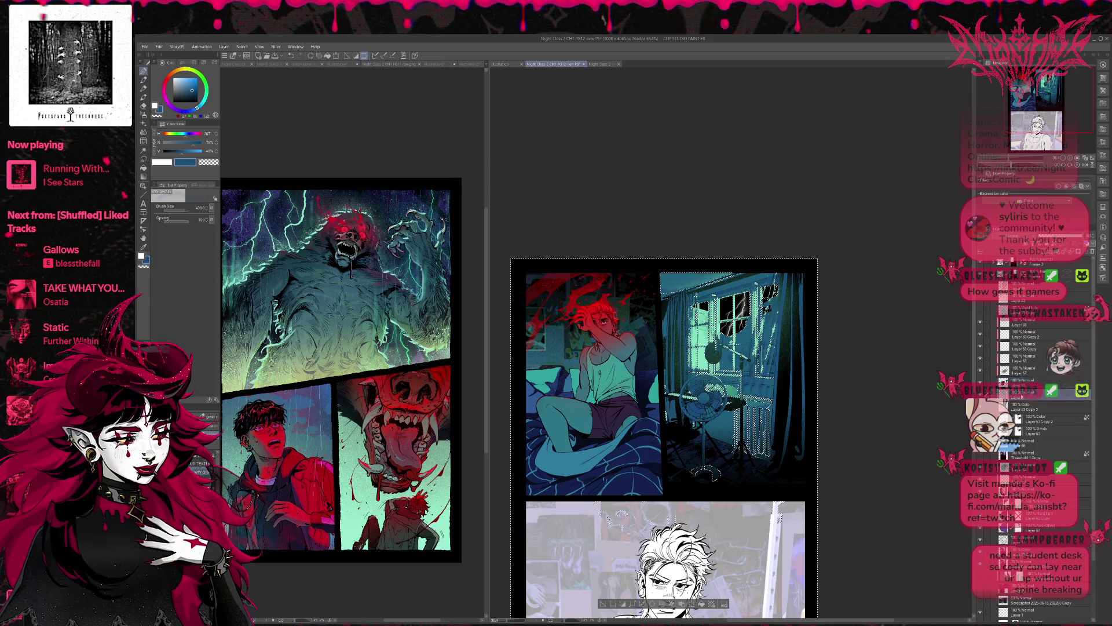
key(d)
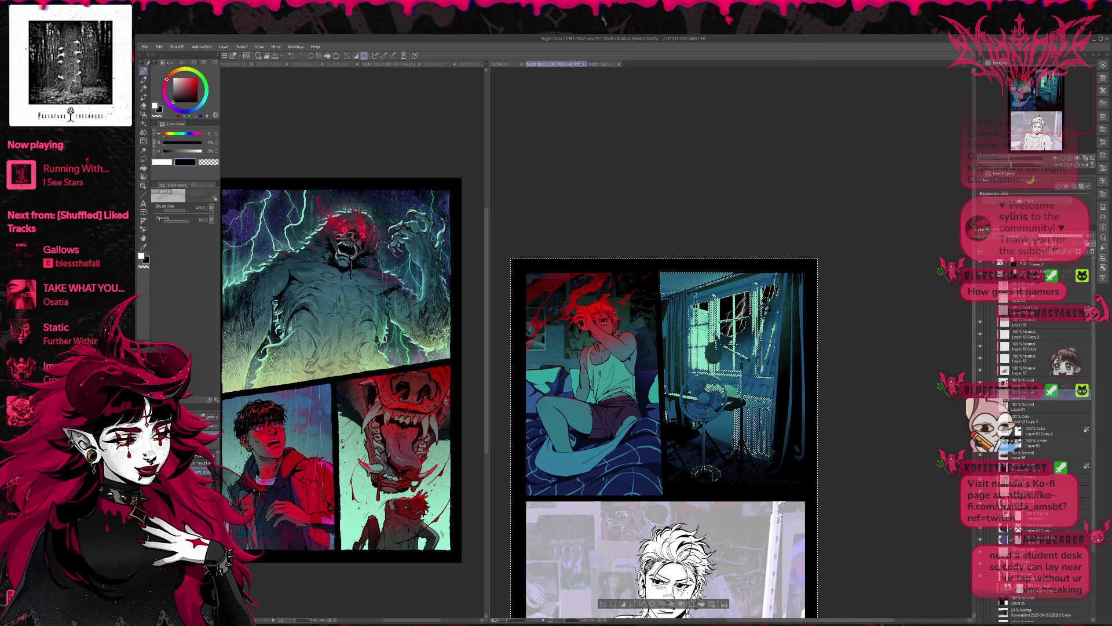
key(ctrl+d)
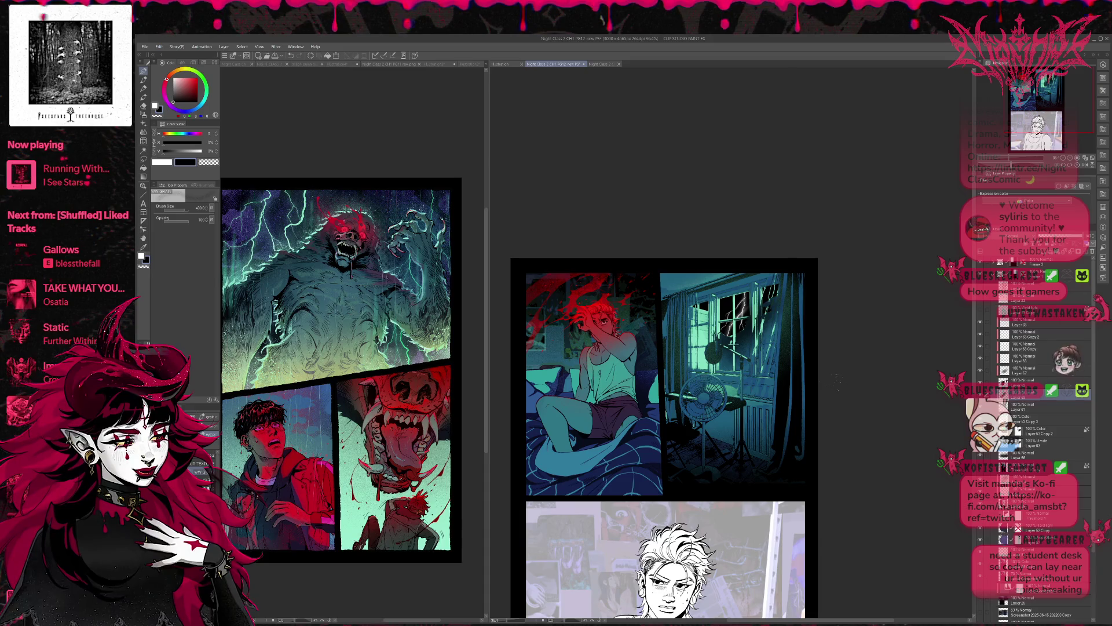
key(ctrl+z)
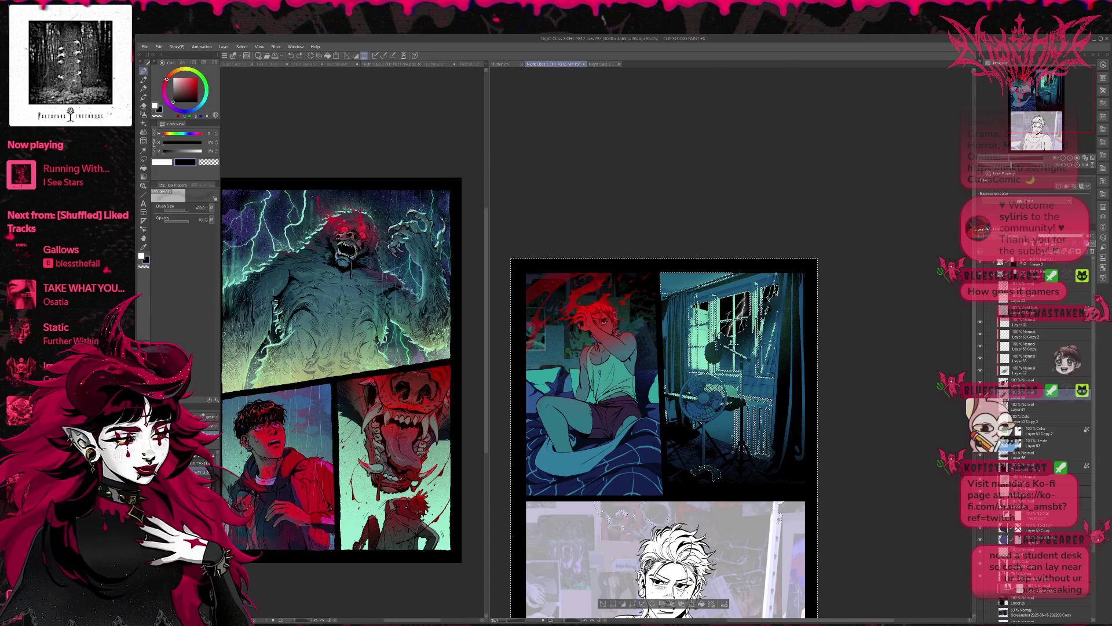
key(ctrl+d)
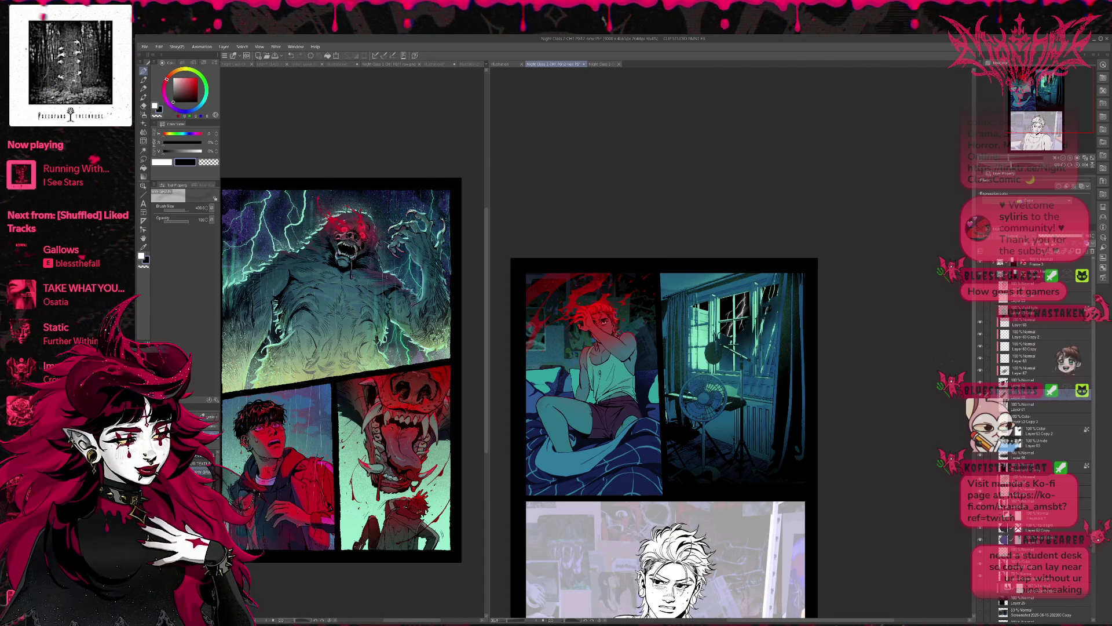
key(e)
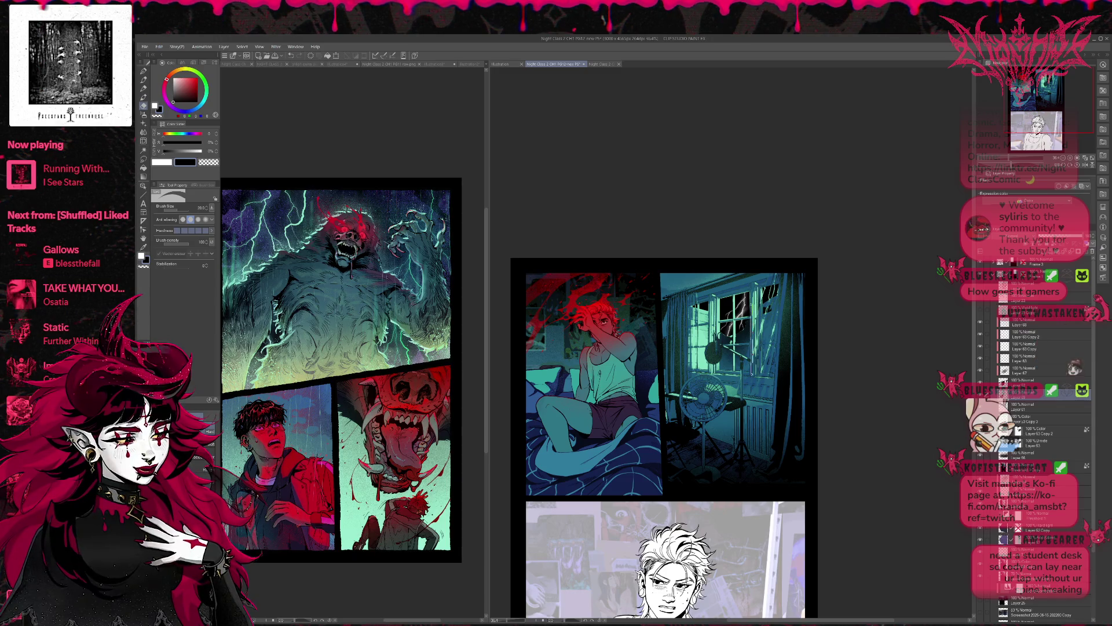
Nudge the right page sideways and zoom in two steps on the window panel.
drag(804, 320, 792, 320)
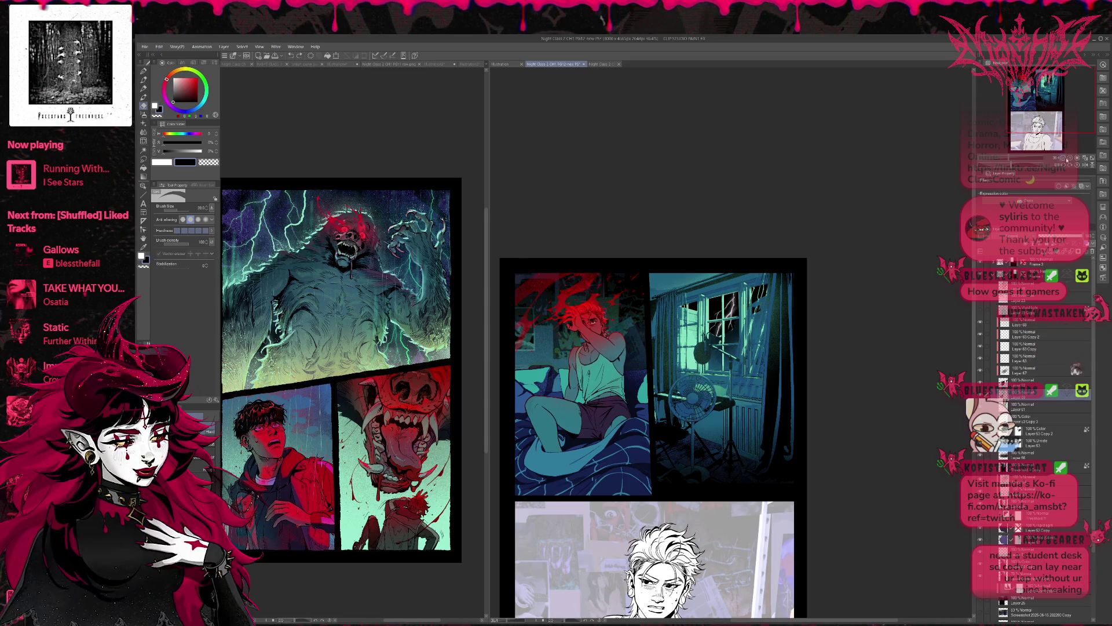
click(1061, 159)
click(1061, 159)
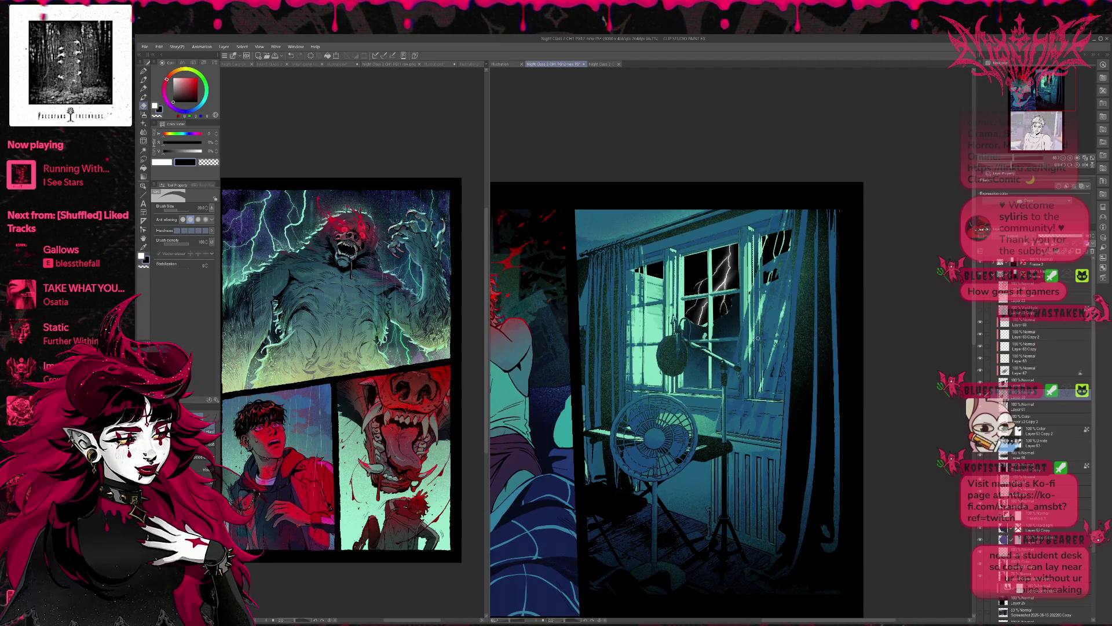
Zoom out to both top panels, pick Layer 67, sample the window's teal, and take the WW GRAIN brush.
scroll(757, 338, down, 1)
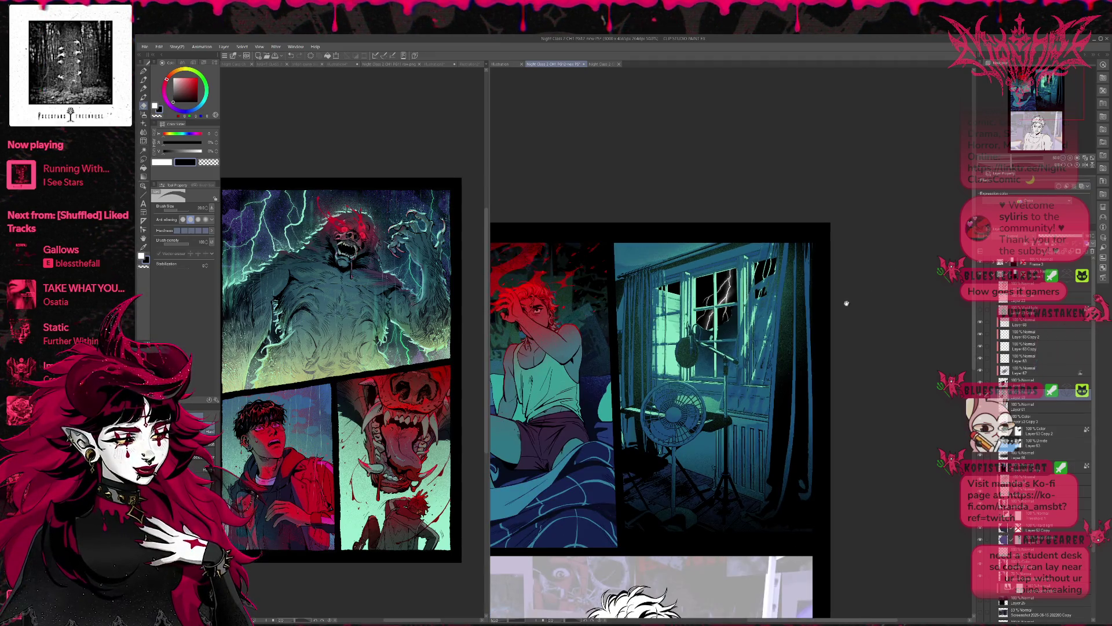
drag(774, 348, 768, 360)
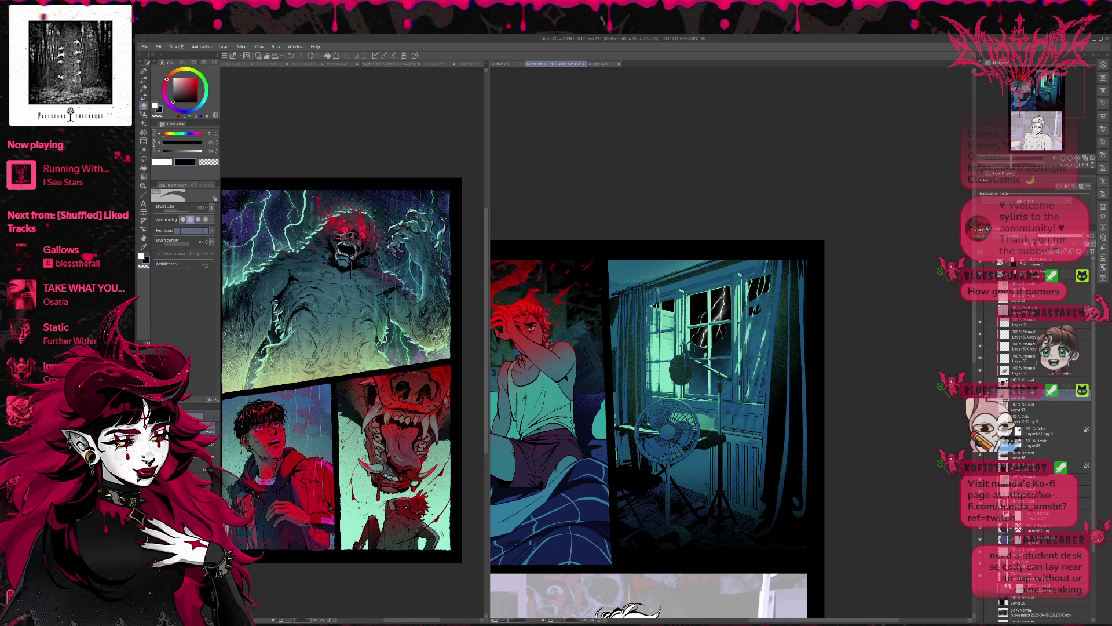
click(1031, 371)
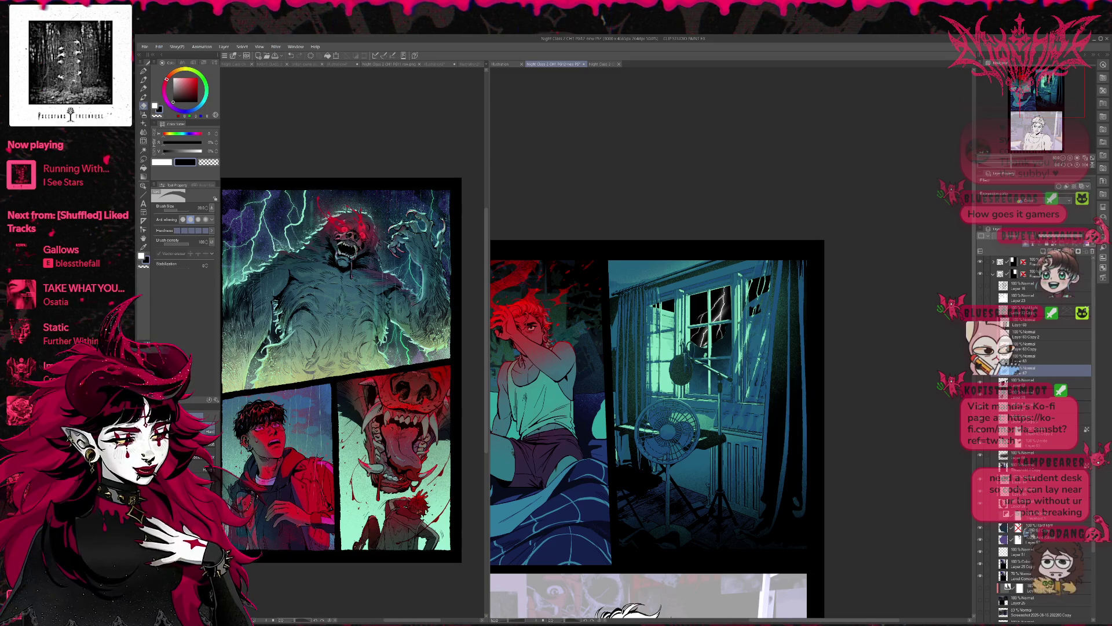
alt+click(706, 346)
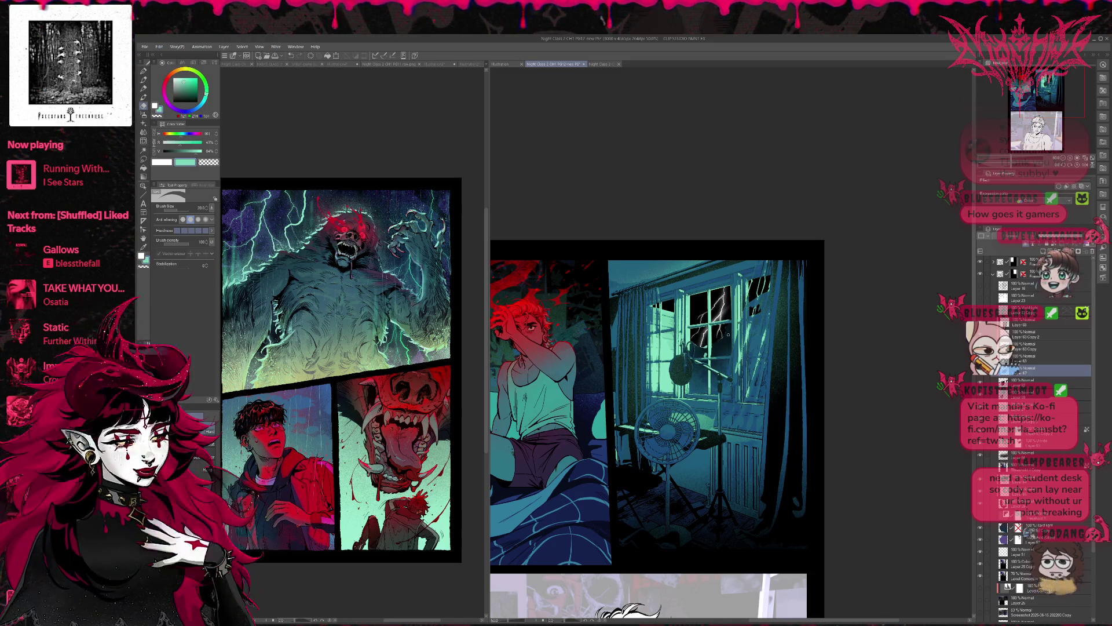
key(b)
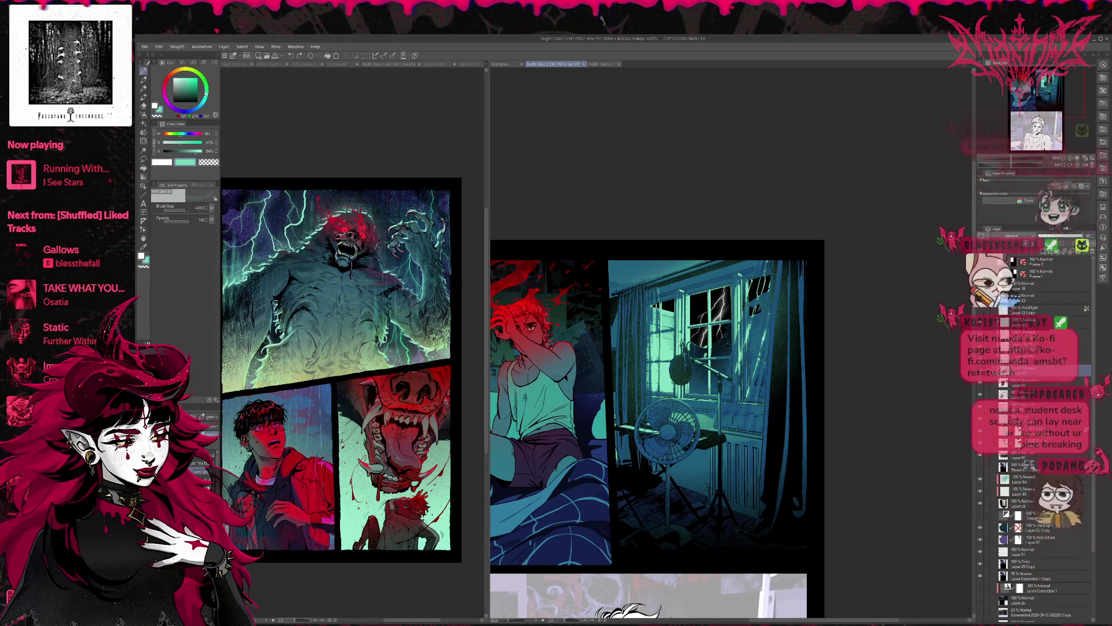
Paint mid-blue shading strokes on the curtain, then sample darker and more saturated blues.
alt+click(753, 304)
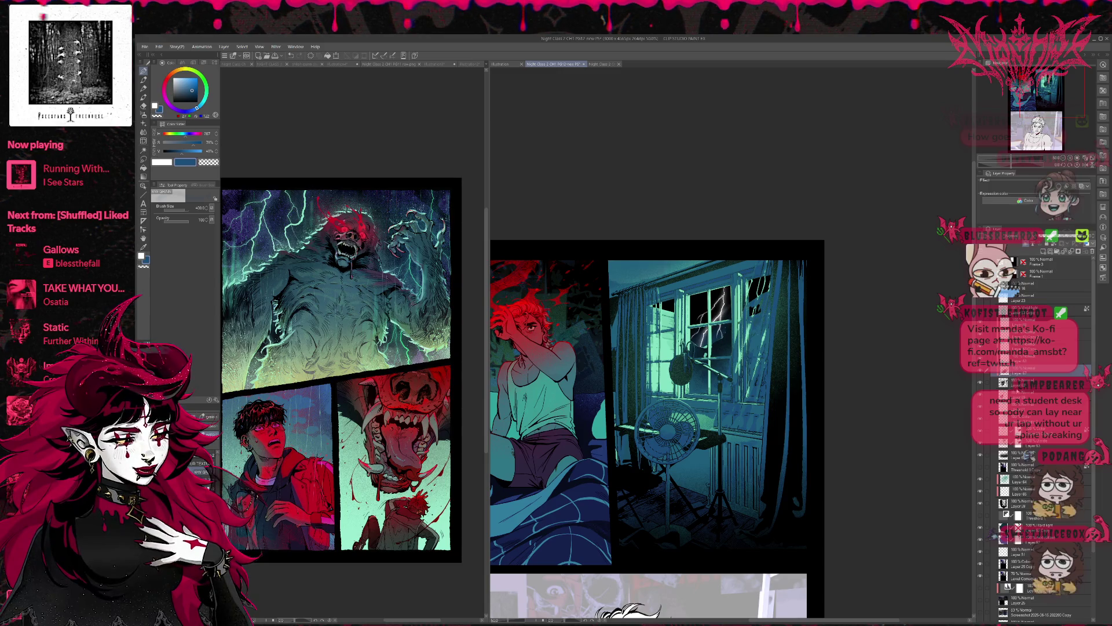
drag(703, 359, 772, 312)
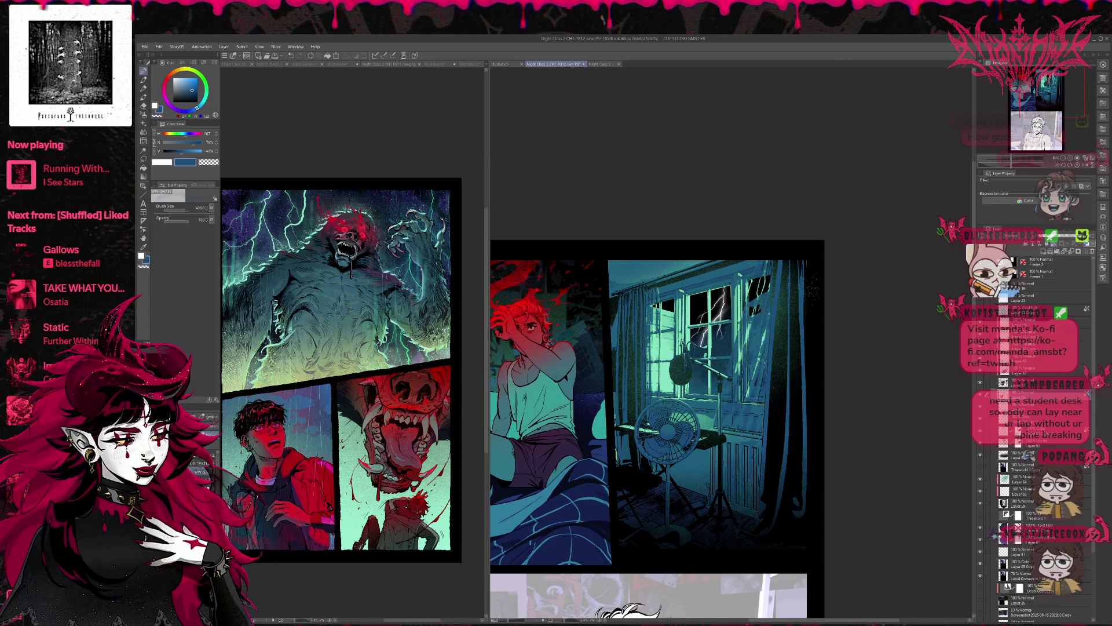
drag(727, 327, 695, 355)
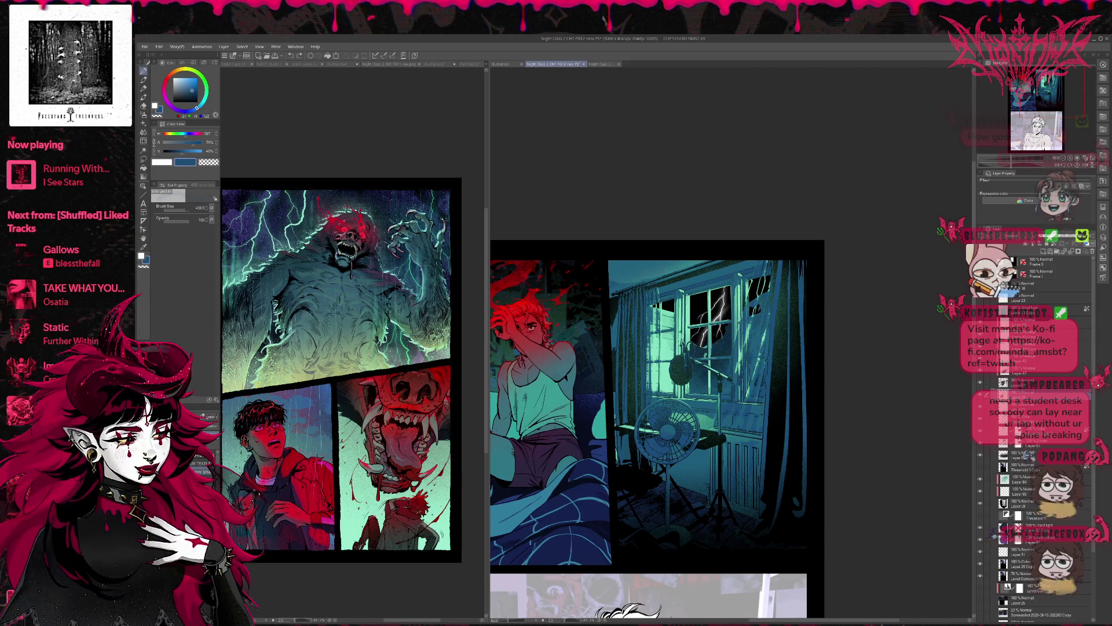
drag(713, 342, 766, 301)
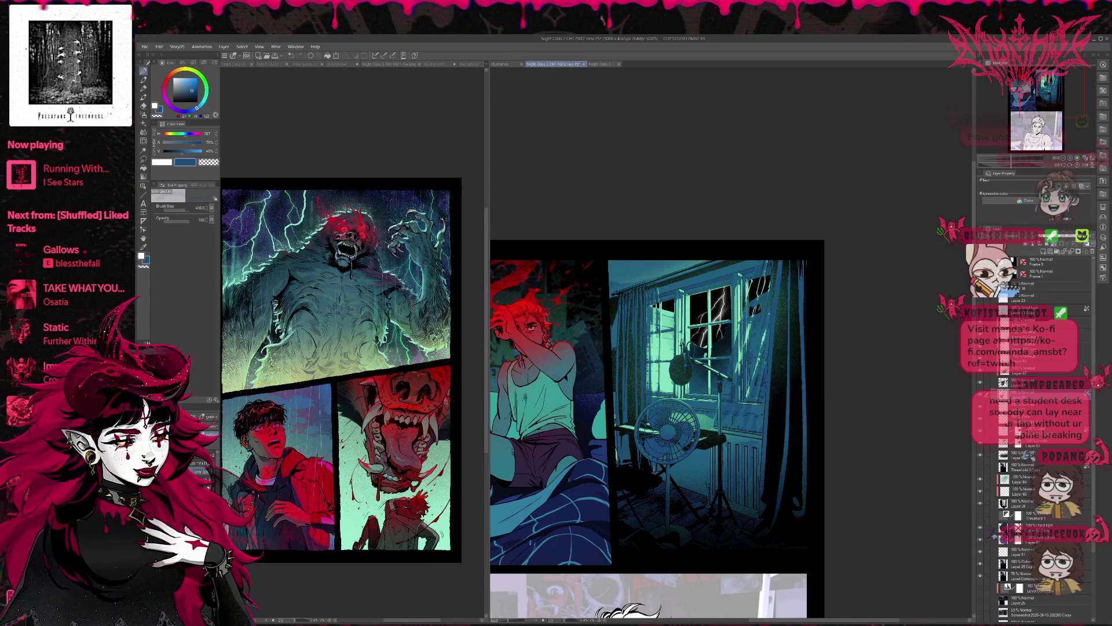
alt+click(756, 384)
alt+click(753, 397)
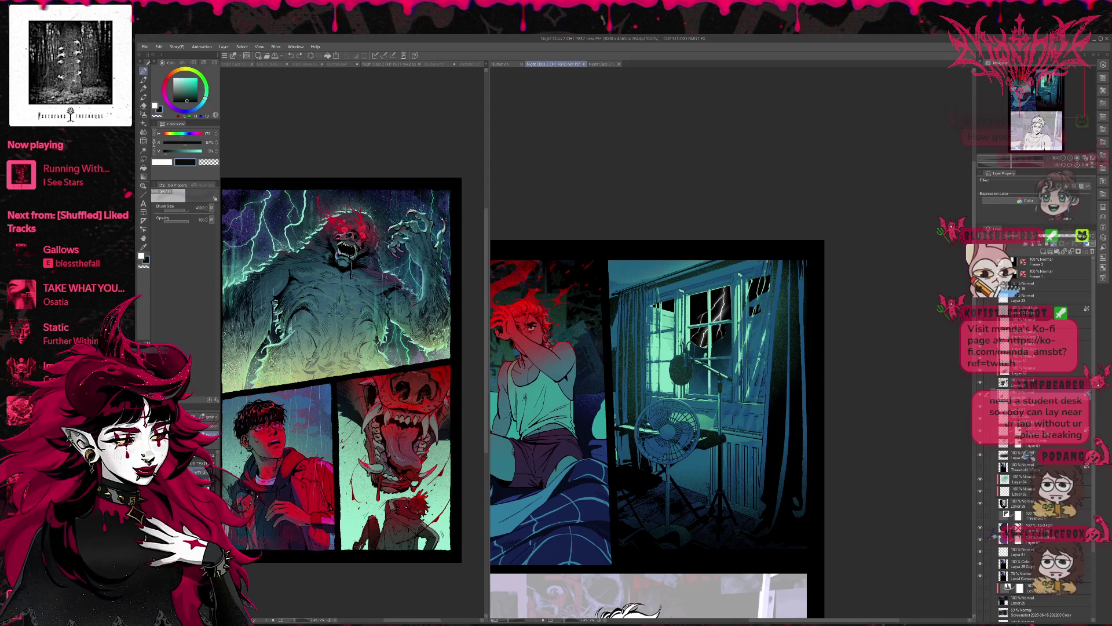
alt+click(758, 384)
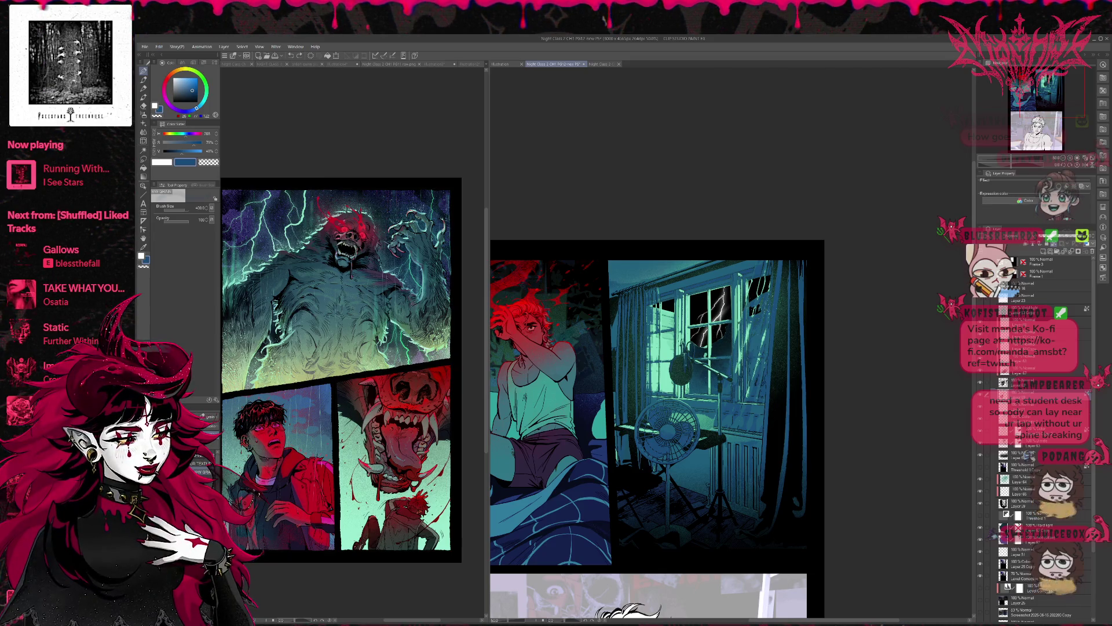
alt+click(638, 290)
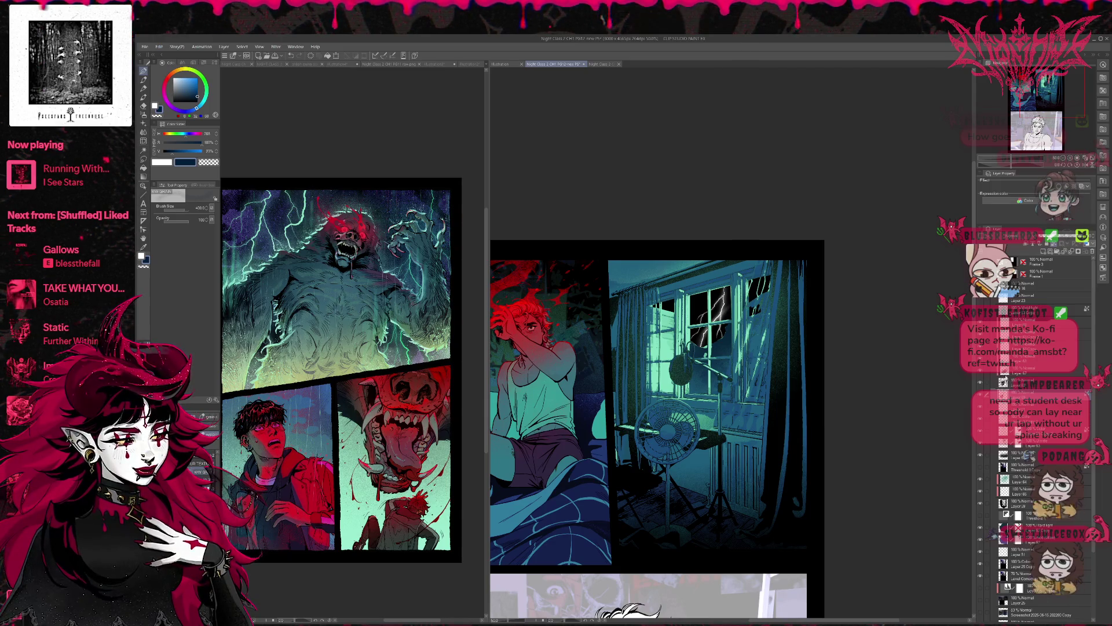
Duplicate the layer below Layer 67, pick light and dark teals, and mirror the view.
click(1034, 370)
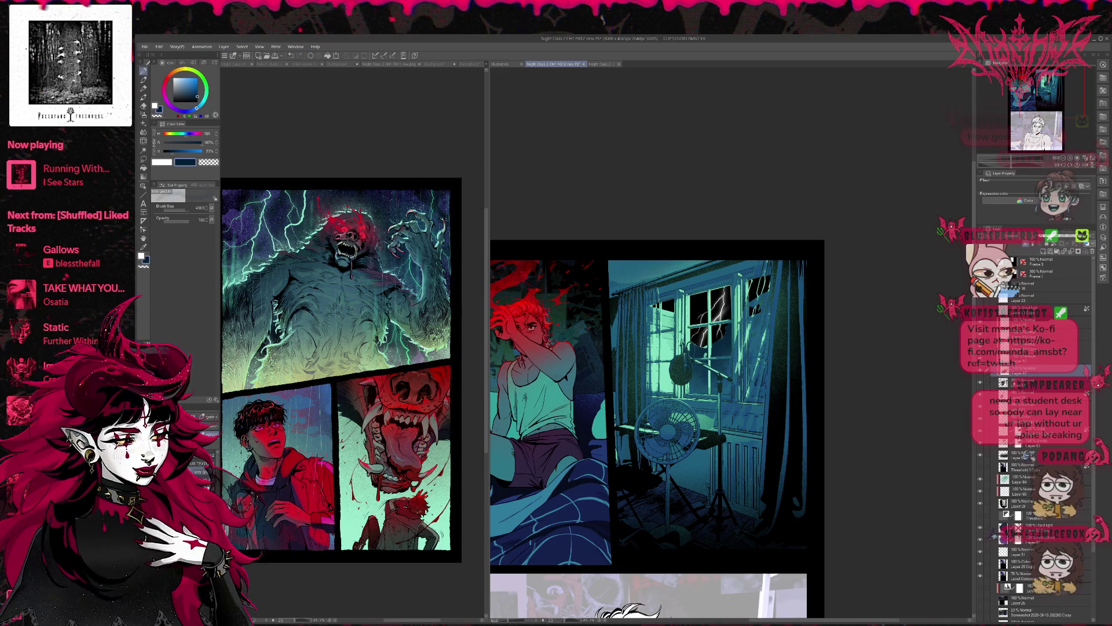
click(1031, 382)
key(ctrl+v)
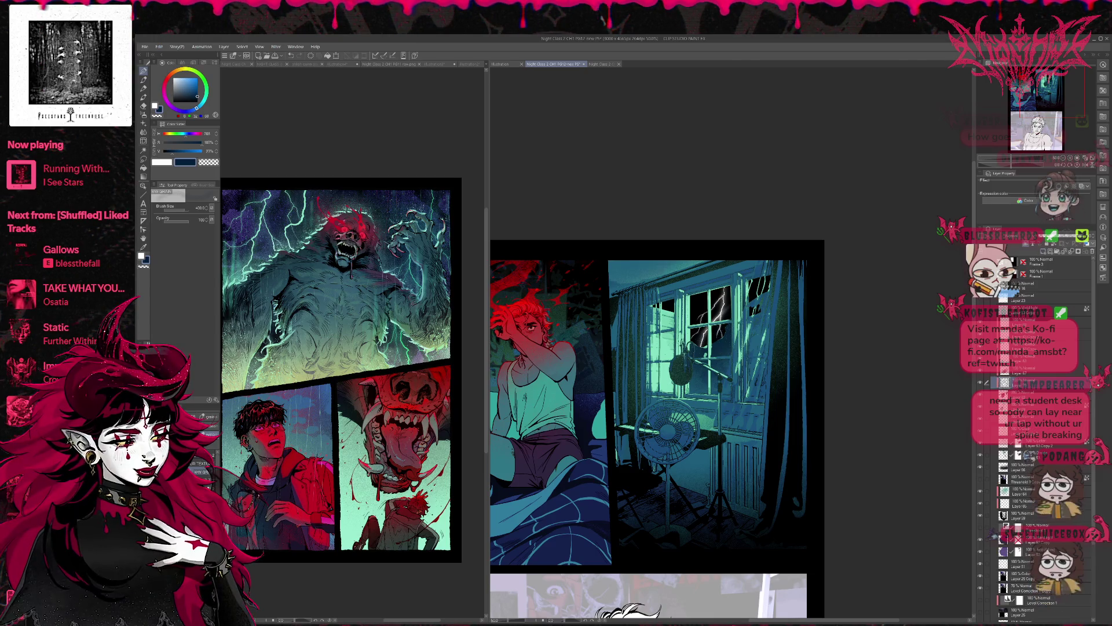
alt+click(712, 333)
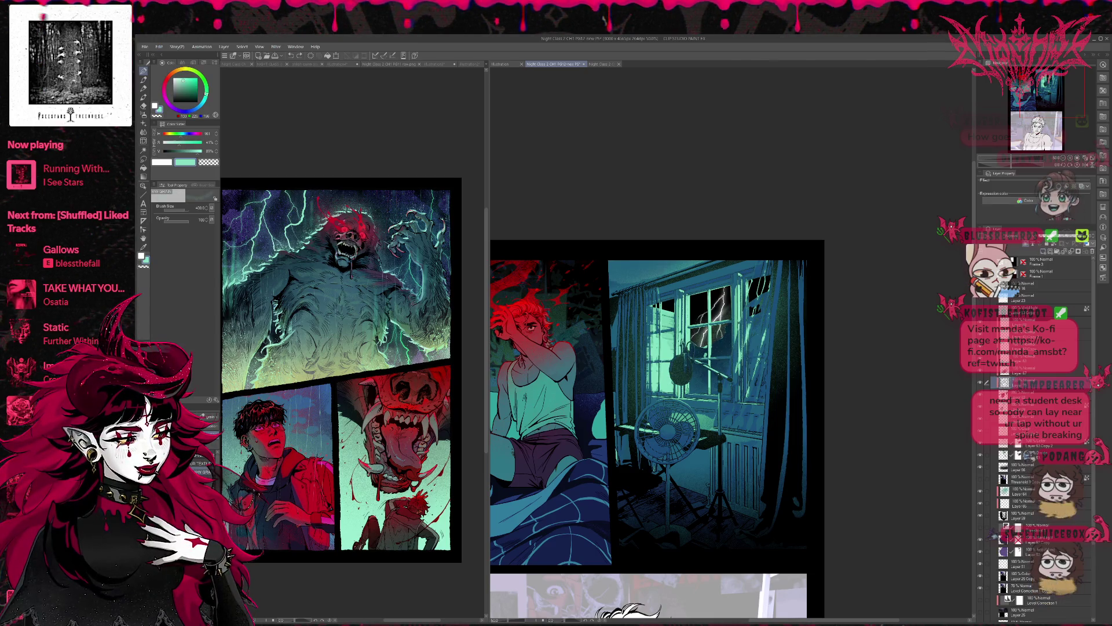
alt+click(710, 424)
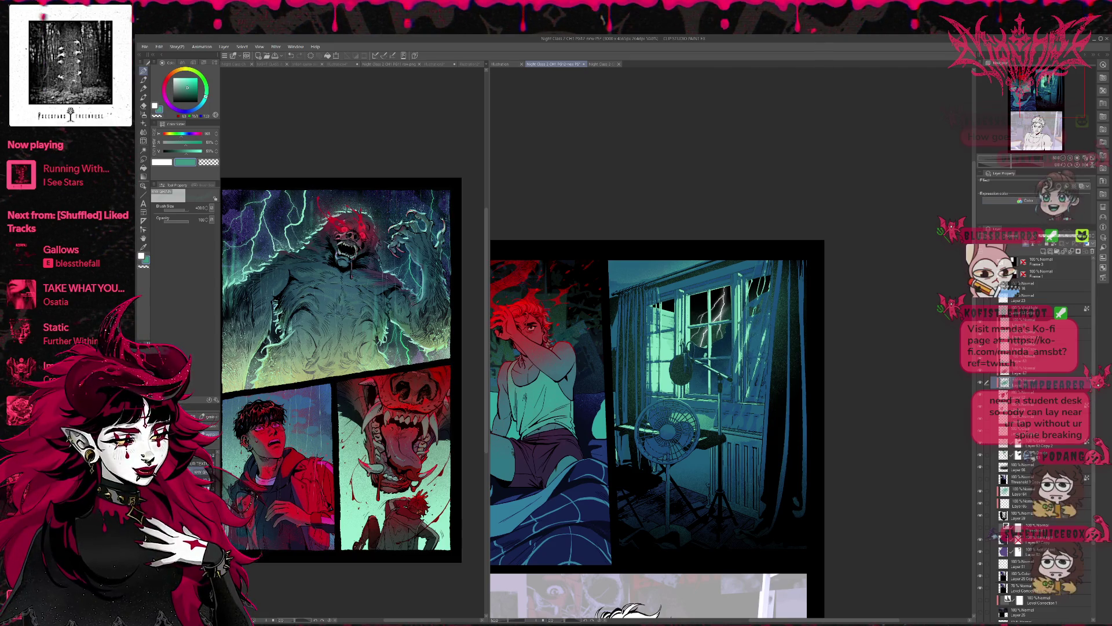
click(1082, 166)
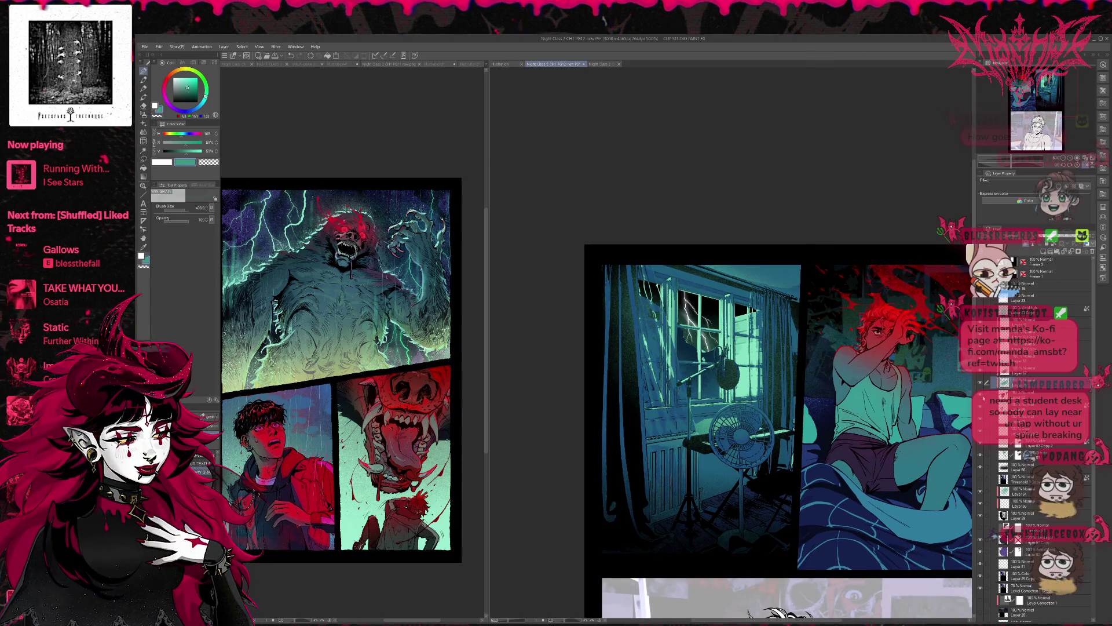
Try a teal brightening stroke on the window, undo it, and delete the extra duplicate layer.
drag(683, 333, 727, 394)
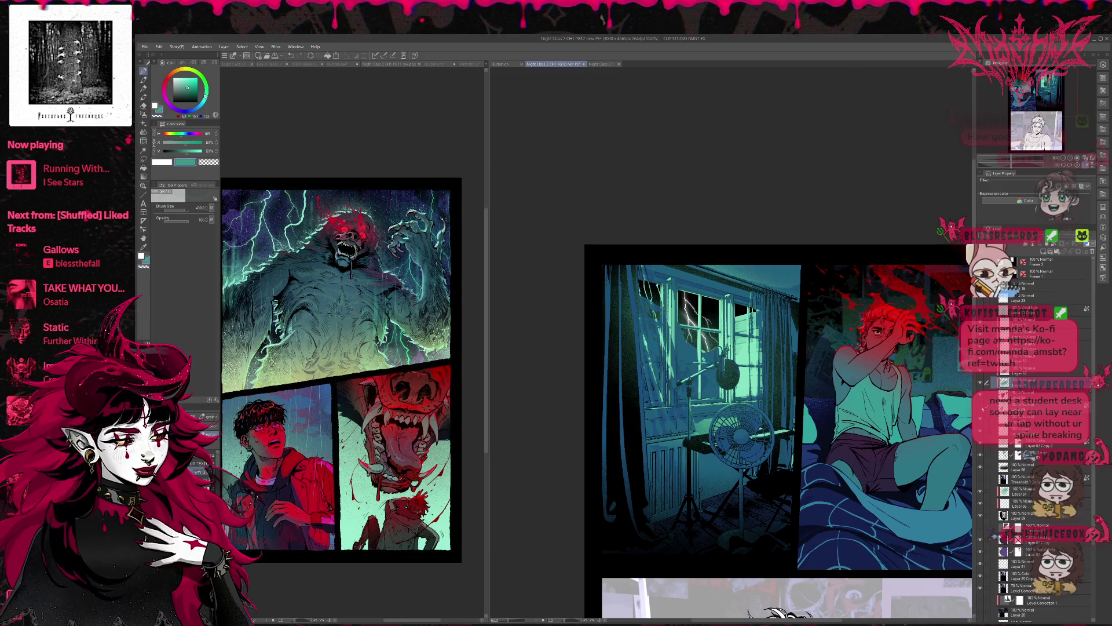
key(ctrl+z)
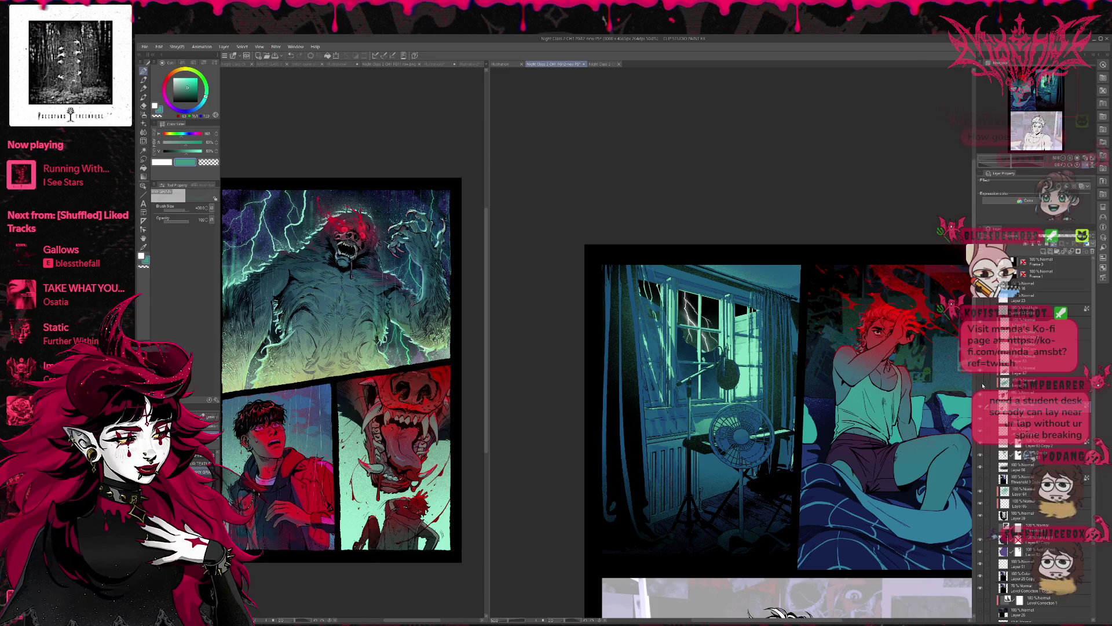
key(ctrl+z)
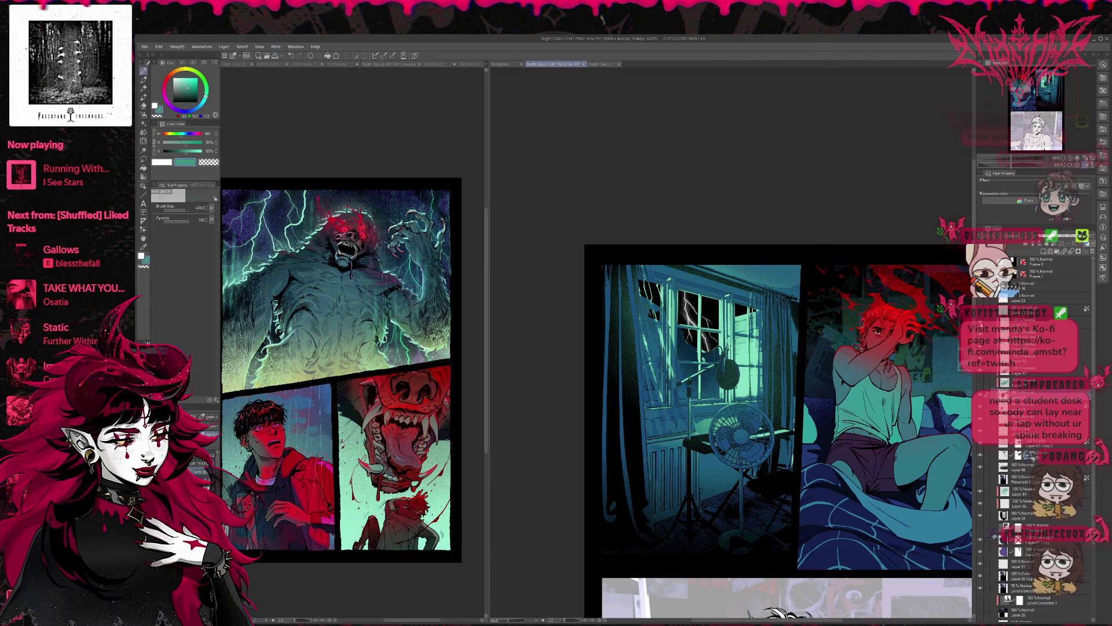
key(ctrl+y)
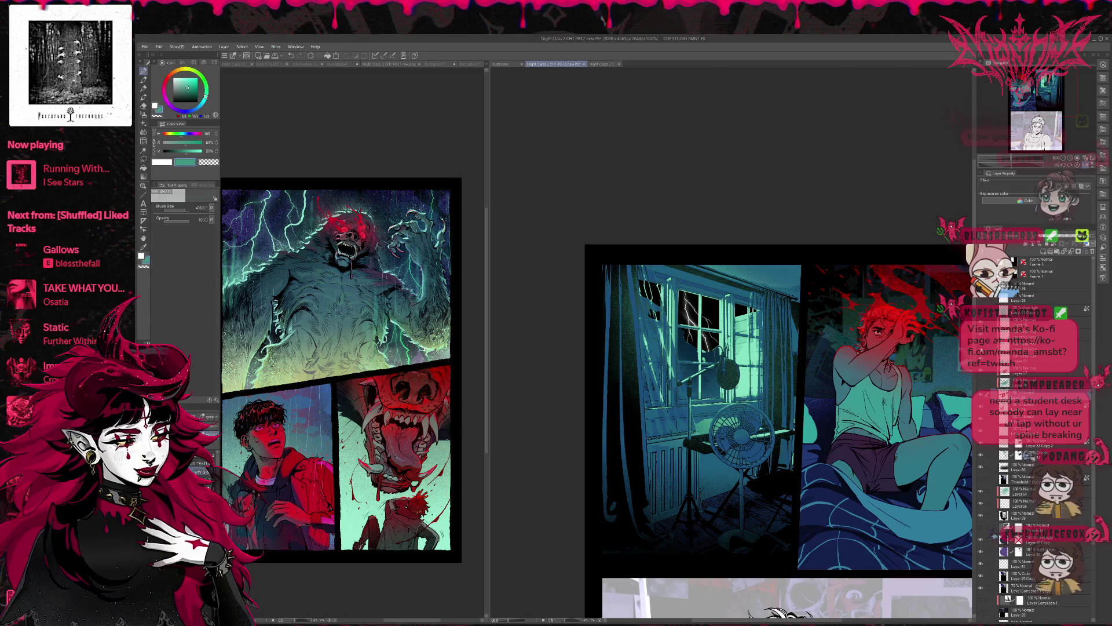
key(ctrl+z)
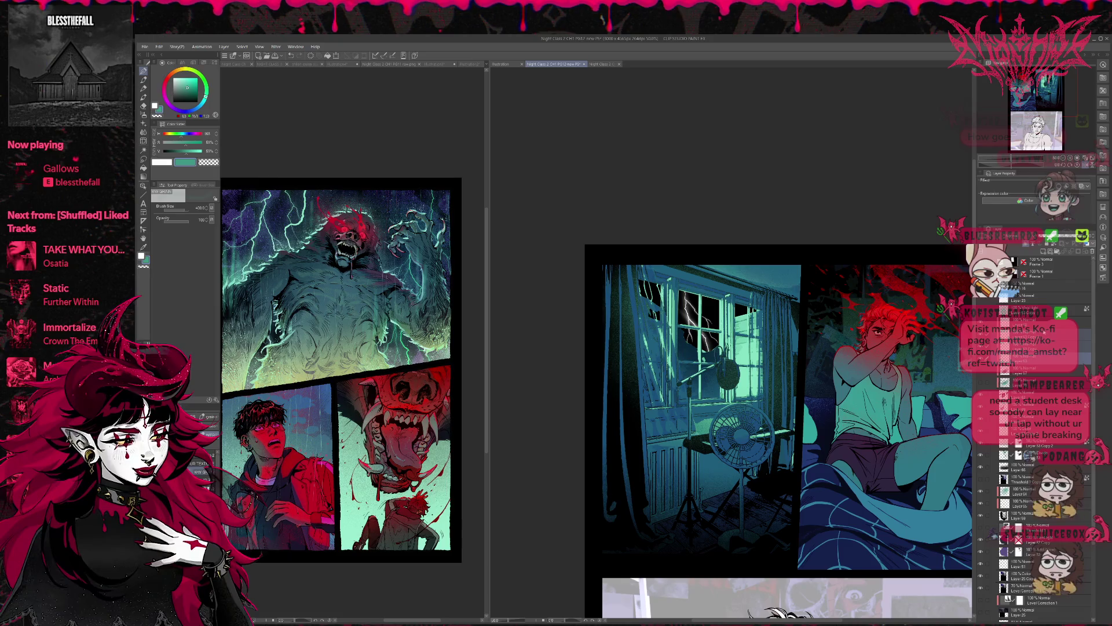
key(ctrl+e)
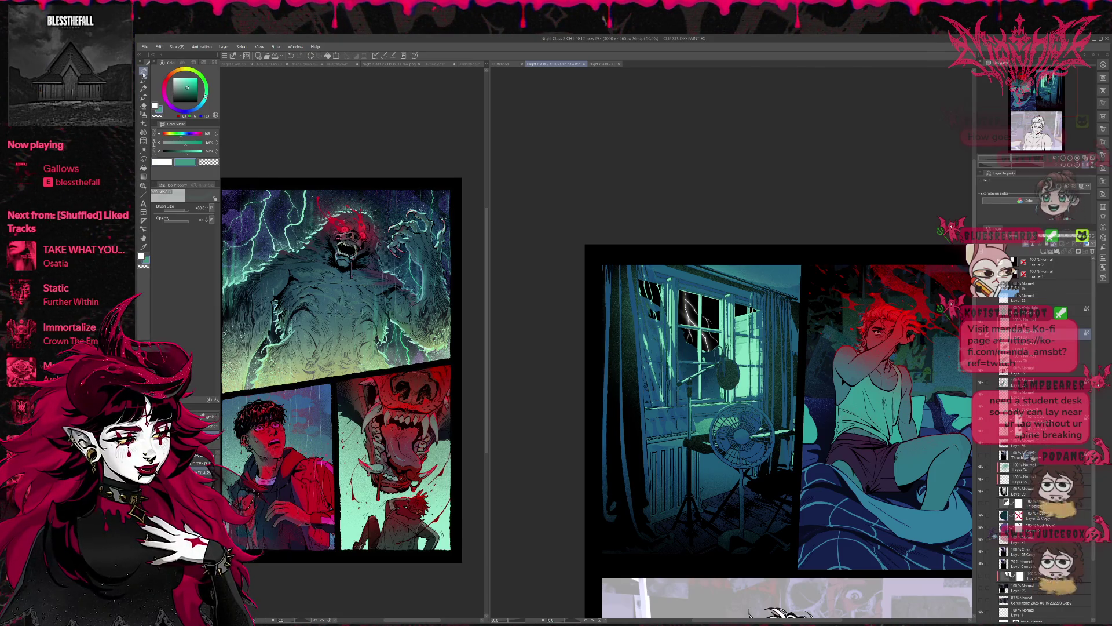
Choose the pen with a light mint colour, unflip the view, add Layer 71, and activate PG11.
click(143, 71)
alt+click(755, 346)
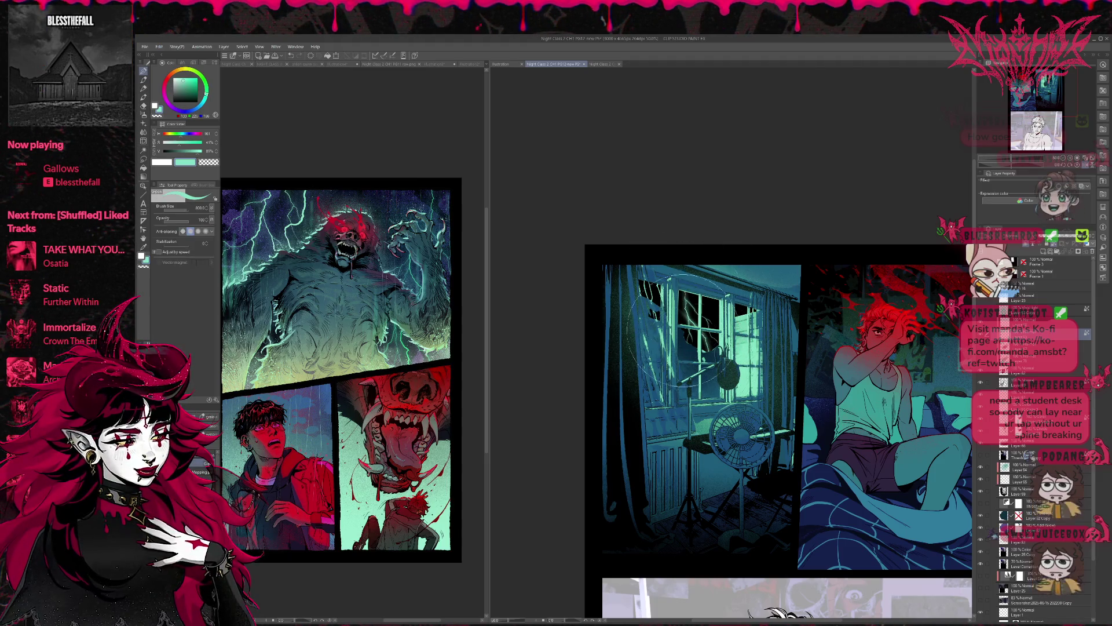
key(h)
drag(892, 329, 863, 329)
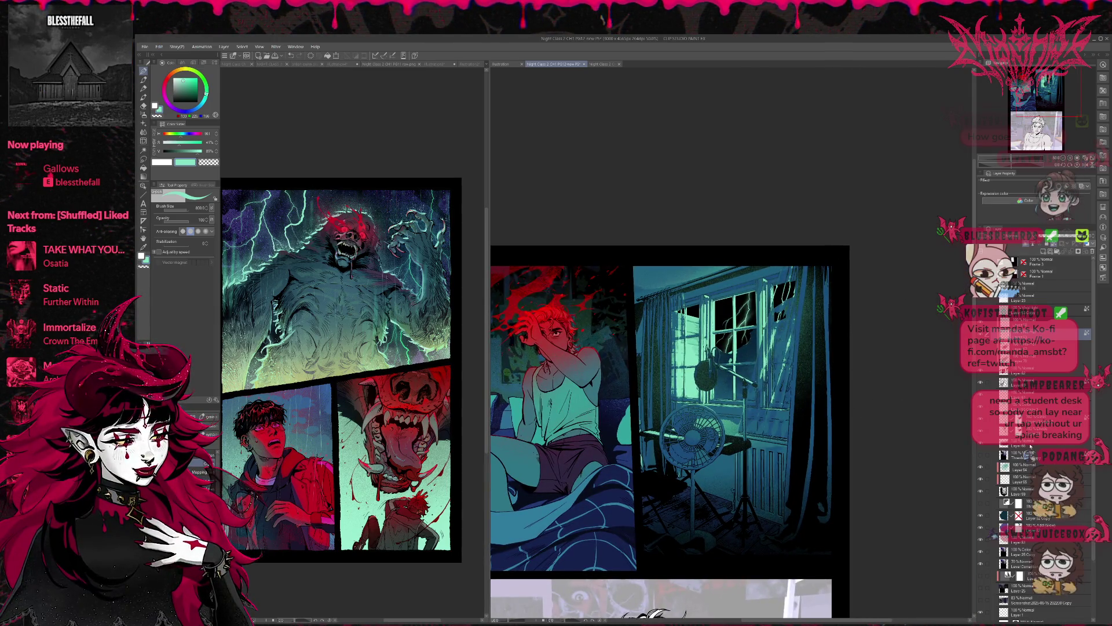
key(ctrl+shift+n)
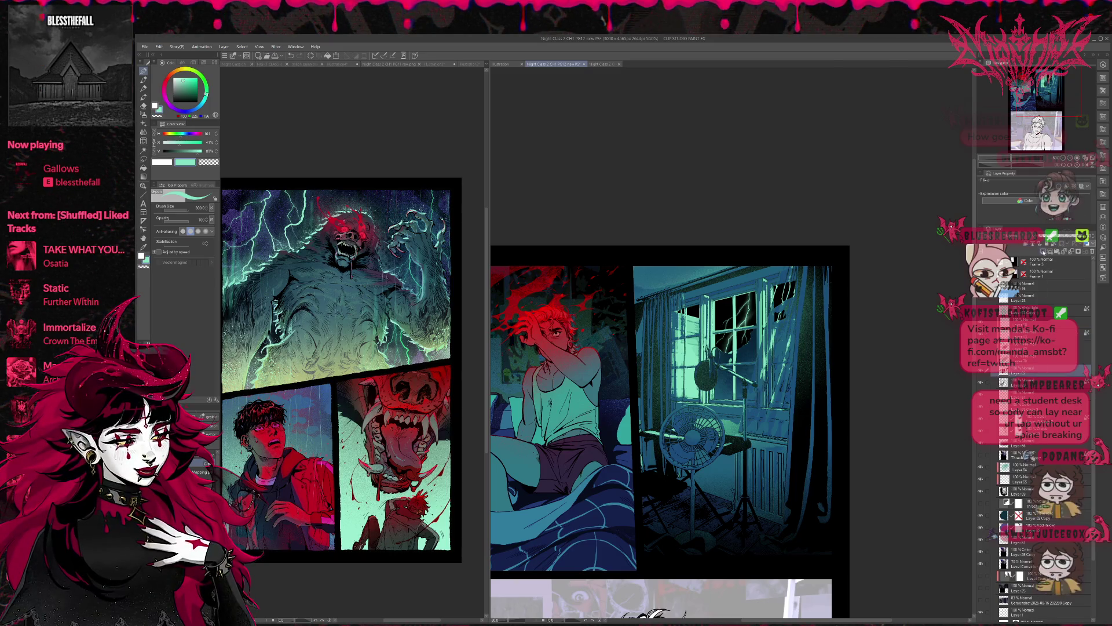
click(414, 192)
alt+click(414, 193)
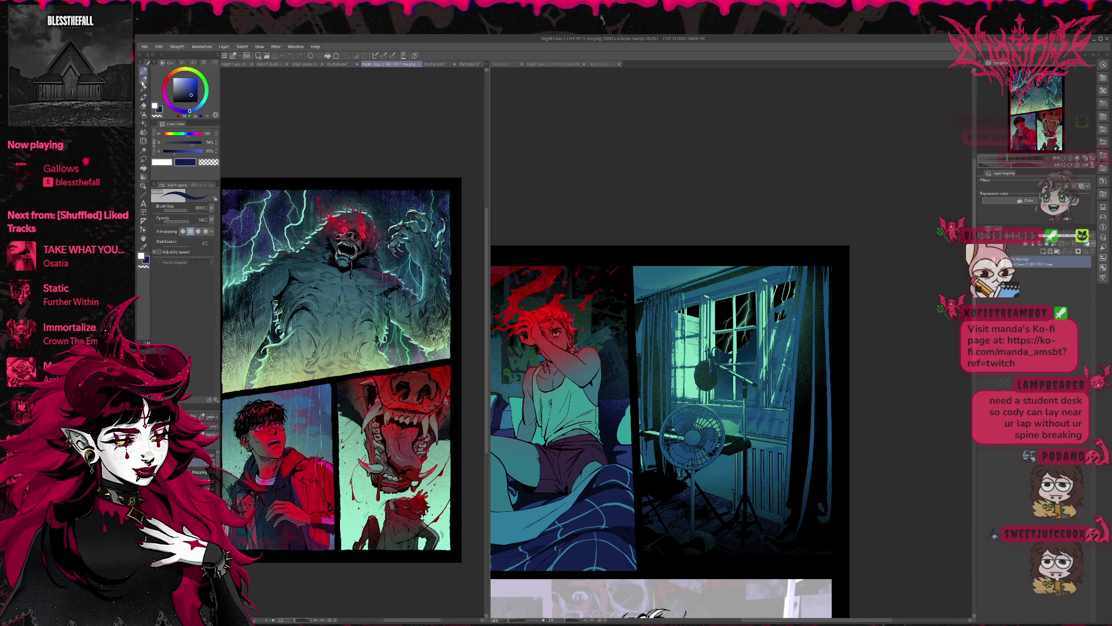
On page 12, spray speckled texture along the curtain's top edge and pick a brighter blue.
click(144, 106)
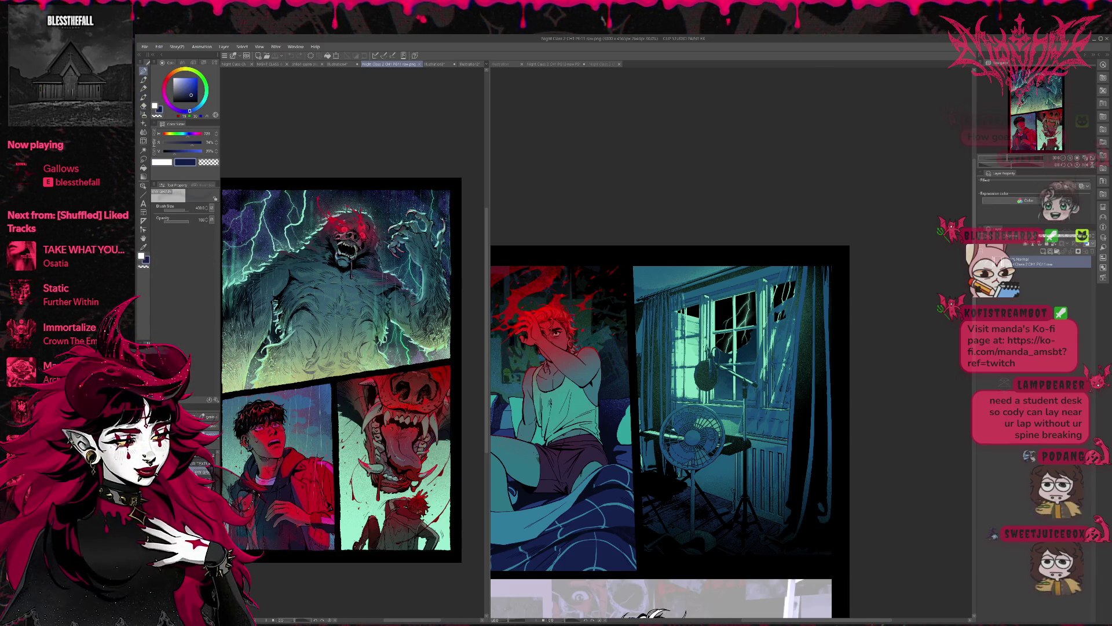
click(751, 315)
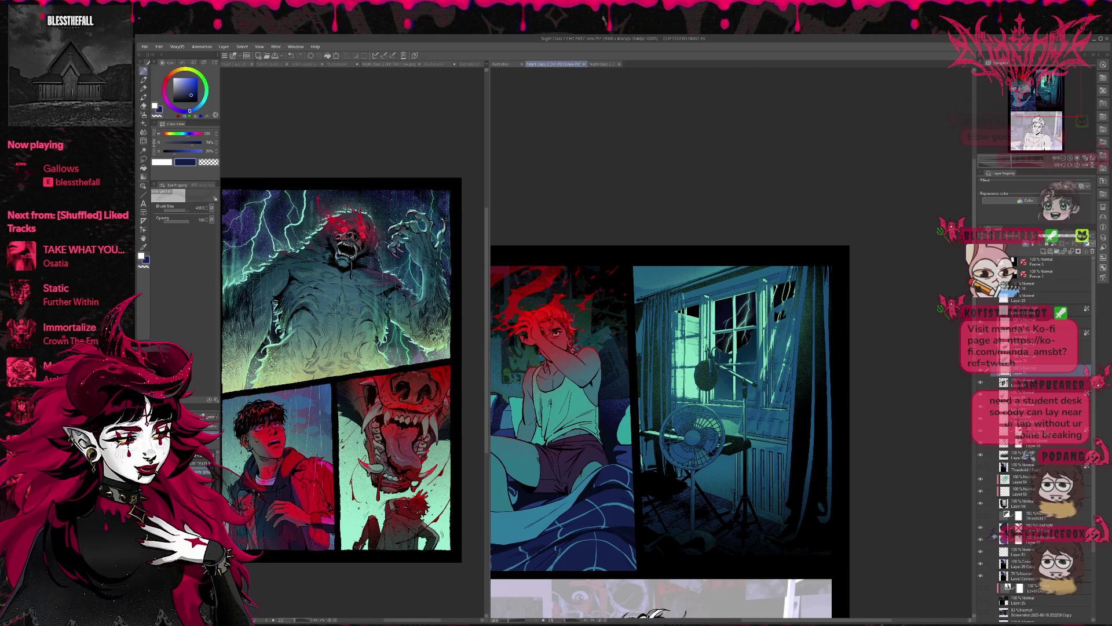
drag(827, 263, 837, 281)
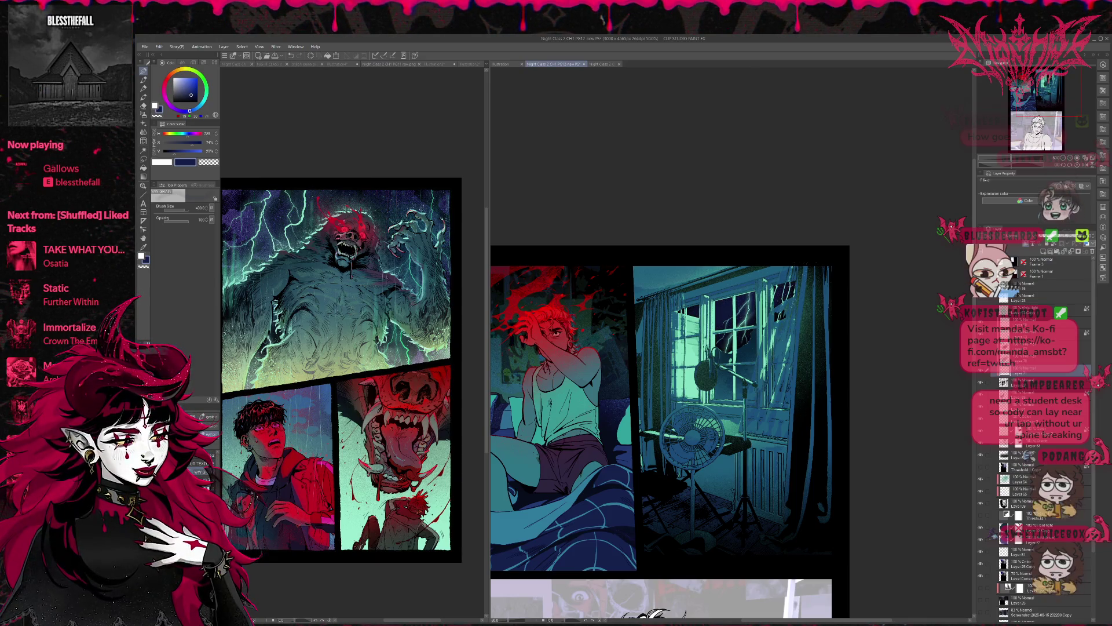
click(197, 90)
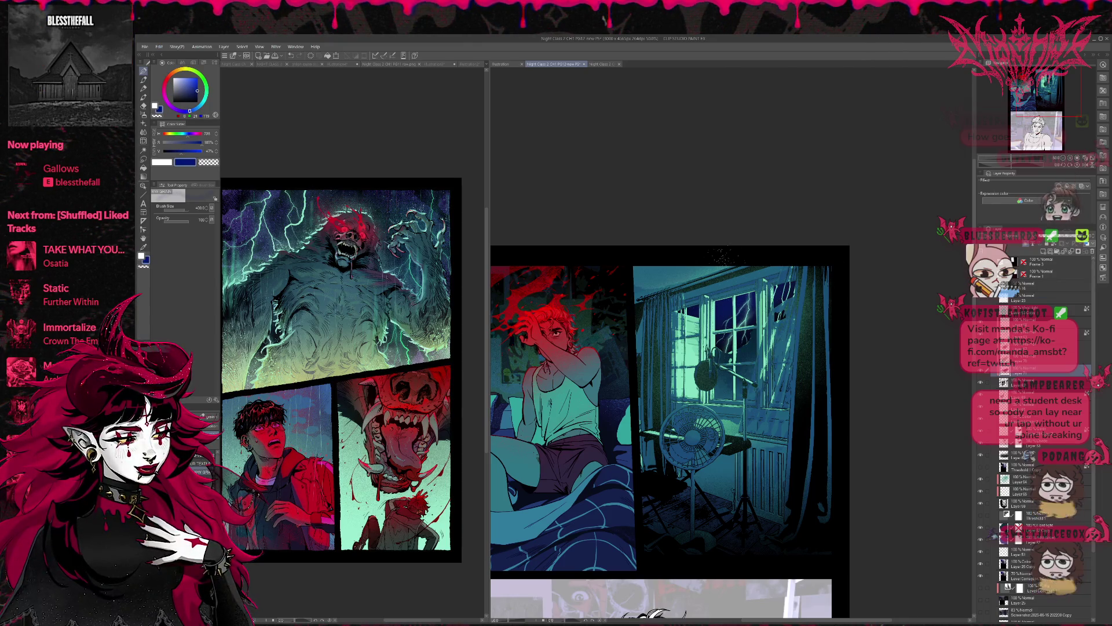
Pick navy, violet and deeper blues on the colour wheel, back on page 12, with the Spray sub tool.
click(235, 218)
alt+click(235, 218)
alt+click(235, 217)
alt+click(236, 216)
alt+click(235, 208)
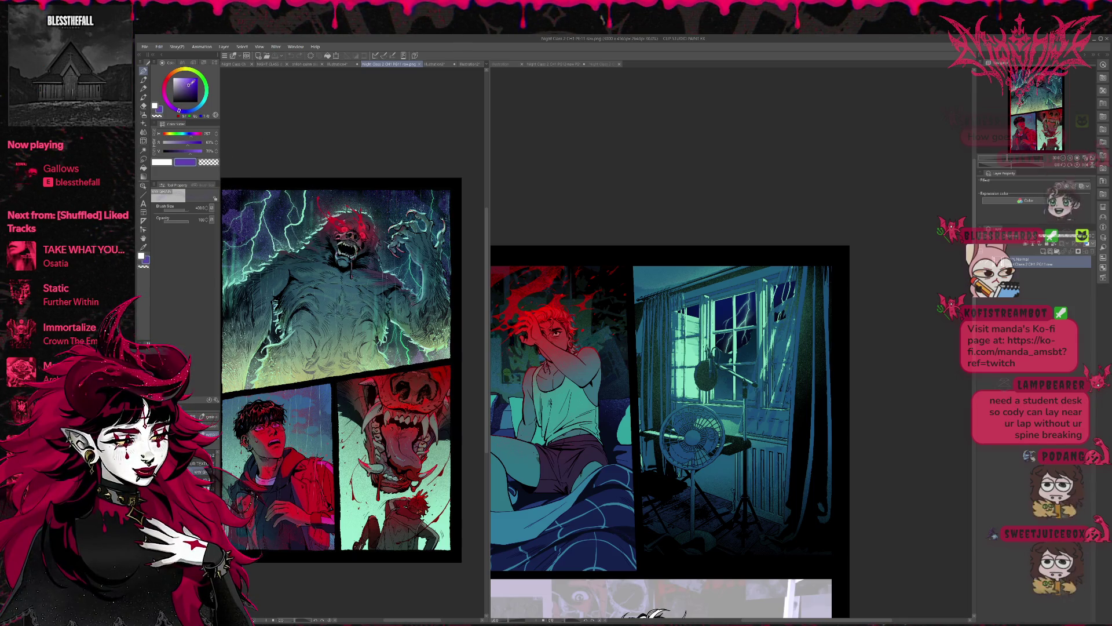
click(692, 311)
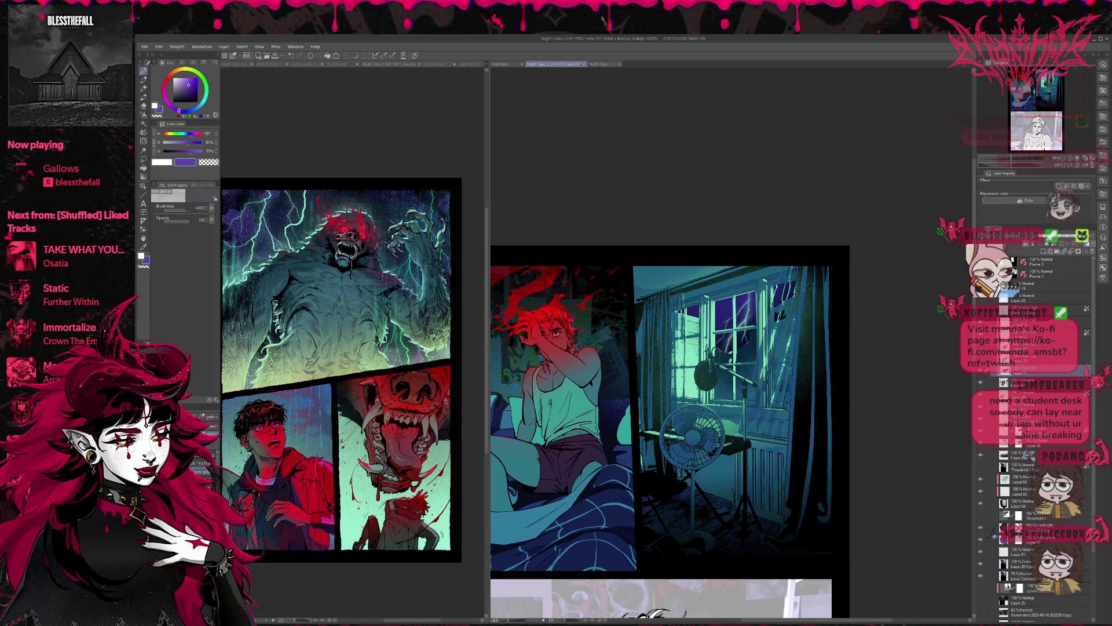
click(197, 84)
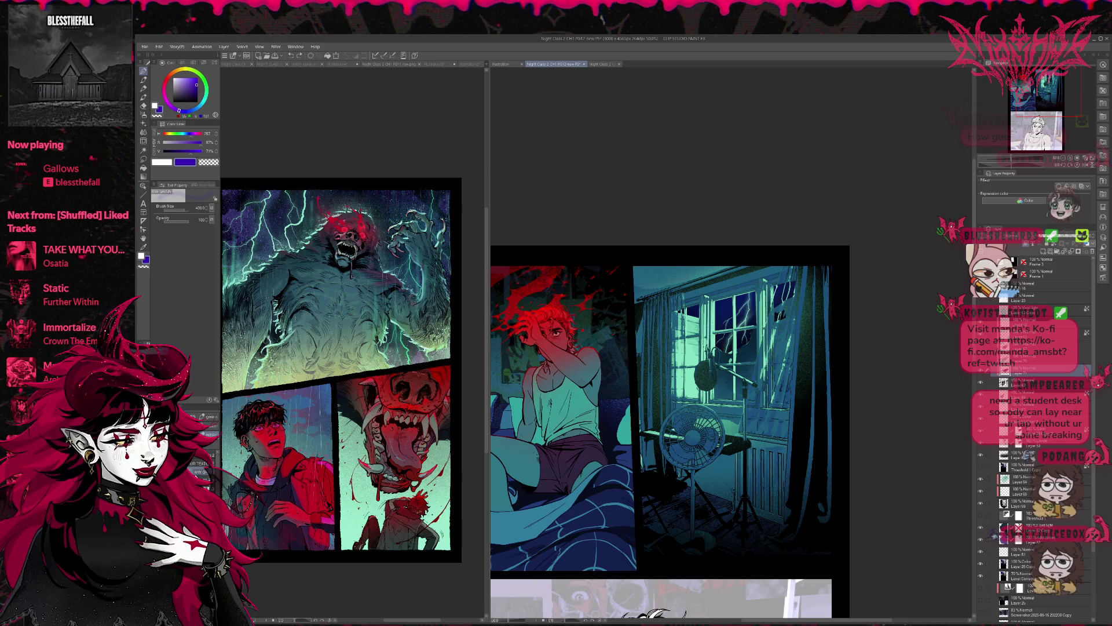
key(b)
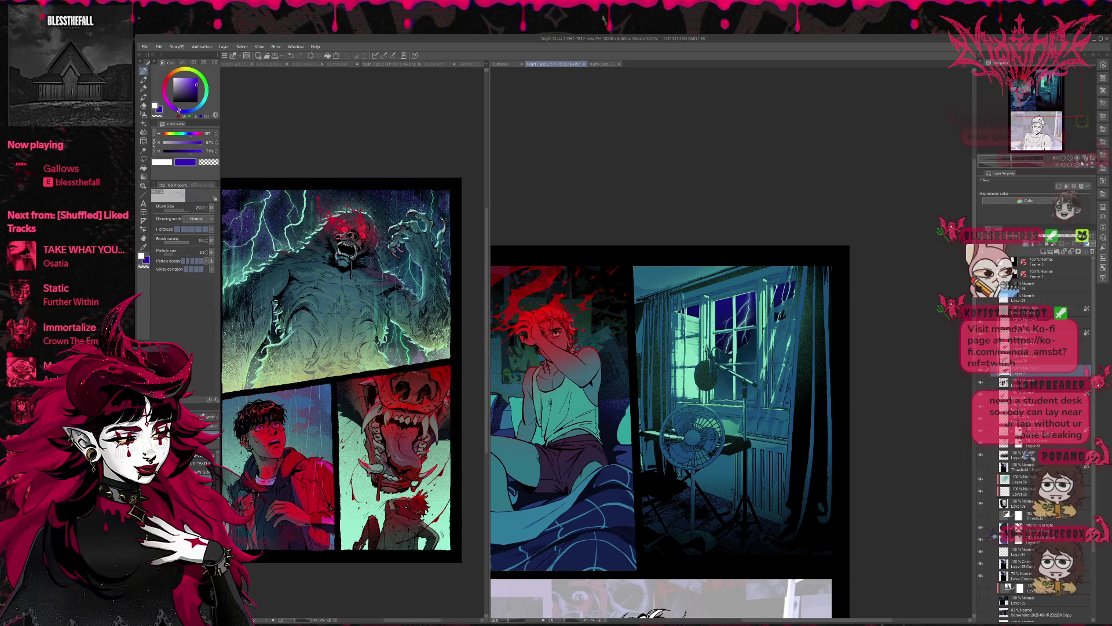
scroll(845, 264, up, 1)
Mirror the page view, pan toward the man, and sample the steel blue from the fan.
key(h)
scroll(845, 265, up, 1)
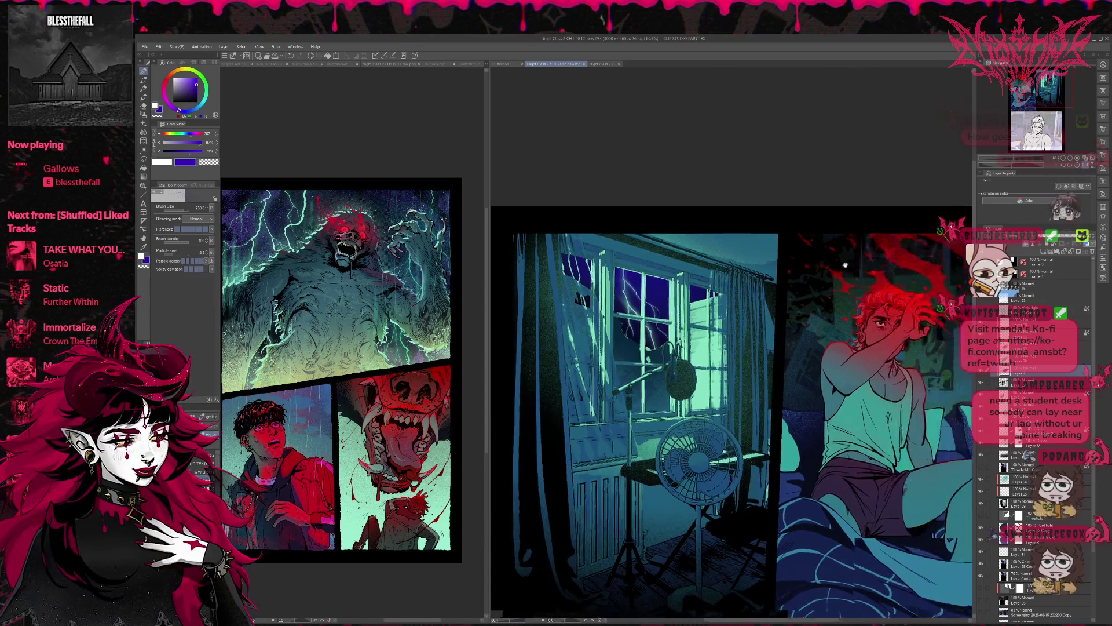
drag(845, 265, 794, 264)
scroll(736, 351, down, 1)
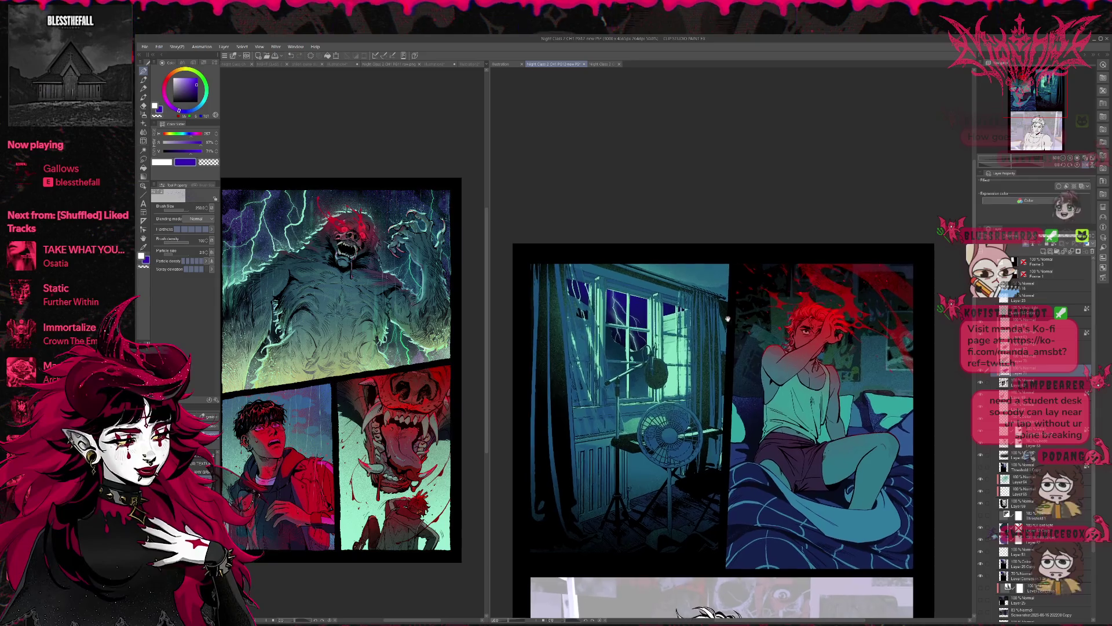
alt+click(685, 454)
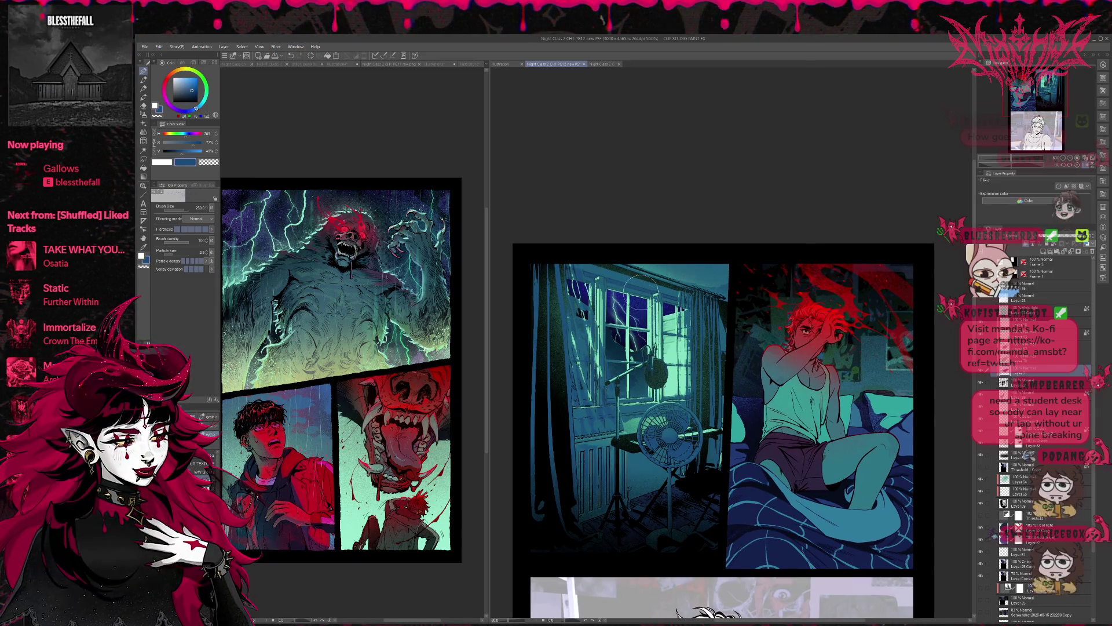
Set up Soft airbrush shading at size 500 with black and a sampled dark blue, then unflip the view.
click(980, 379)
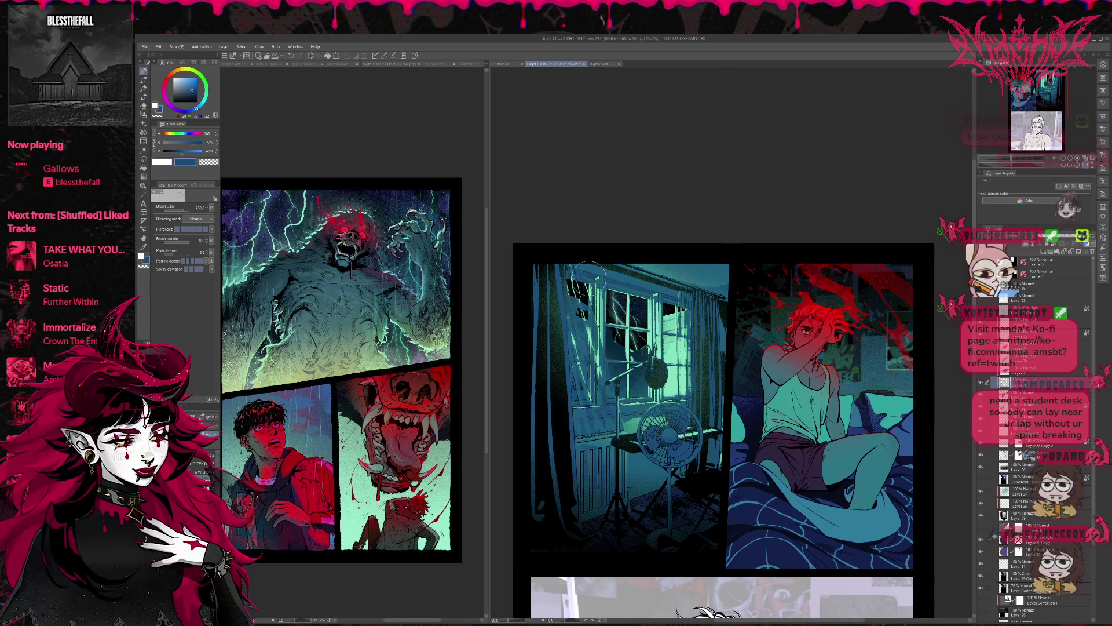
key(b)
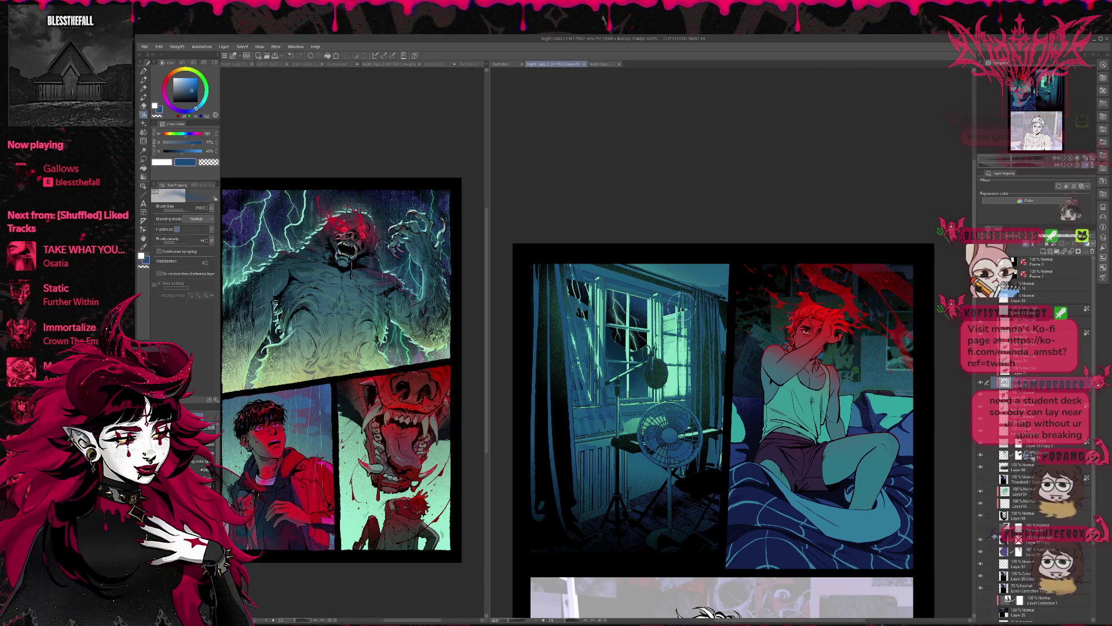
key(bracketright)
key(bracketright)
key(bracketright)
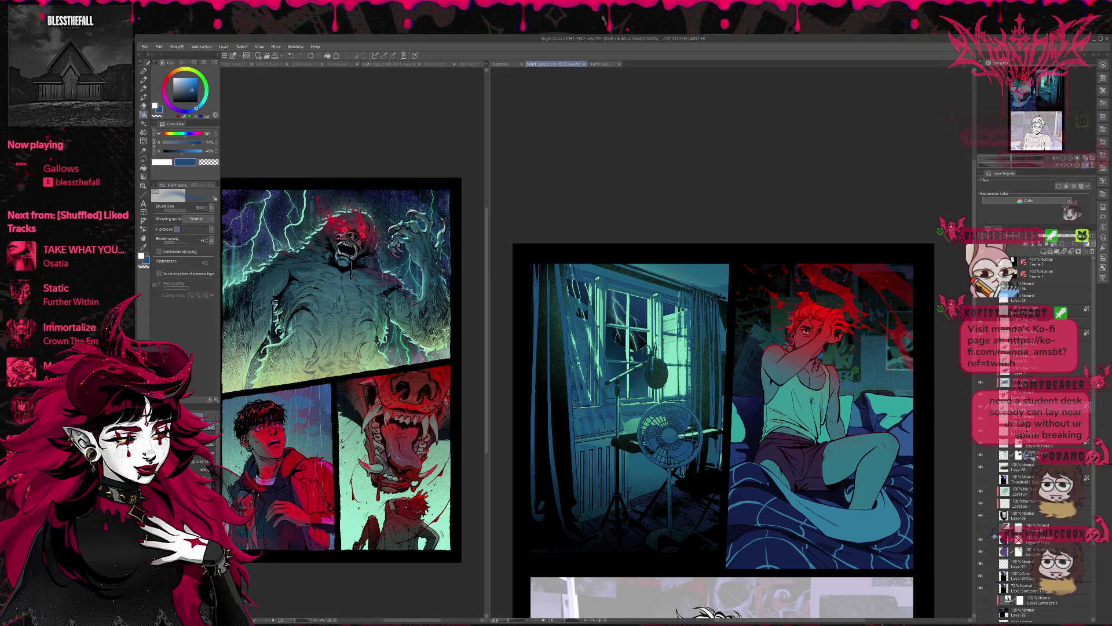
alt+click(316, 199)
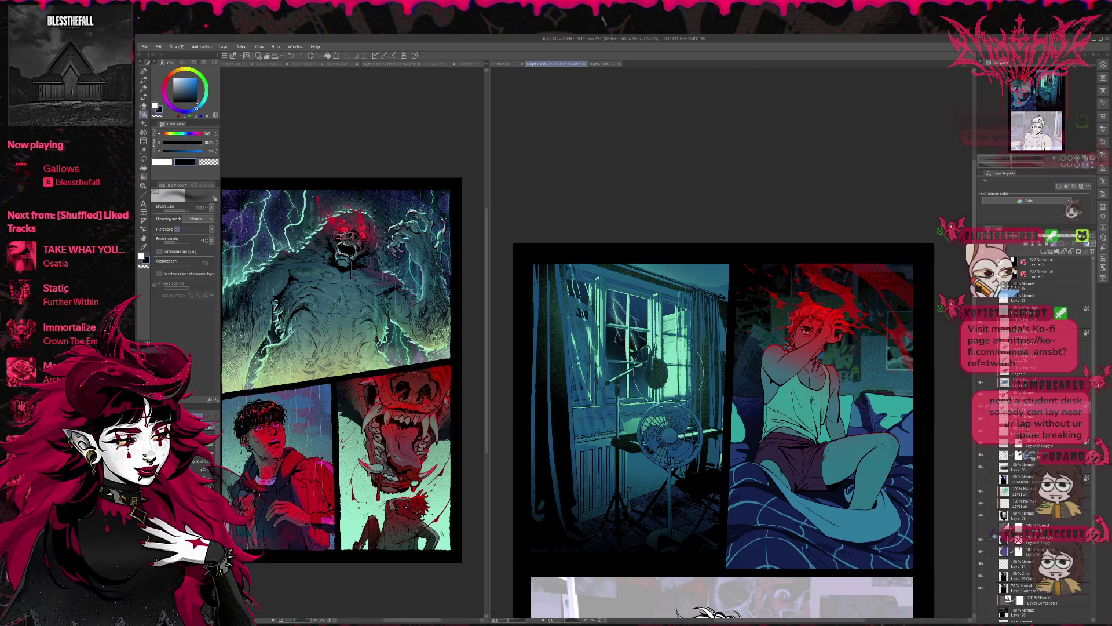
mouse_move(818, 405)
mouse_down()
mouse_move(804, 400)
mouse_move(802, 410)
mouse_up()
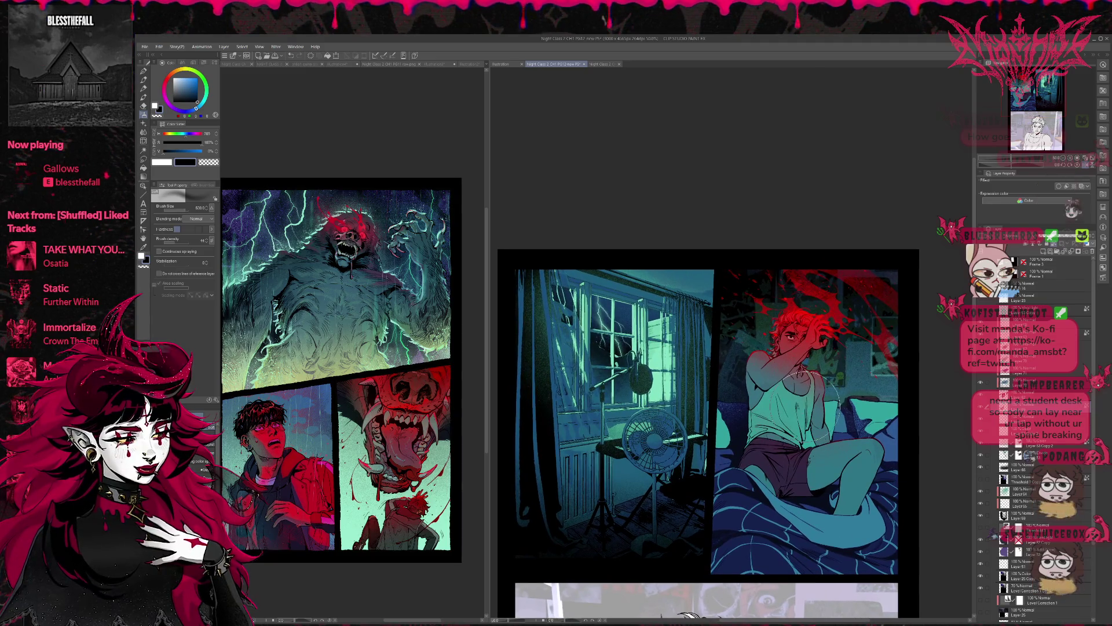
click(1011, 382)
alt+click(608, 347)
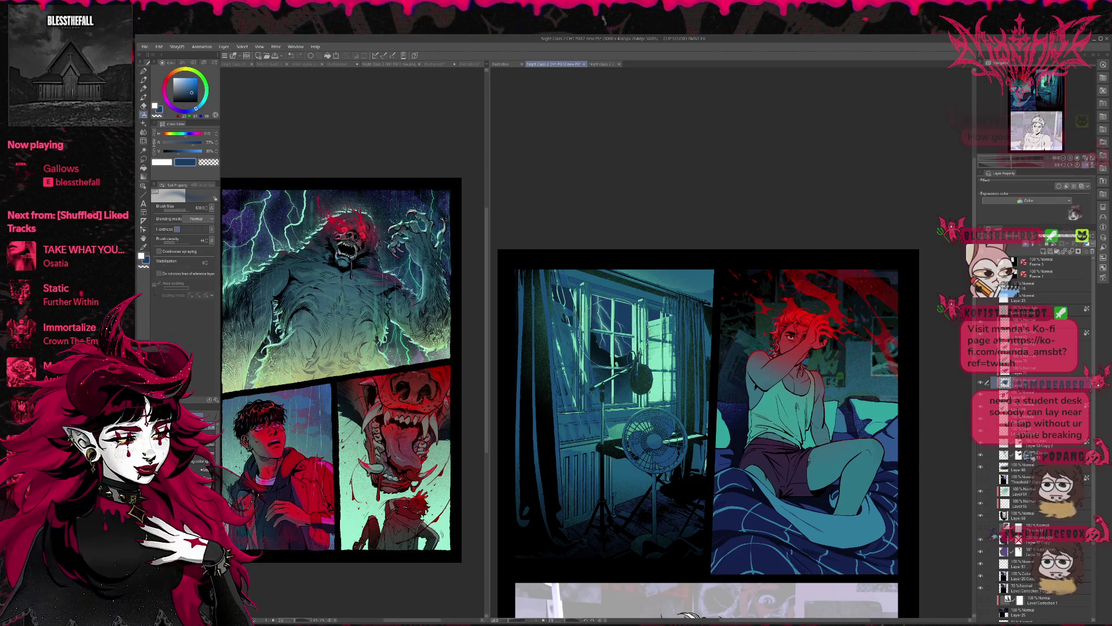
click(1087, 165)
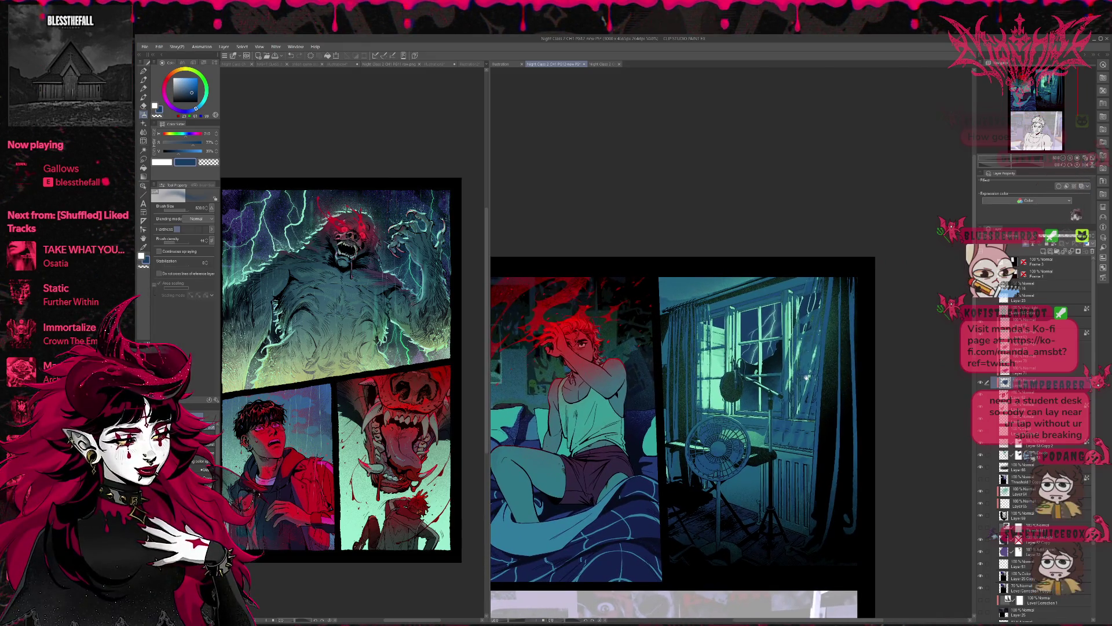
Compare the window with the cyan light overlays hidden and shown, restoring the dark broken-glass shape.
scroll(818, 375, up, 1)
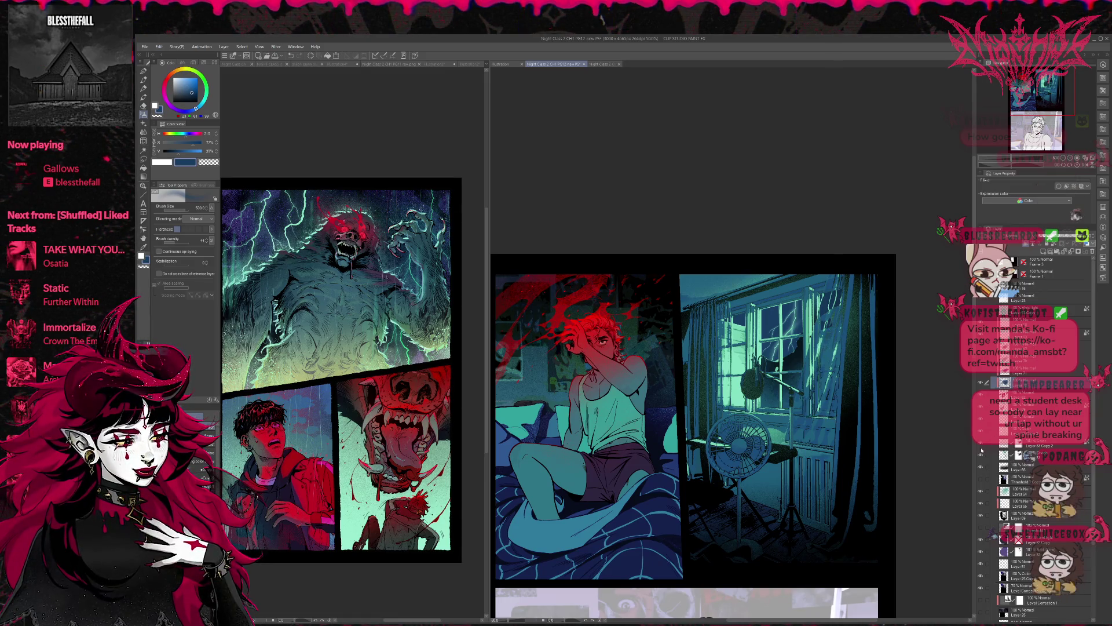
click(981, 459)
click(981, 460)
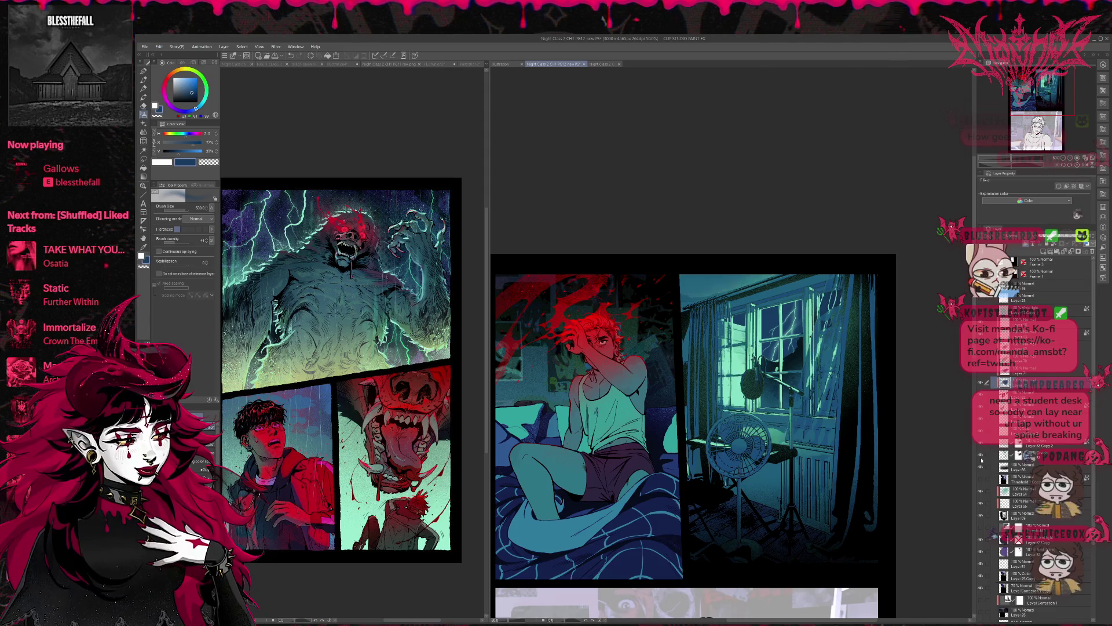
click(985, 433)
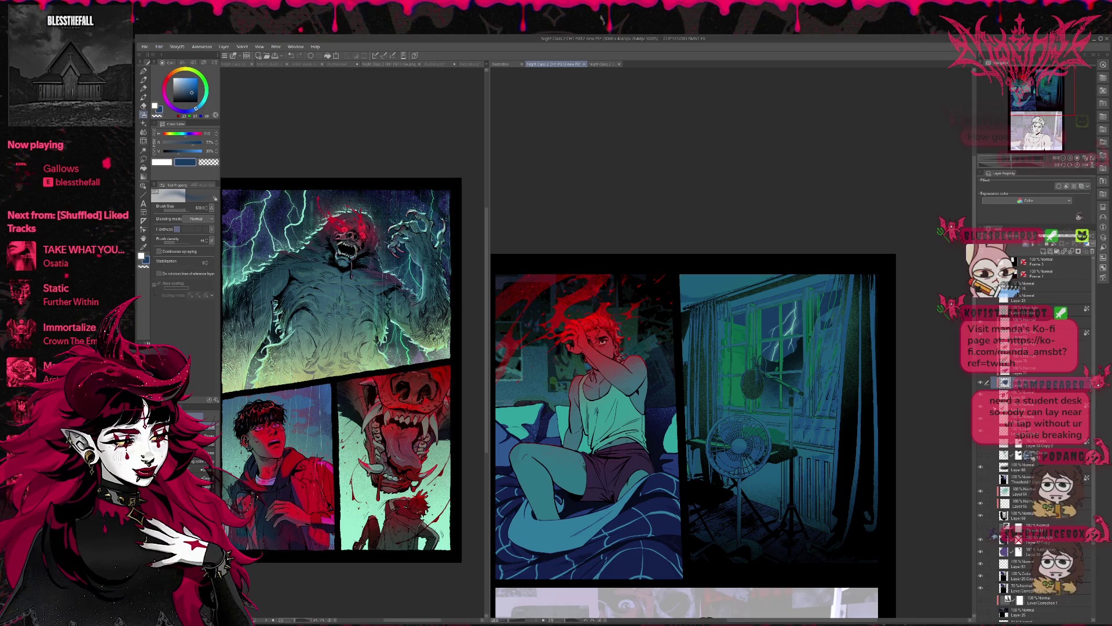
click(983, 447)
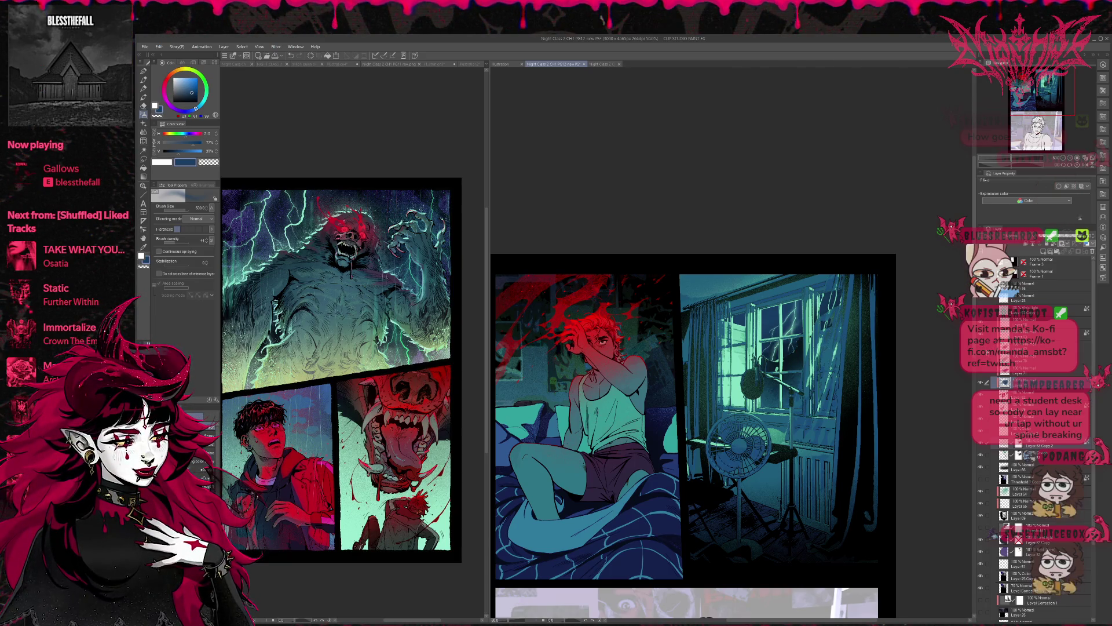
key(ctrl+y)
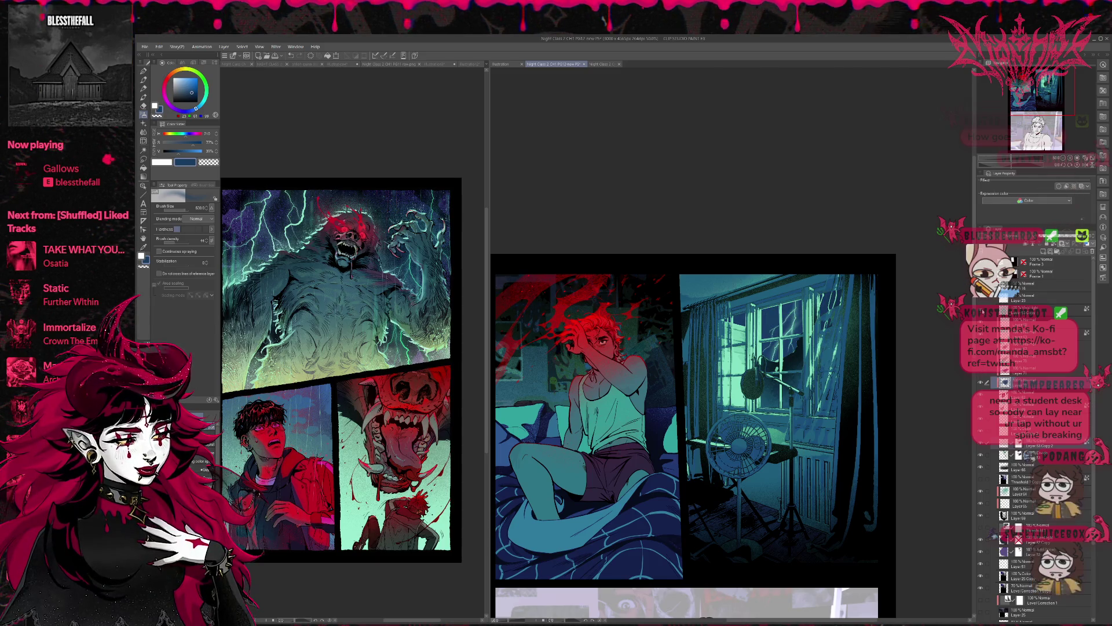
click(980, 310)
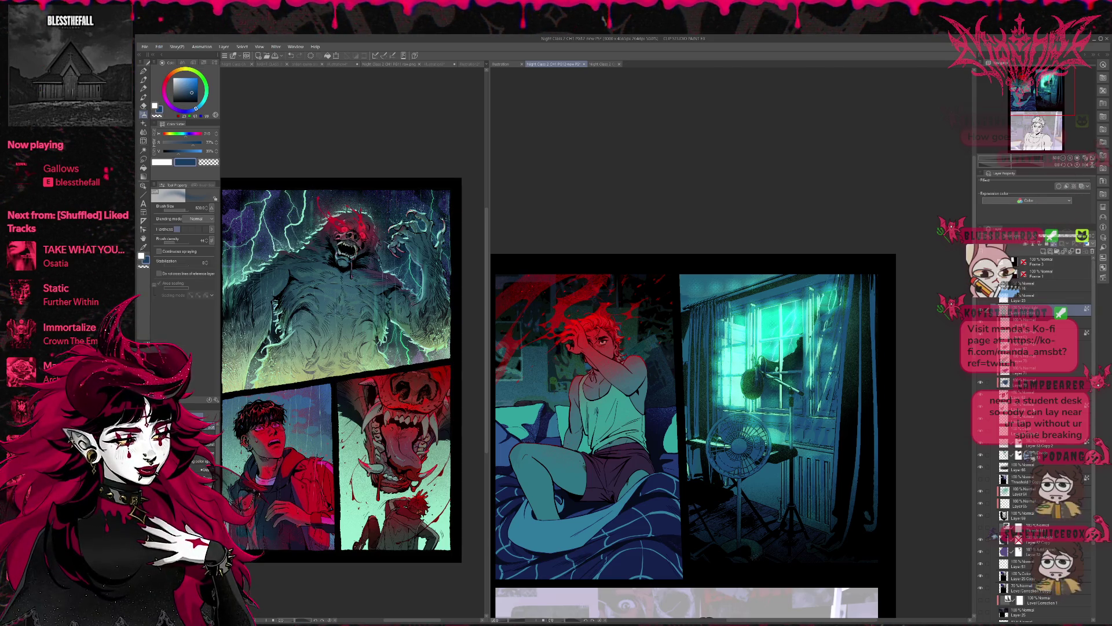
key(ctrl+z)
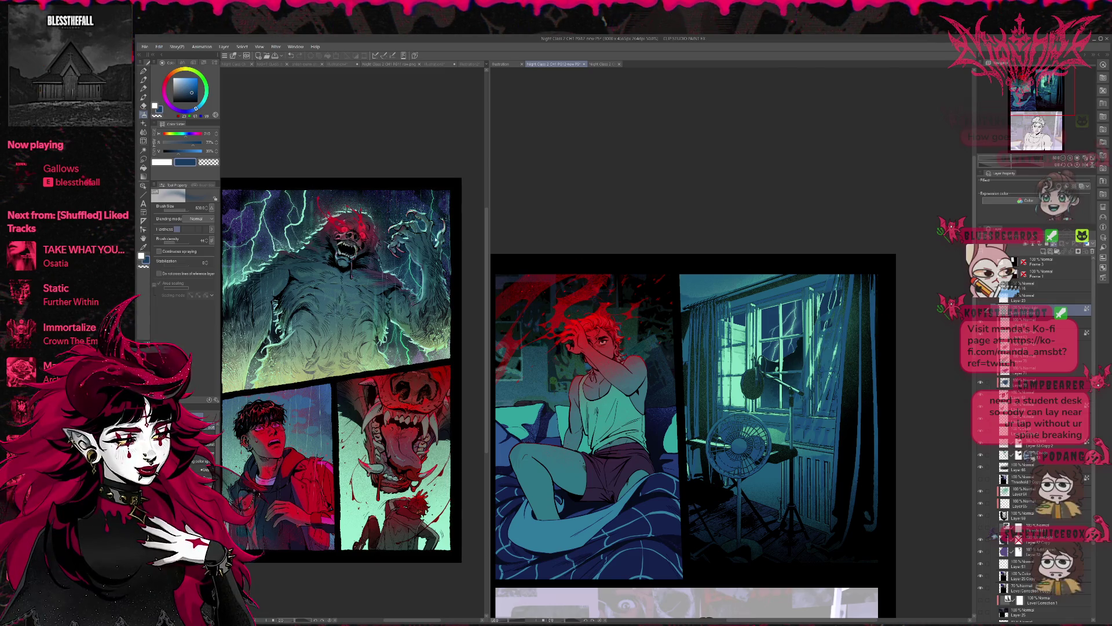
Select the window area, duplicate as Layer 53 Copy, and airbrush bright yellow light across the panes.
click(143, 151)
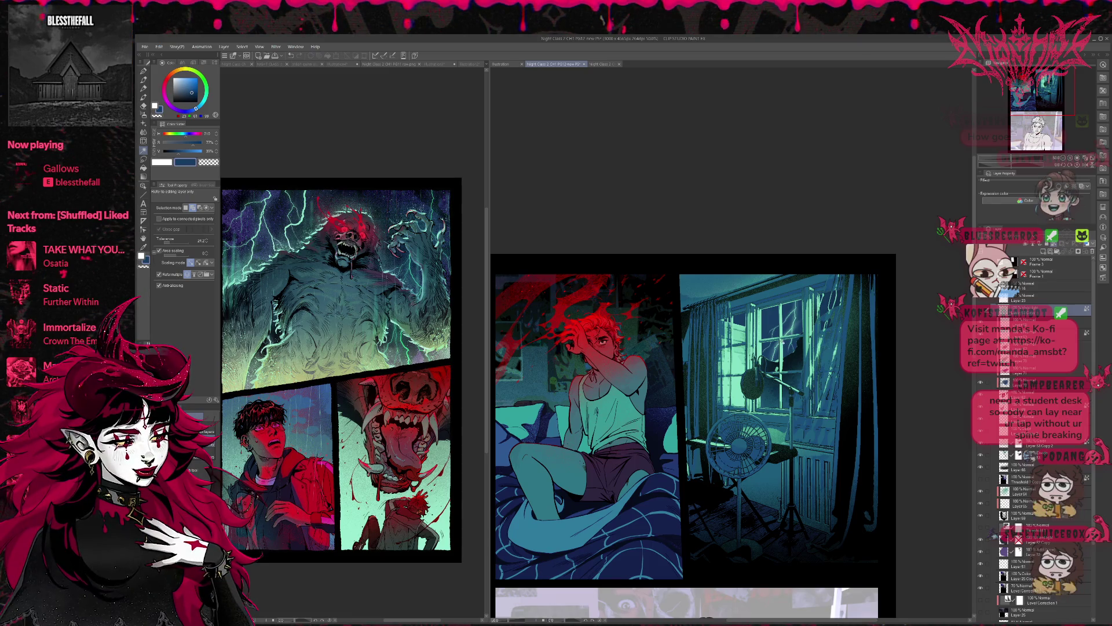
click(753, 431)
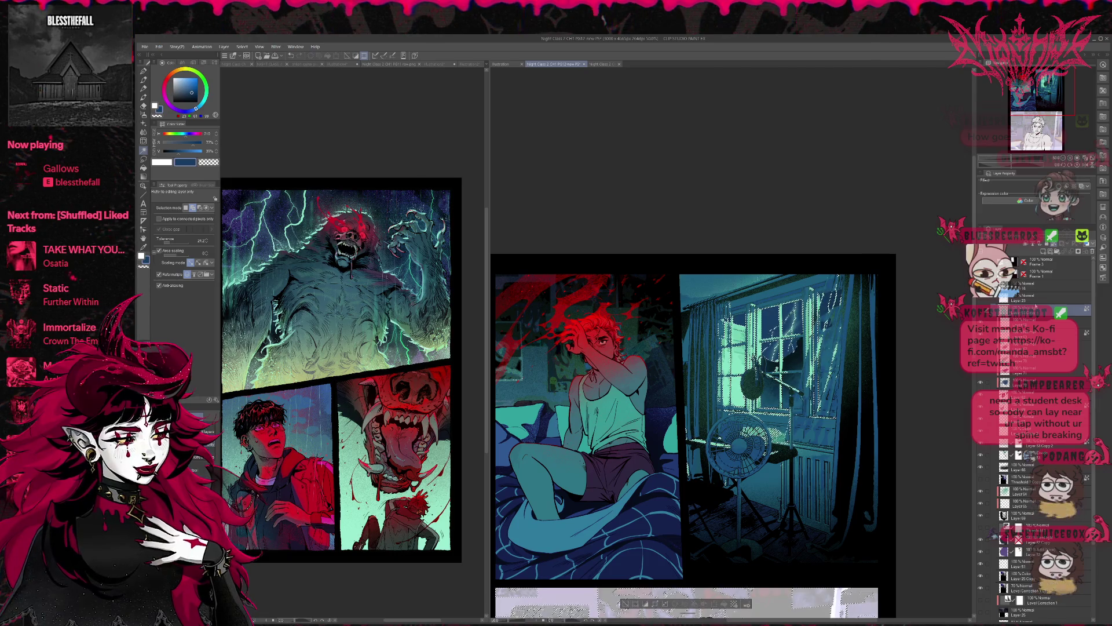
key(ctrl+c)
key(ctrl+v)
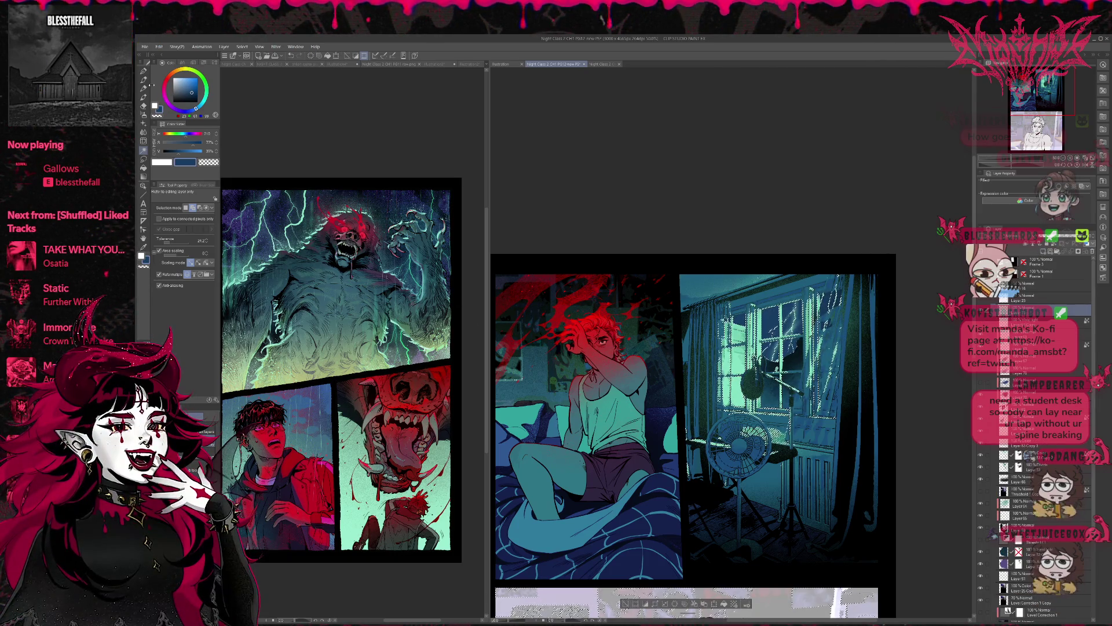
click(143, 70)
click(187, 68)
click(197, 78)
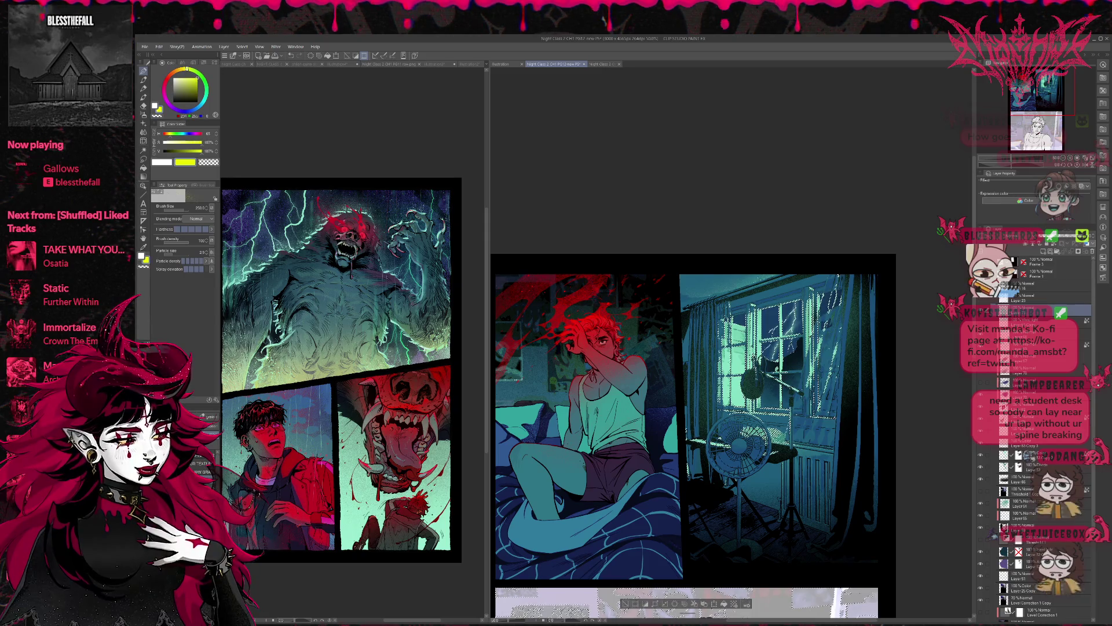
key(b)
drag(736, 359, 857, 388)
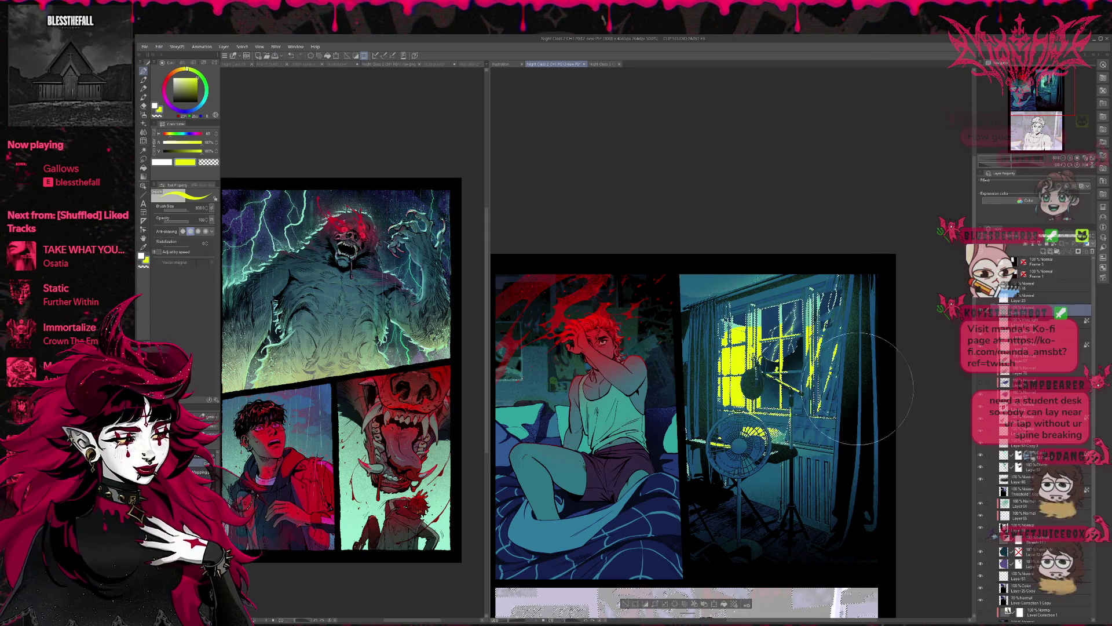
drag(776, 325, 834, 290)
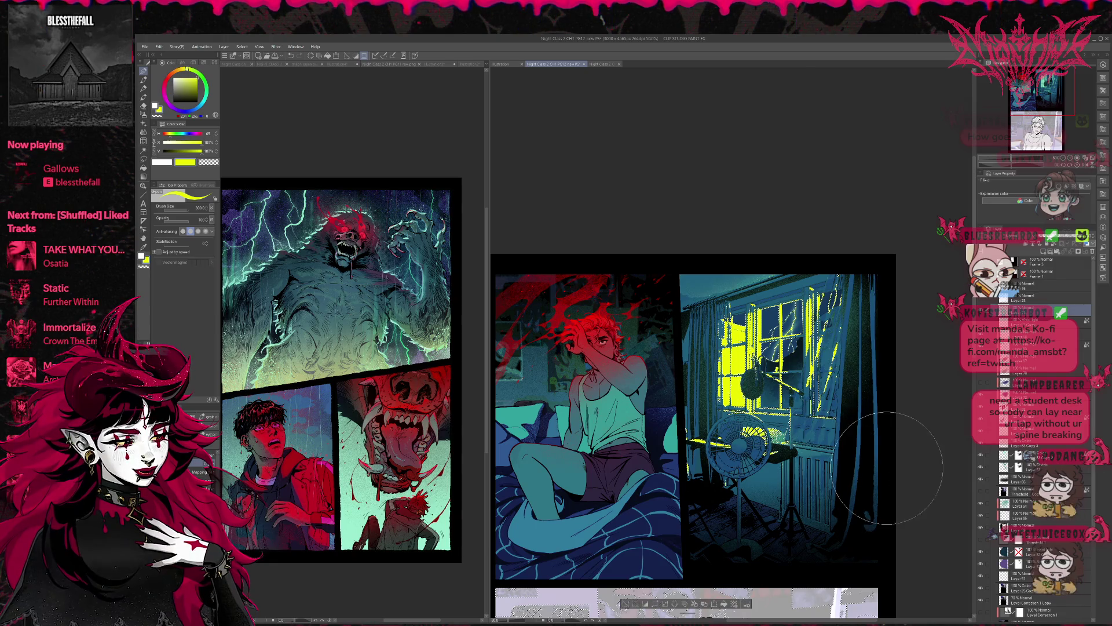
key(ctrl+d)
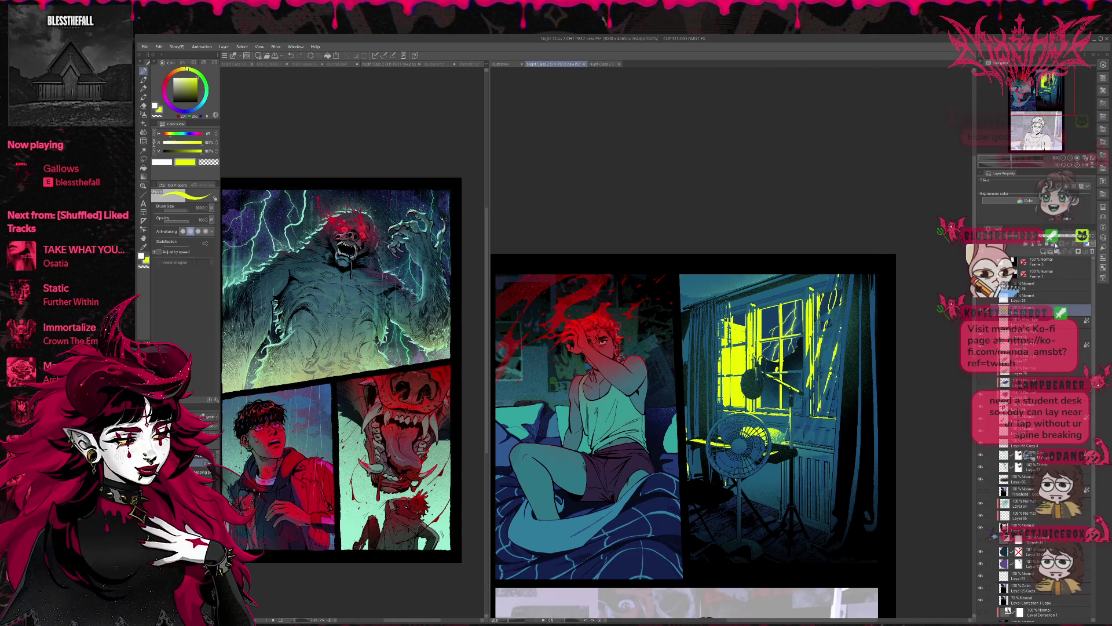
Shift the colour to a yellow-green and airbrush a yellow-green glow over the window area.
alt+click(389, 346)
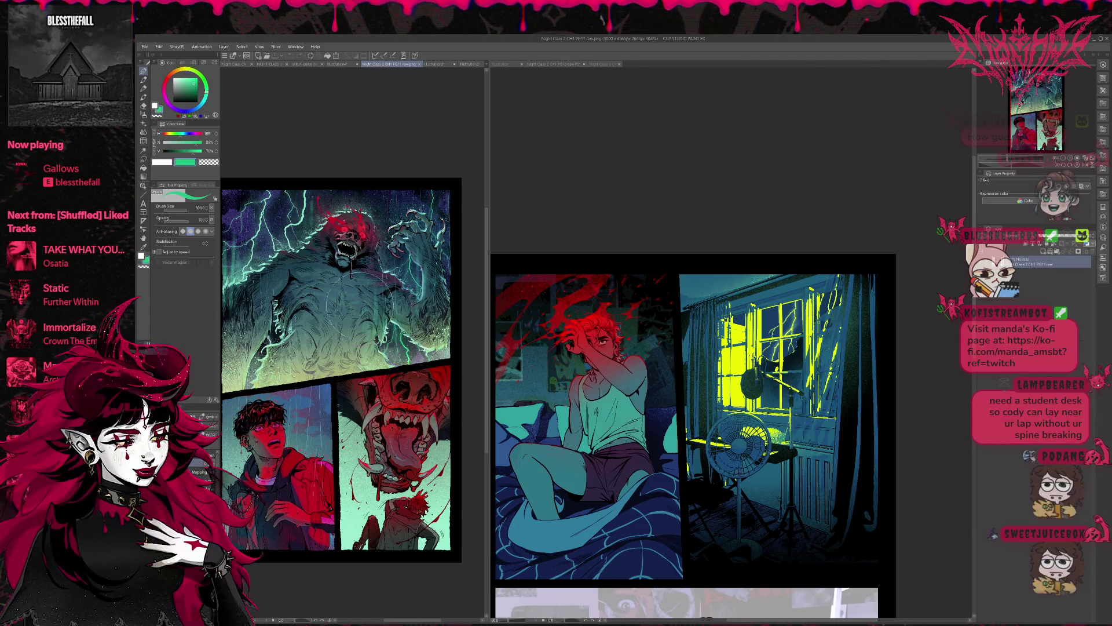
click(202, 76)
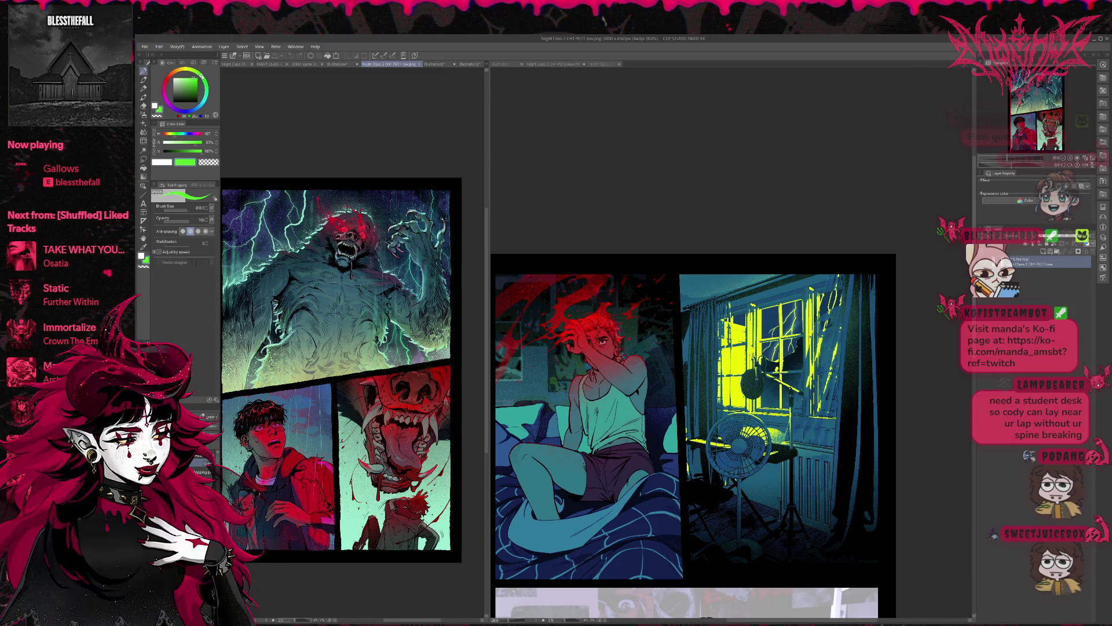
click(196, 70)
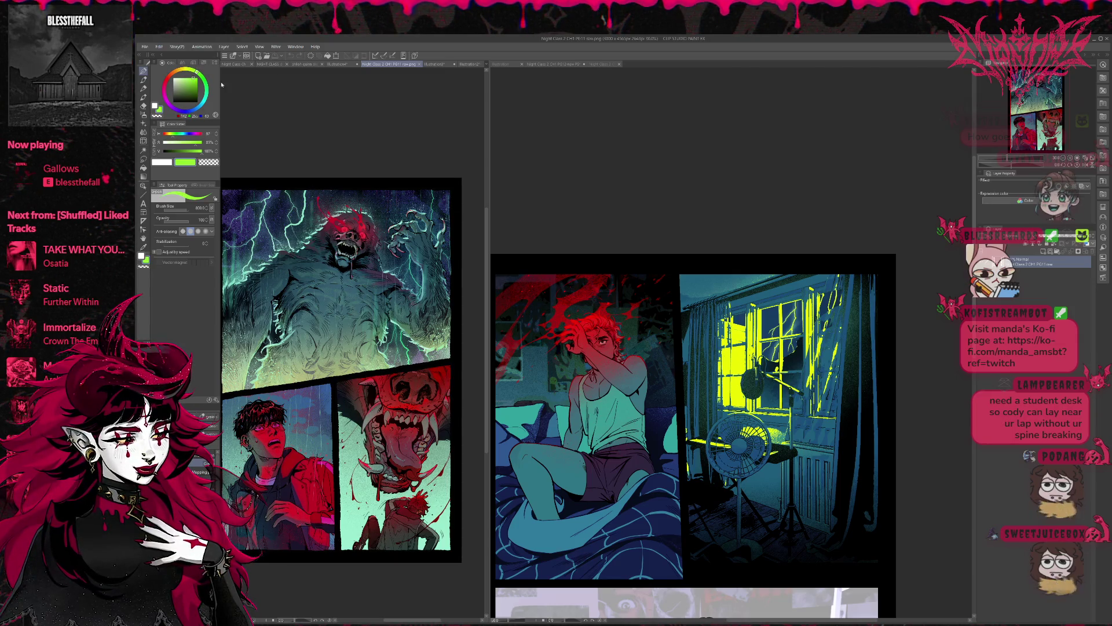
click(753, 360)
drag(753, 359, 811, 457)
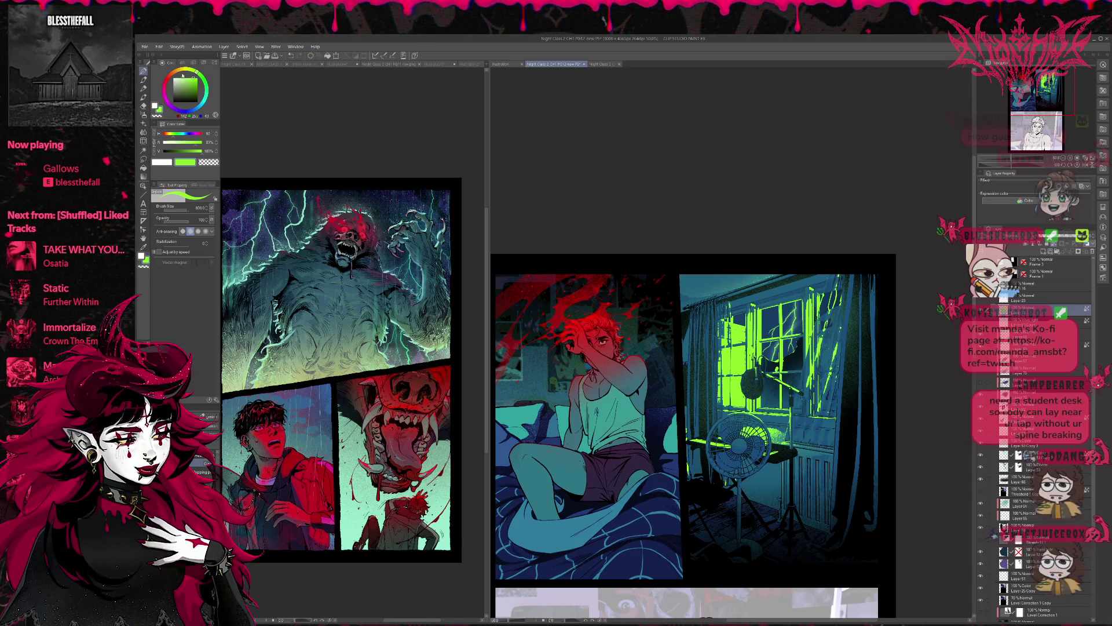
drag(182, 76, 189, 71)
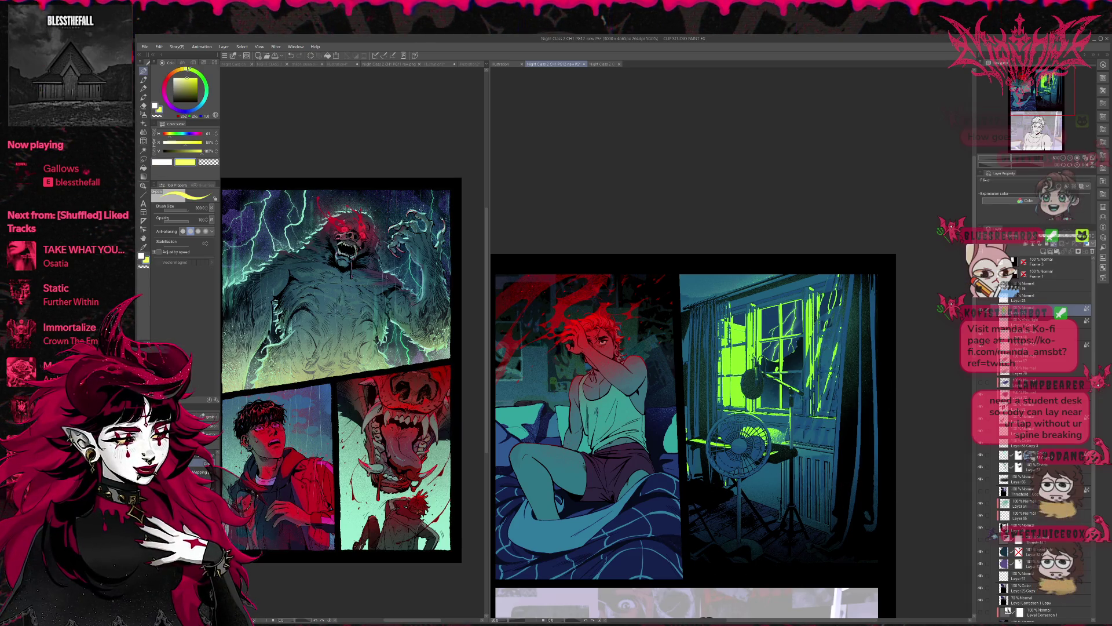
mouse_move(707, 370)
mouse_down()
mouse_move(784, 330)
mouse_move(839, 348)
mouse_move(764, 487)
mouse_up()
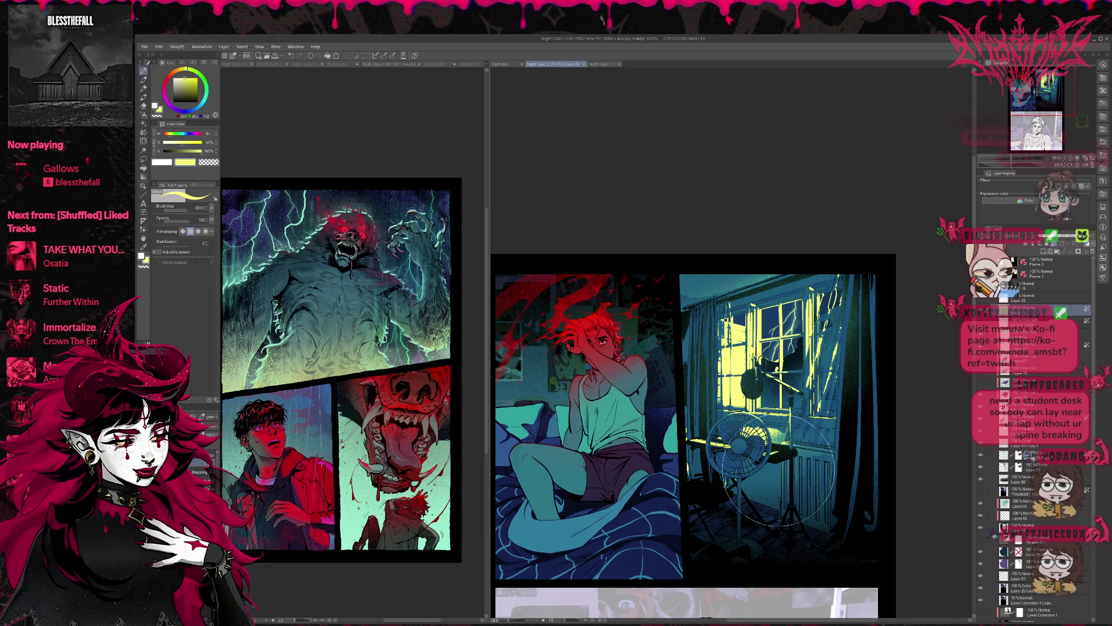
With the view mirrored, airbrush darker teal sampled from the left page over the window.
click(1085, 167)
scroll(669, 288, down, 3)
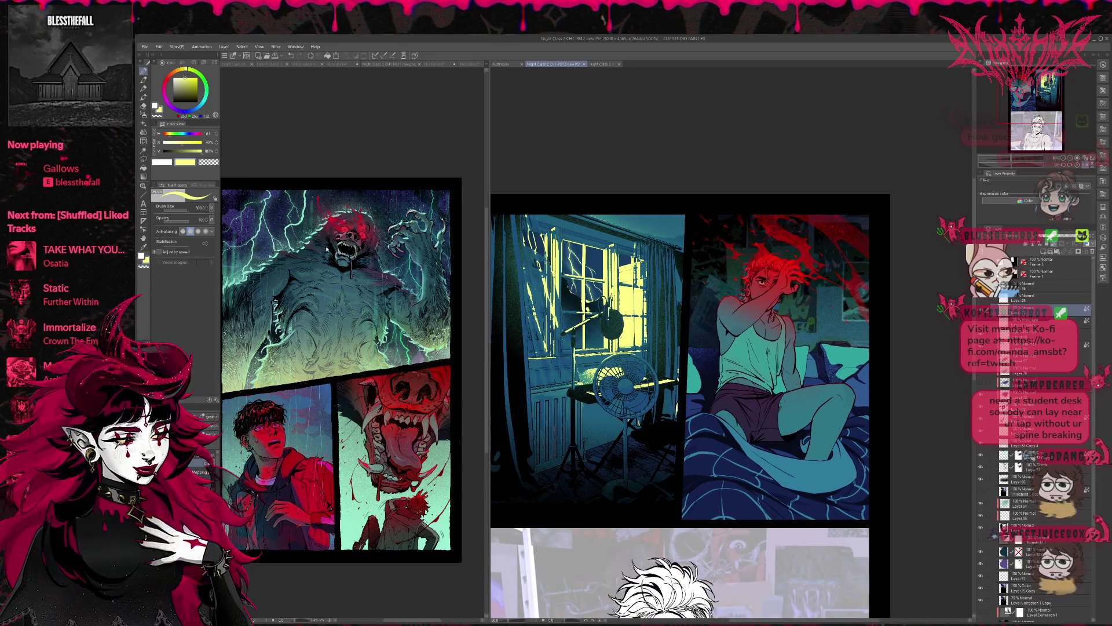
alt+click(281, 231)
drag(654, 313, 559, 249)
key(h)
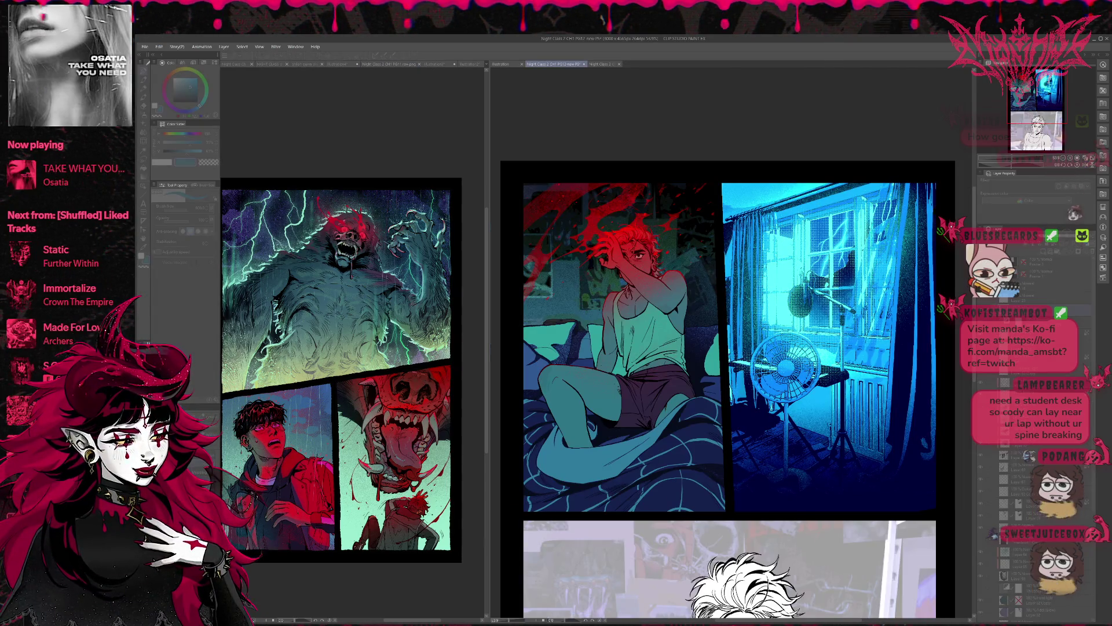
Step through undo/redo versions of the window lighting, from cyan to deep blue, ending on teal-green.
key(ctrl+z)
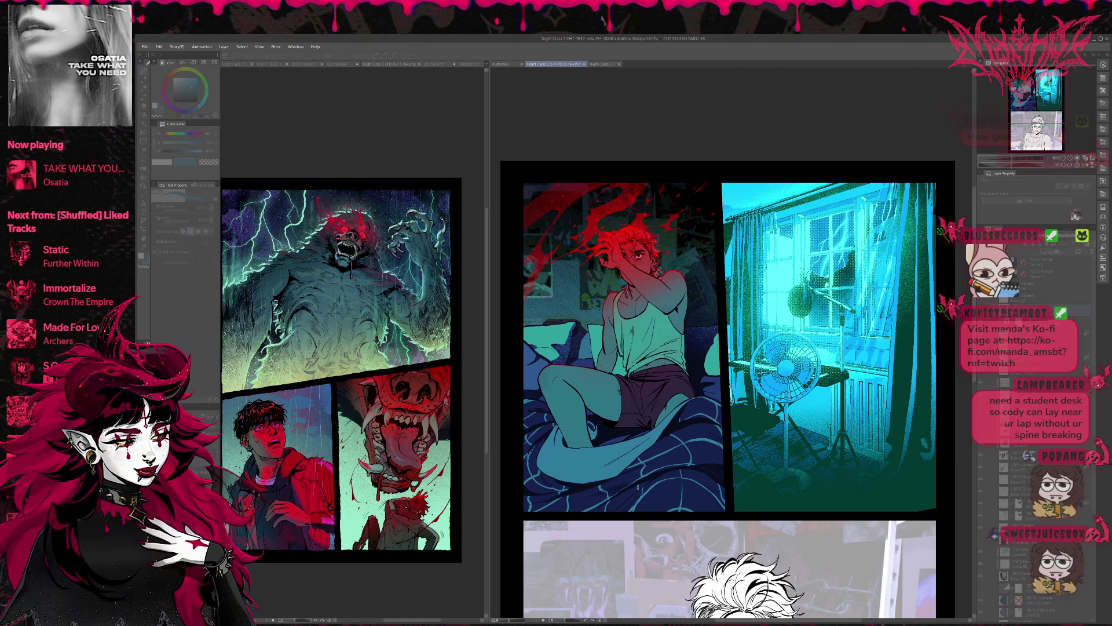
key(ctrl+z)
key(ctrl+z)
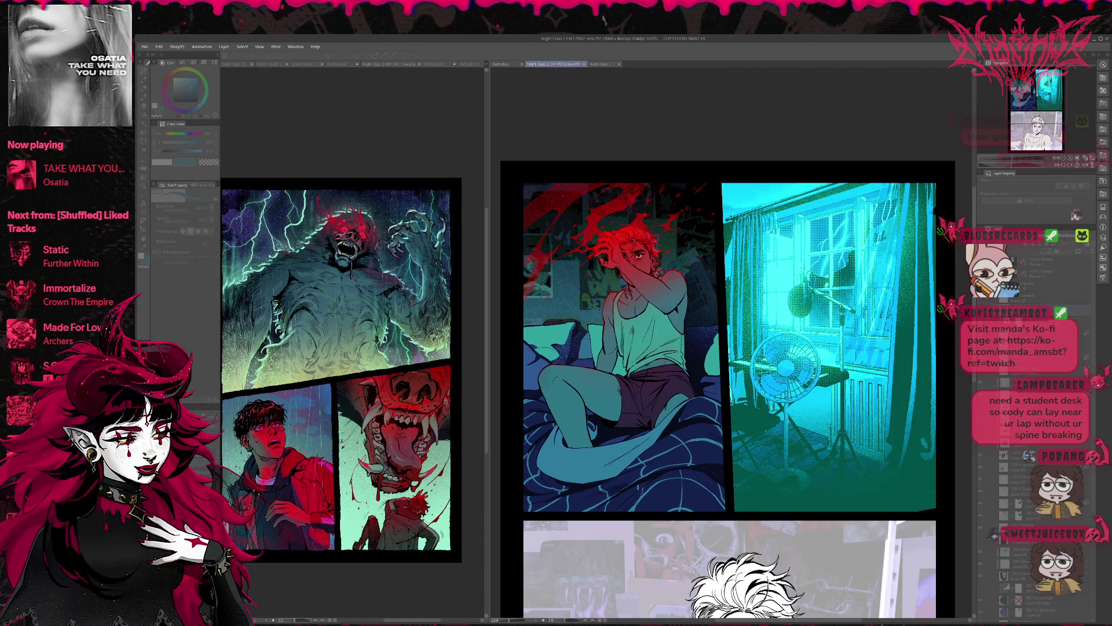
key(ctrl+z)
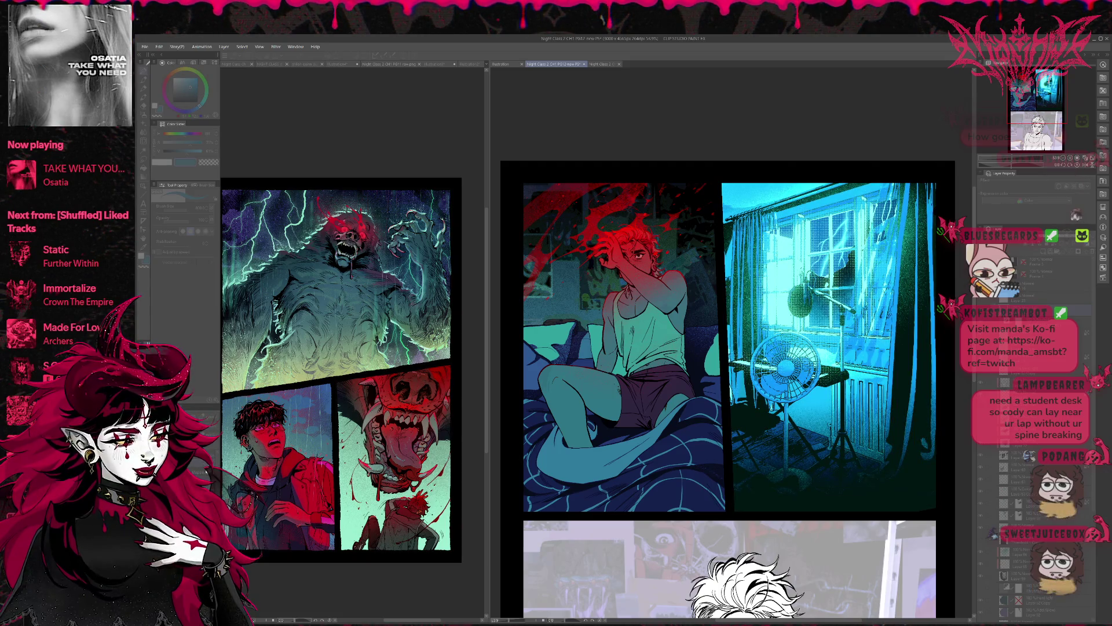
key(ctrl+y)
key(ctrl+y)
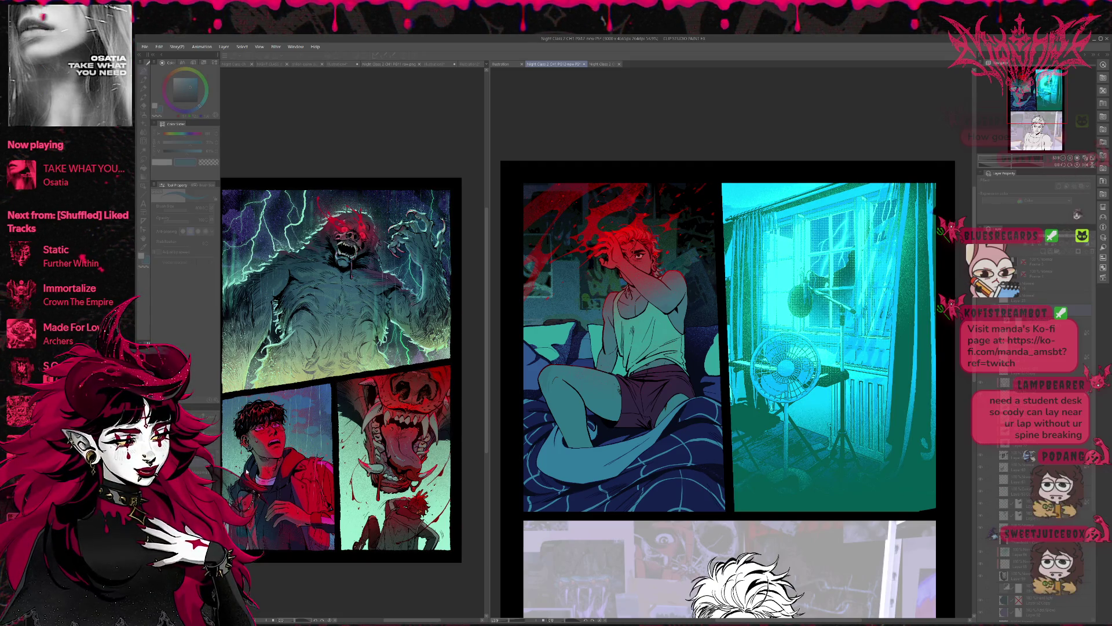
key(ctrl+y)
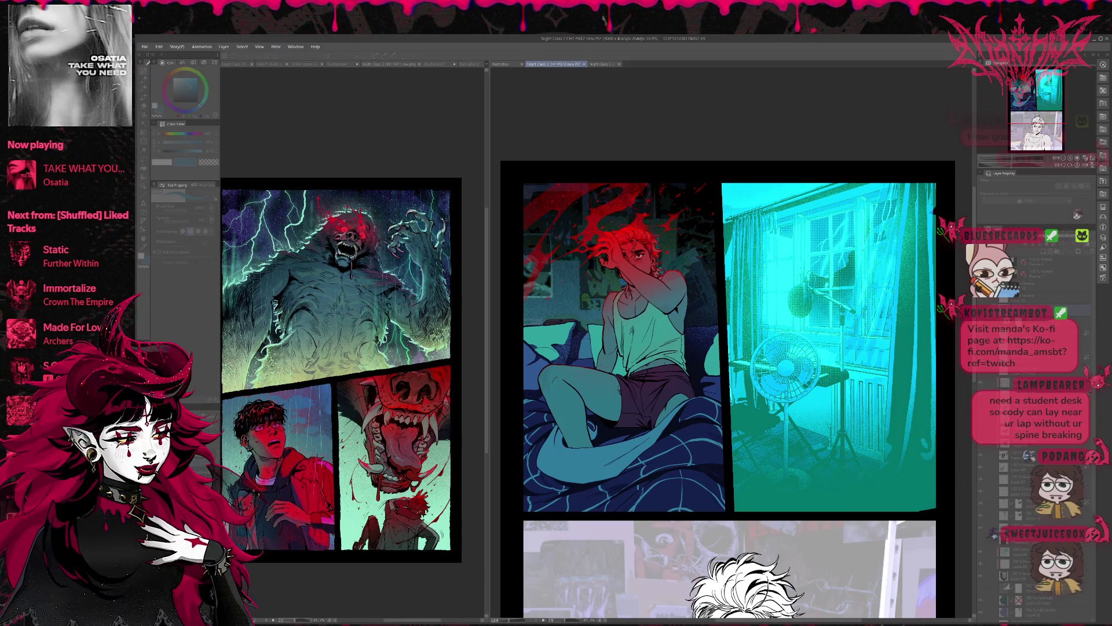
key(ctrl+z)
key(ctrl+z)
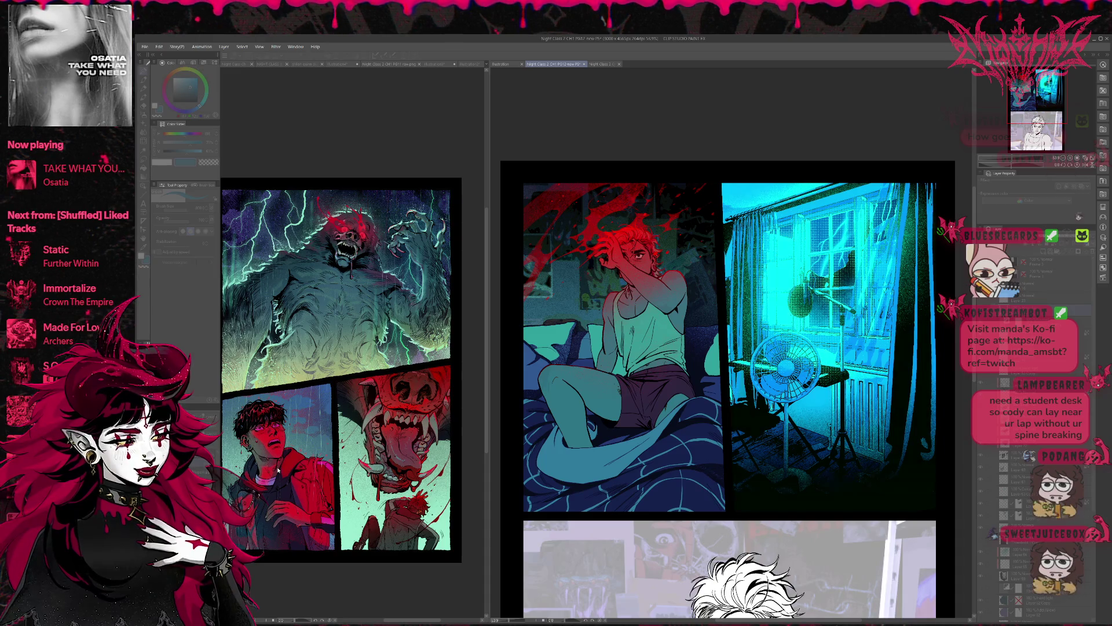
key(ctrl+z)
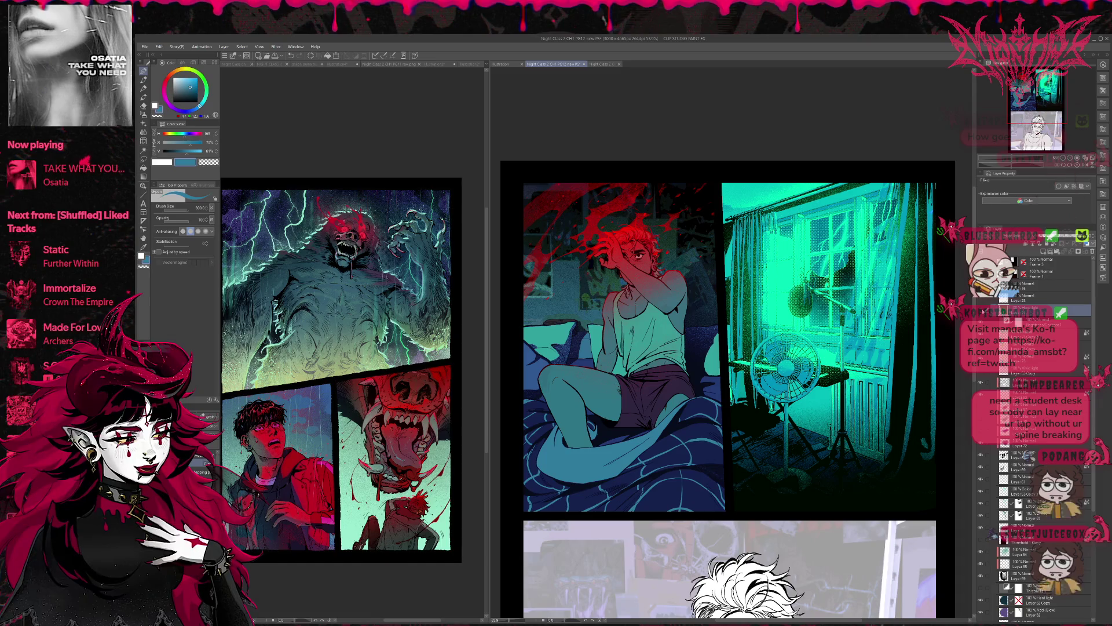
key(ctrl+z)
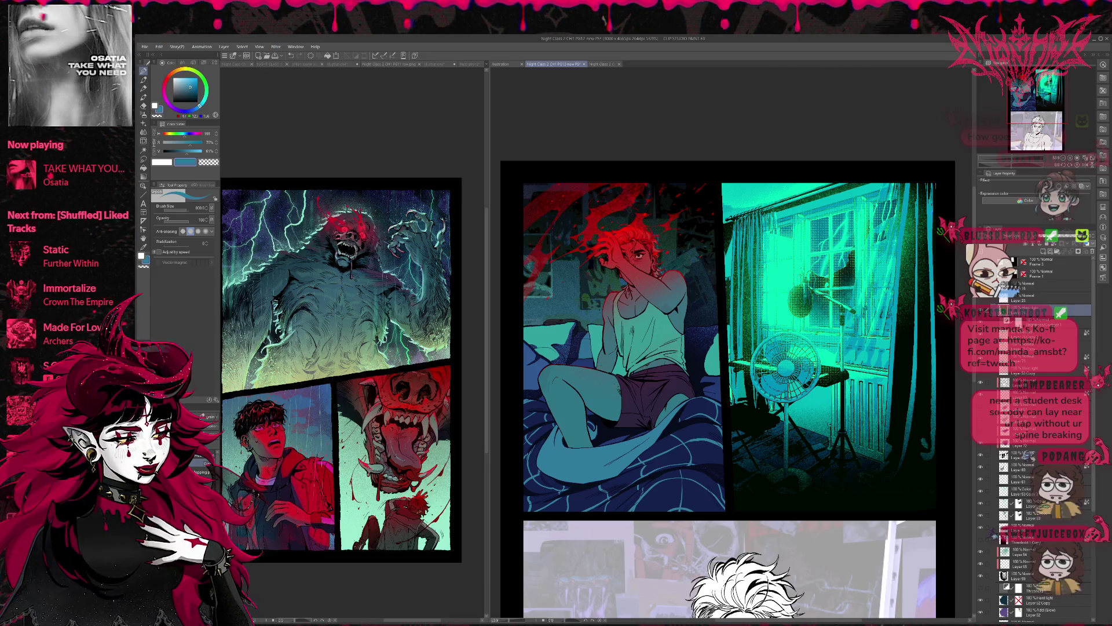
Duplicate the window panel's Hard Light colour layer and remove the extra empty layer.
scroll(1024, 476, down, 2)
scroll(1024, 476, down, 3)
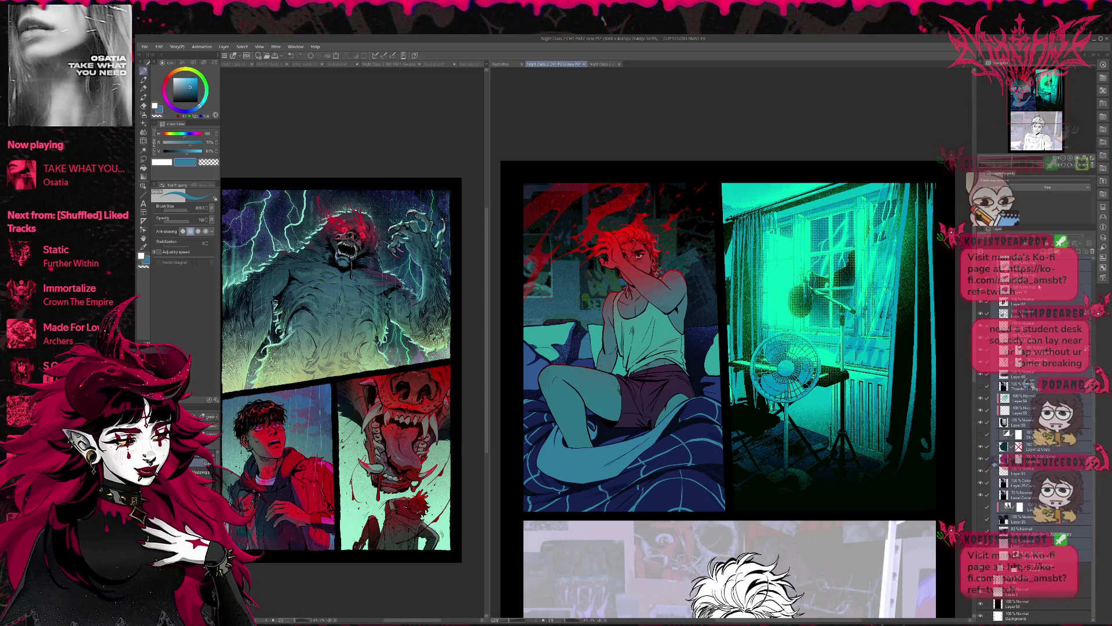
scroll(1071, 302, down, 5)
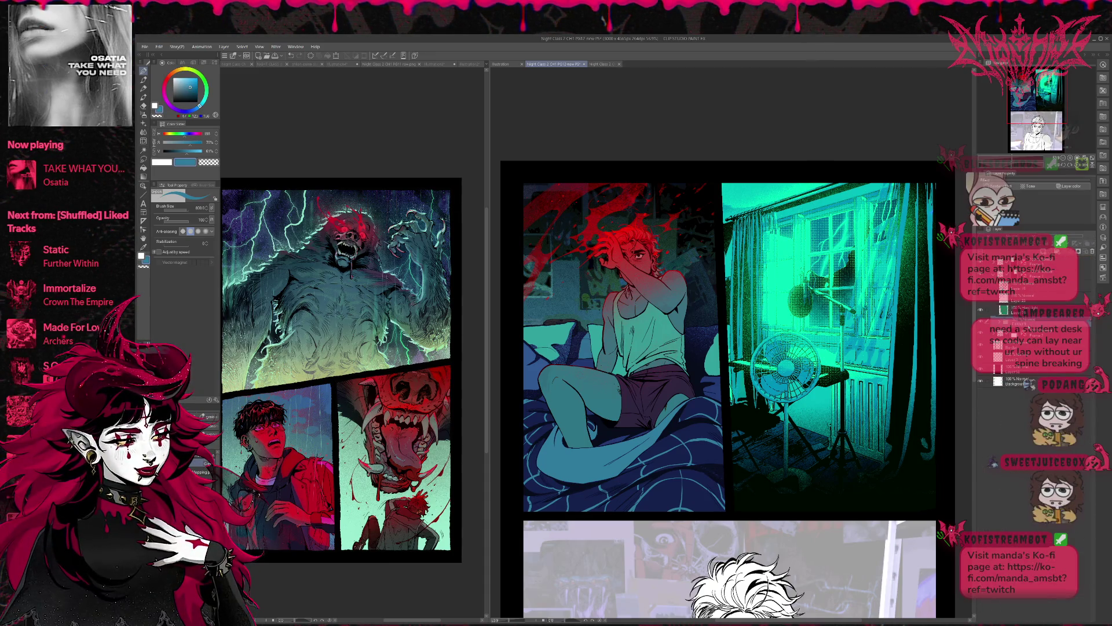
scroll(1037, 347, up, 1)
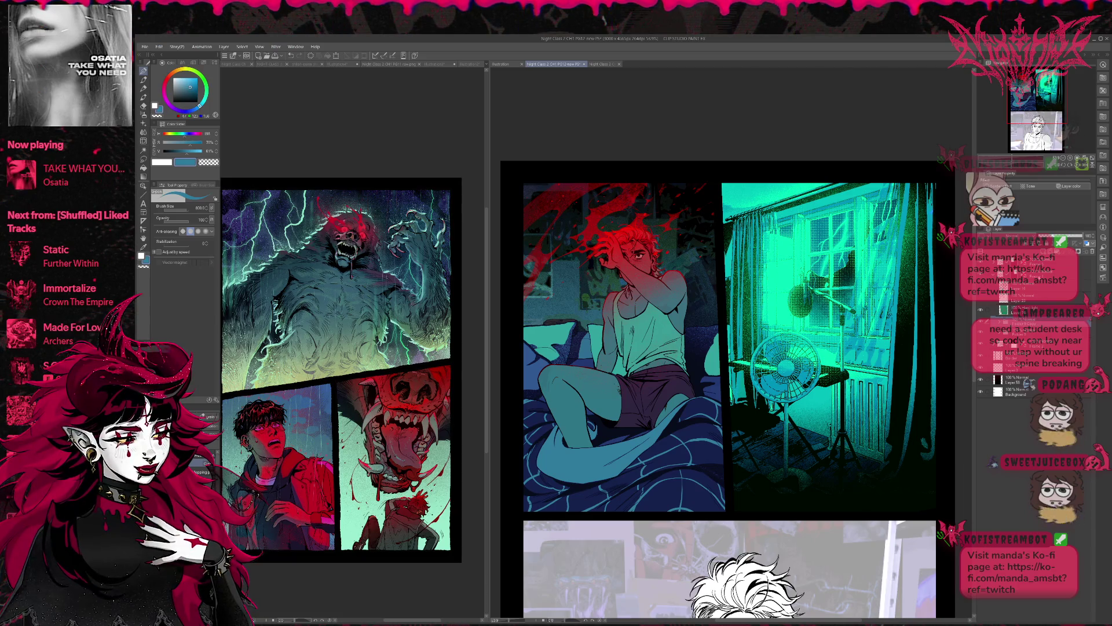
key(ctrl+shift+n)
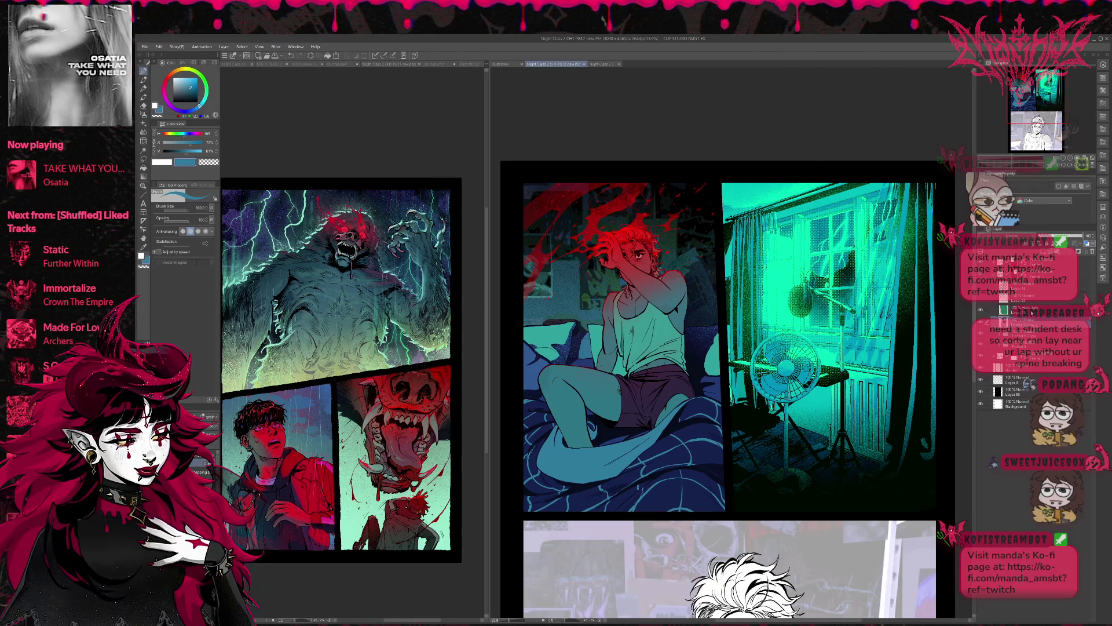
key(ctrl+shift+d)
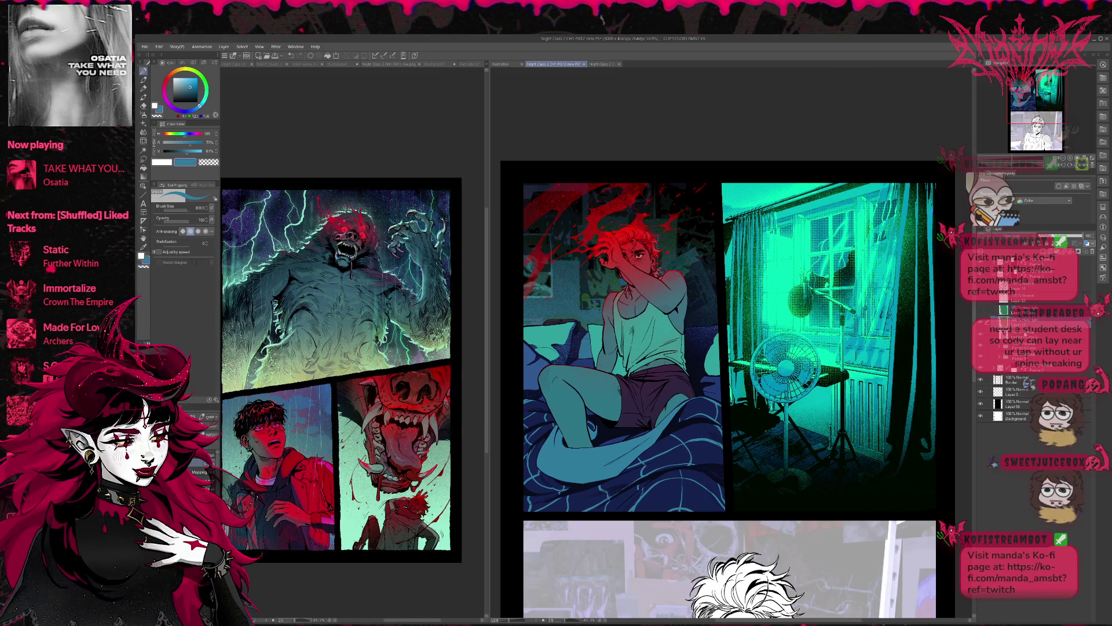
key(ctrl+e)
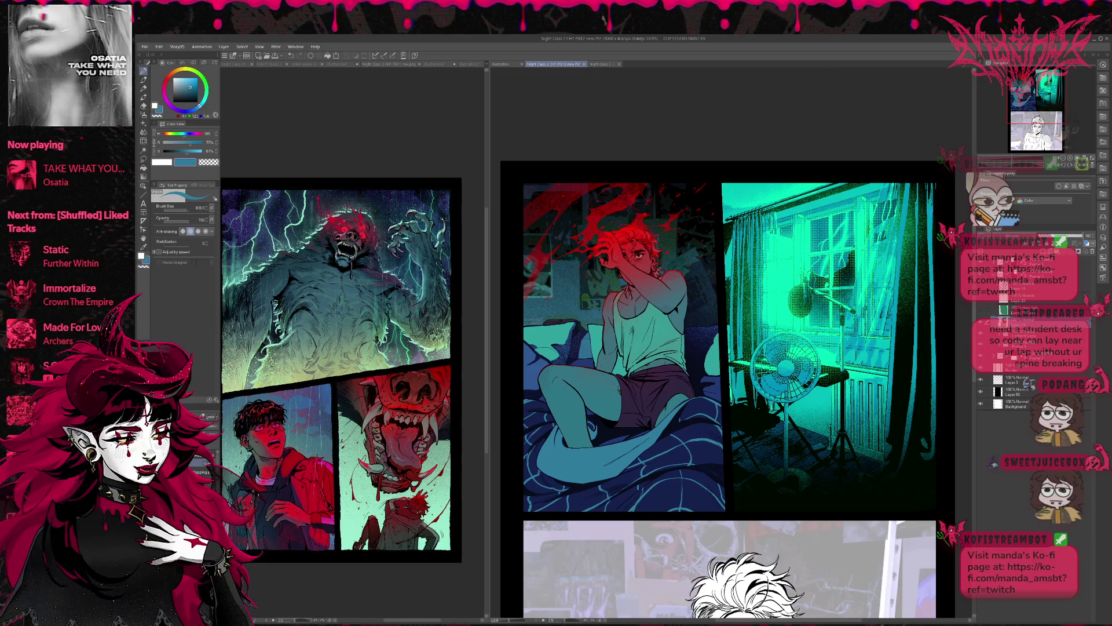
Make Layer 74 Copy the working layer, adjust its opacity and toggle the window colour on and off.
click(981, 311)
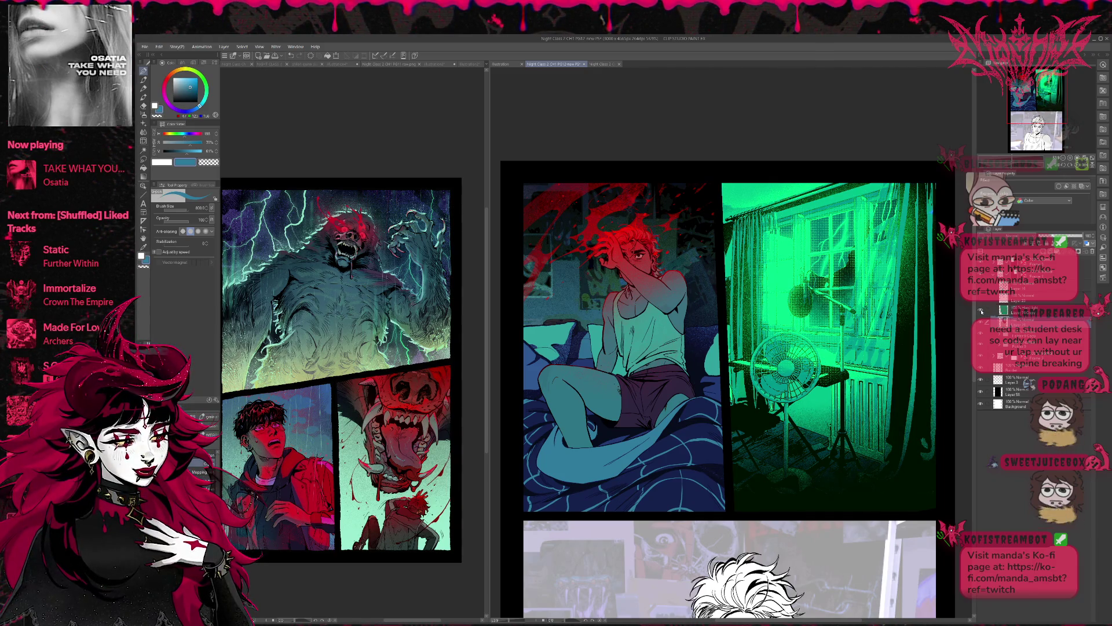
click(1006, 314)
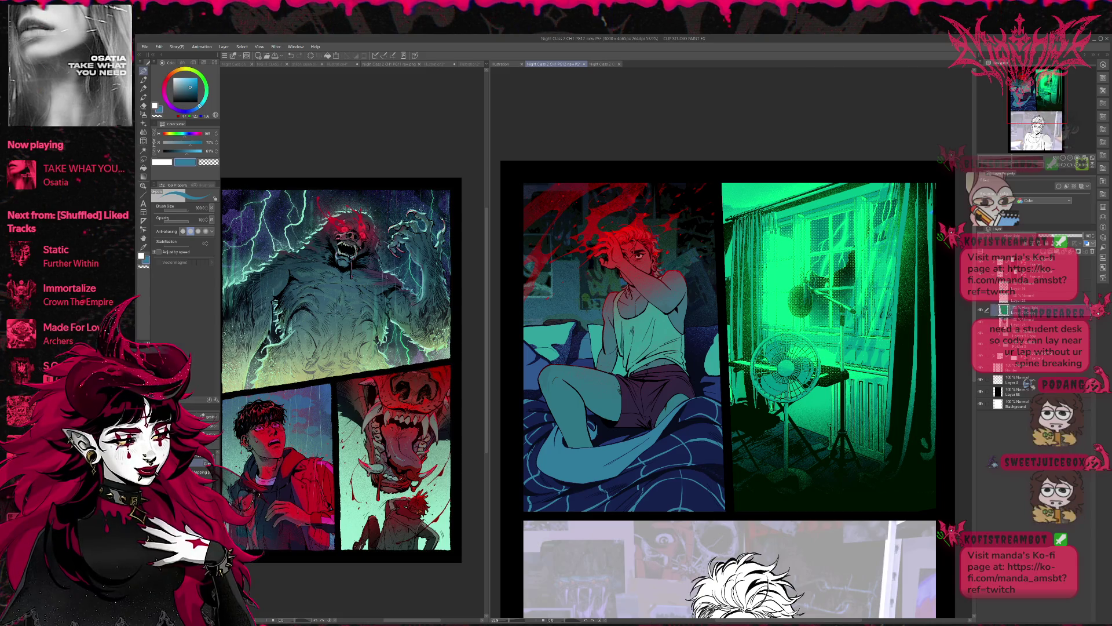
click(1022, 236)
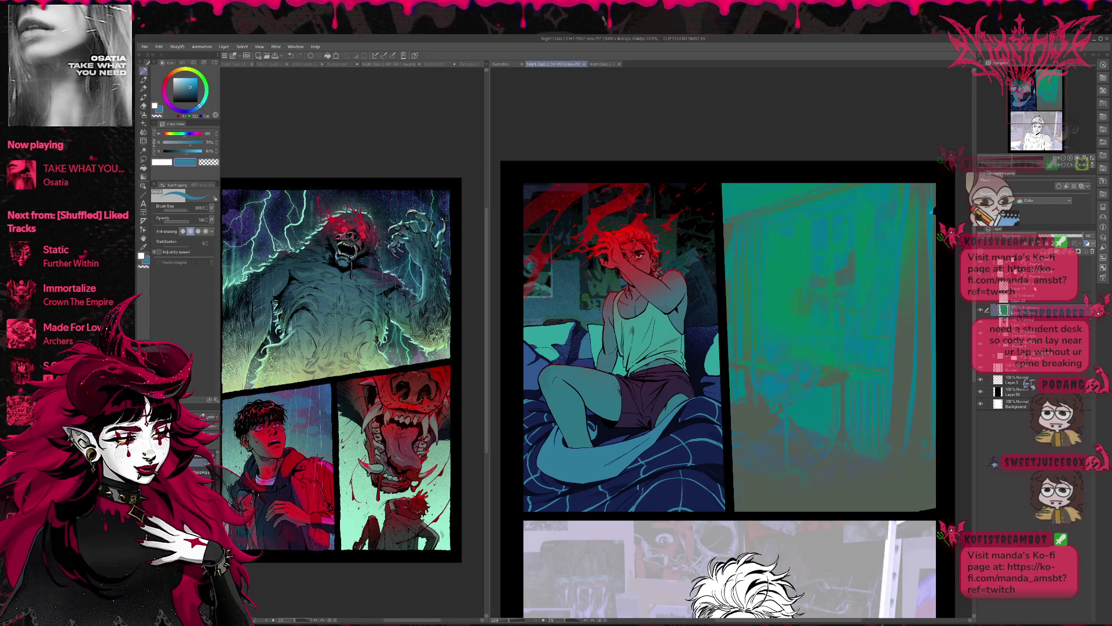
click(1032, 236)
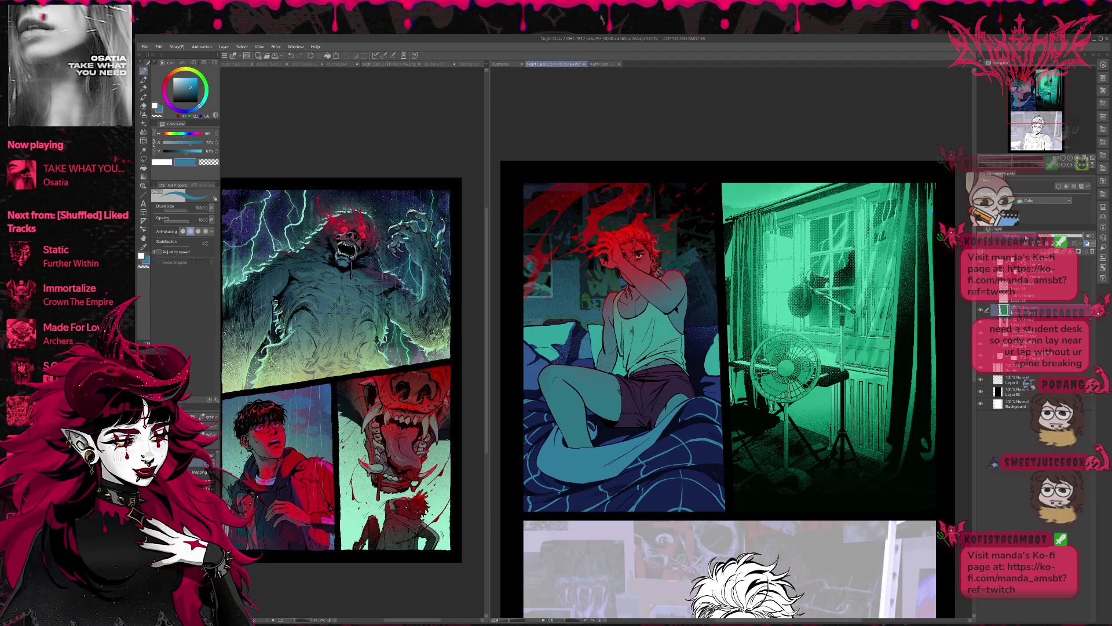
click(1008, 201)
click(1007, 200)
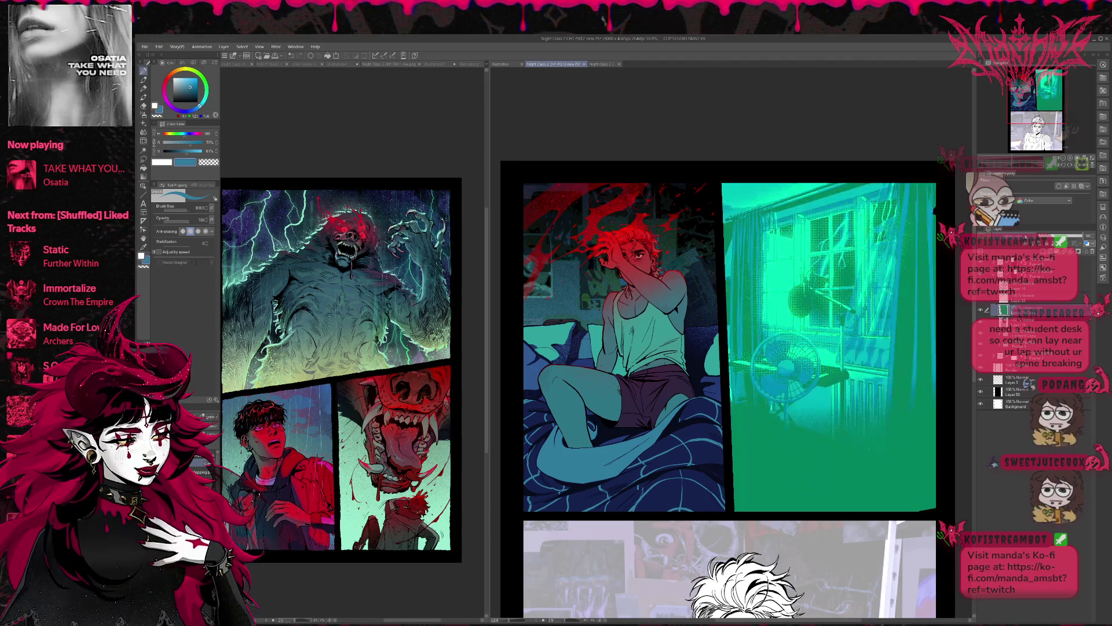
click(1008, 200)
click(1007, 200)
click(1008, 200)
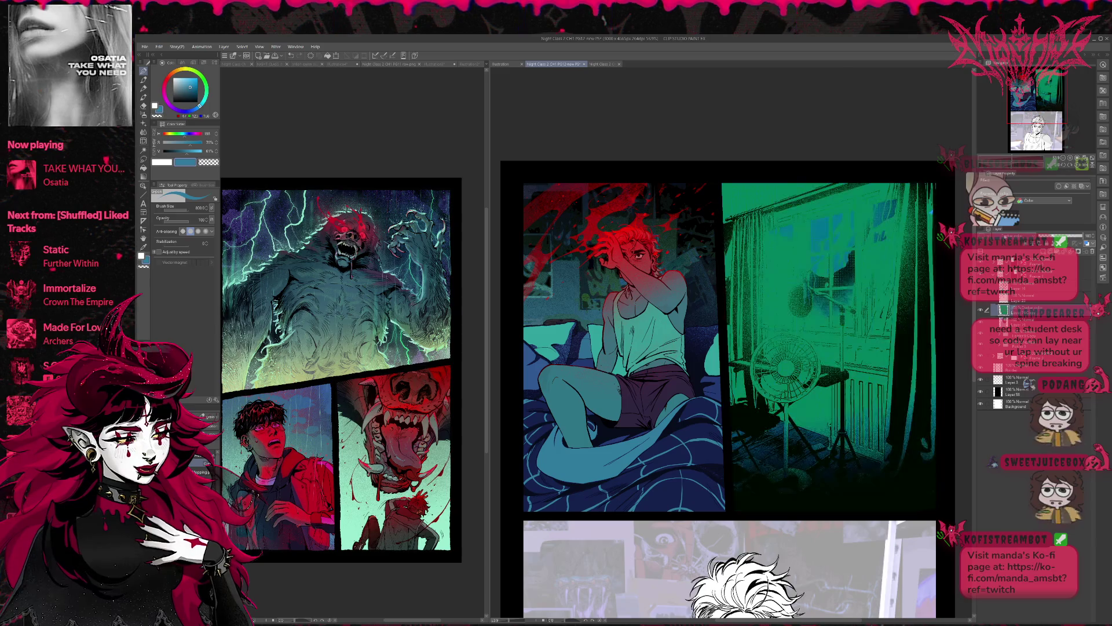
click(1008, 200)
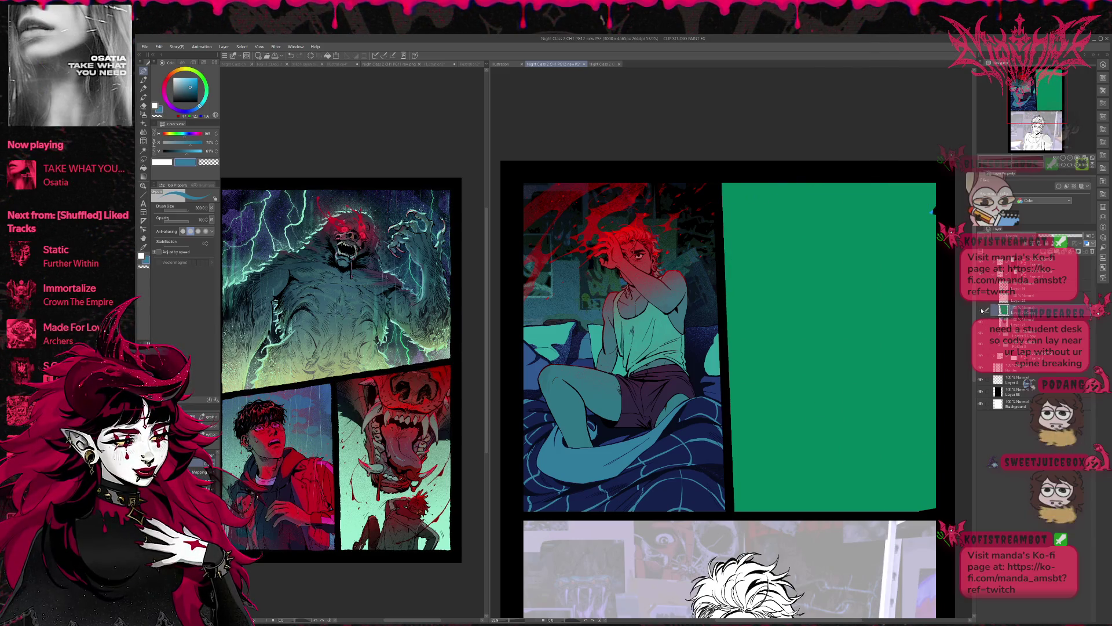
Compare flat green, blue and cyan treatments on the window panel and tune the green wash opacity.
click(983, 311)
click(985, 323)
click(983, 311)
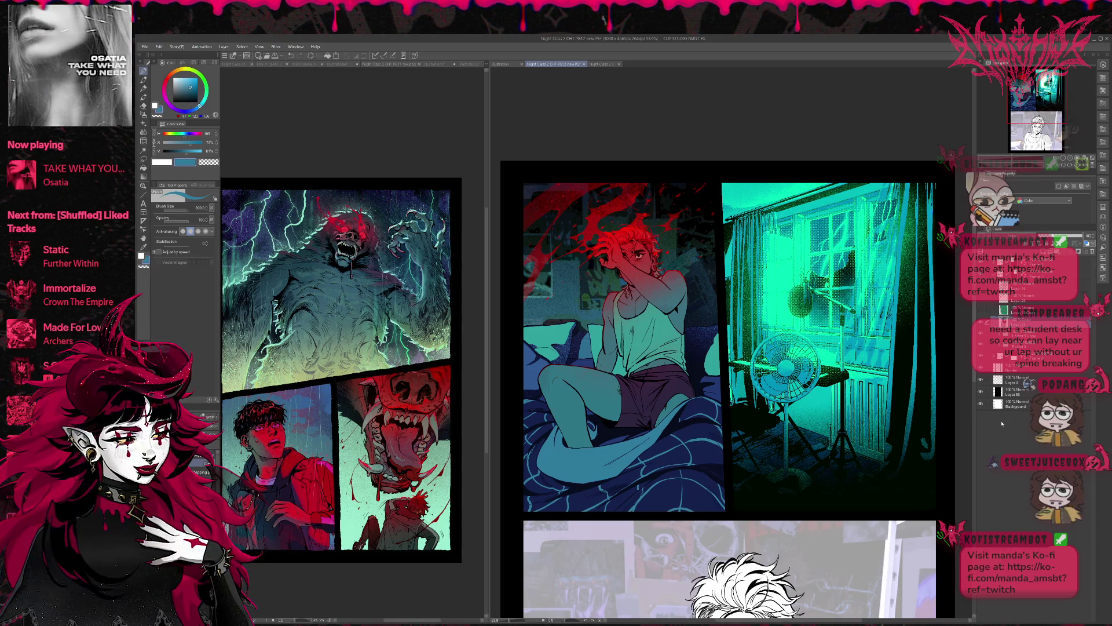
click(1009, 393)
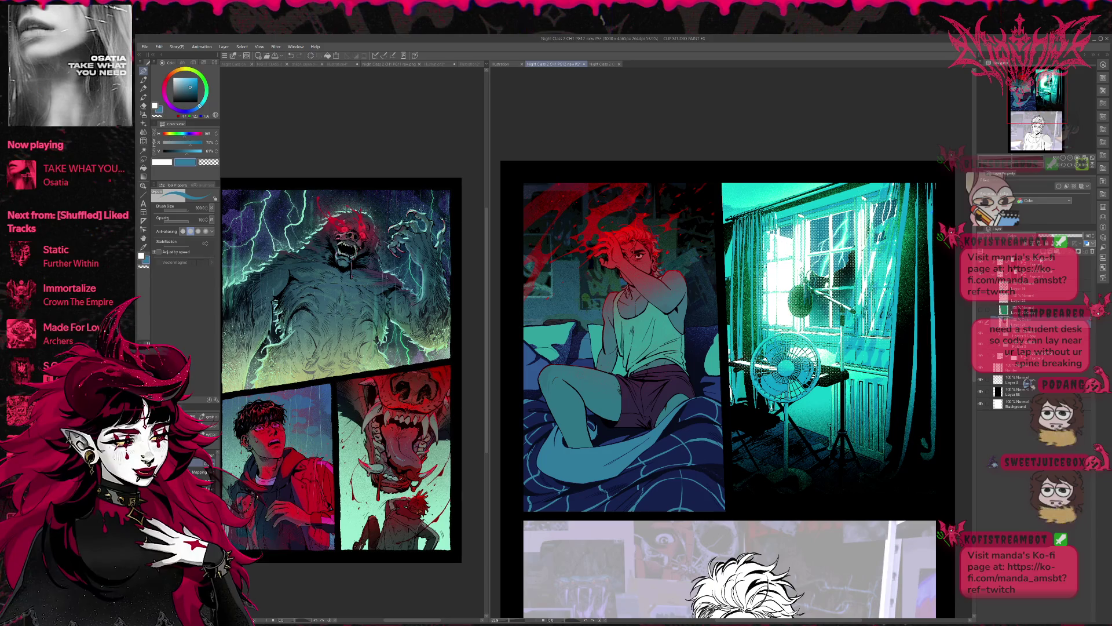
click(1010, 392)
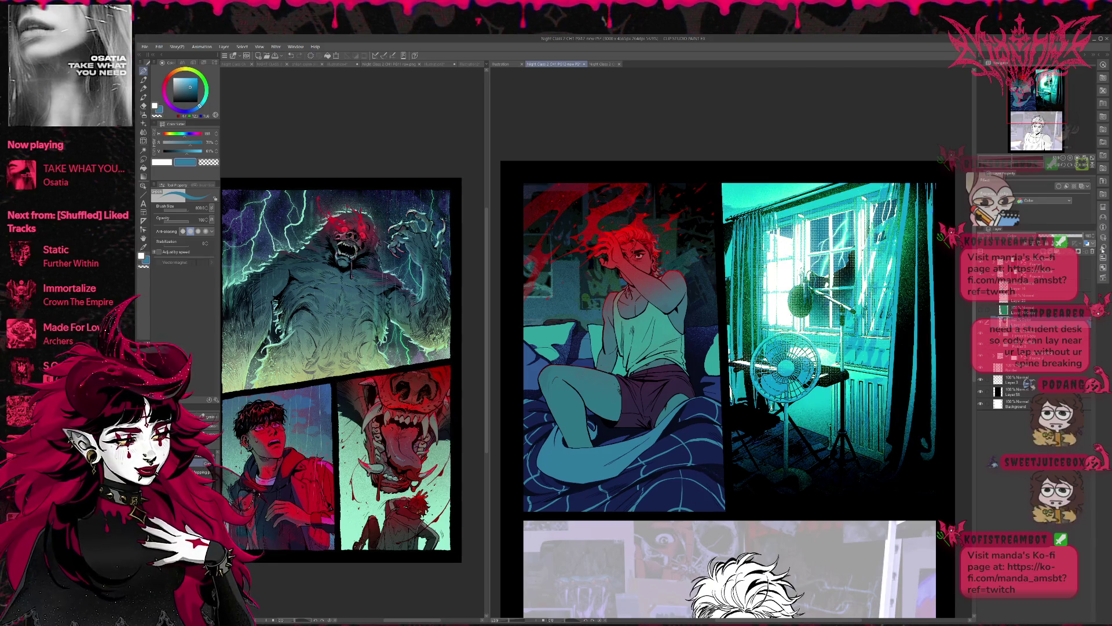
click(983, 312)
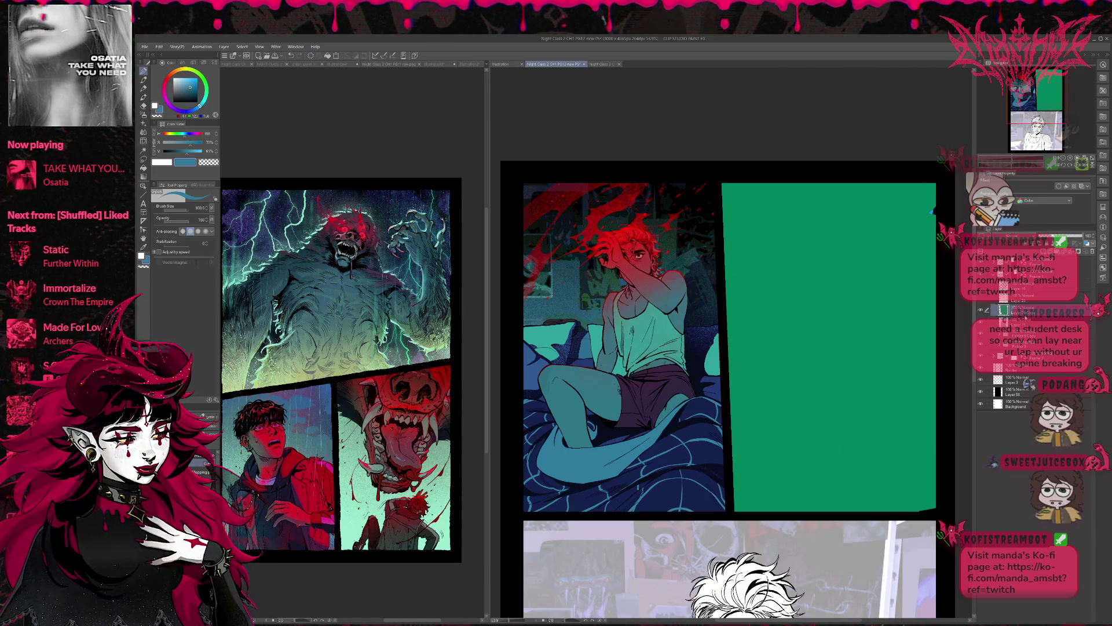
click(981, 310)
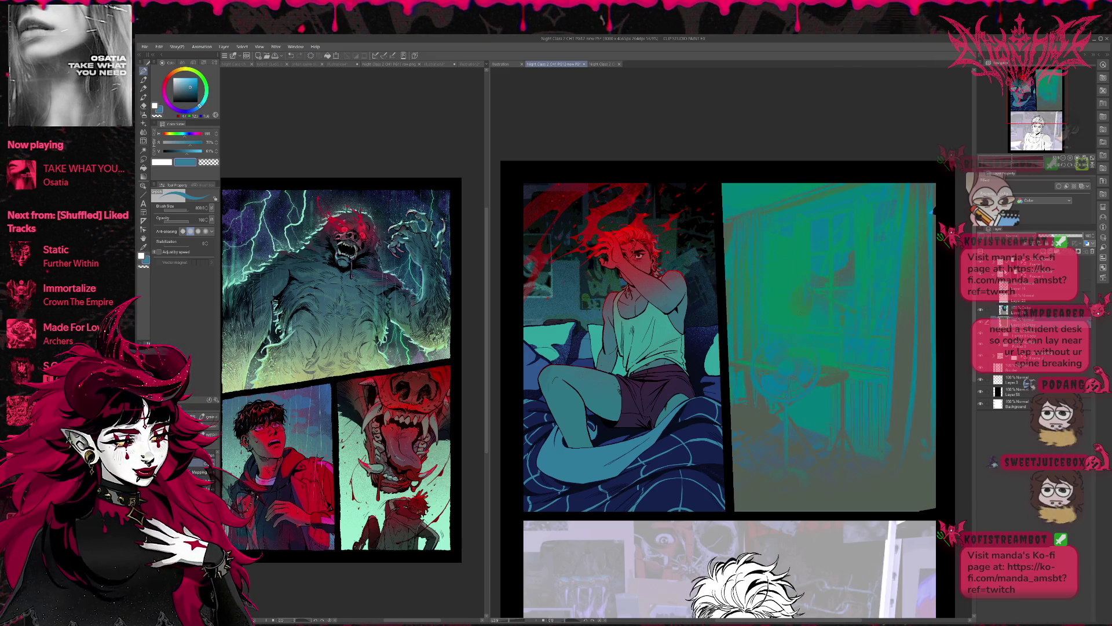
click(1039, 236)
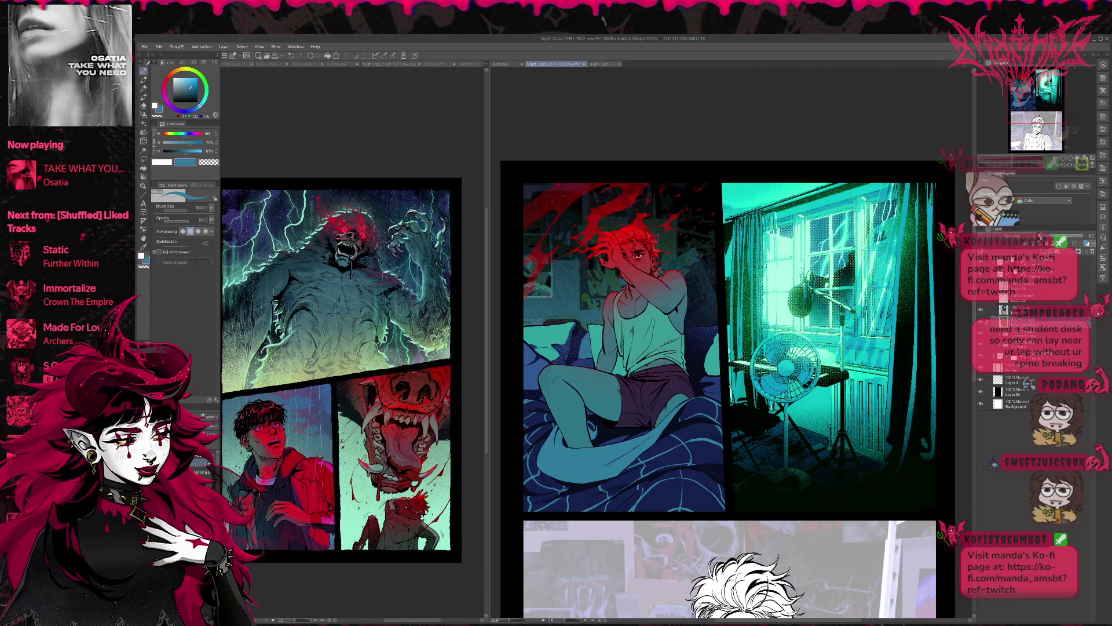
click(1054, 238)
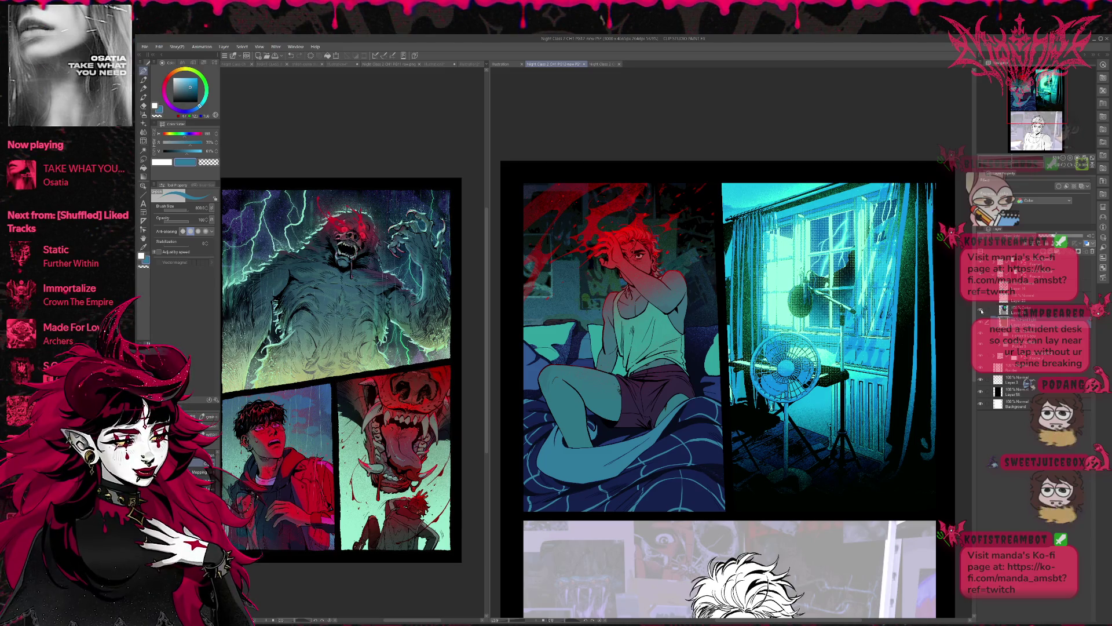
Select the window colour layer and compare the panel with and without the brightening layer.
click(1025, 310)
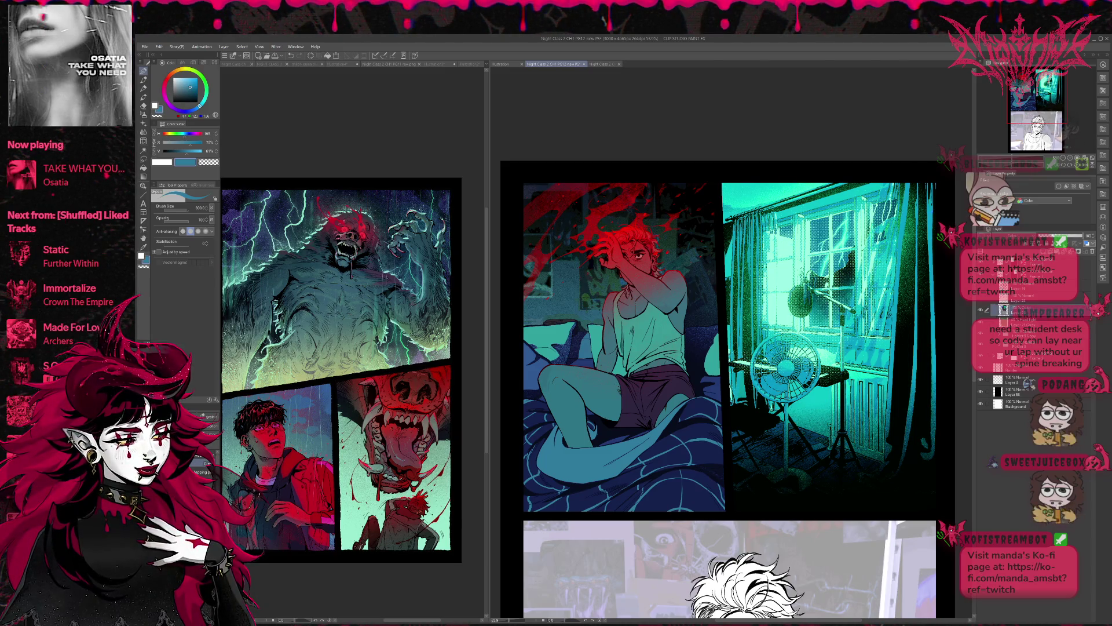
click(980, 310)
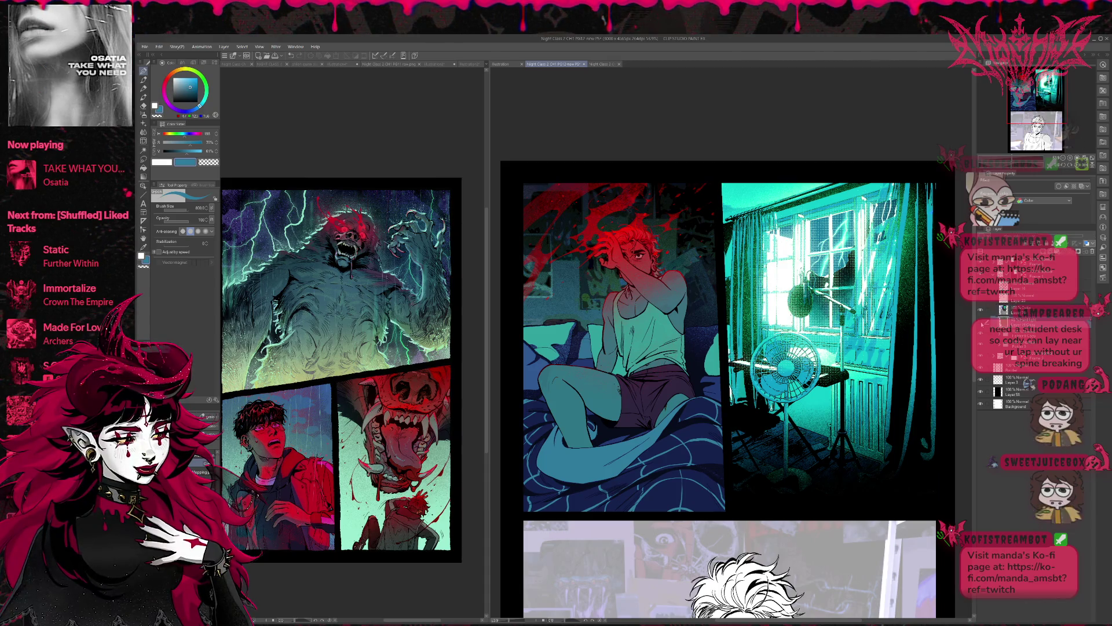
click(981, 310)
click(980, 310)
click(981, 310)
click(981, 310)
click(981, 310)
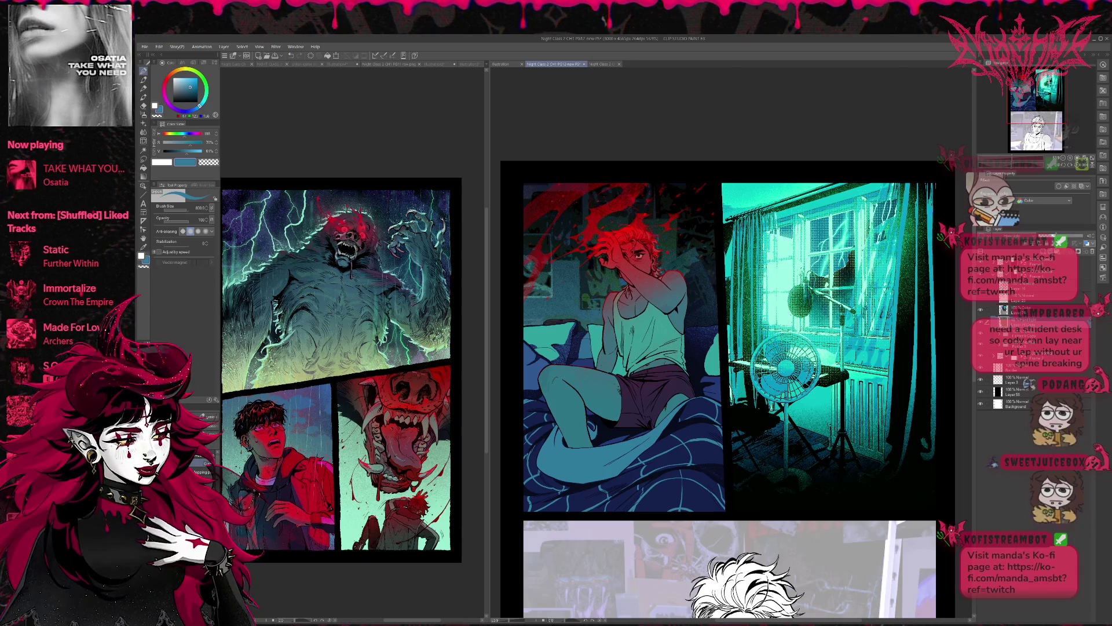
click(980, 310)
click(980, 310)
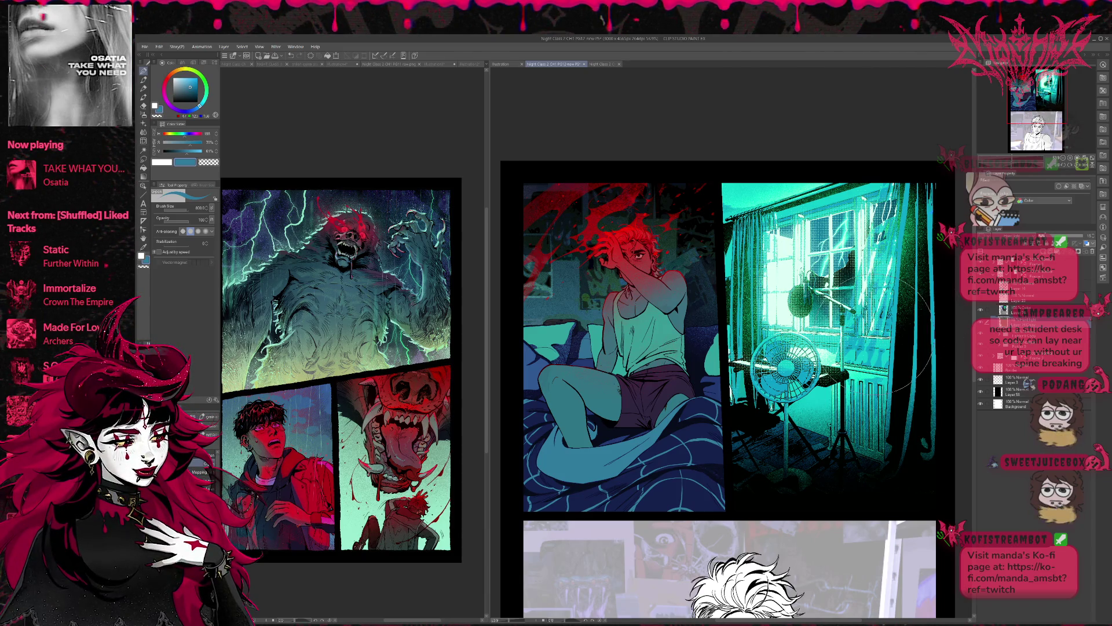
Zoom out and flip the page view horizontally with View > Rotate/Invert > Flip Horizontal.
scroll(892, 325, down, 1)
drag(1046, 116, 1049, 113)
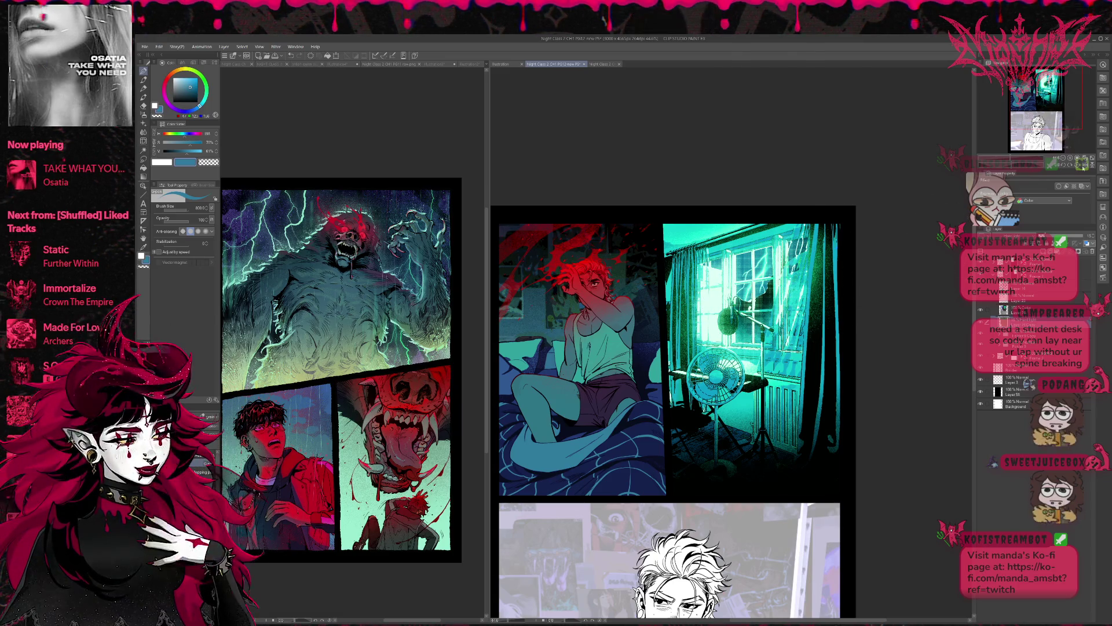
click(1073, 165)
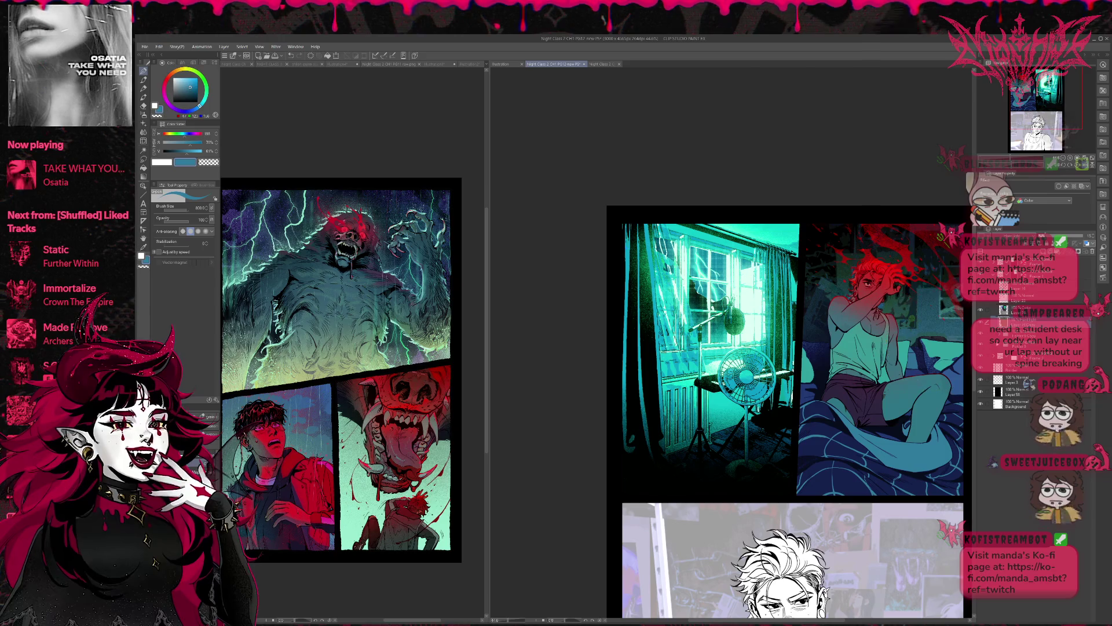
Switch the window panel's tint to blue, back to teal, then blue again.
click(981, 311)
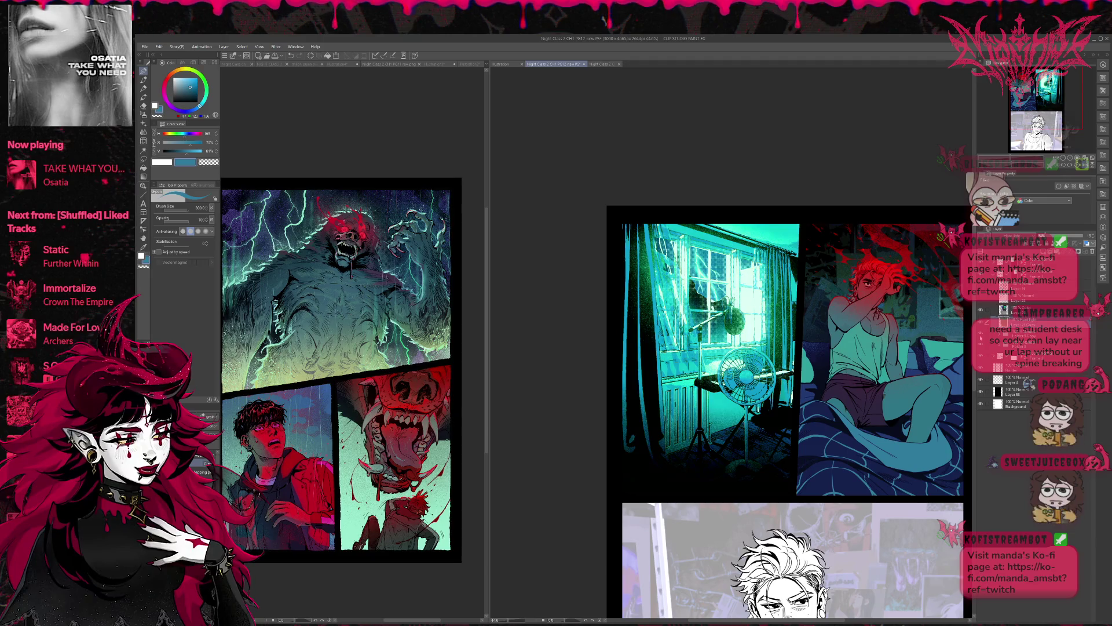
click(980, 333)
click(981, 312)
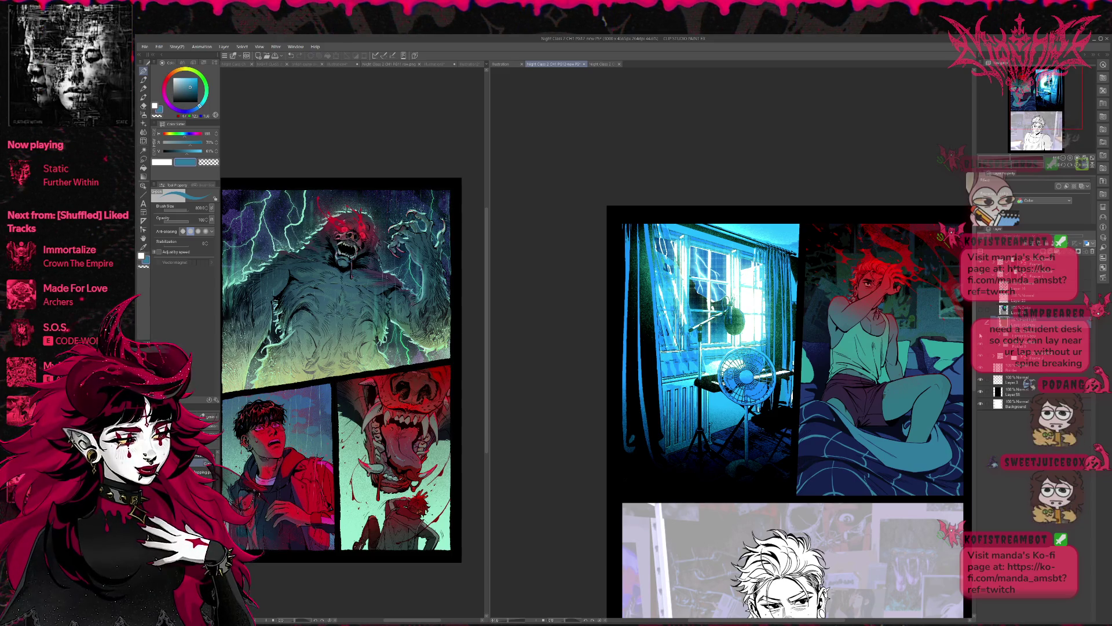
Expand the layer folder and compare lightning versions and a bright glow in the window panes.
click(993, 367)
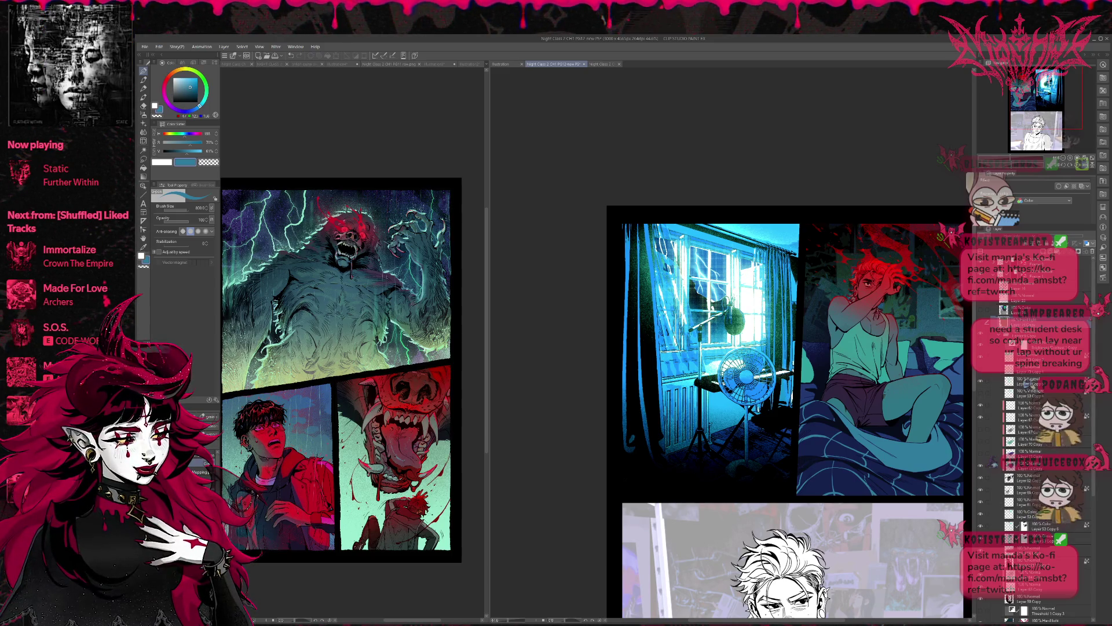
click(980, 359)
click(980, 359)
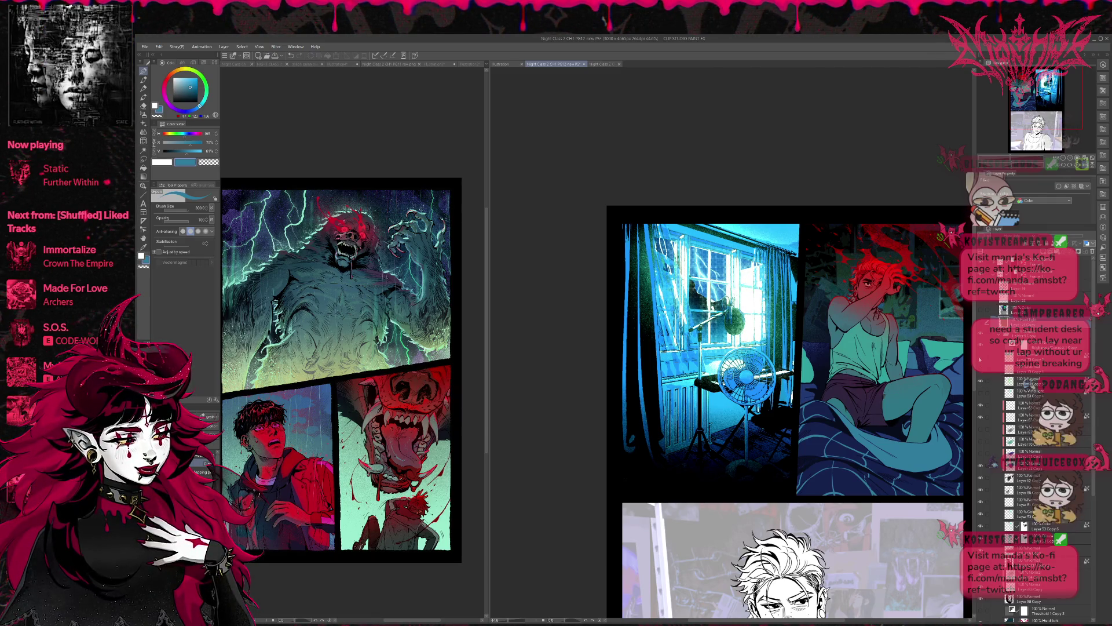
click(980, 359)
click(982, 375)
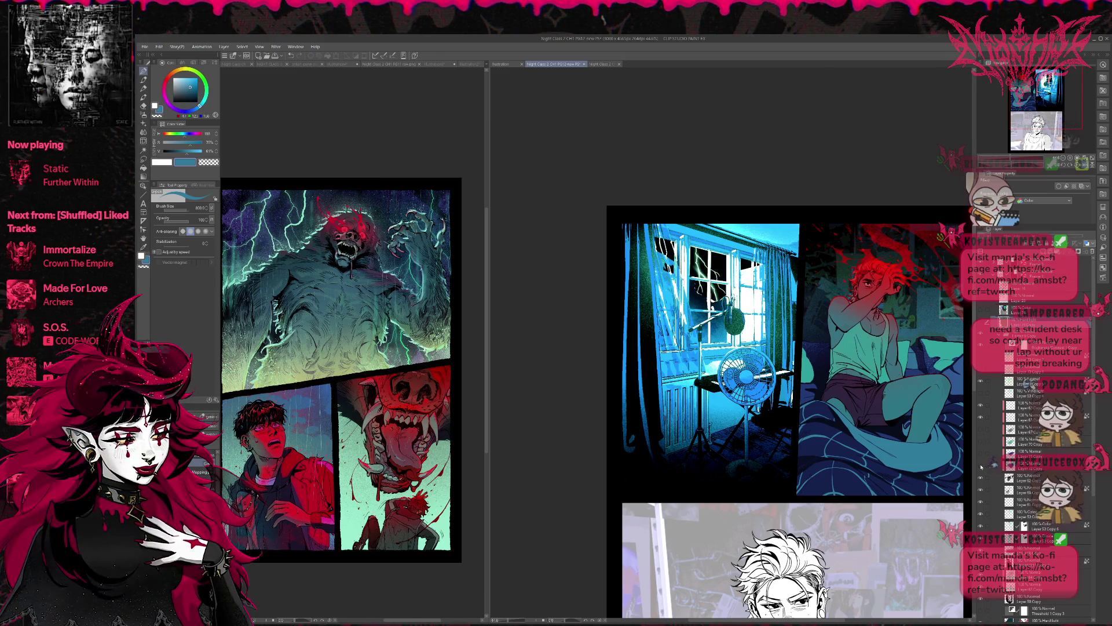
click(981, 375)
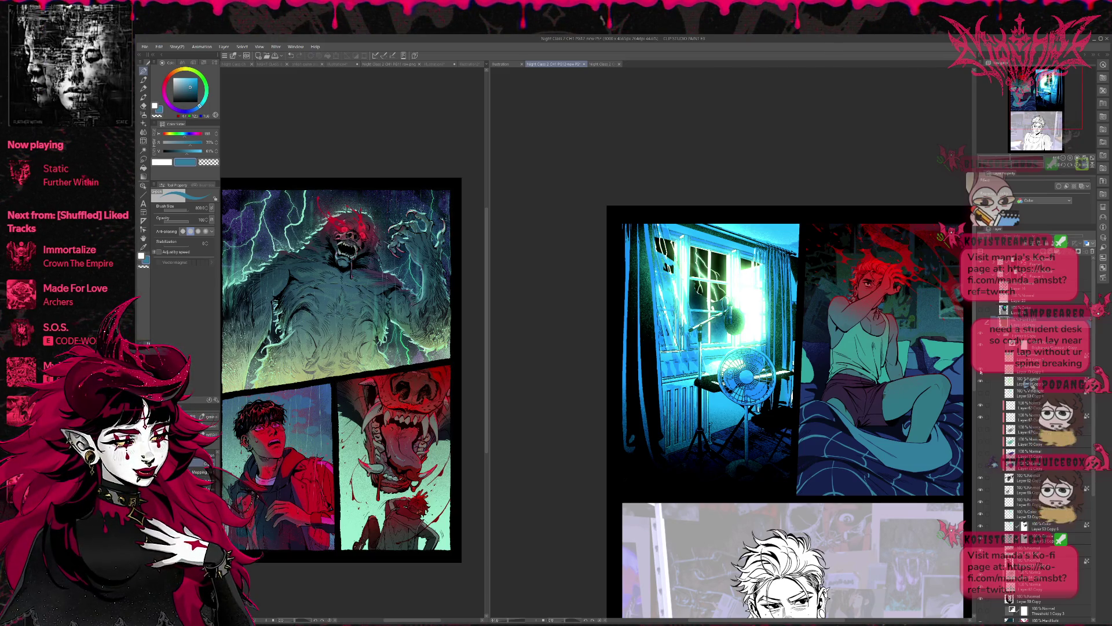
click(980, 361)
click(980, 360)
Try green and whiter lightning in the panes, then return the window panel to teal.
click(980, 379)
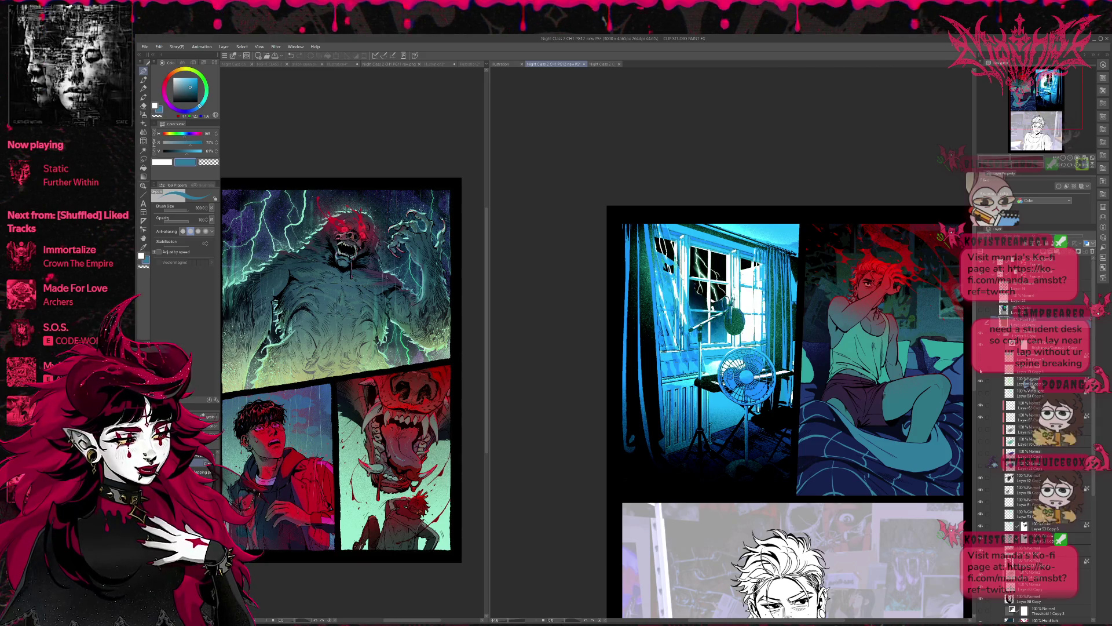
click(980, 393)
click(980, 393)
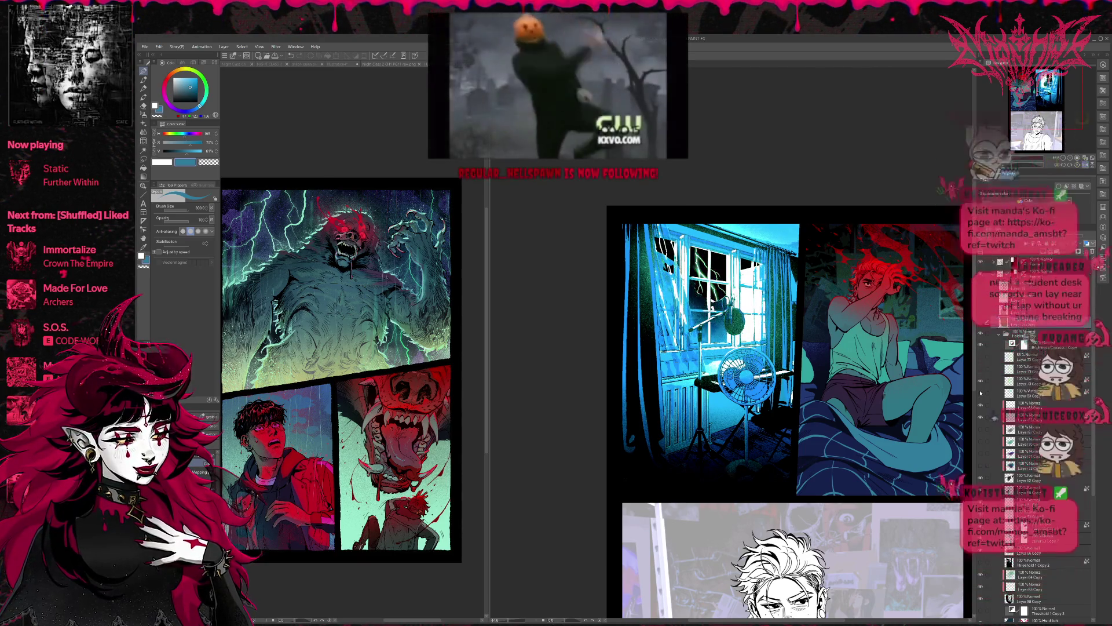
click(980, 393)
click(980, 392)
click(982, 323)
click(981, 312)
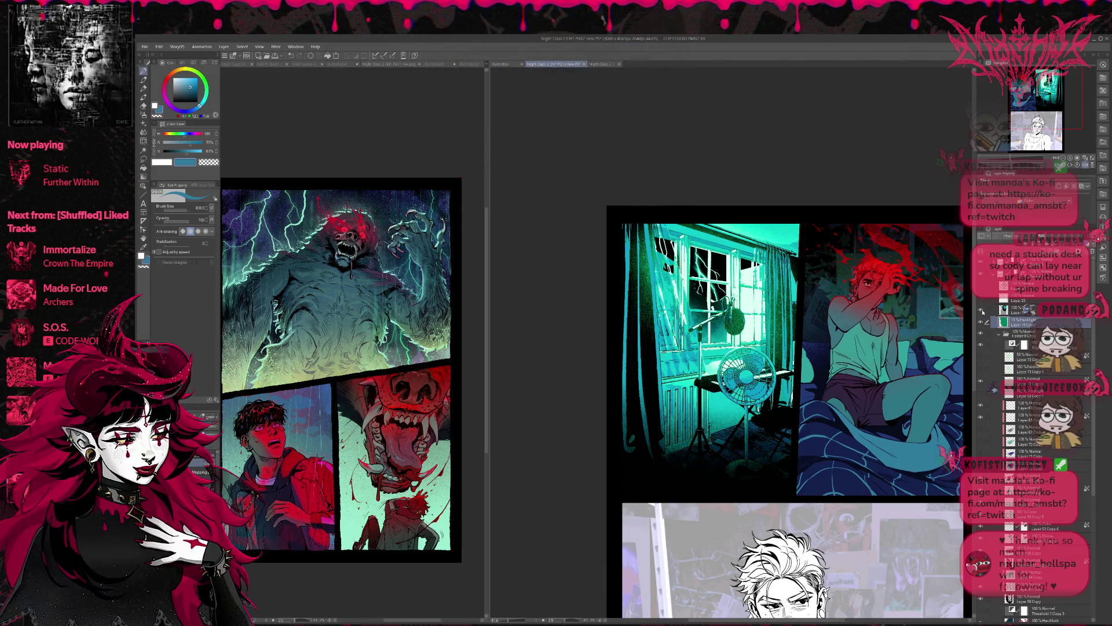
Compare the whiter teal window glow on and off, leaving it visible.
click(980, 359)
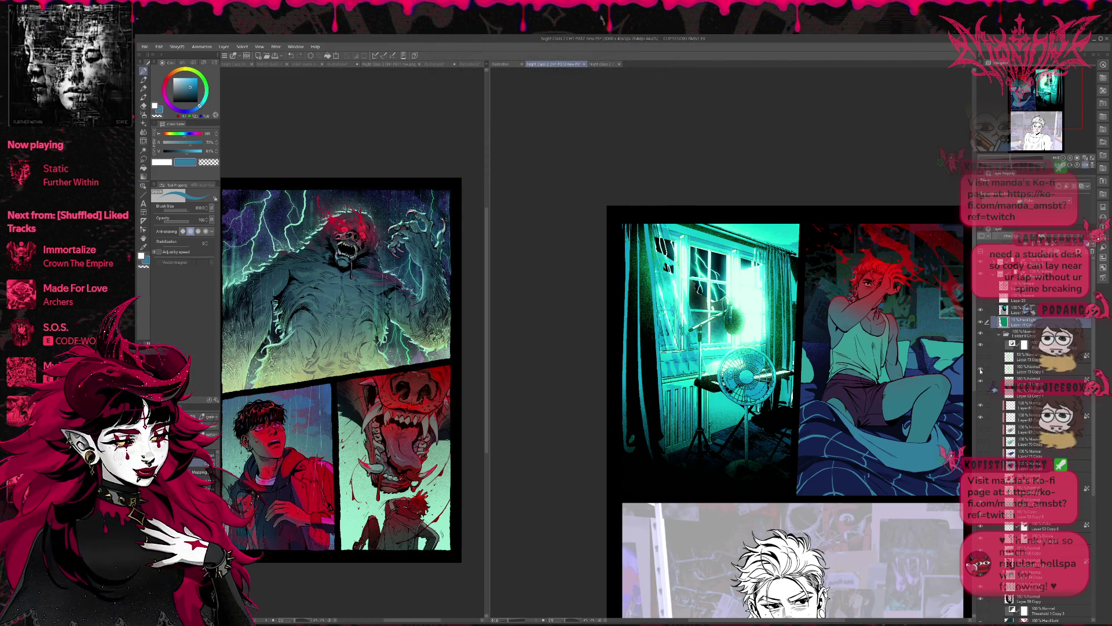
click(980, 359)
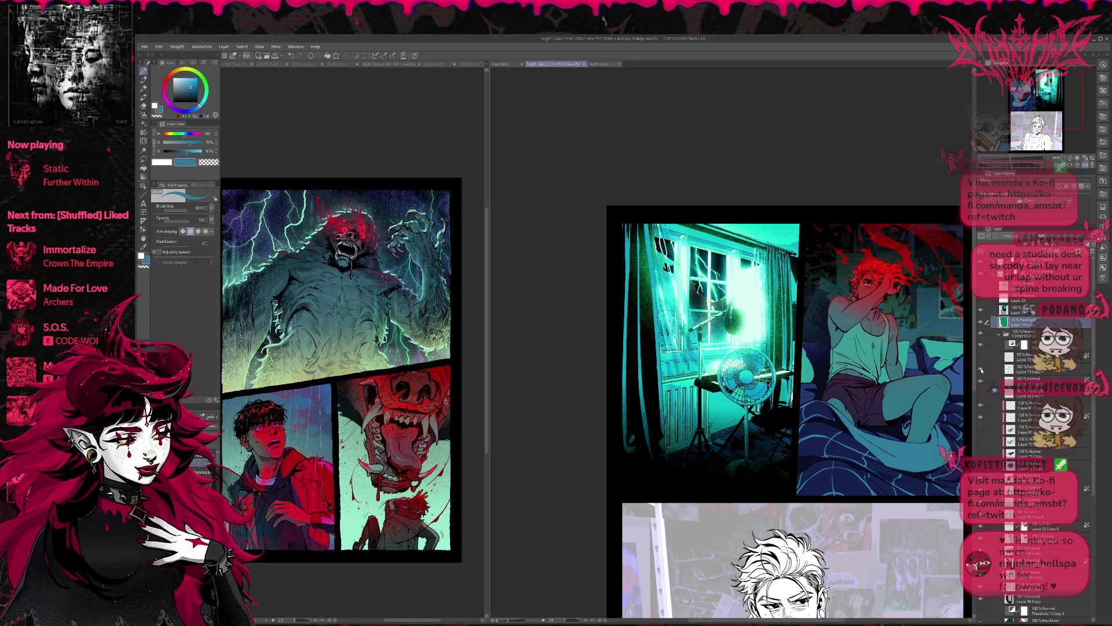
click(980, 360)
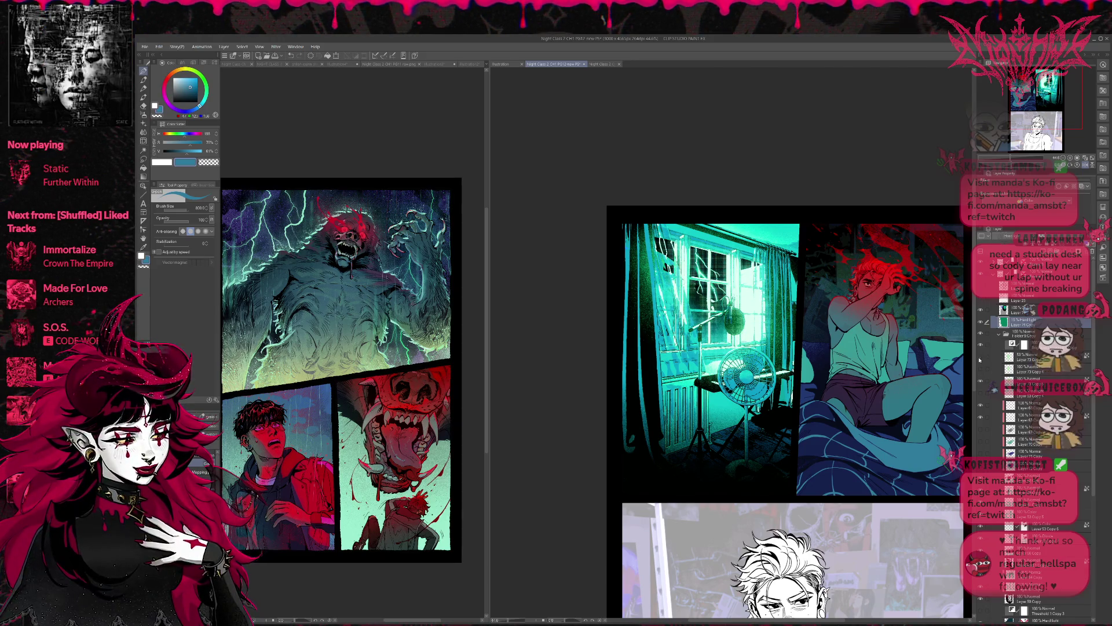
click(980, 360)
click(982, 396)
click(981, 395)
click(981, 395)
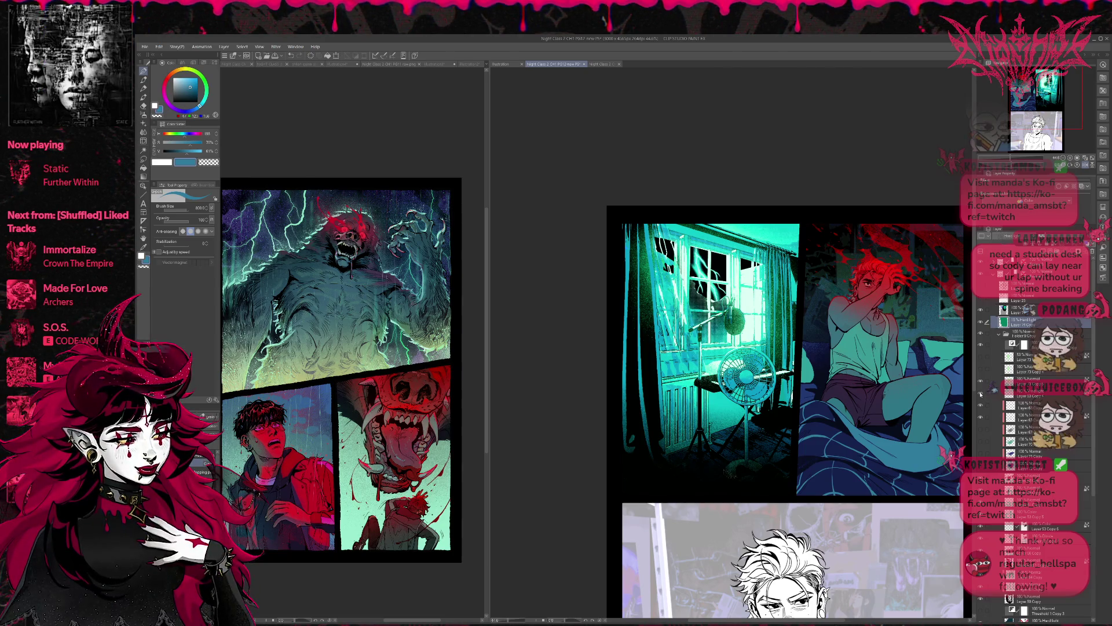
click(981, 393)
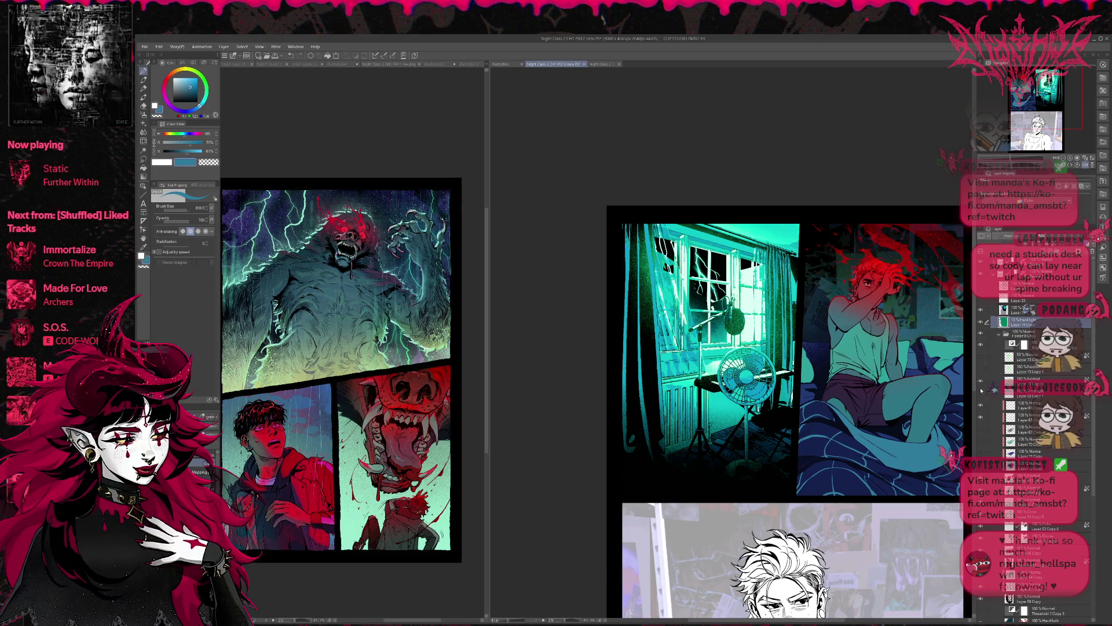
click(980, 392)
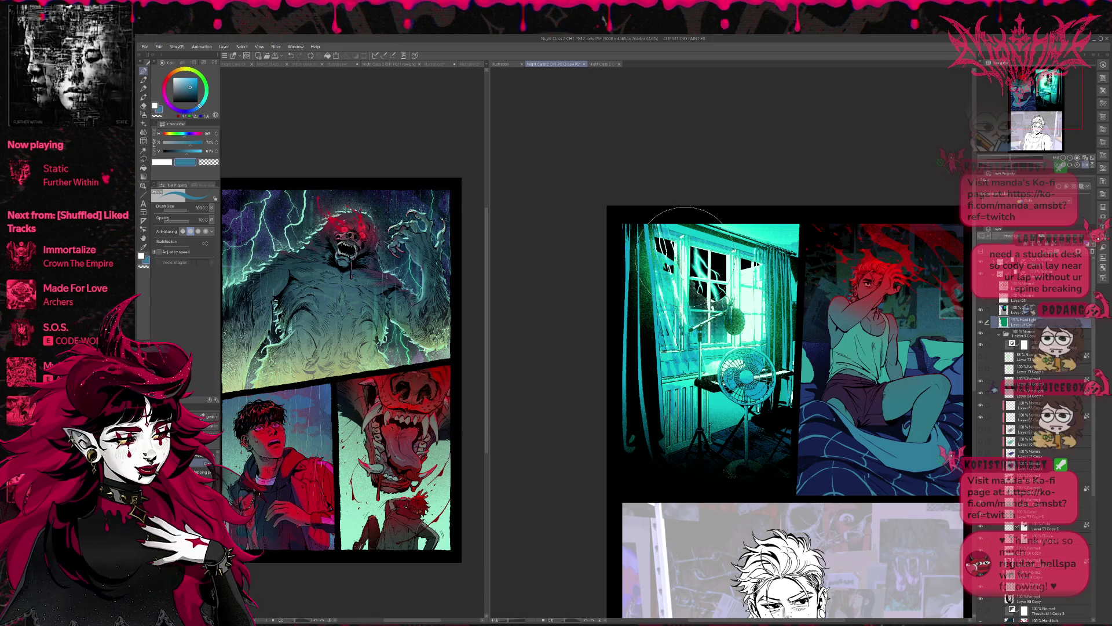
Undo four edits, then redo twice to restore the rendered window-and-fan artwork.
click(292, 57)
click(293, 57)
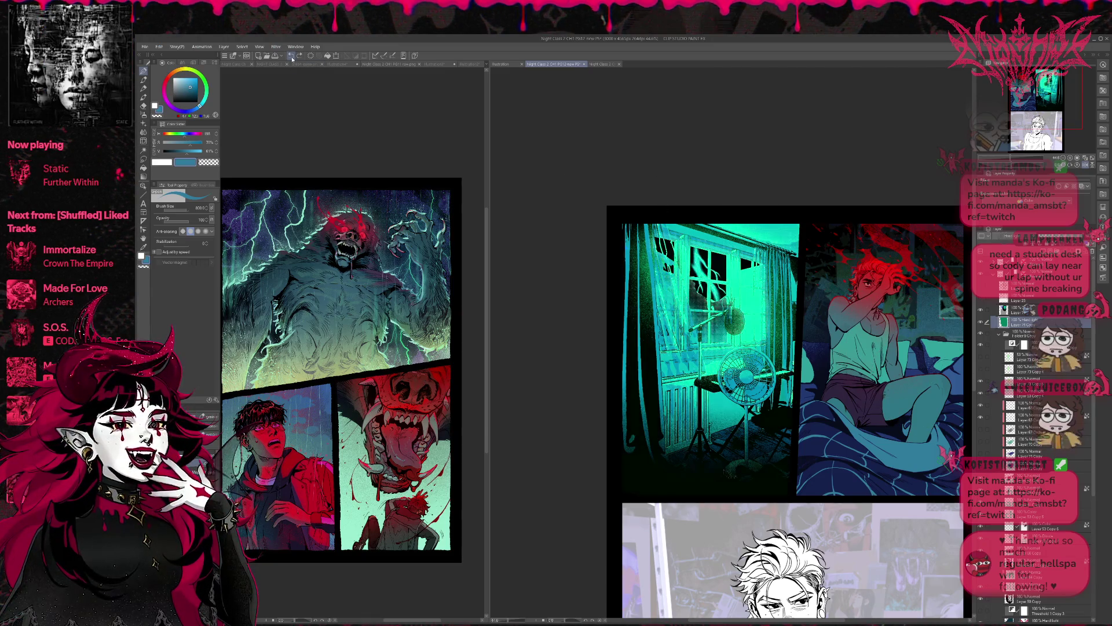
click(293, 57)
click(292, 57)
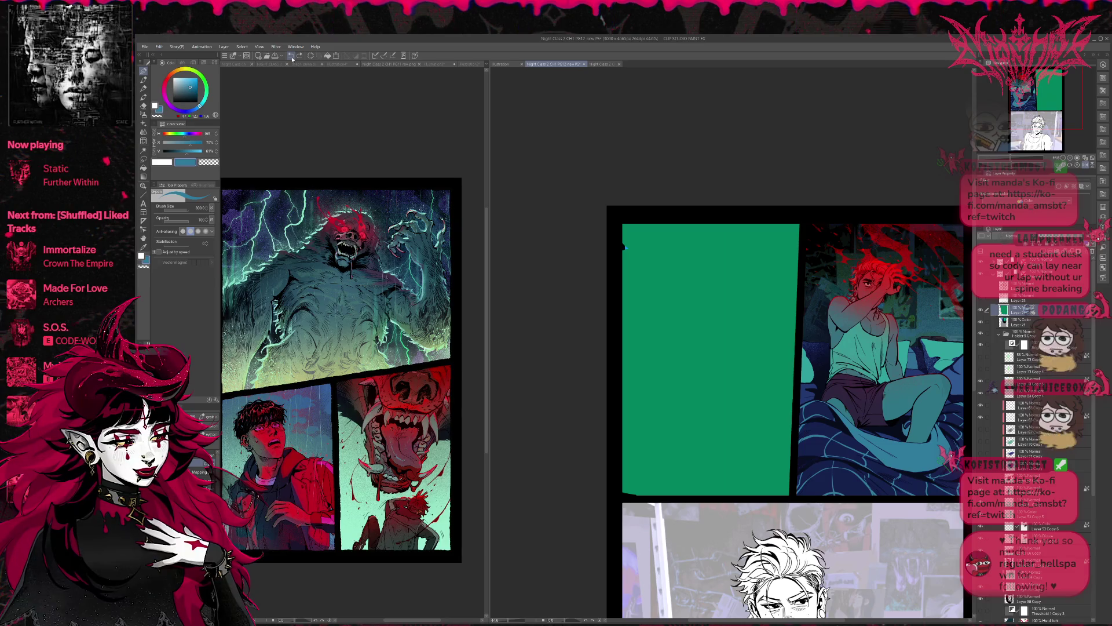
click(301, 57)
click(301, 56)
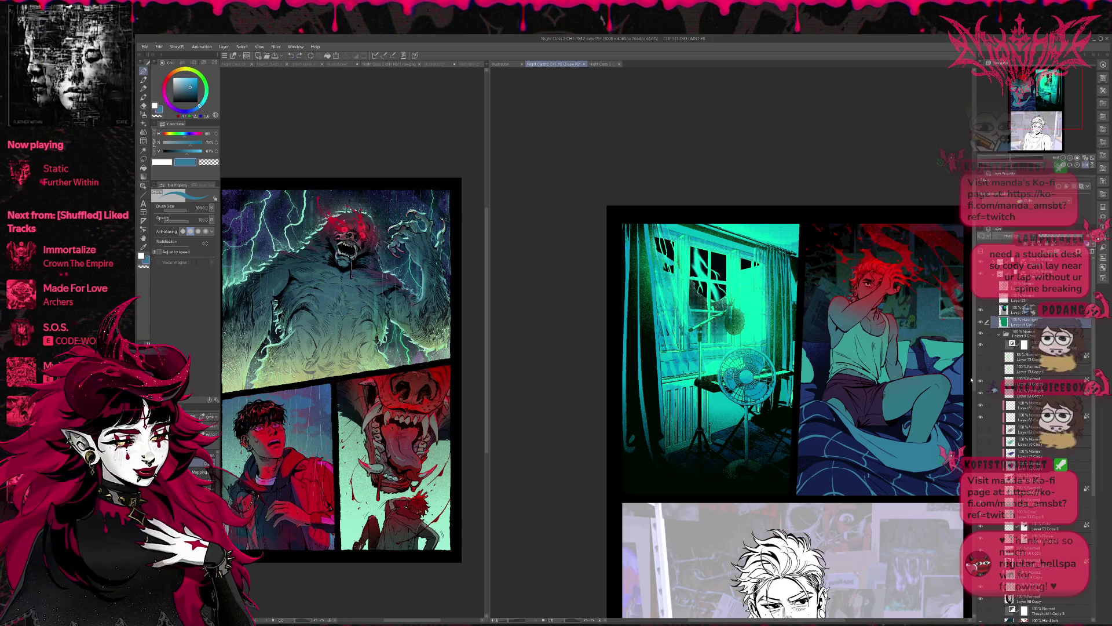
Light the dark window panes and show the lightning light in them.
click(980, 372)
click(980, 372)
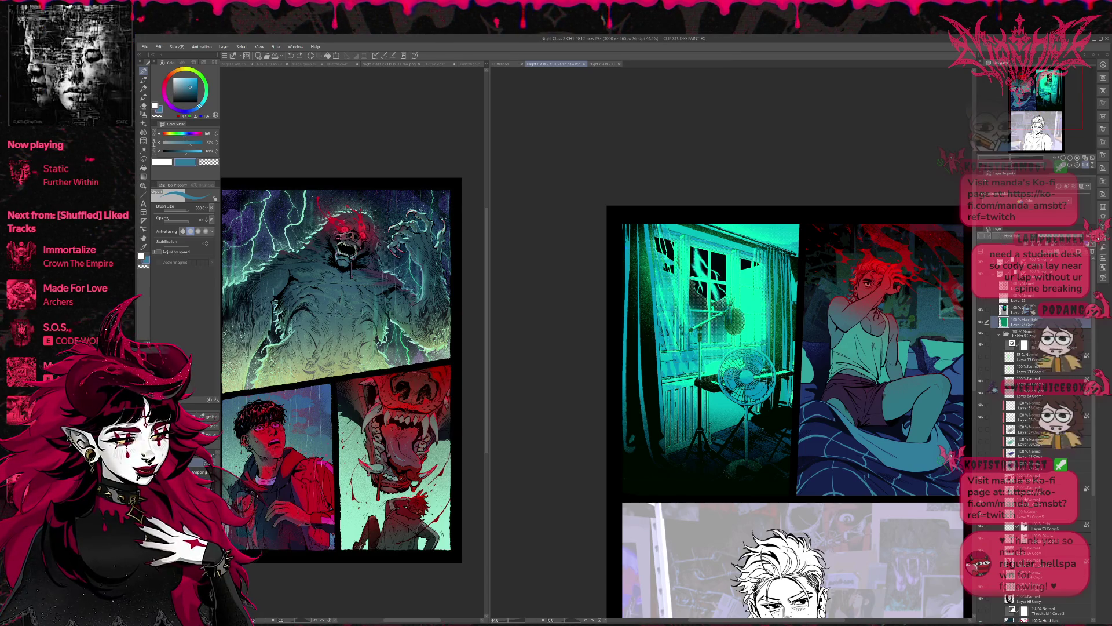
click(981, 467)
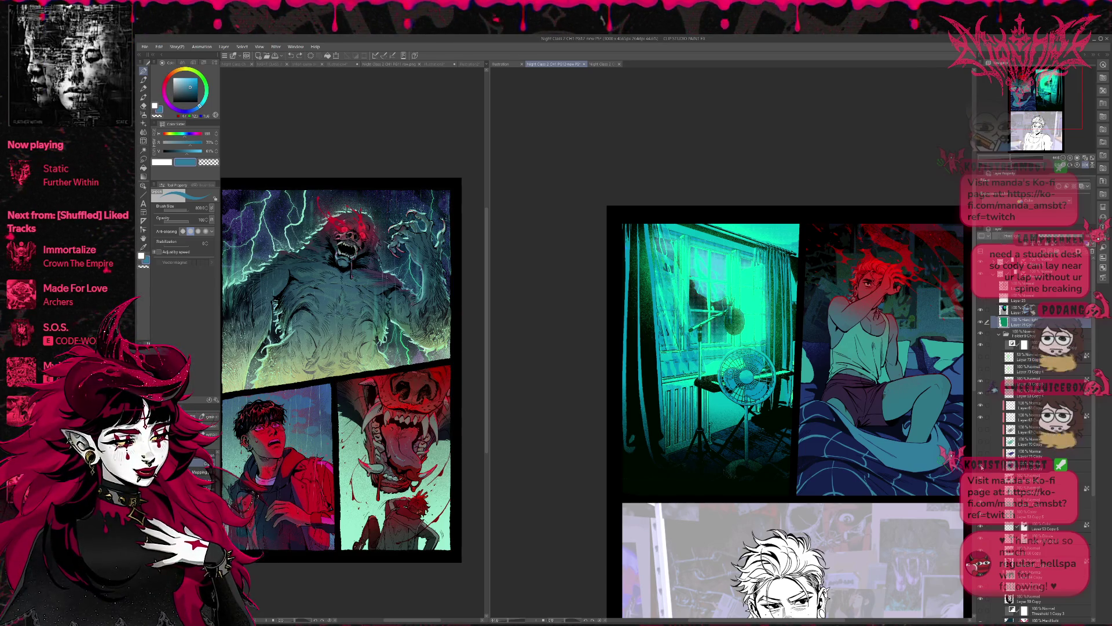
click(981, 322)
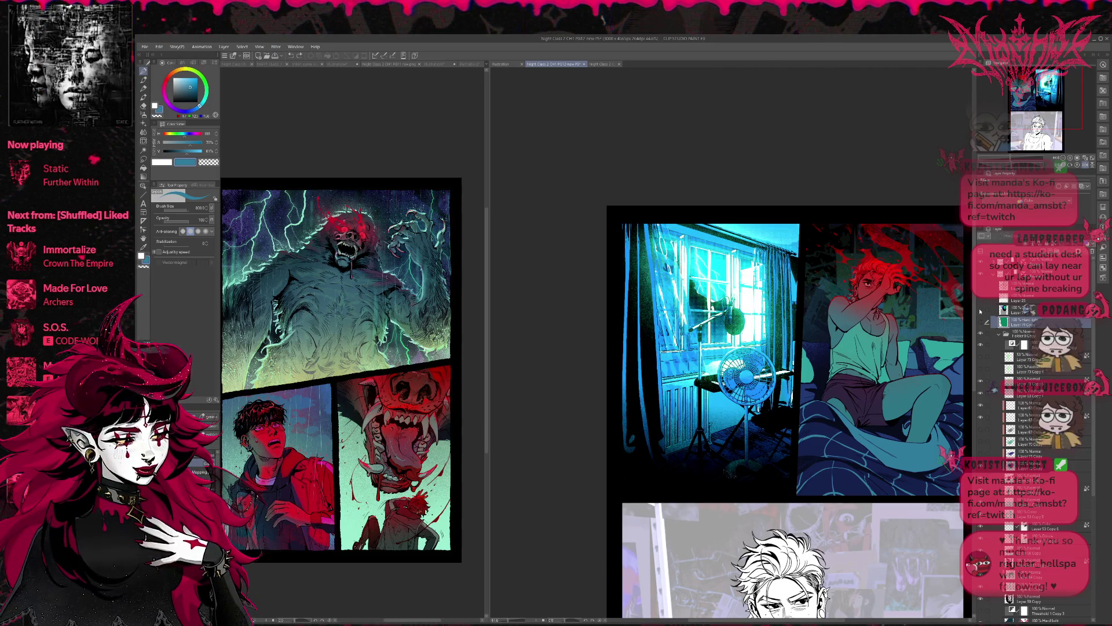
Cycle through green, pale yellow and brighter lightning layers in the window panes.
click(982, 454)
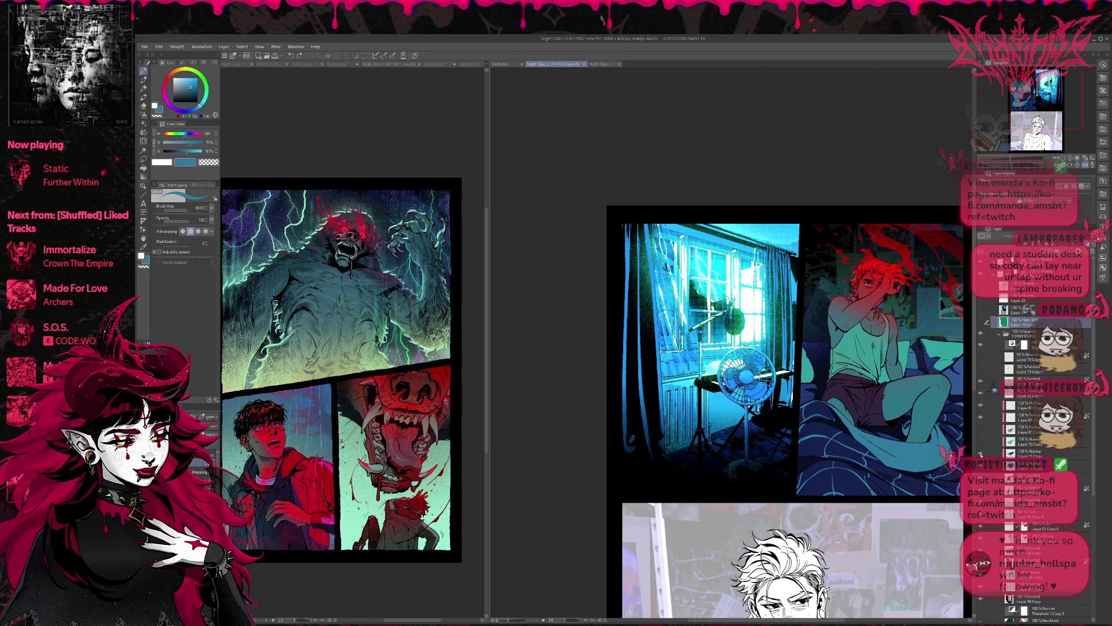
click(980, 416)
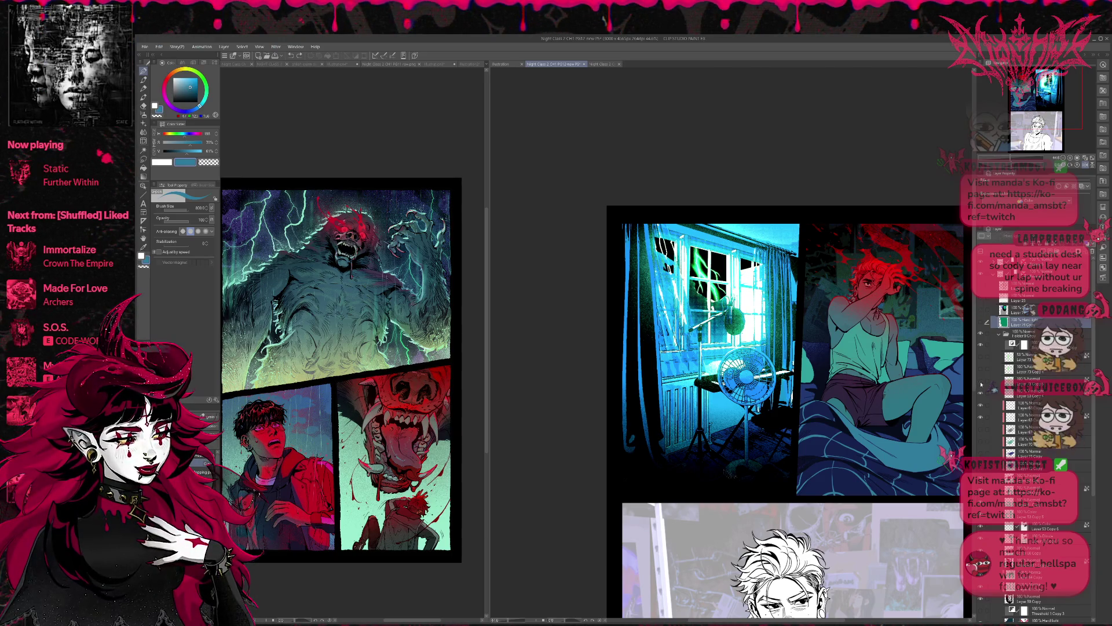
click(980, 397)
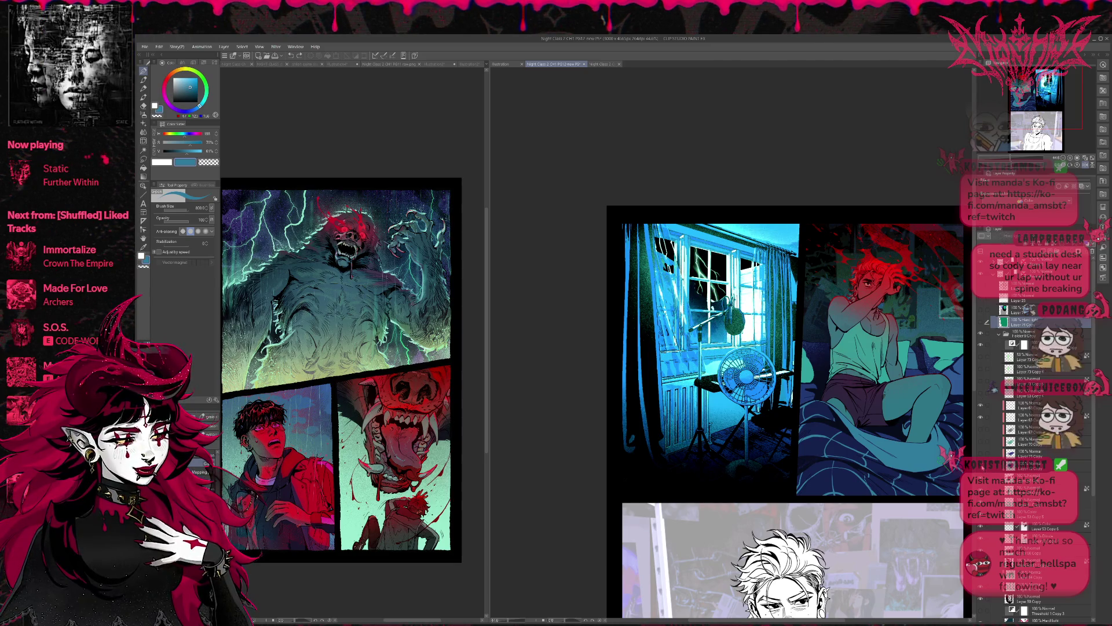
click(981, 416)
click(980, 409)
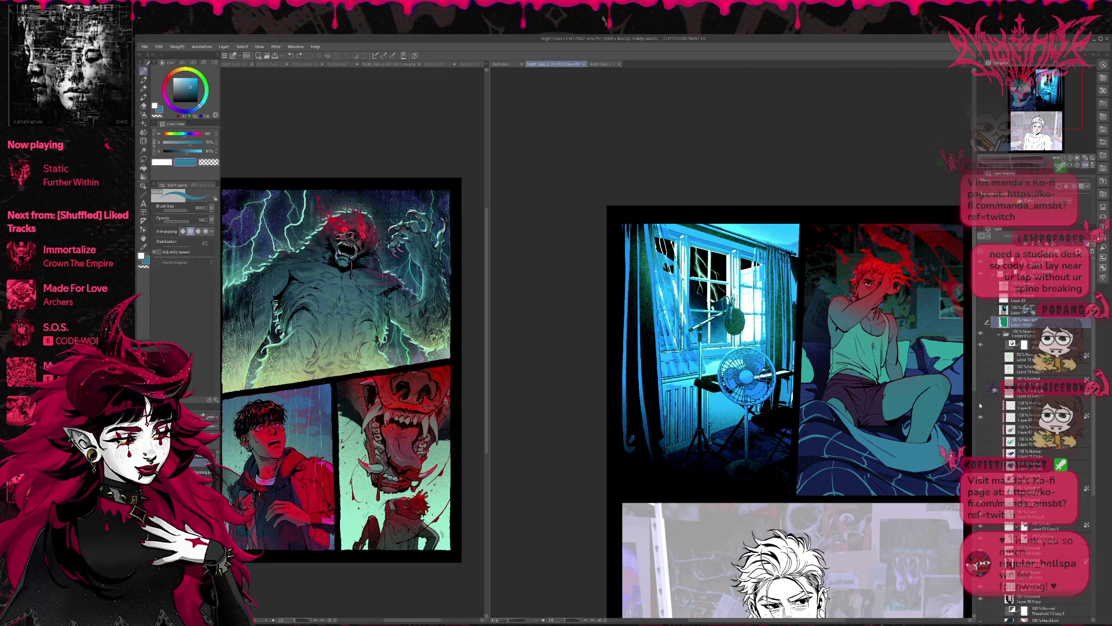
click(980, 393)
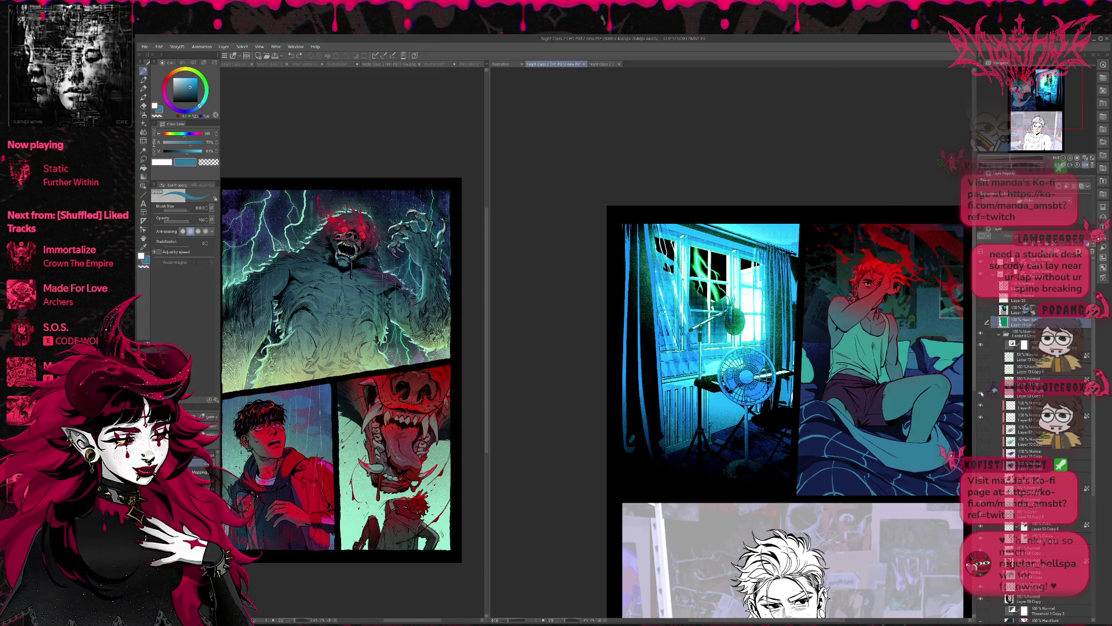
click(981, 393)
click(980, 384)
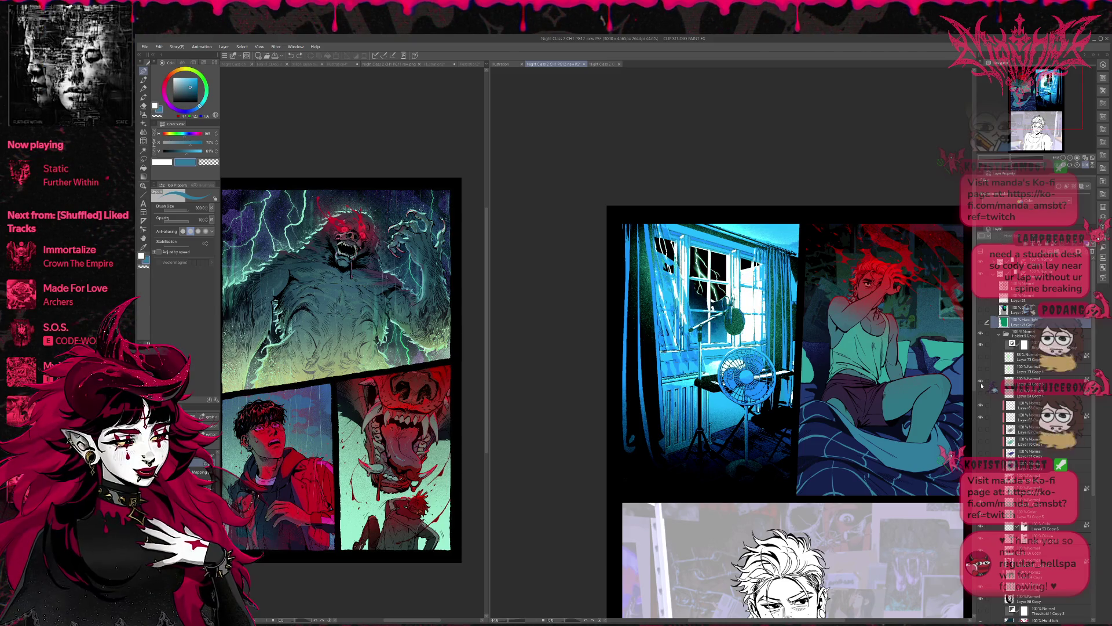
click(982, 385)
click(984, 371)
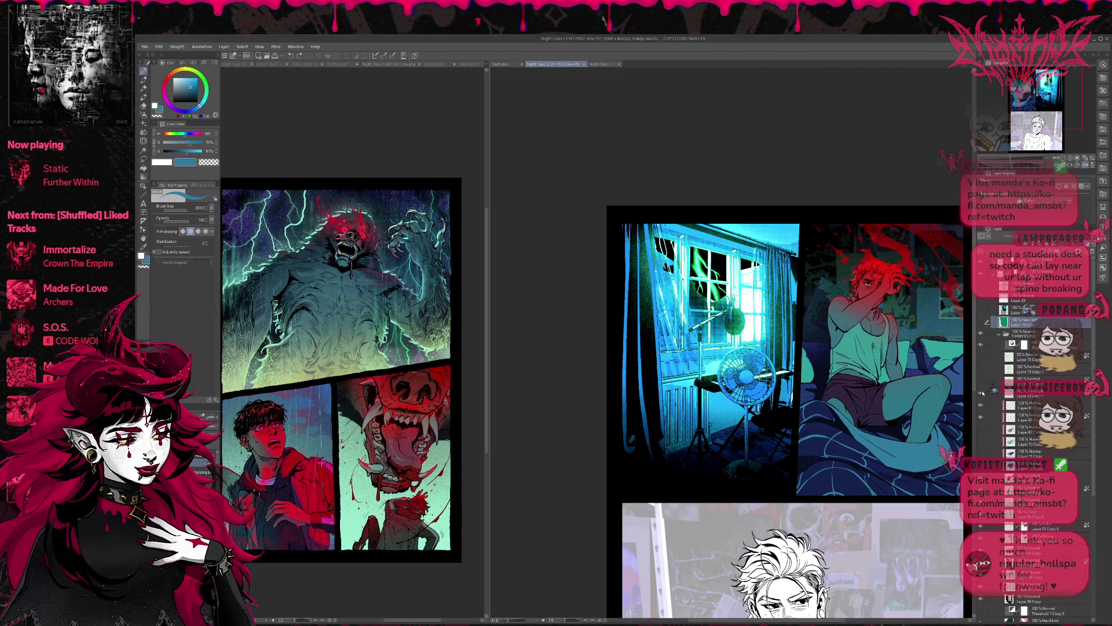
Compare the white and softer glows over the window, leaving the glow hidden.
click(982, 371)
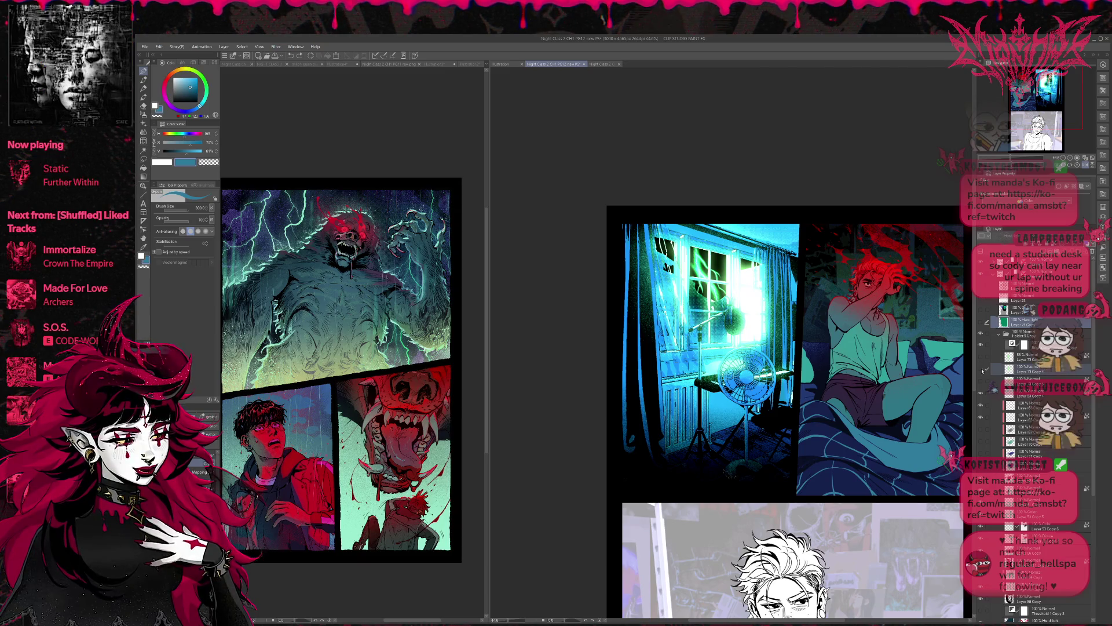
click(982, 370)
click(981, 357)
click(982, 357)
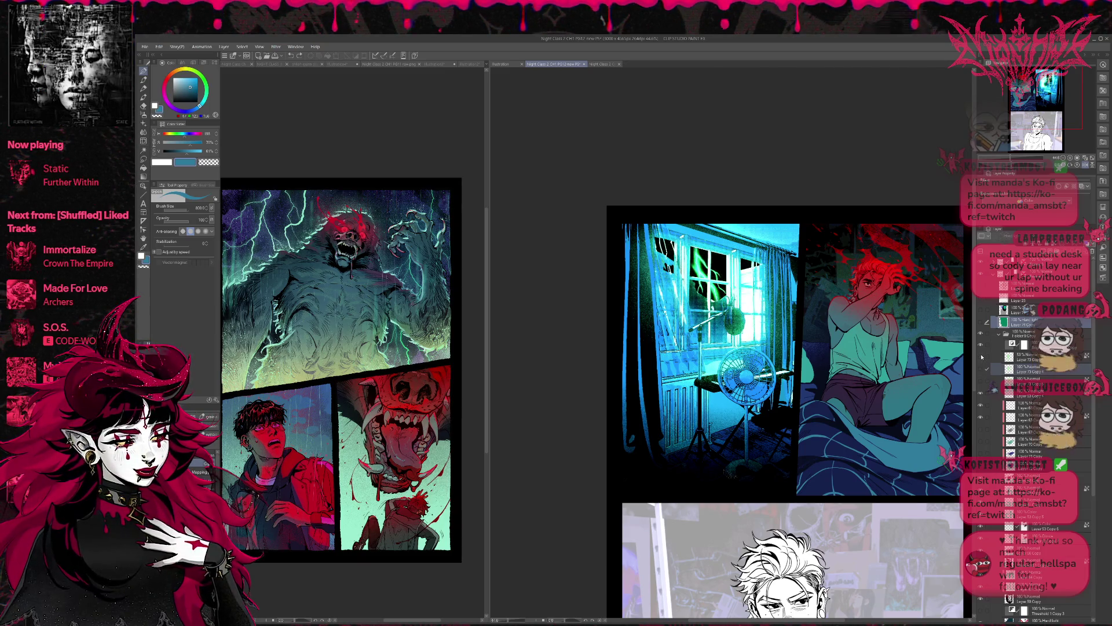
click(982, 357)
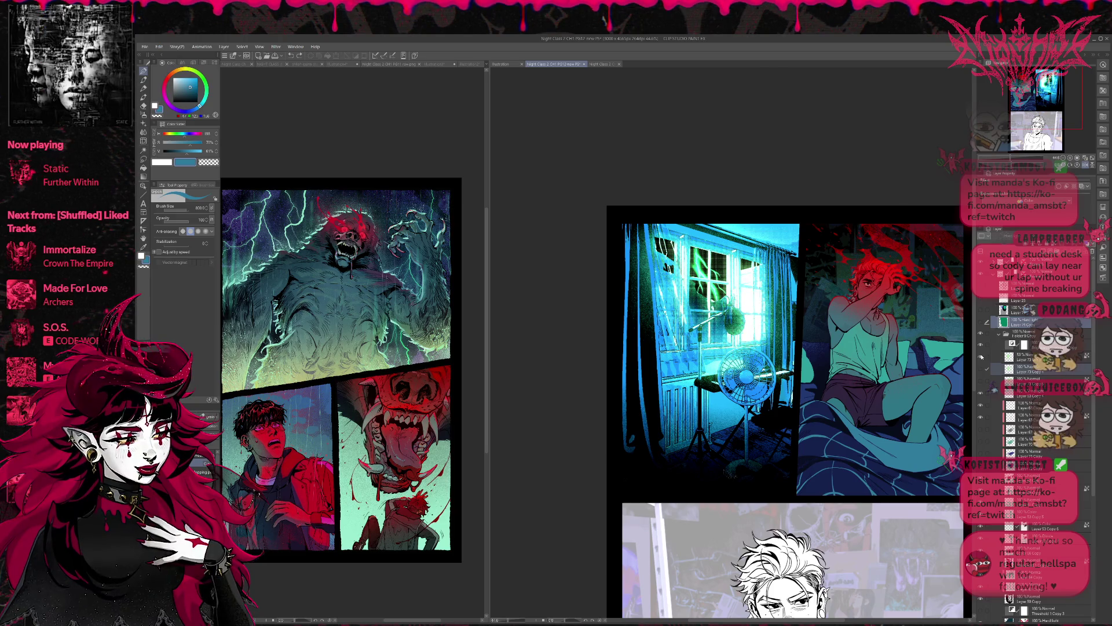
click(982, 357)
Set the window lighting teal-green, select the layer above Layer 71 Copy, and flip the view horizontally.
click(983, 325)
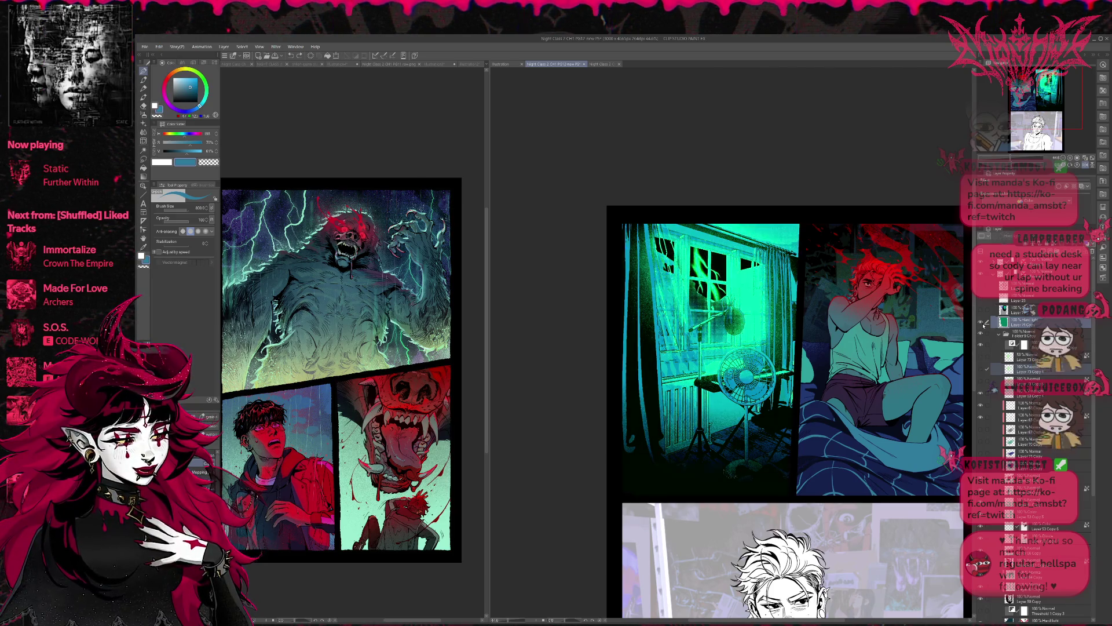
click(981, 324)
click(981, 325)
click(980, 311)
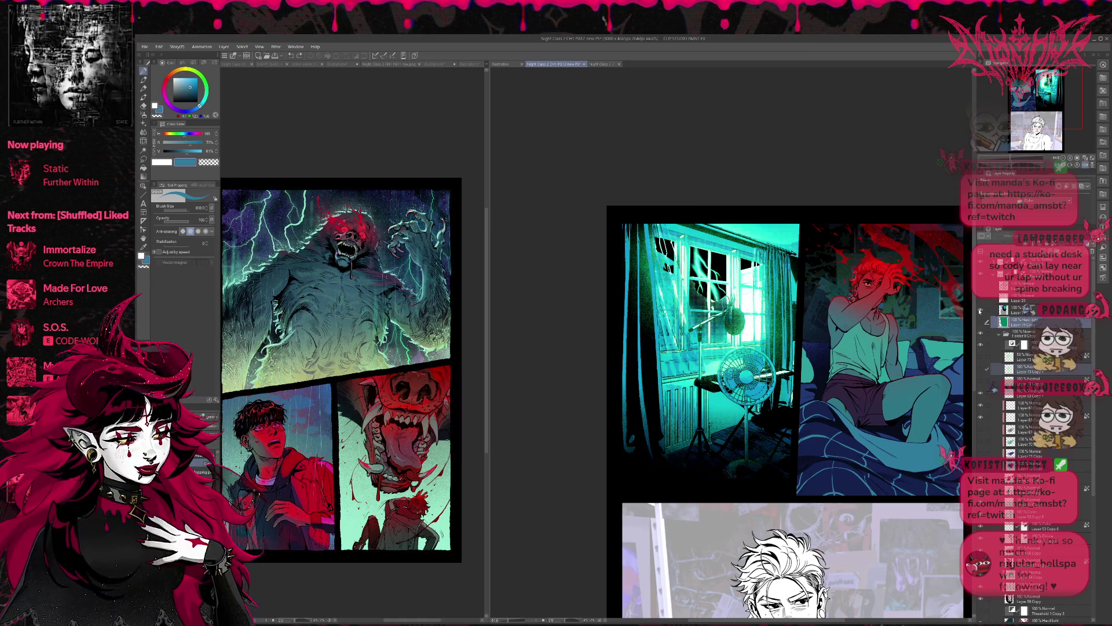
click(1013, 313)
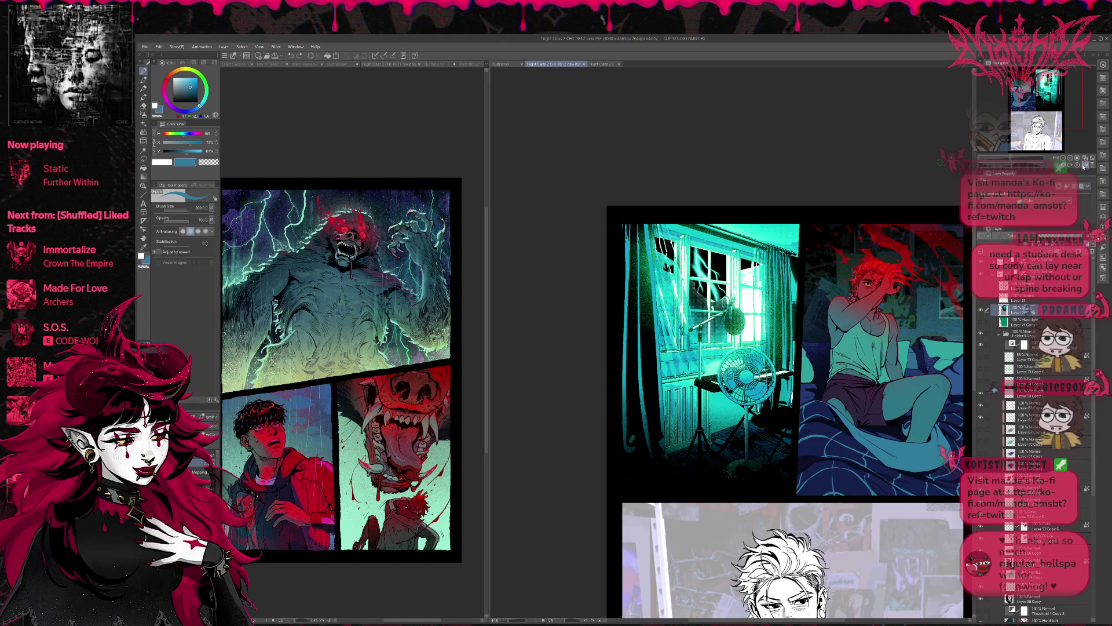
click(1085, 165)
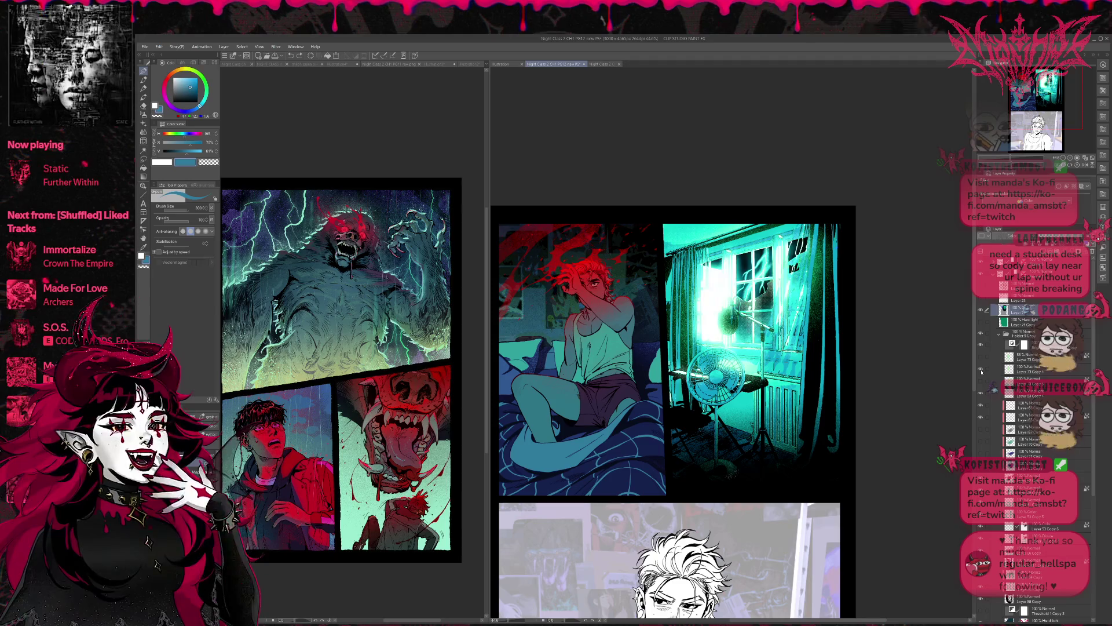
Try another lightning layer and preview the figure silhouette and line art, then hide the figure.
click(981, 381)
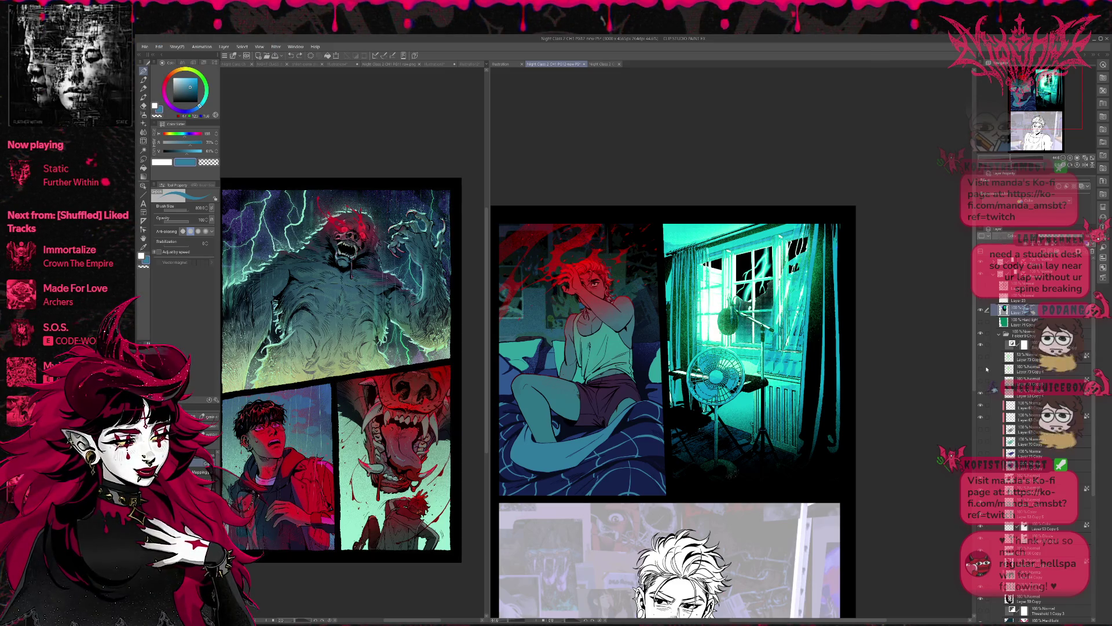
click(981, 300)
click(981, 301)
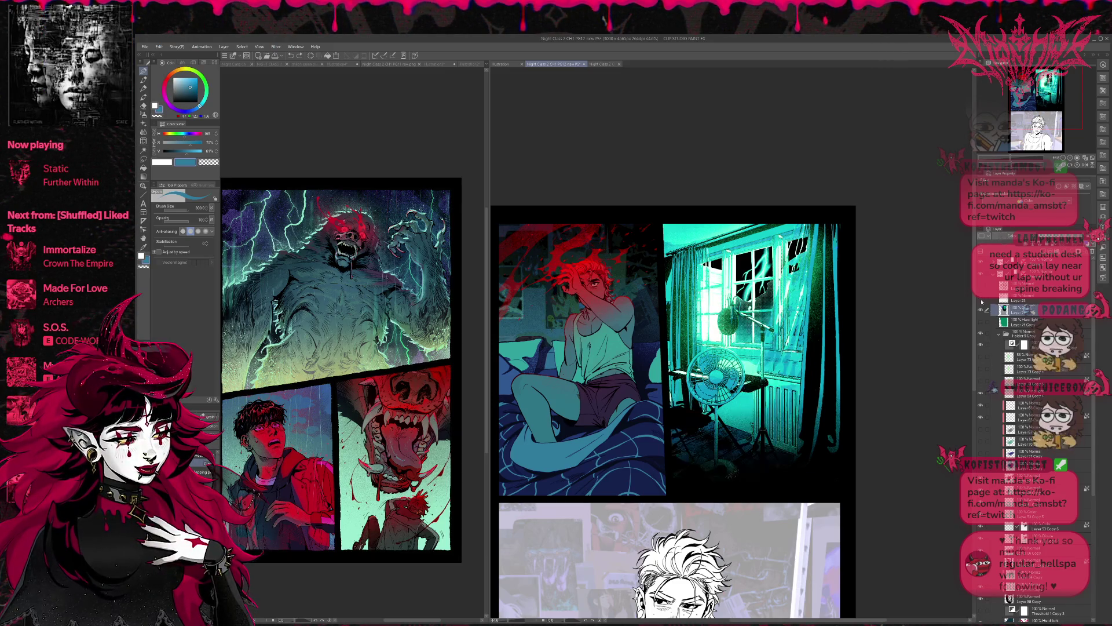
click(981, 288)
click(981, 288)
click(982, 301)
Compare the window panel with a lighting layer hidden, keep greener highlights, and select the layer below.
click(981, 323)
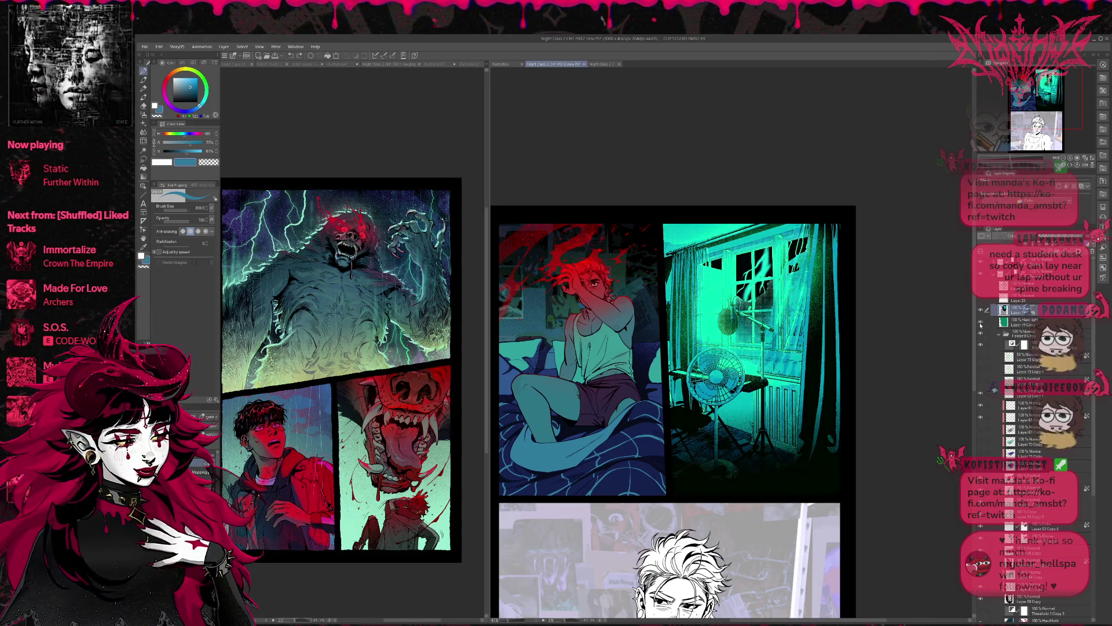
click(981, 324)
click(981, 324)
click(980, 324)
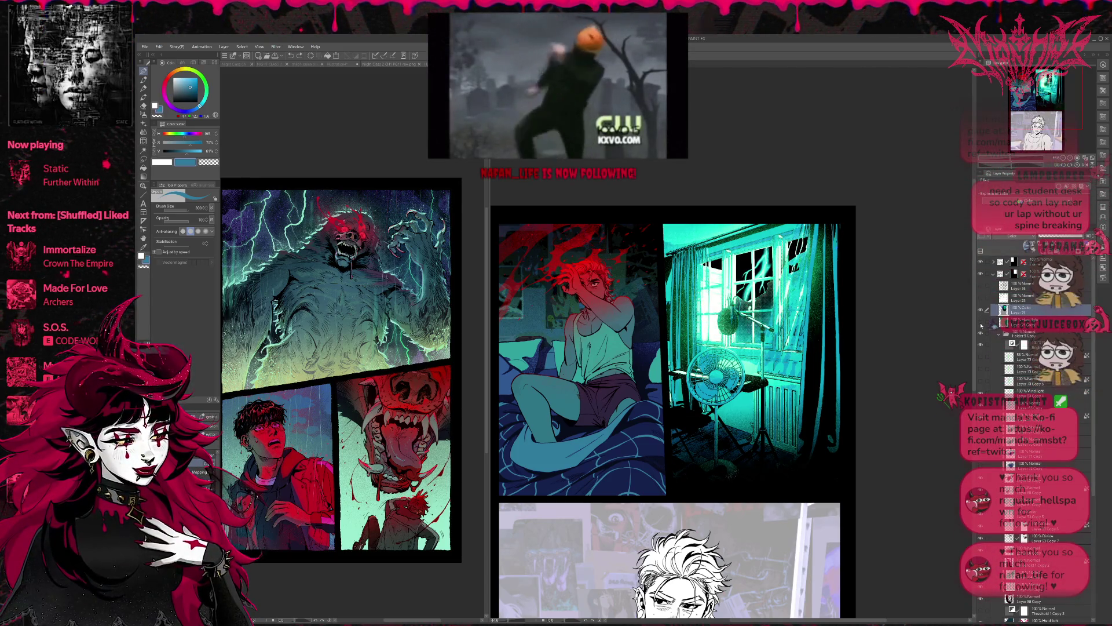
click(980, 323)
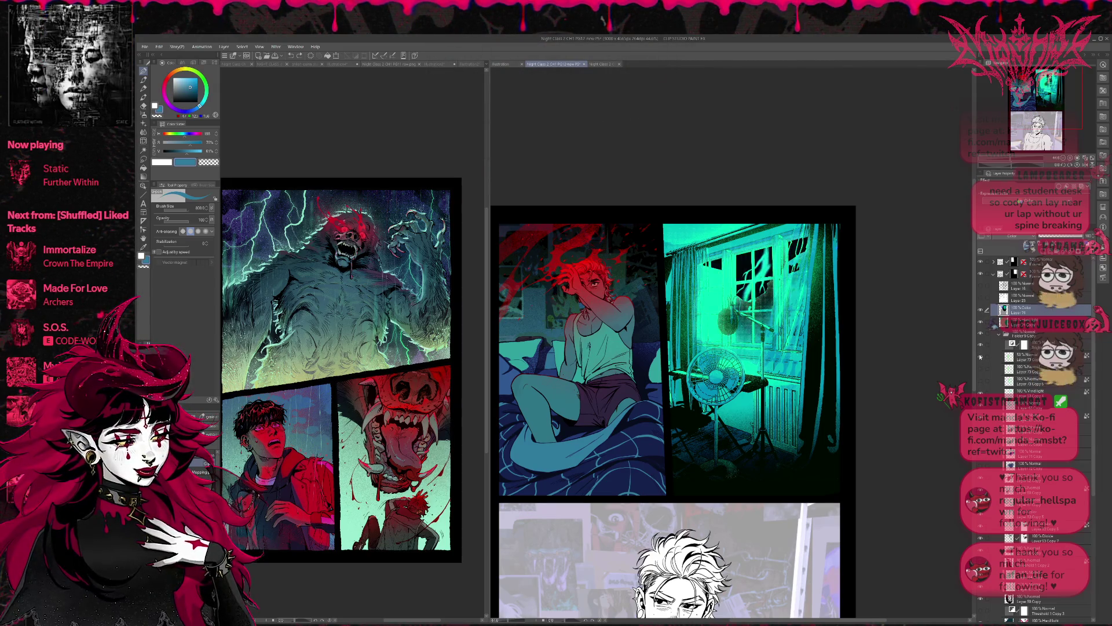
click(983, 324)
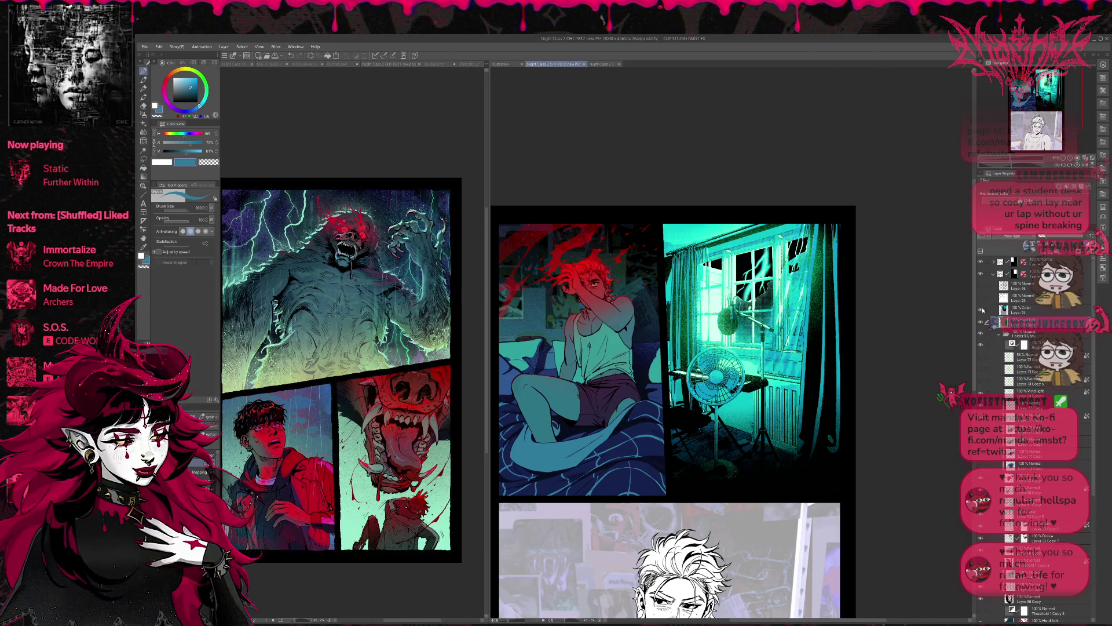
Select a lower layer and check the window lighting with an undo and redo.
scroll(985, 394, down, 3)
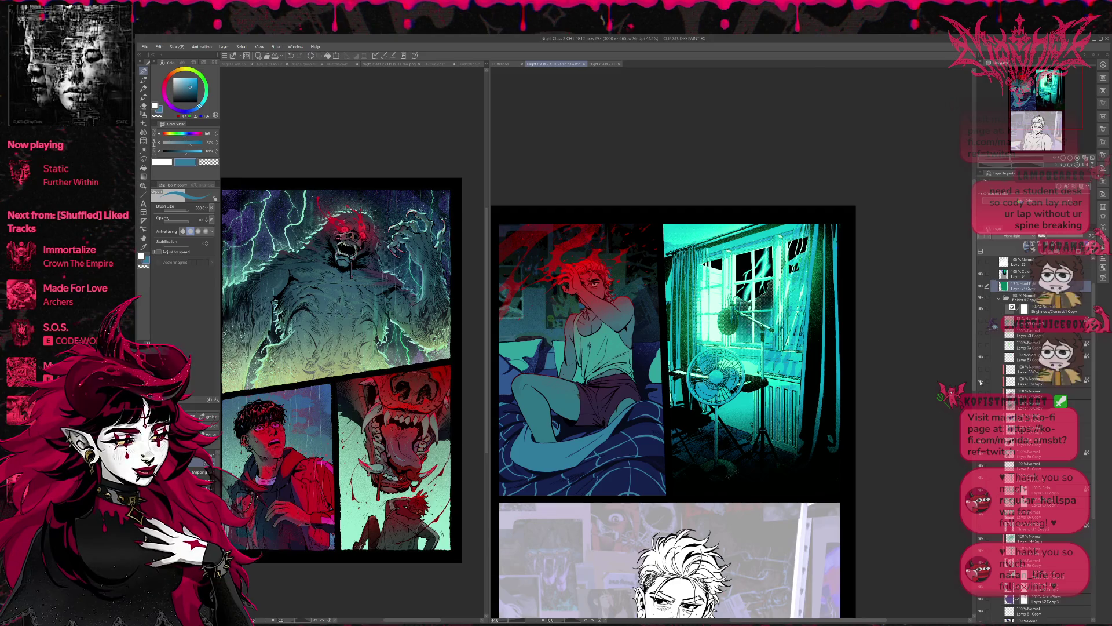
click(1019, 369)
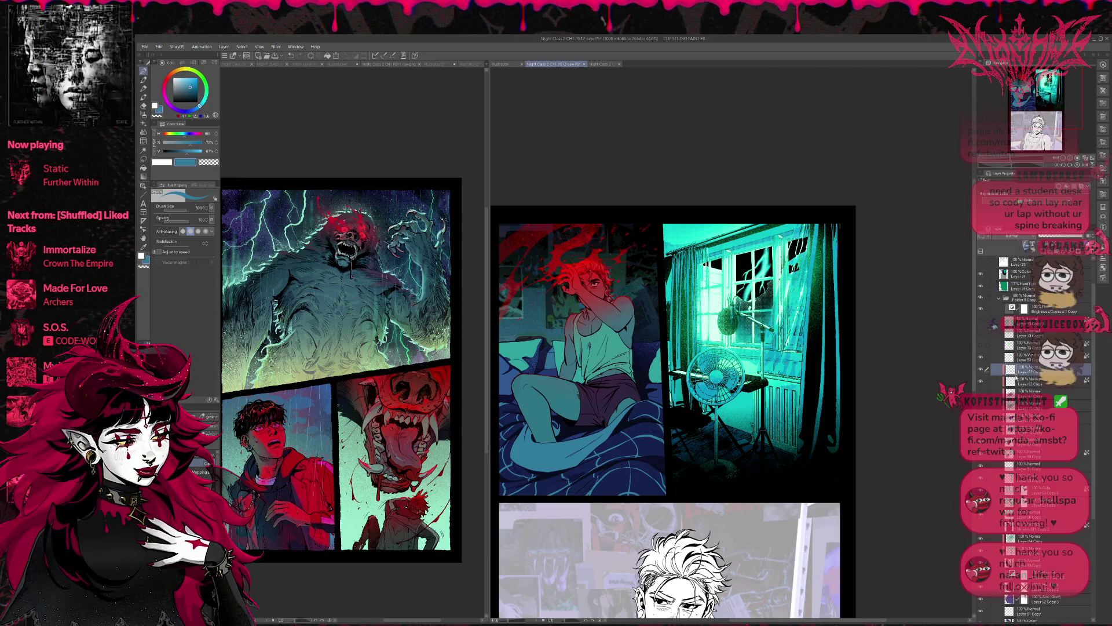
drag(1029, 269, 1018, 313)
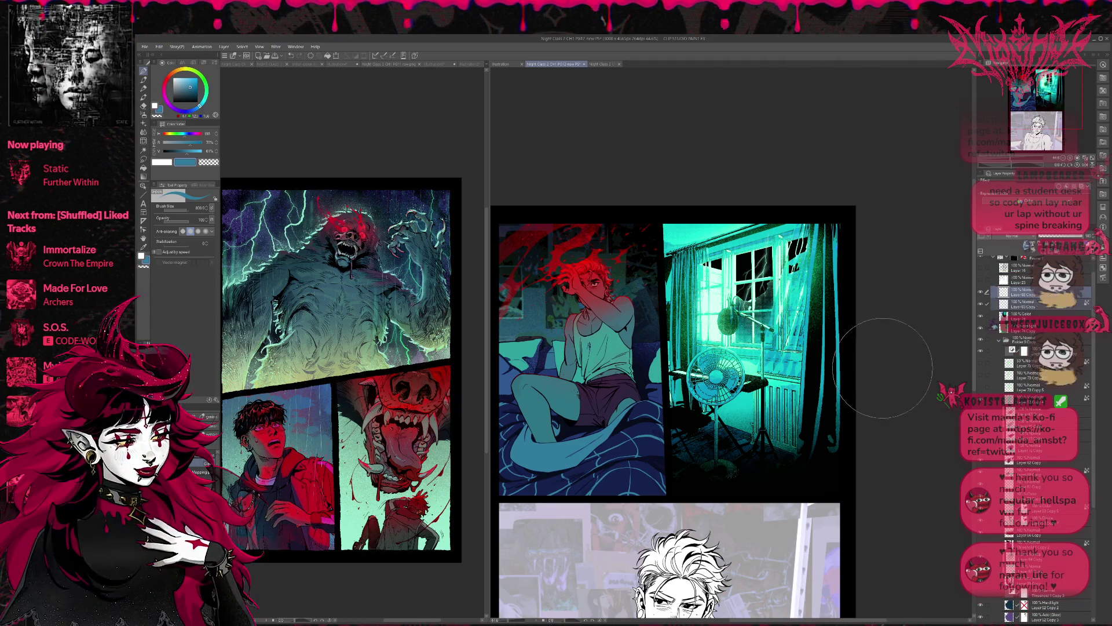
scroll(863, 347, up, 2)
scroll(819, 342, up, 3)
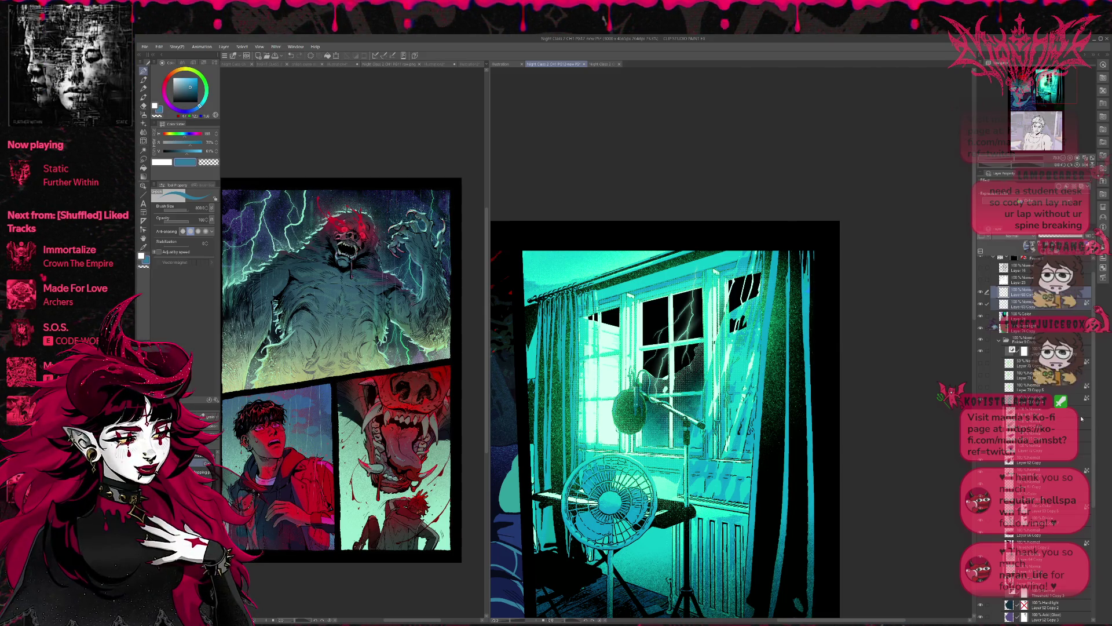
key(ctrl+z)
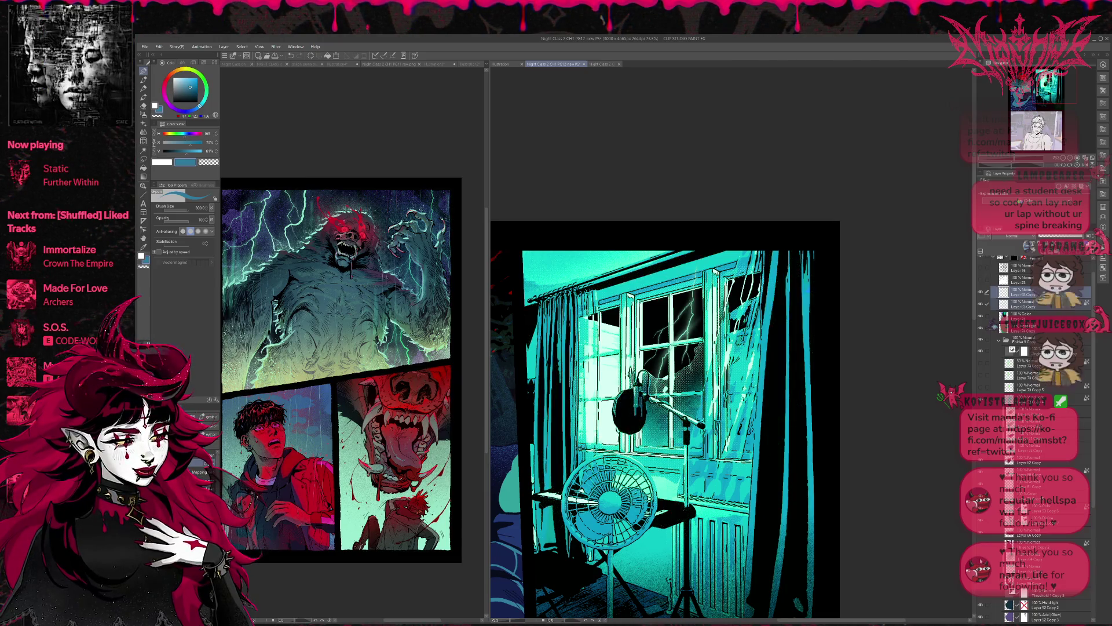
key(ctrl+y)
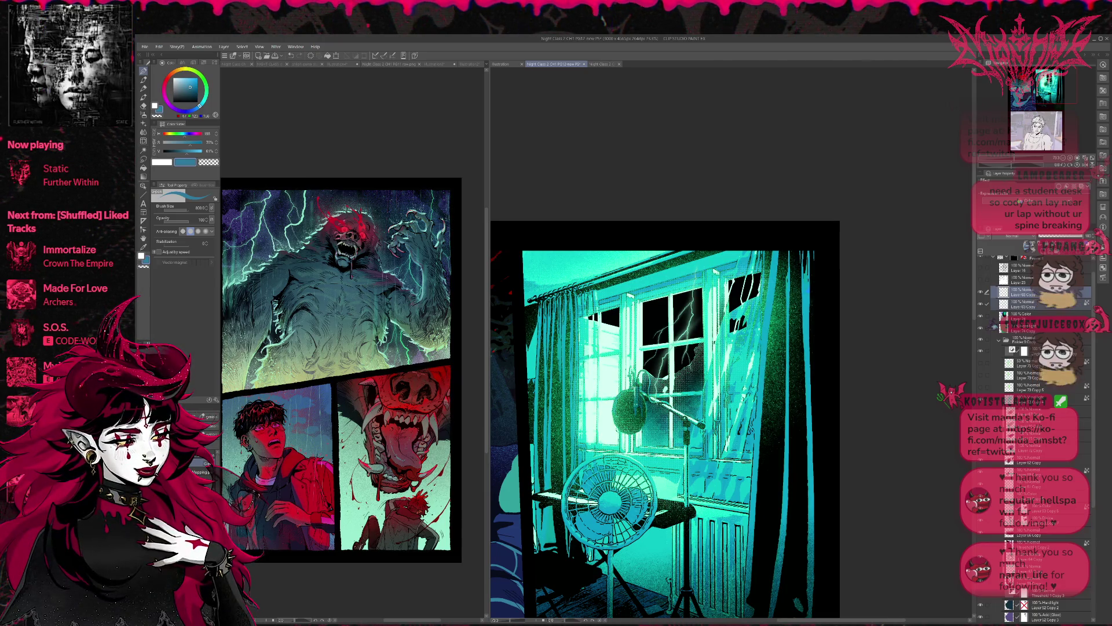
Sample the fan's cyan and paint deep teal vertical strokes down the left curtain.
click(1051, 555)
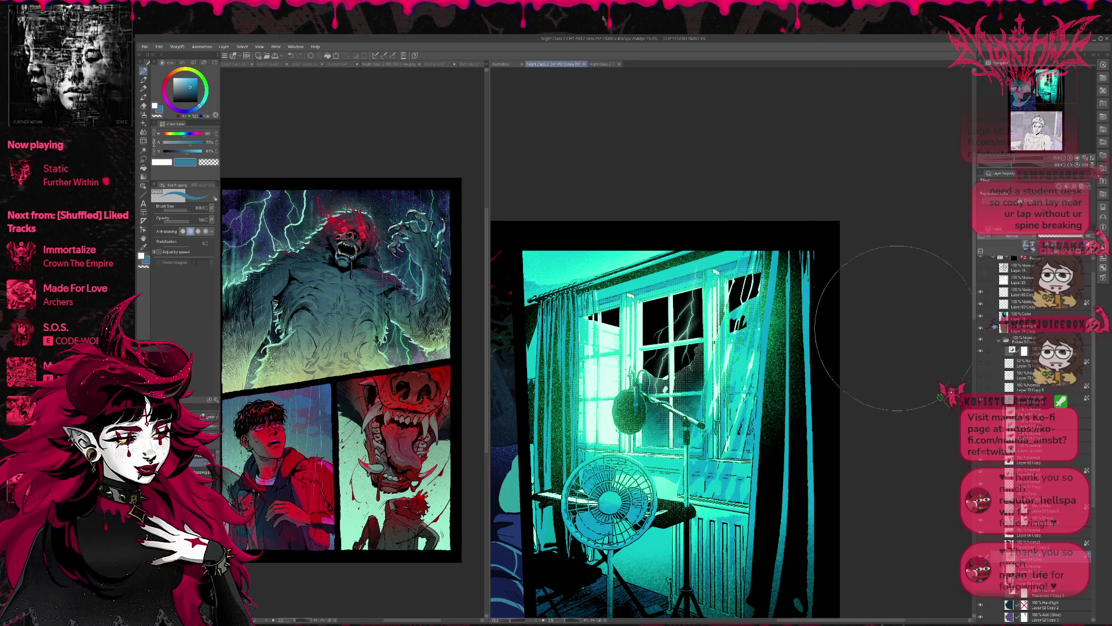
alt+click(580, 459)
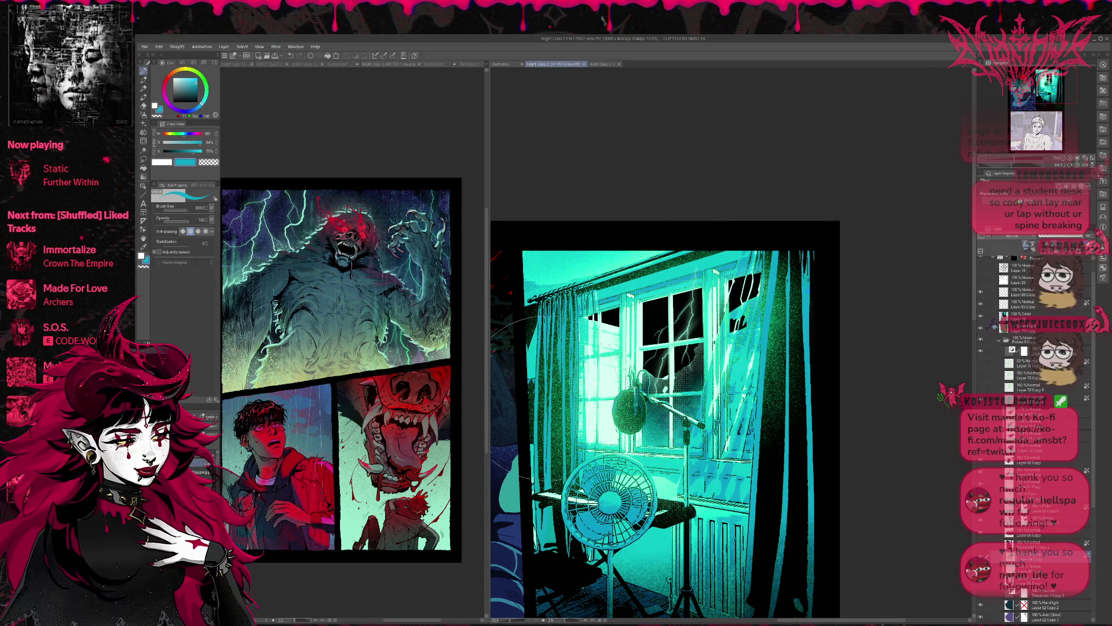
key(b)
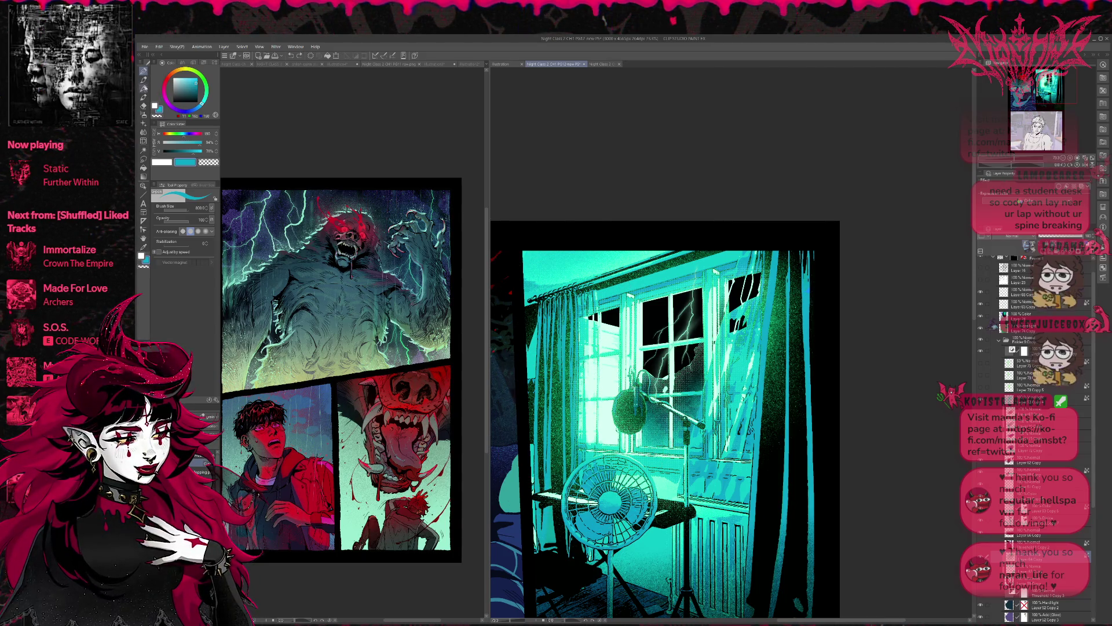
alt+click(564, 301)
mouse_move(570, 295)
mouse_down()
mouse_move(556, 371)
mouse_move(559, 492)
mouse_up()
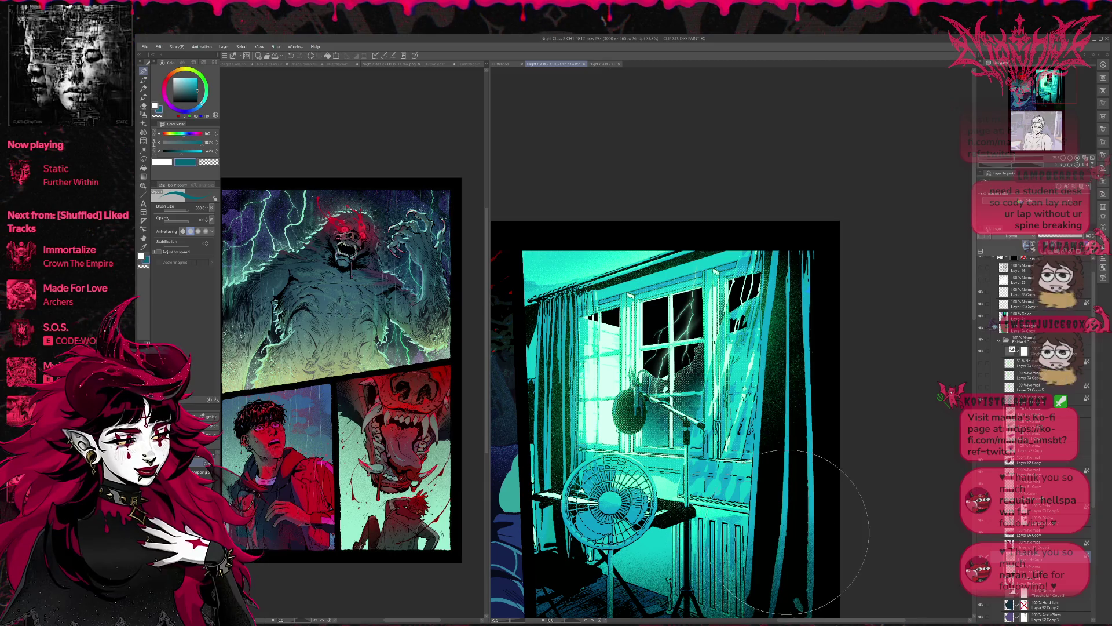
click(1062, 158)
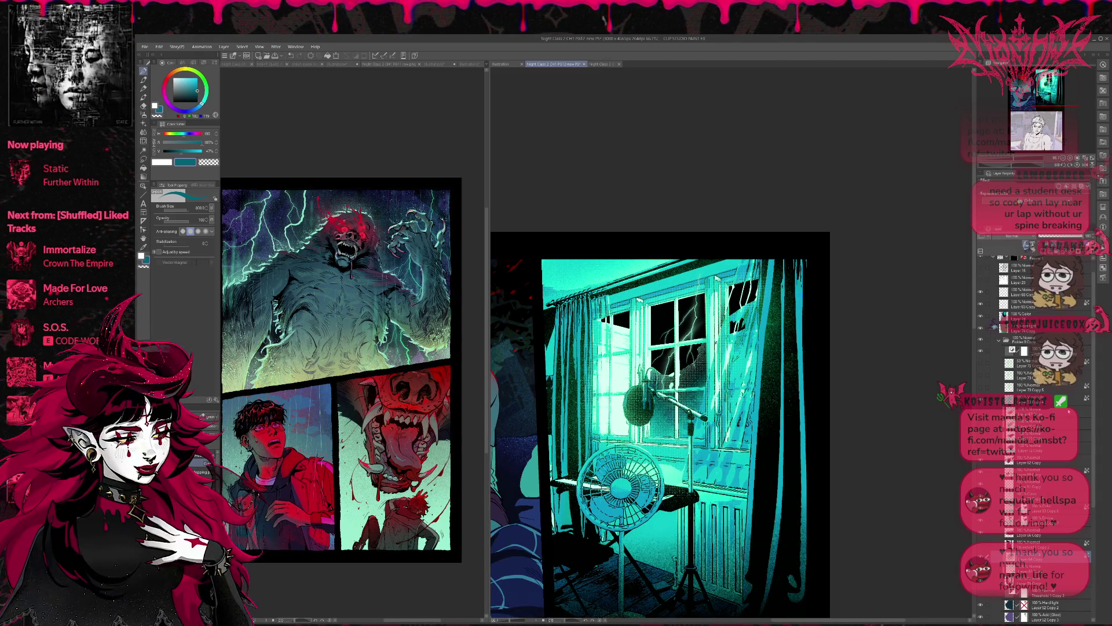
scroll(1069, 410, up, 2)
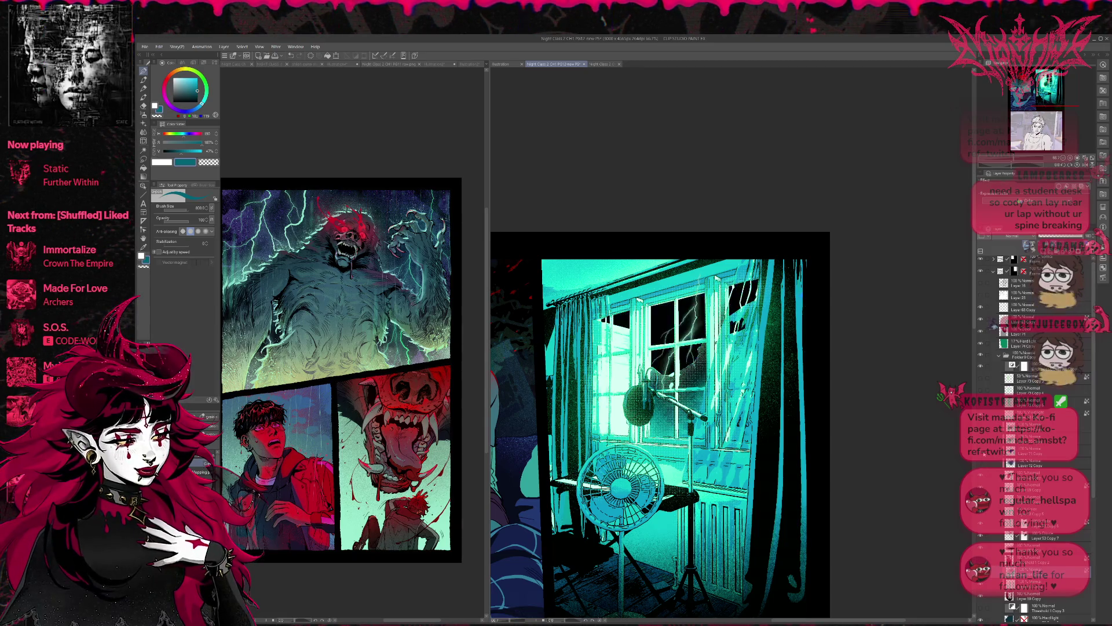
Compare the window with the lightning sky, silhouette figure and dark shadow layers toggled.
click(983, 454)
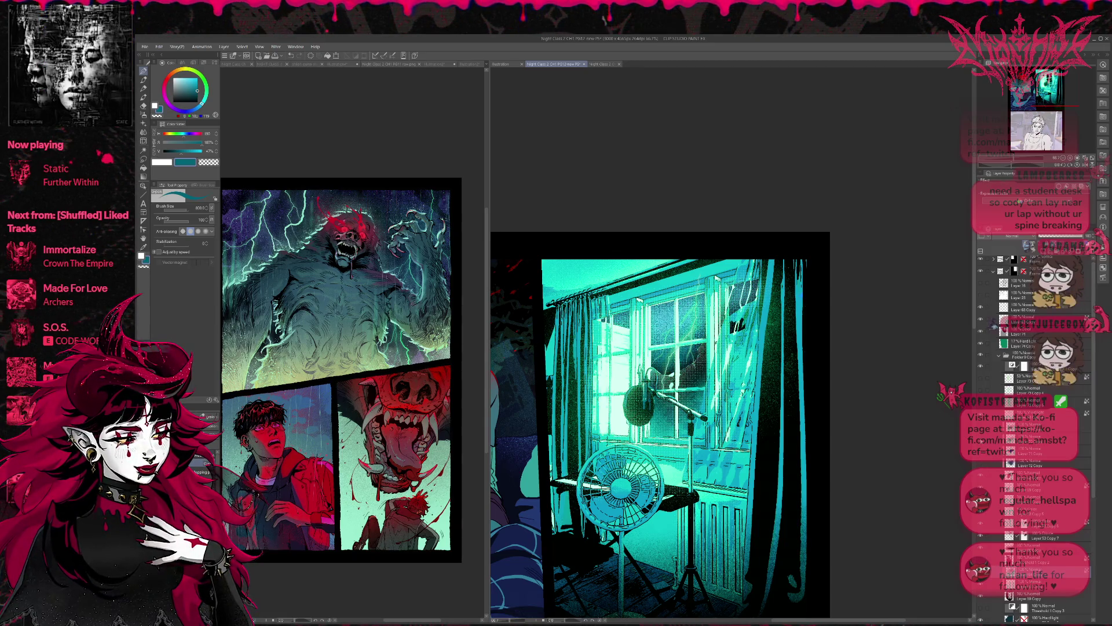
click(983, 454)
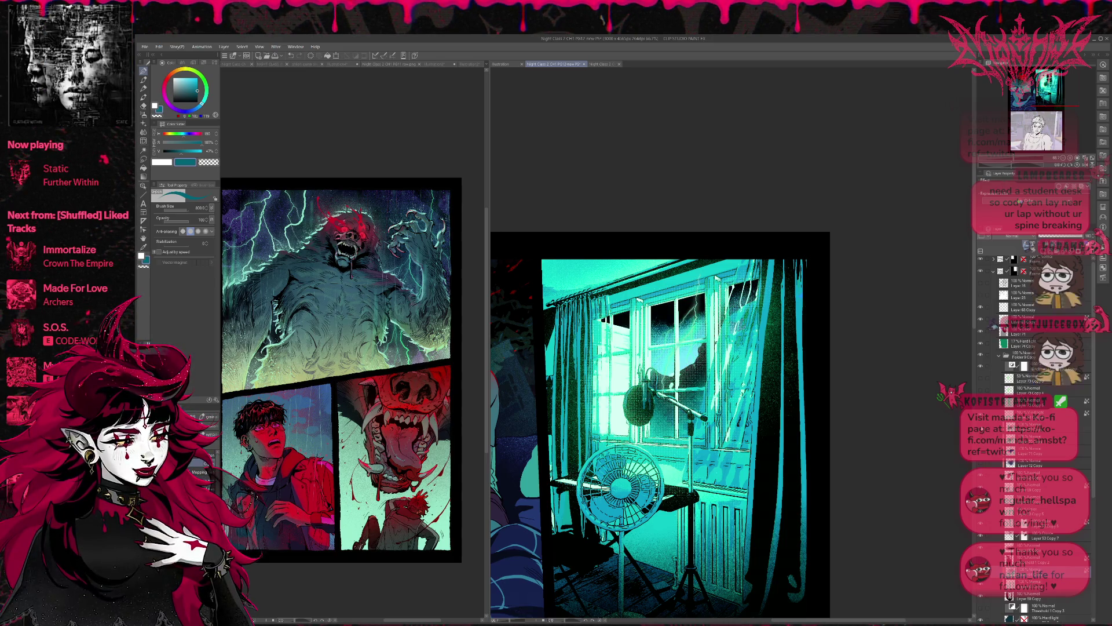
click(983, 454)
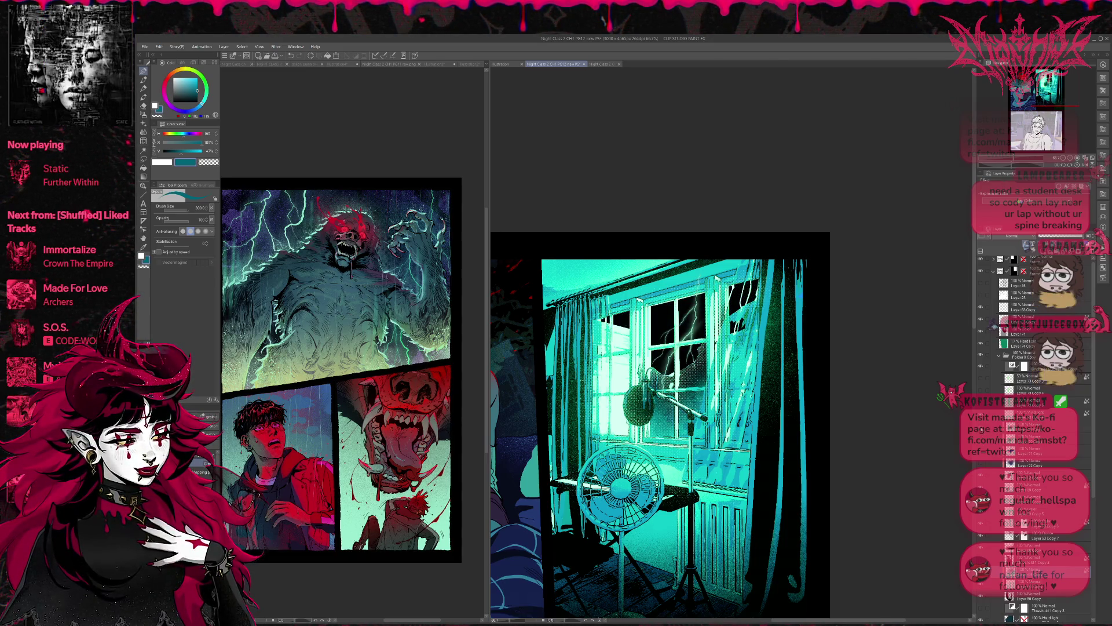
click(983, 454)
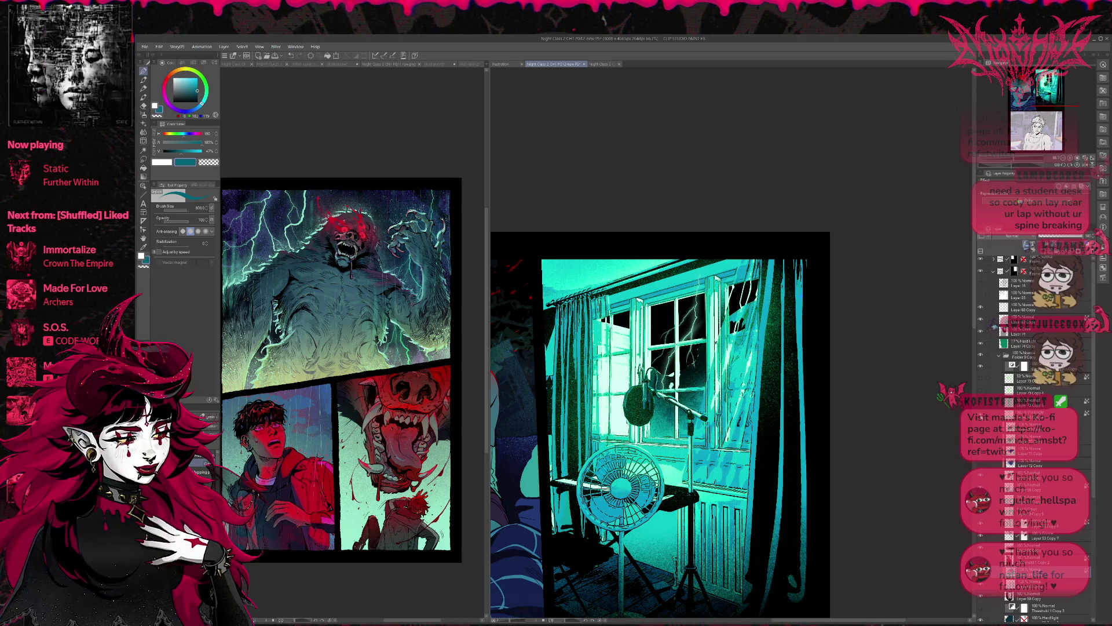
click(983, 454)
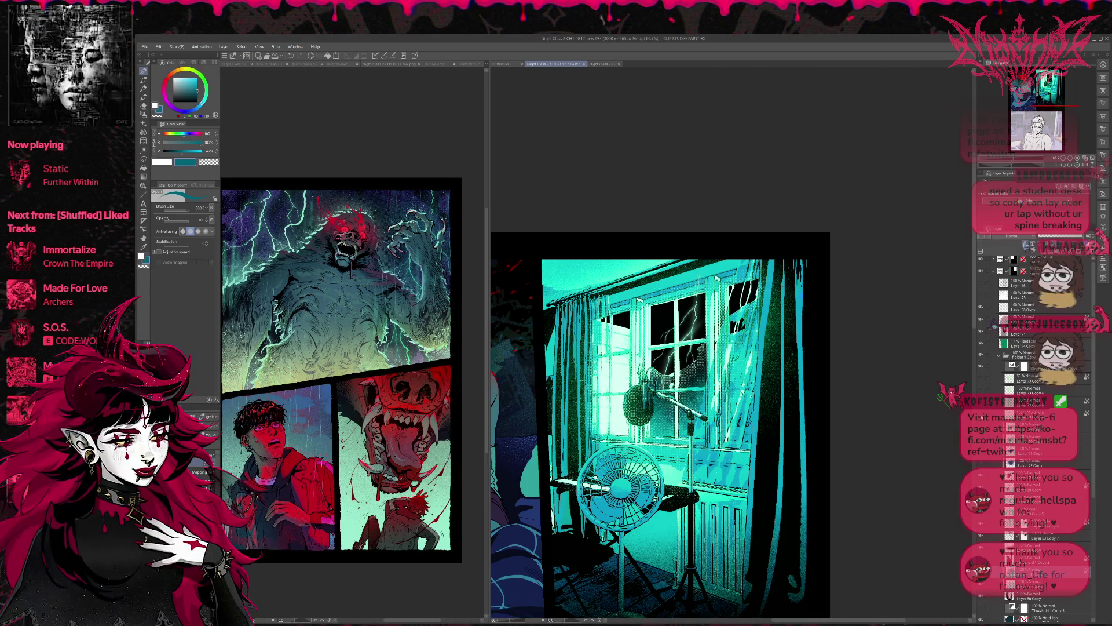
click(983, 454)
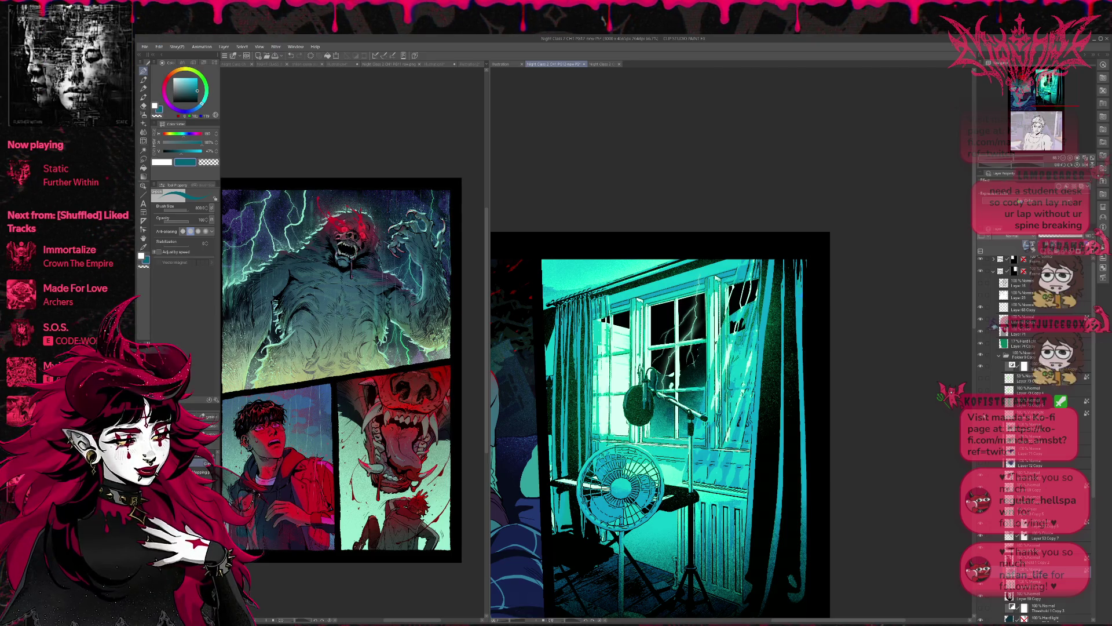
Compare the light layer variants and keep the bright halftone light visible over the panes.
click(980, 378)
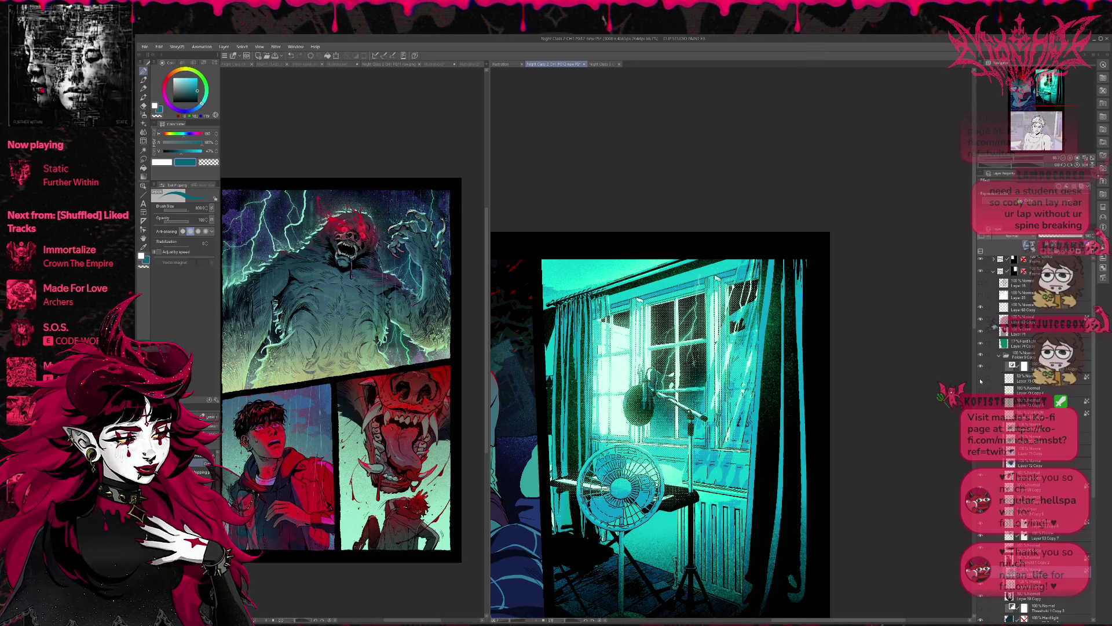
click(980, 378)
click(980, 378)
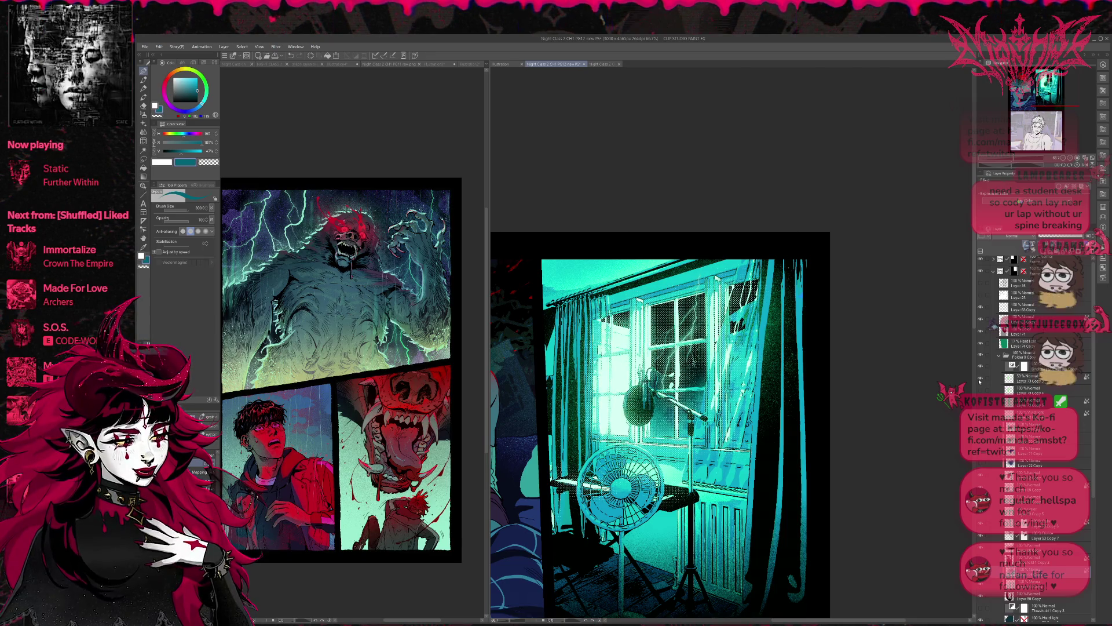
click(980, 381)
click(981, 391)
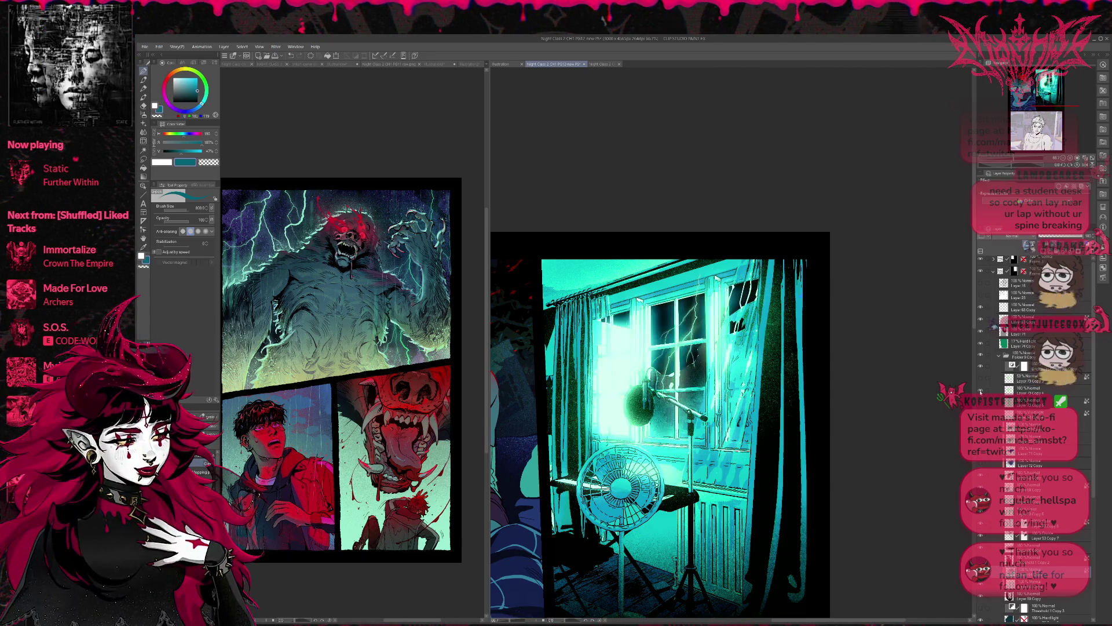
click(980, 403)
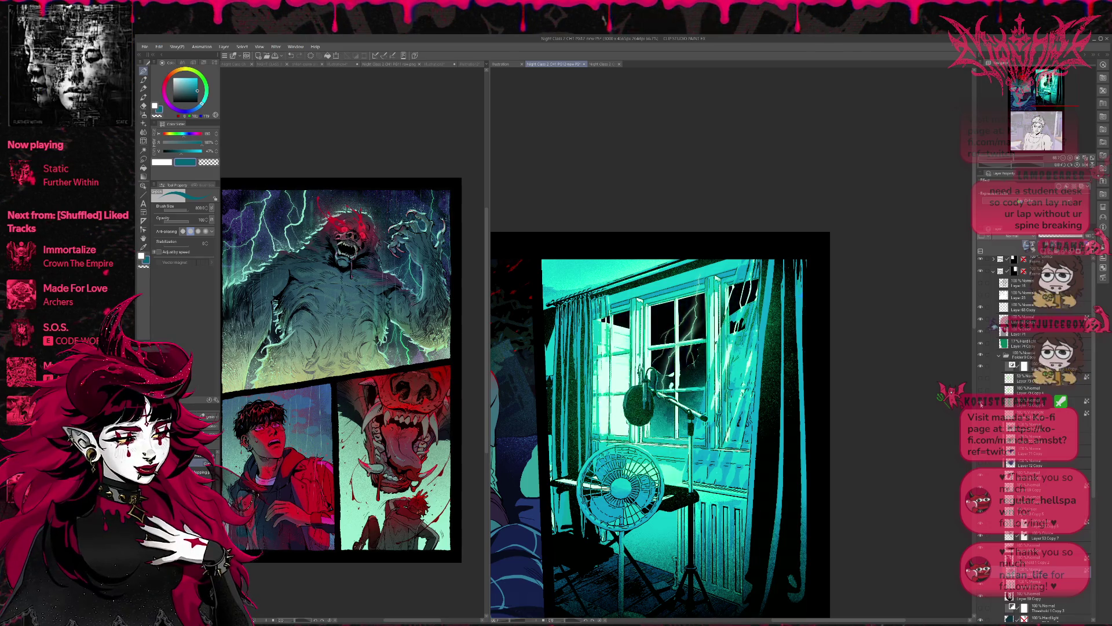
click(981, 404)
click(981, 404)
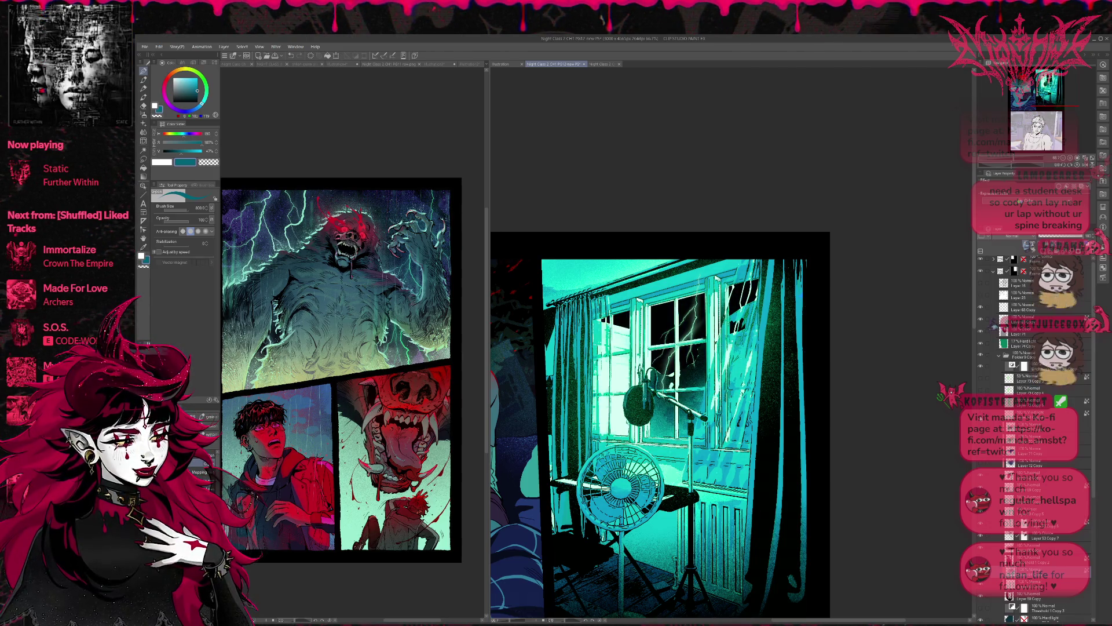
click(981, 404)
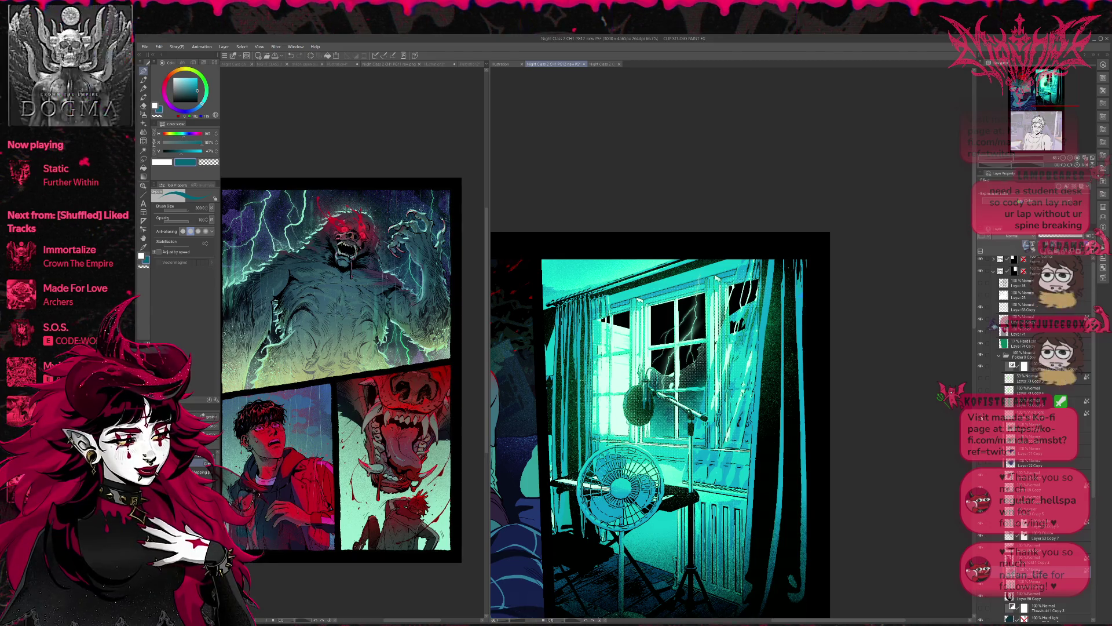
click(981, 404)
click(980, 403)
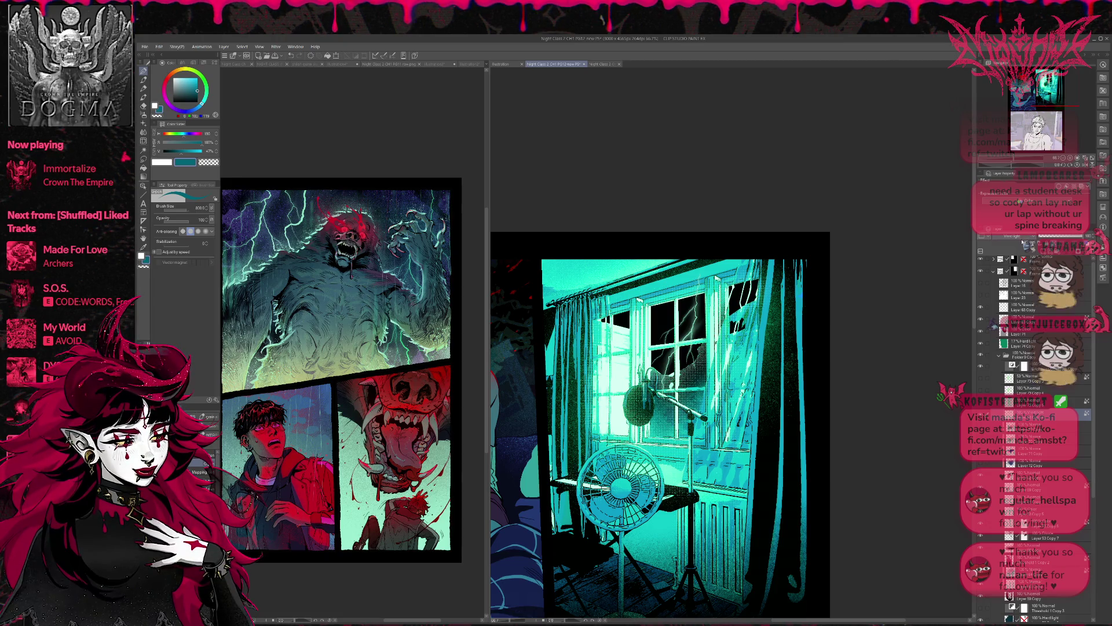
click(1020, 245)
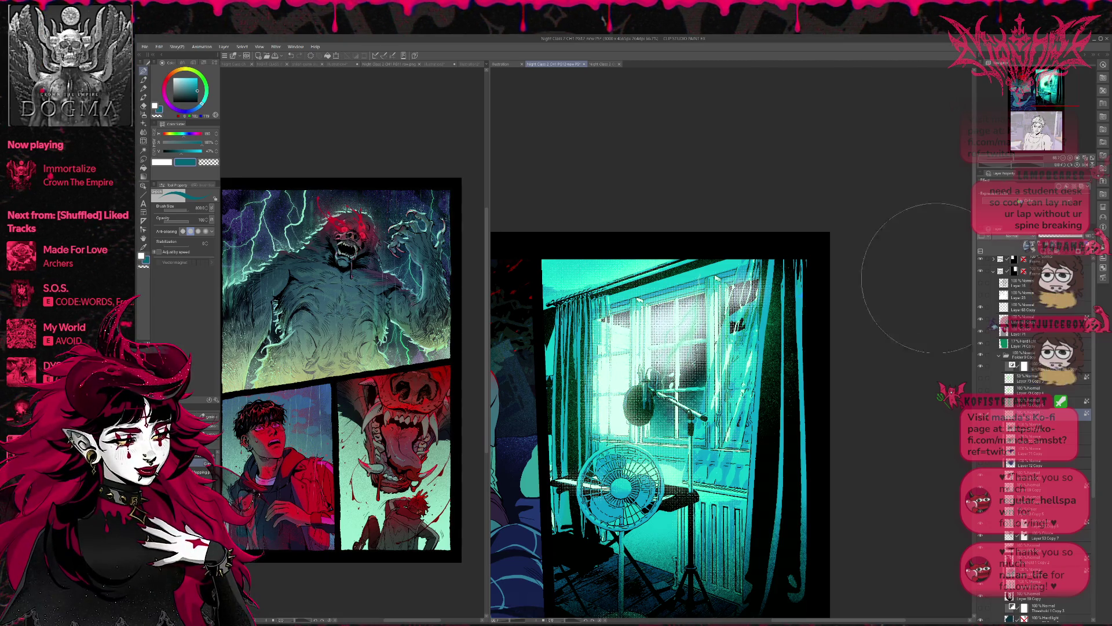
alt+click(680, 472)
Darken the shading around the microphone, undo a trial pane glow, and hide the lightning.
mouse_move(689, 347)
mouse_down()
mouse_move(672, 336)
mouse_move(625, 406)
mouse_move(660, 322)
mouse_up()
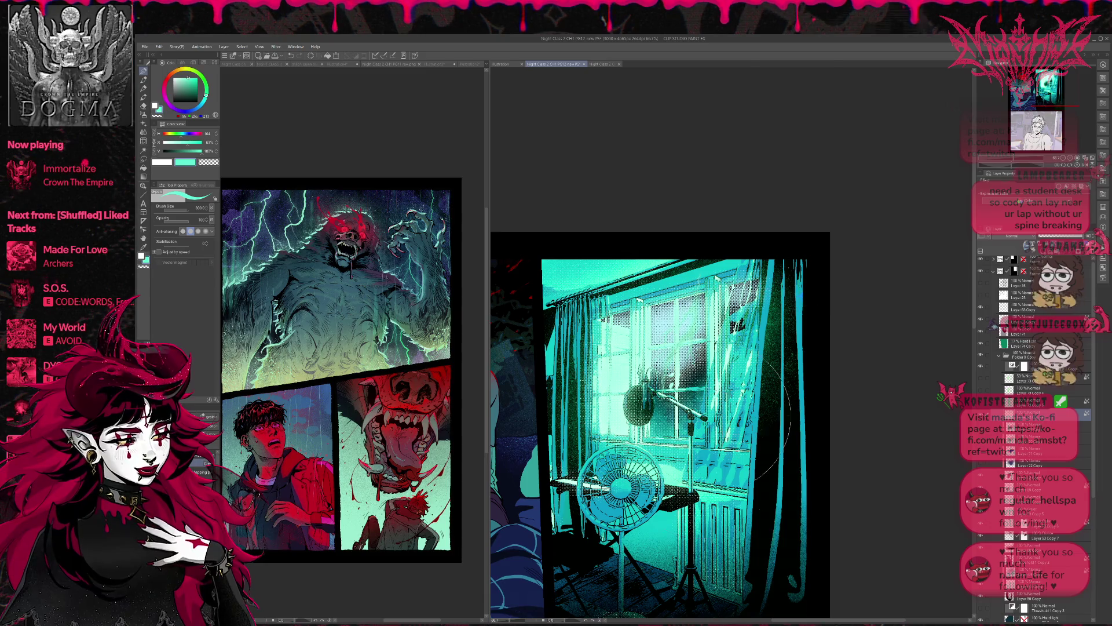
scroll(580, 567, down, 3)
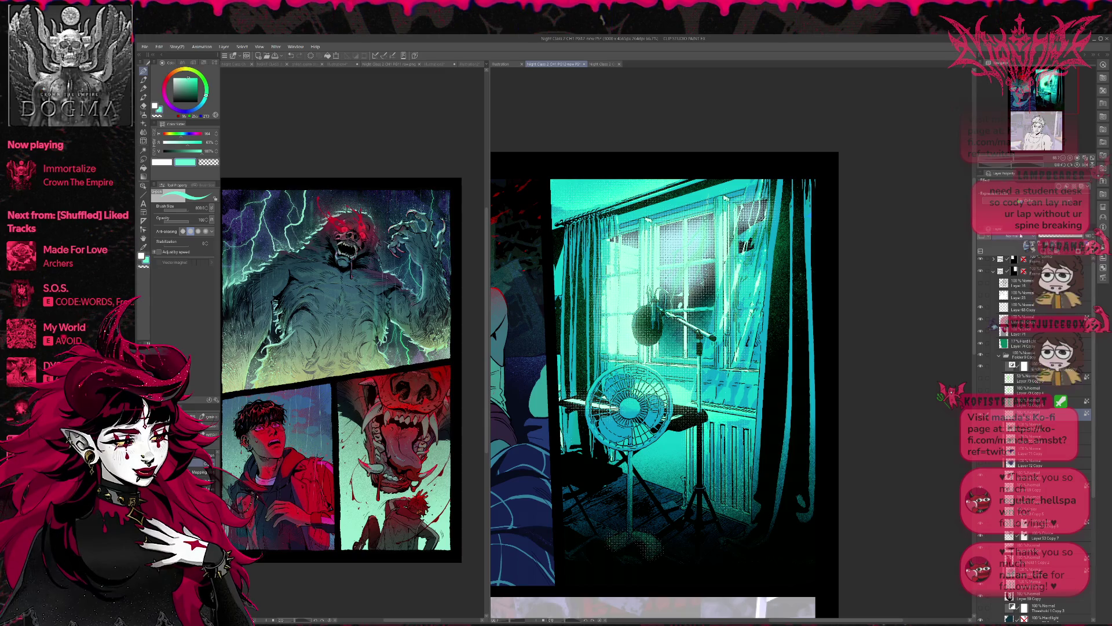
drag(625, 249, 629, 342)
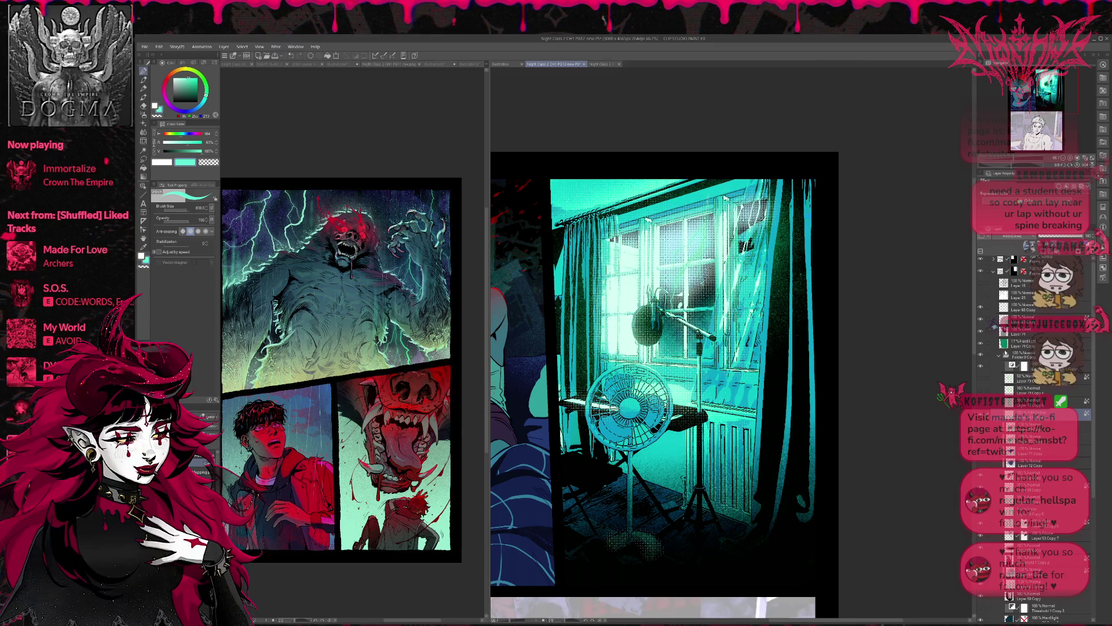
key(ctrl+z)
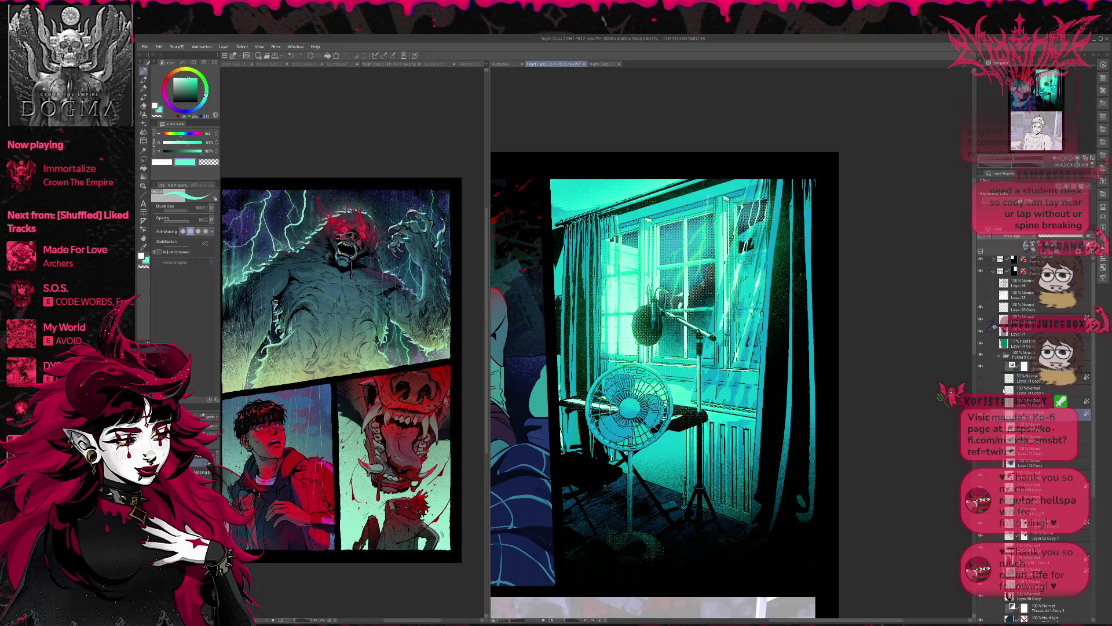
click(982, 415)
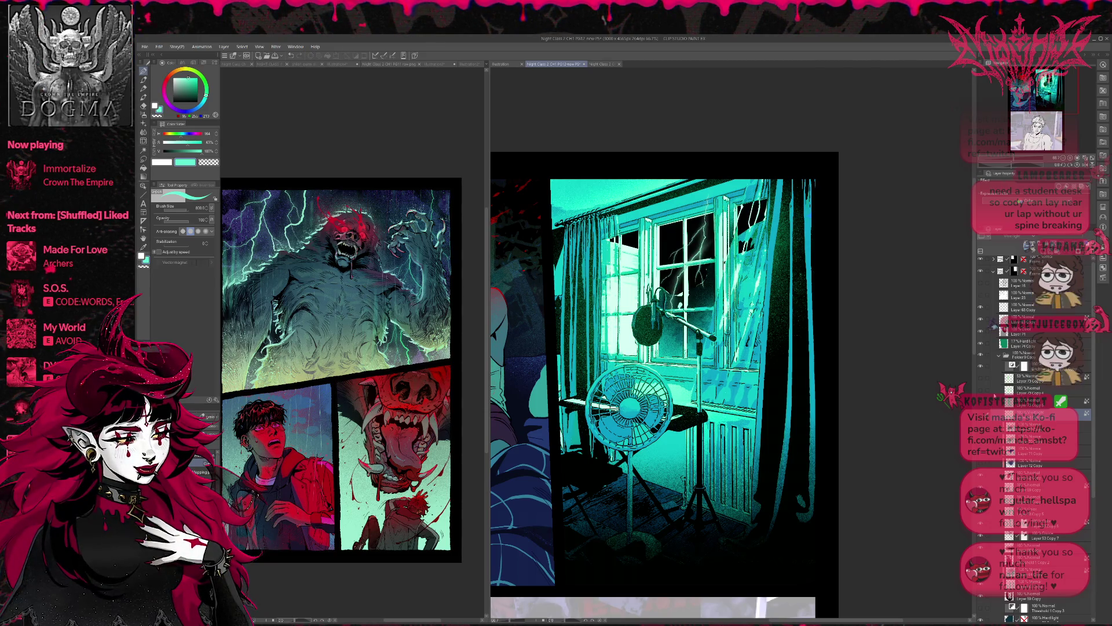
click(981, 311)
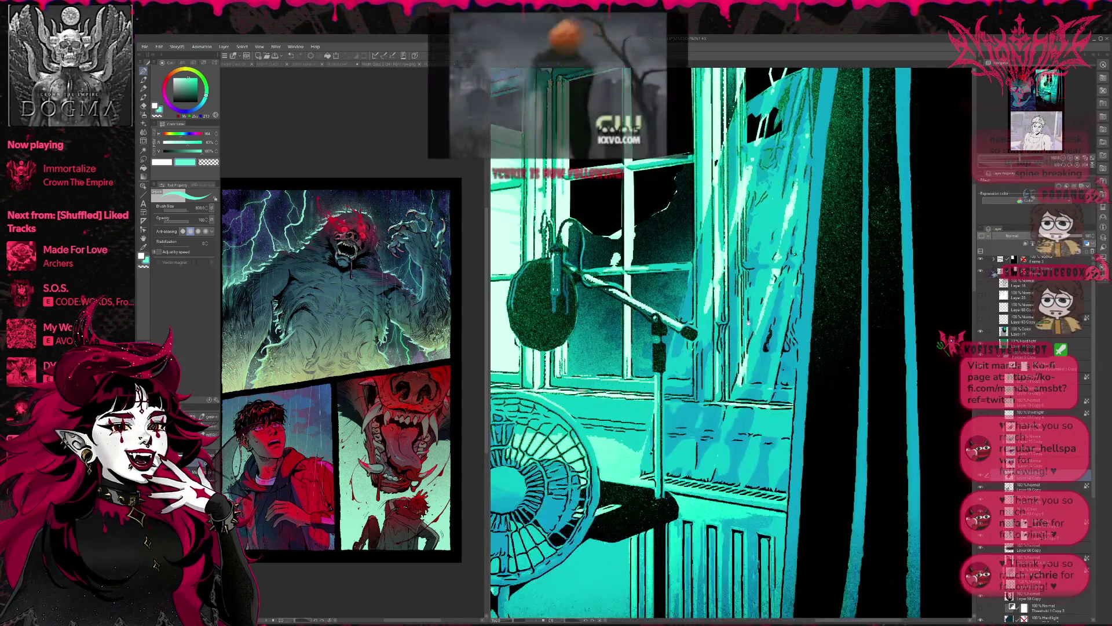
Switch to black at brush size 250 and paint over the white window specks.
key(x)
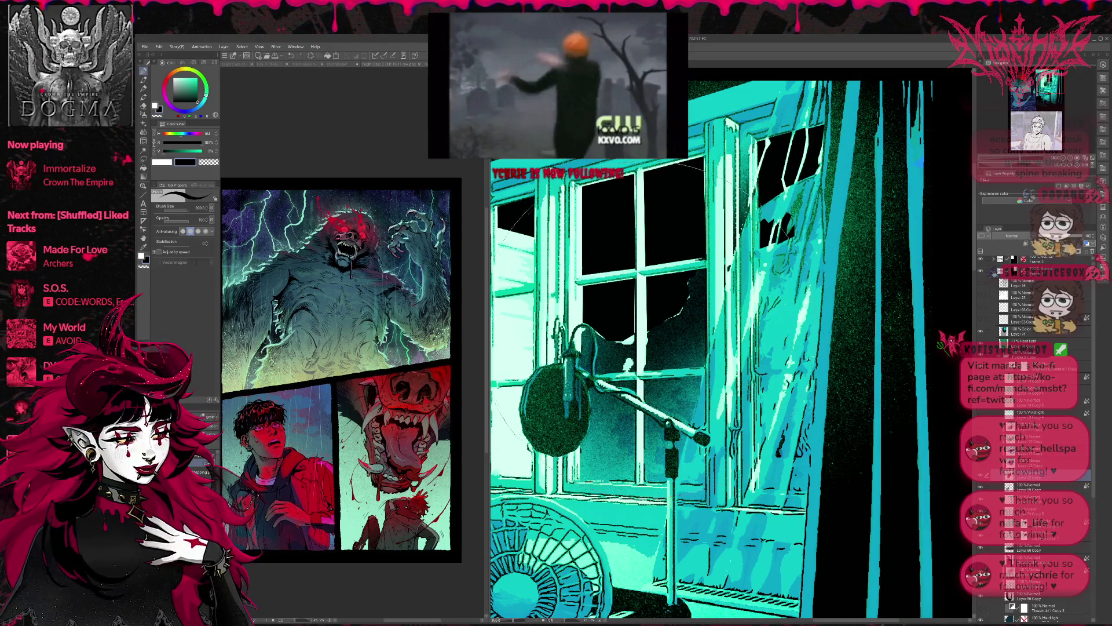
key(bracketright)
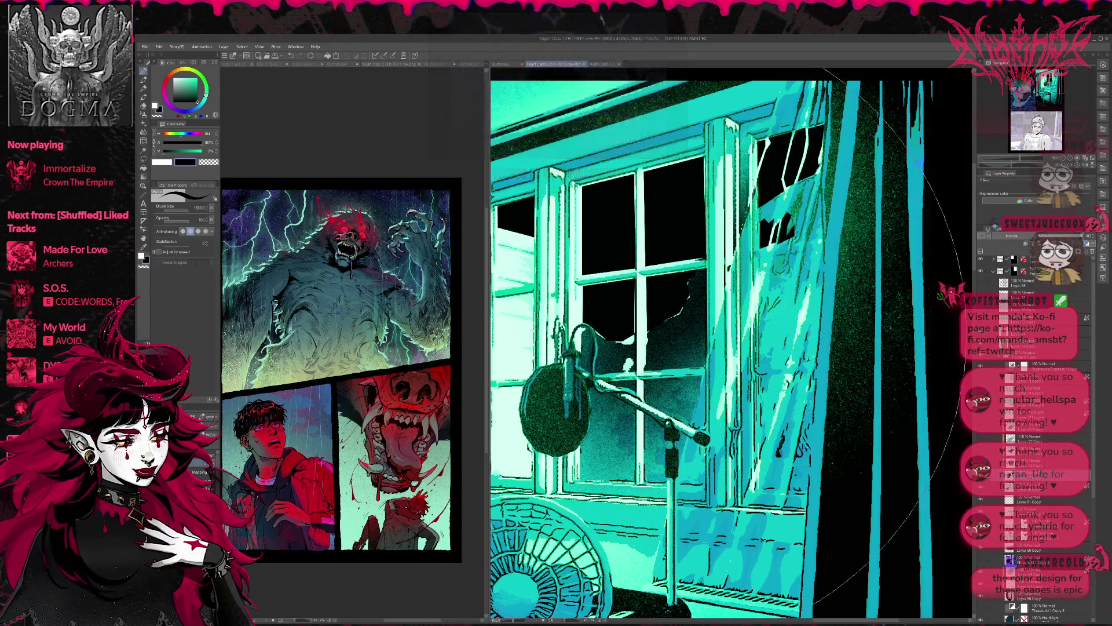
key(bracketleft)
key(bracketleft)
key(bracketleft)
key(bracketleft)
key(bracketleft)
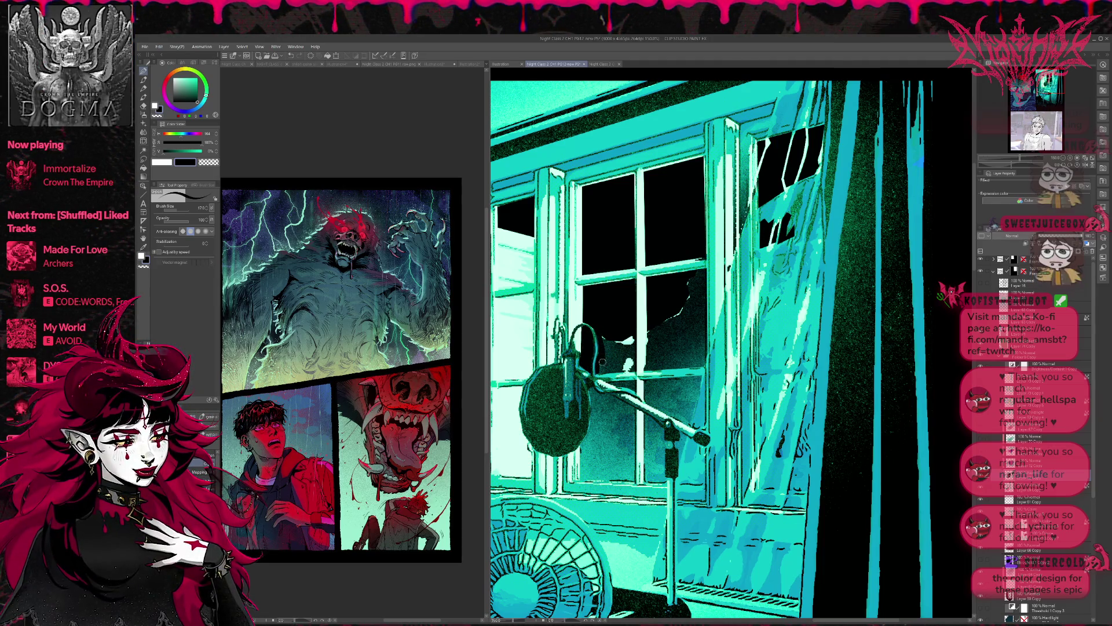
mouse_move(603, 369)
mouse_down()
mouse_move(634, 370)
mouse_move(630, 335)
mouse_move(614, 360)
mouse_move(632, 367)
mouse_up()
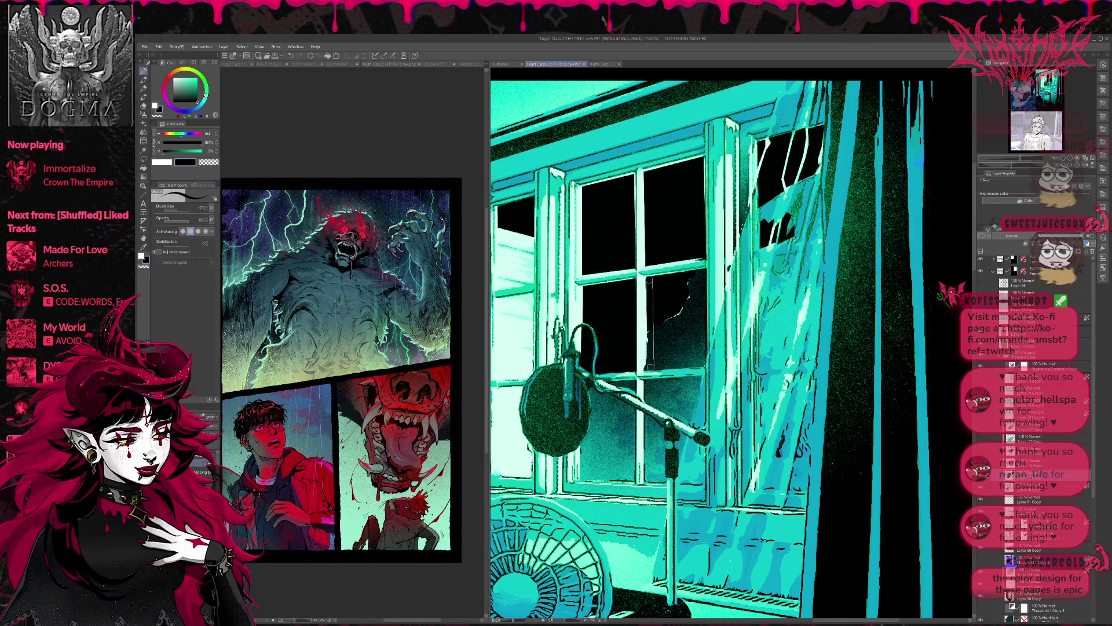
Undo the stroke on the mullion and pick the Lasso tool's Polyline fill sub tool.
key(ctrl+z)
click(143, 158)
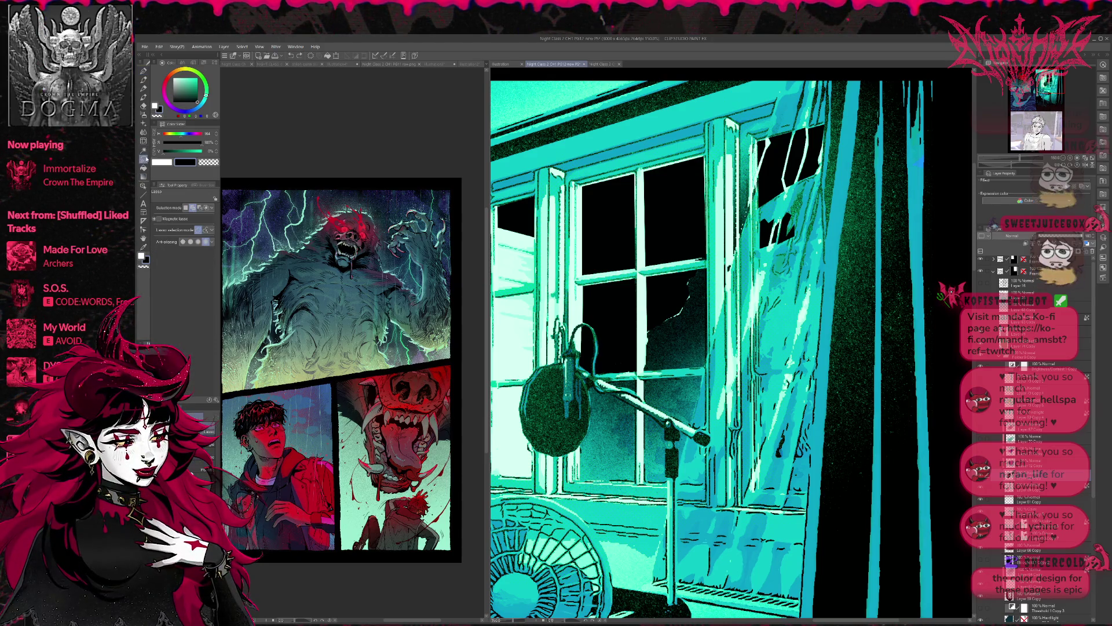
click(144, 195)
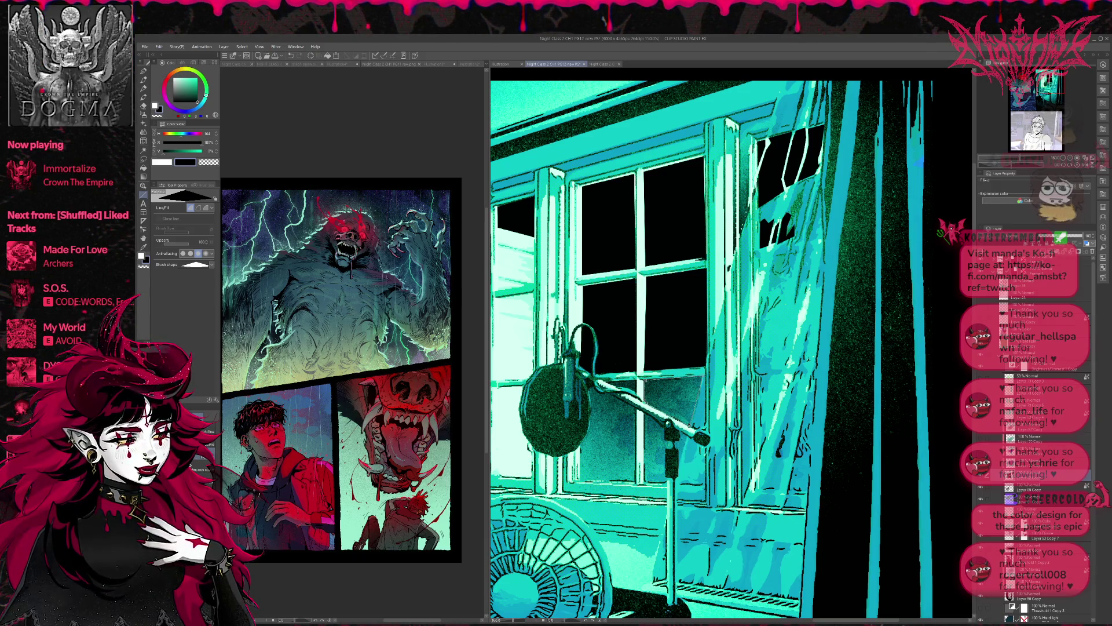
Polyline-fill the pane, the frame strips beside the mic stand and the area behind the mic arm with black.
drag(702, 376, 645, 400)
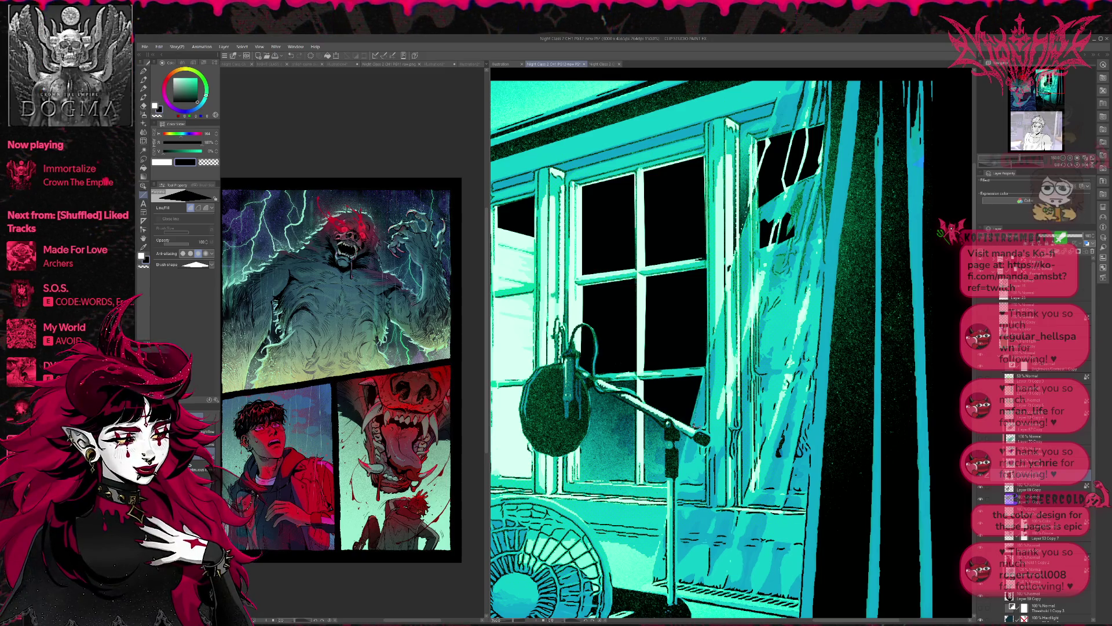
drag(706, 378, 693, 430)
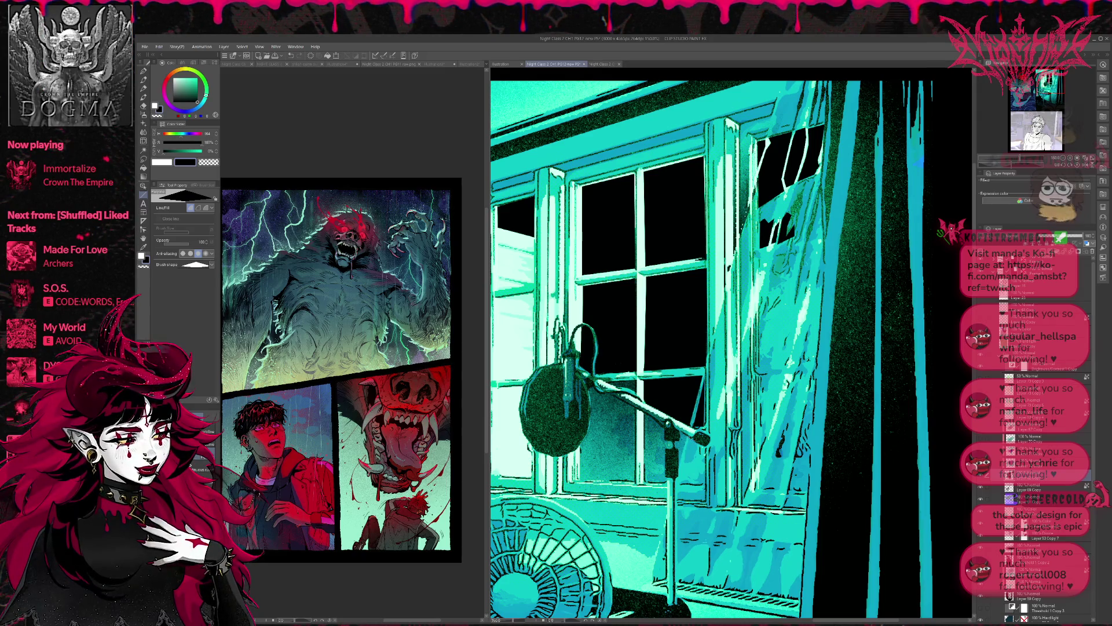
drag(699, 437, 684, 465)
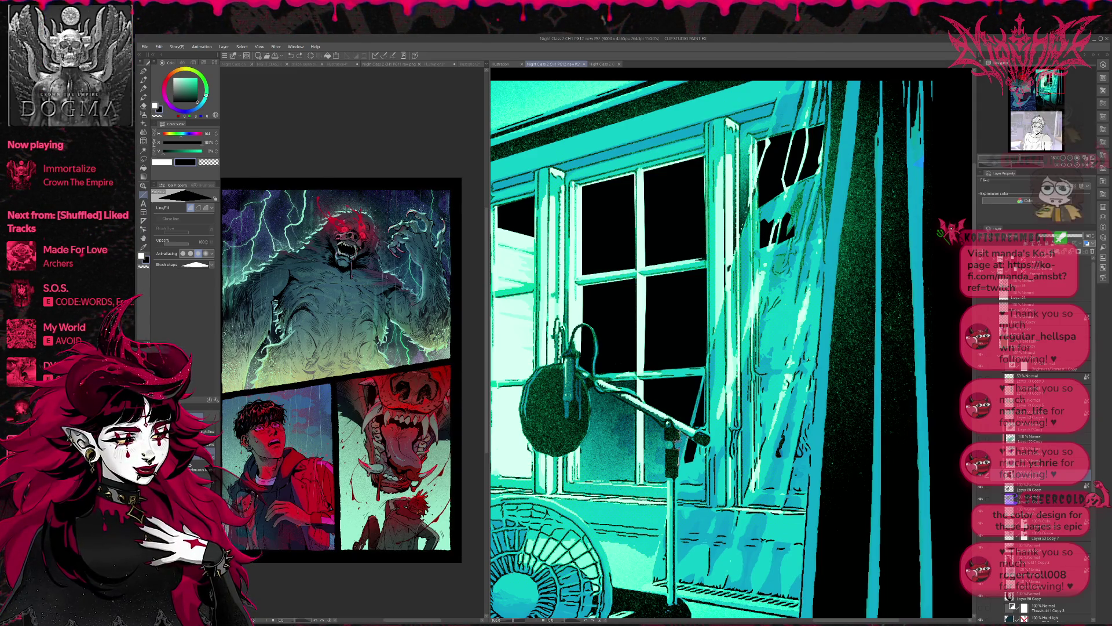
drag(670, 411, 642, 391)
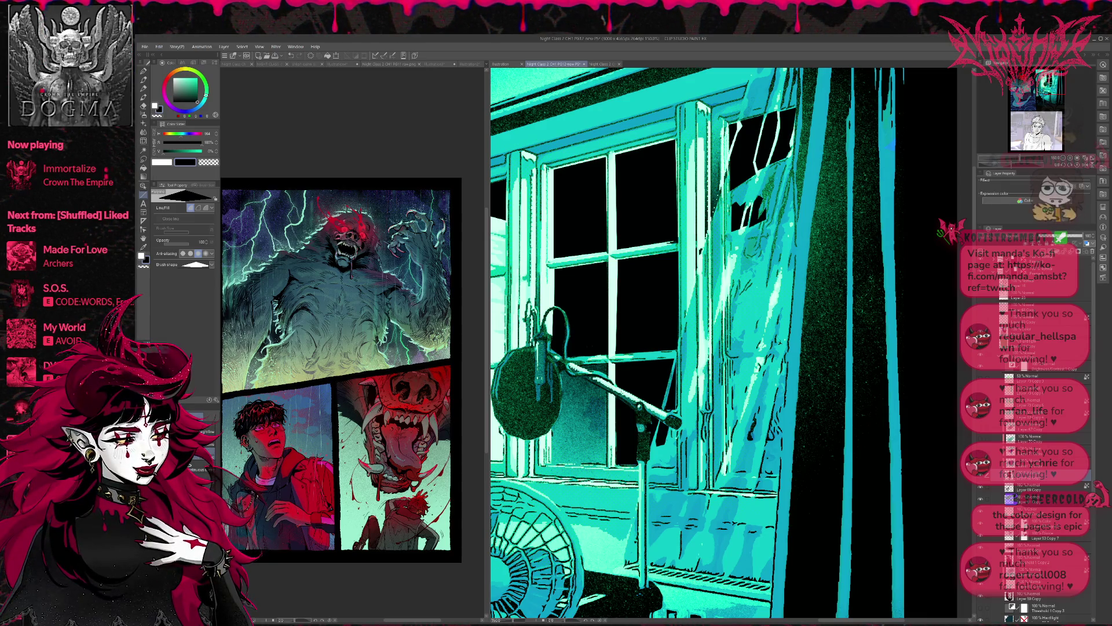
scroll(724, 341, left, 1)
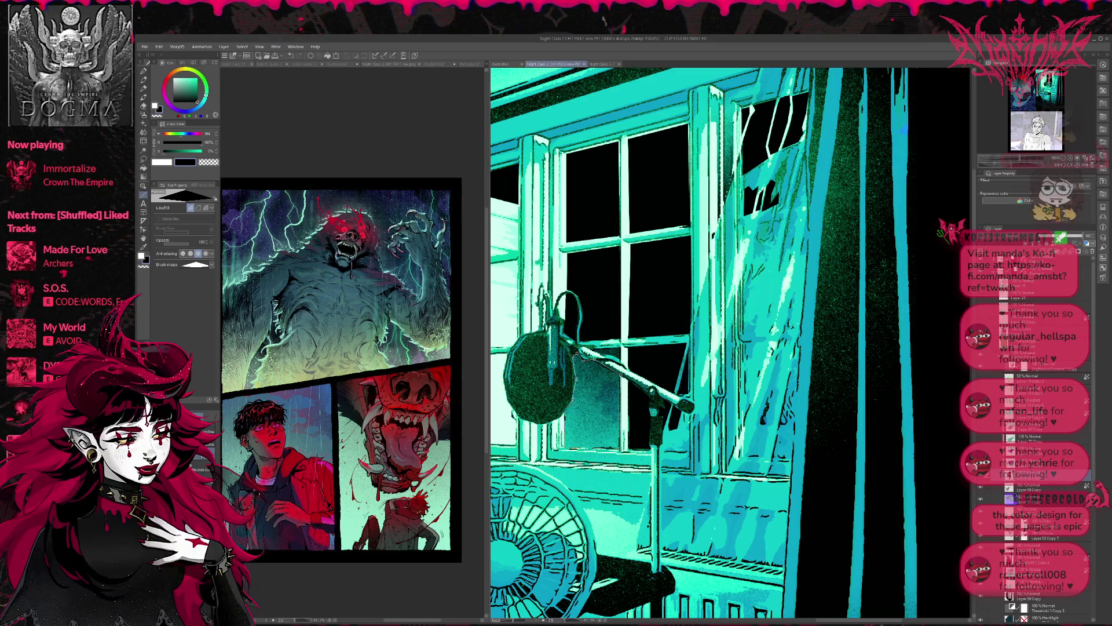
double_click(565, 412)
mouse_move(680, 364)
mouse_down()
mouse_move(818, 425)
mouse_move(777, 430)
mouse_up()
drag(783, 375, 772, 379)
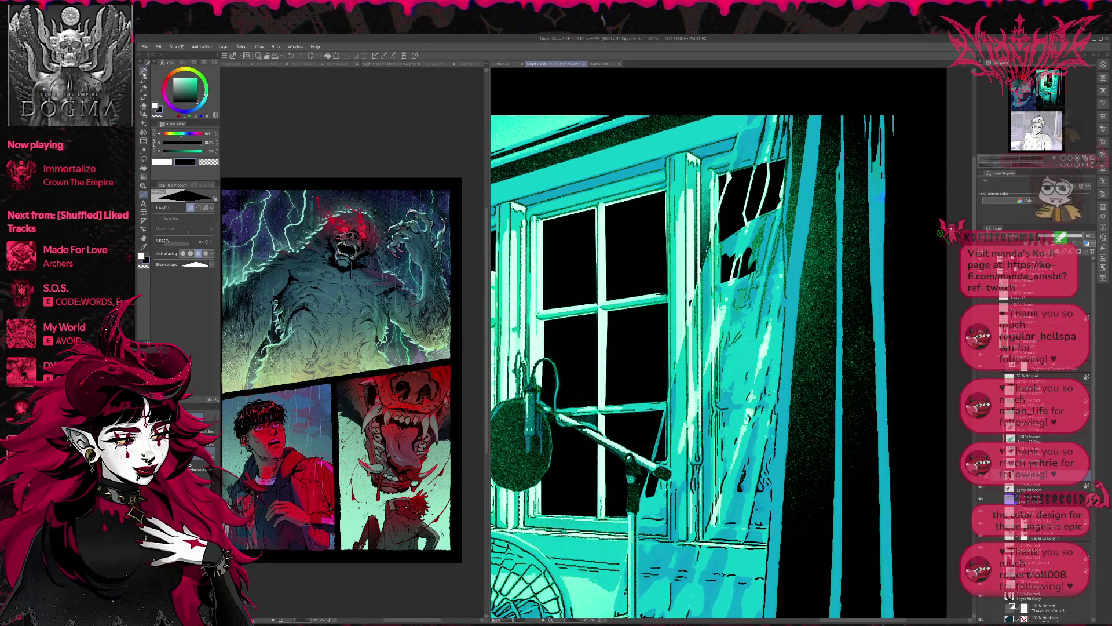
With the pen, ink over the broken pane to cover its teal shards.
key(p)
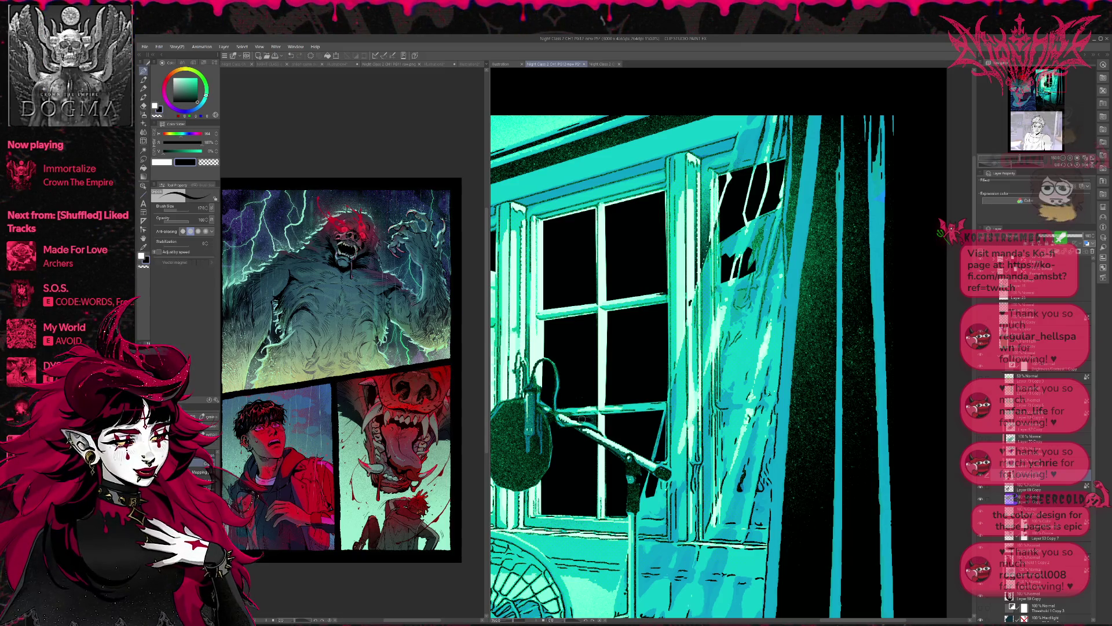
scroll(598, 405, down, 1)
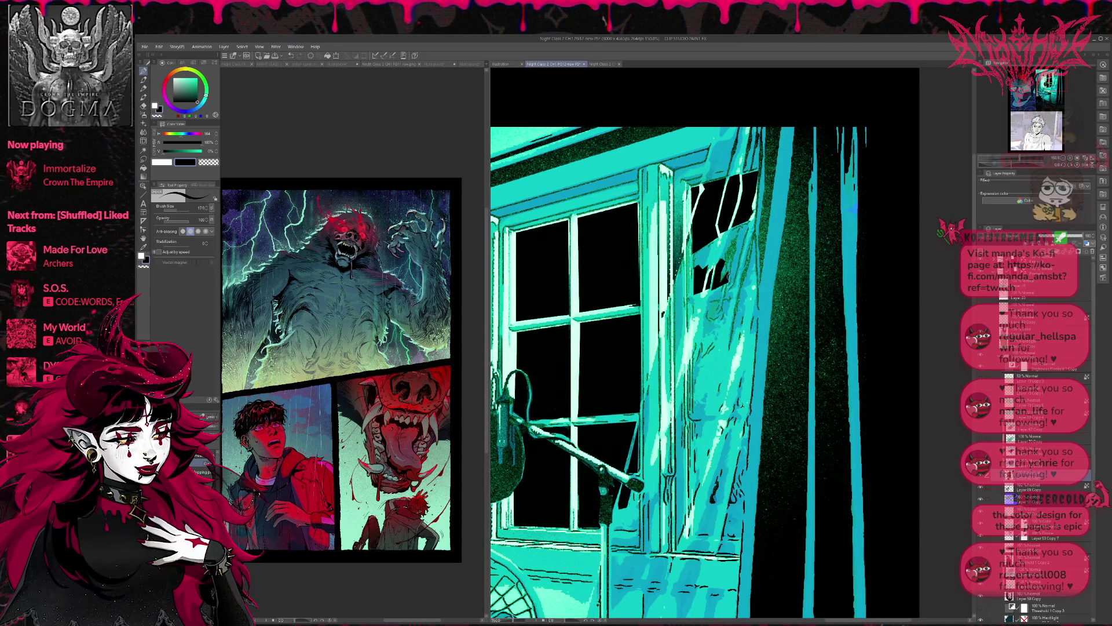
mouse_move(695, 262)
mouse_down()
mouse_move(704, 249)
mouse_move(712, 268)
mouse_move(716, 246)
mouse_move(730, 262)
mouse_move(723, 281)
mouse_up()
mouse_move(737, 234)
mouse_down()
mouse_move(748, 268)
mouse_move(716, 316)
mouse_move(701, 382)
mouse_up()
Ink dark strokes down the curtain and along the lower window frame.
mouse_move(727, 301)
mouse_down()
mouse_move(725, 322)
mouse_move(696, 314)
mouse_move(733, 343)
mouse_up()
drag(747, 267, 744, 281)
mouse_move(702, 371)
mouse_down()
mouse_move(698, 440)
mouse_move(716, 500)
mouse_move(699, 532)
mouse_move(708, 530)
mouse_up()
drag(639, 500, 635, 529)
drag(731, 435, 728, 527)
drag(744, 479, 726, 537)
drag(744, 366, 733, 408)
drag(731, 344, 721, 379)
drag(754, 305, 747, 343)
scroll(781, 309, up, 1)
Zoom out to about 66.7% for the whole panel and compare the black pane fill with undo/redo.
scroll(781, 307, up, 3)
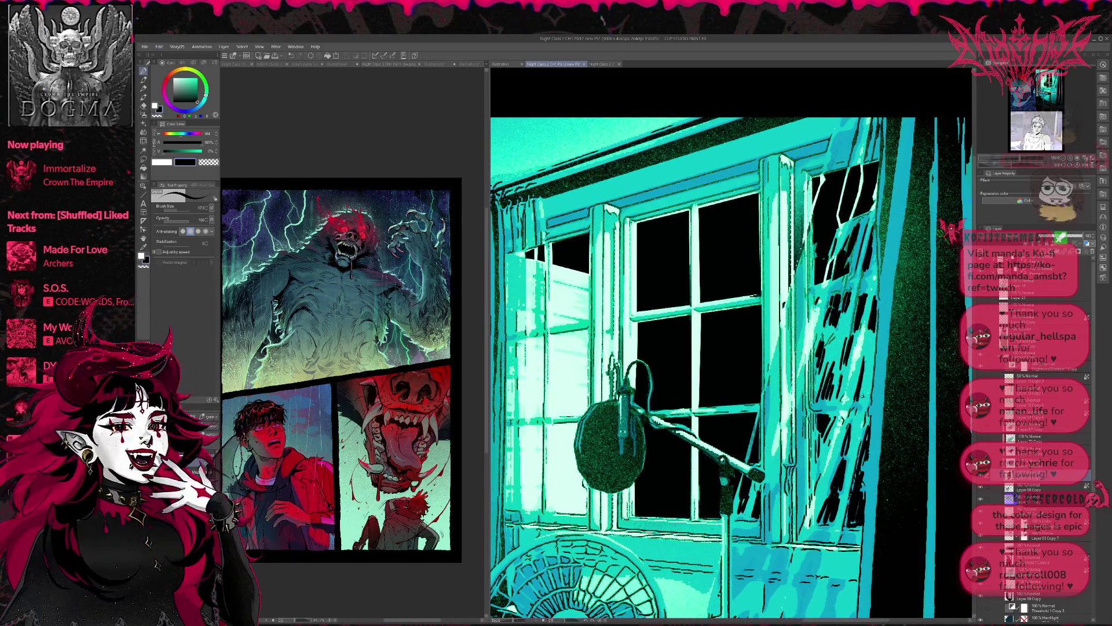
scroll(811, 299, down, 3)
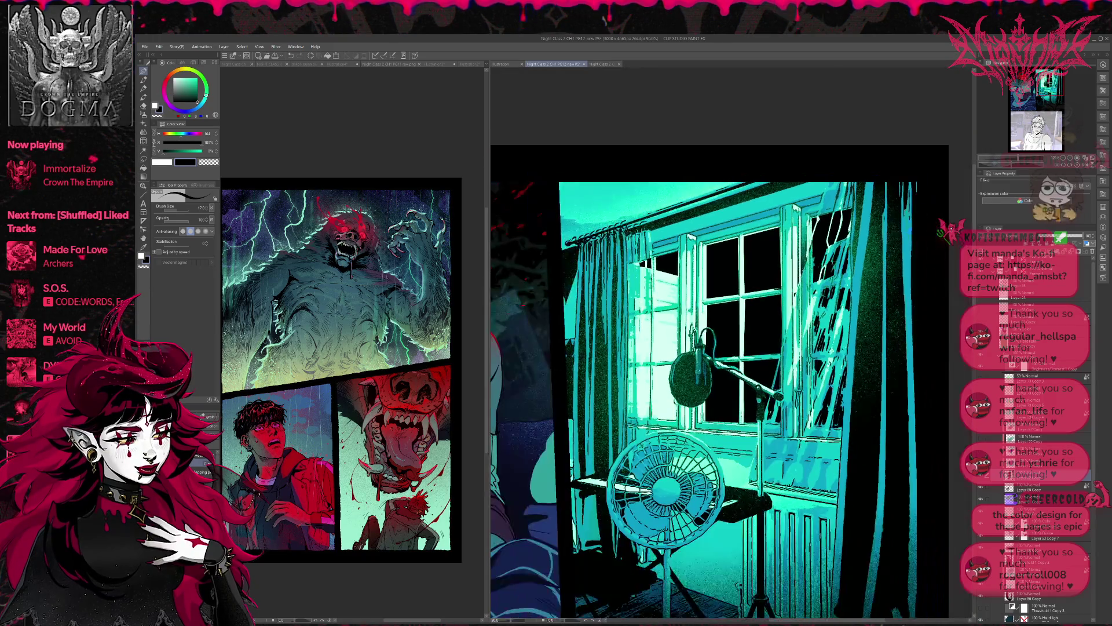
scroll(798, 307, down, 3)
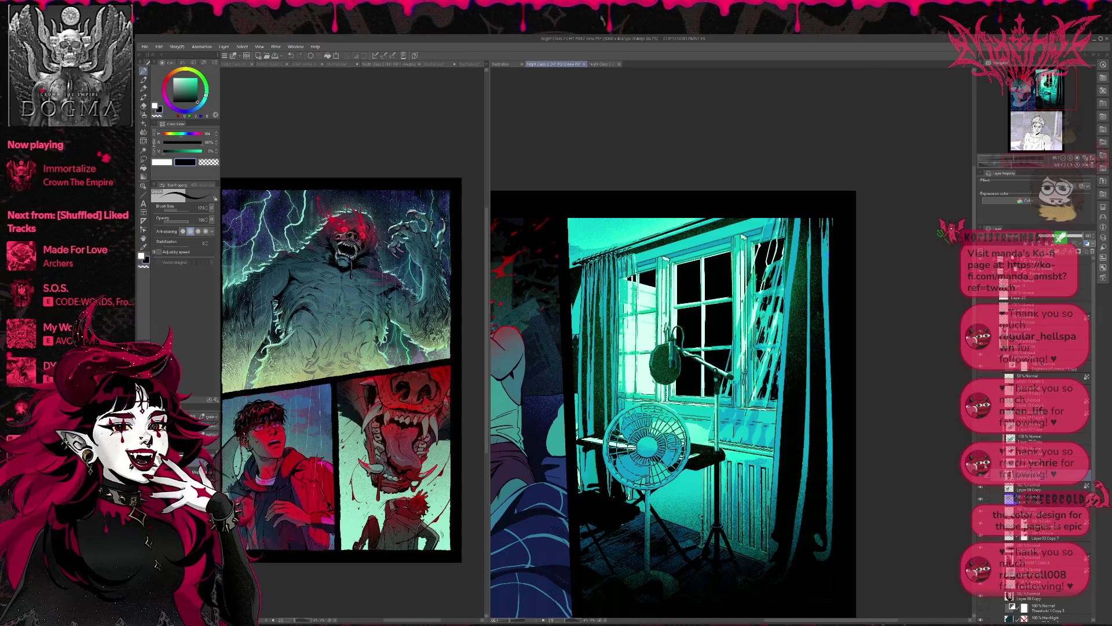
key(ctrl+z)
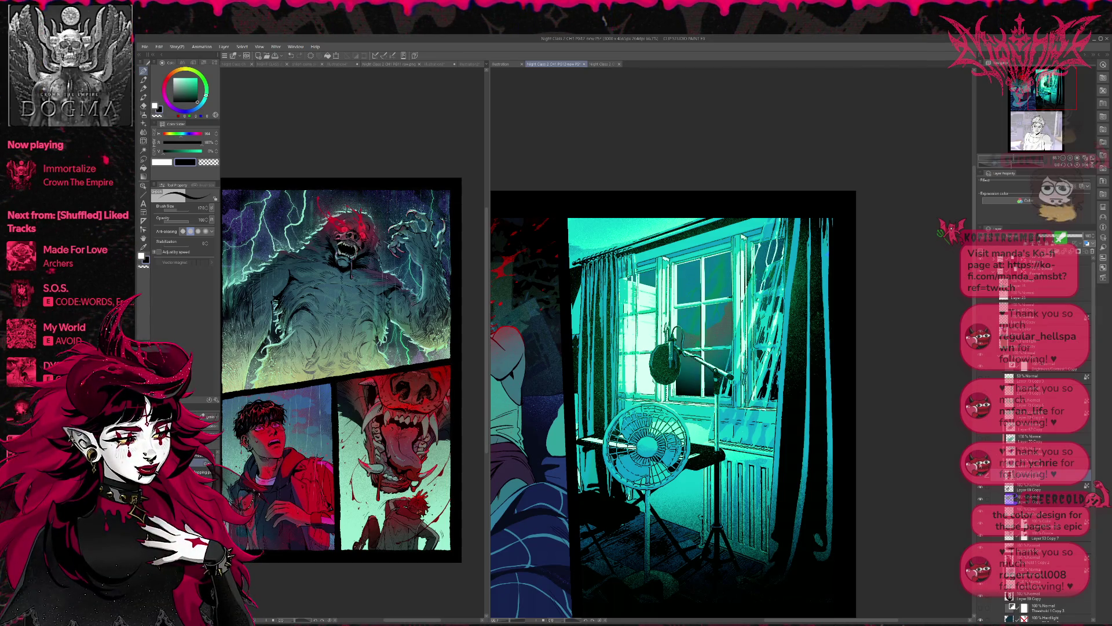
key(ctrl+y)
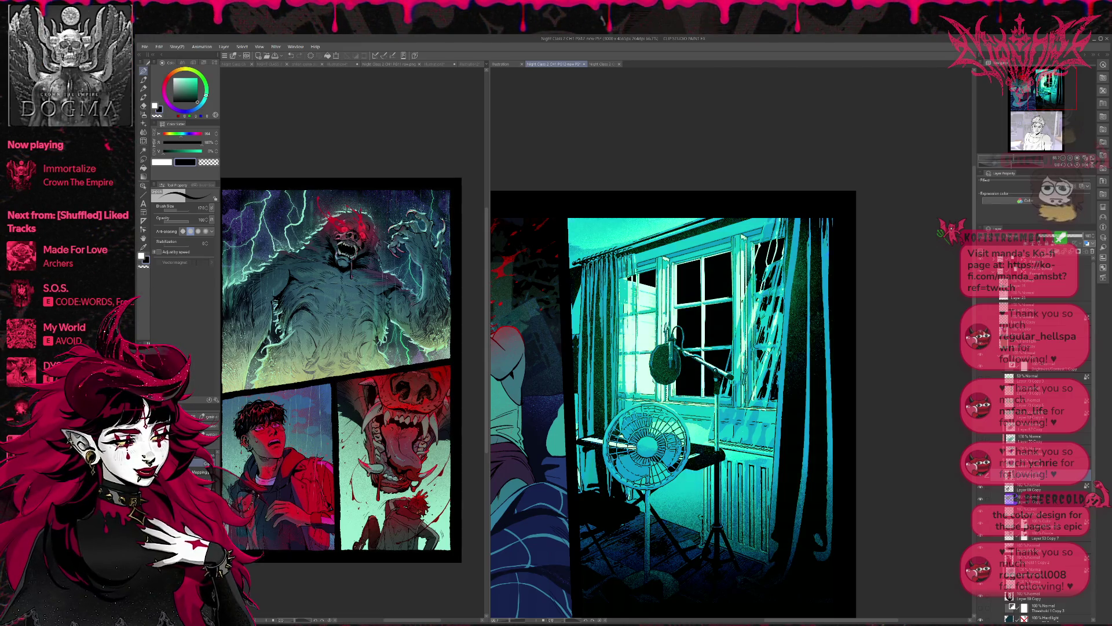
Step through undo/redo to compare the green glow, blue grade, lightning and halftone glow.
click(1041, 333)
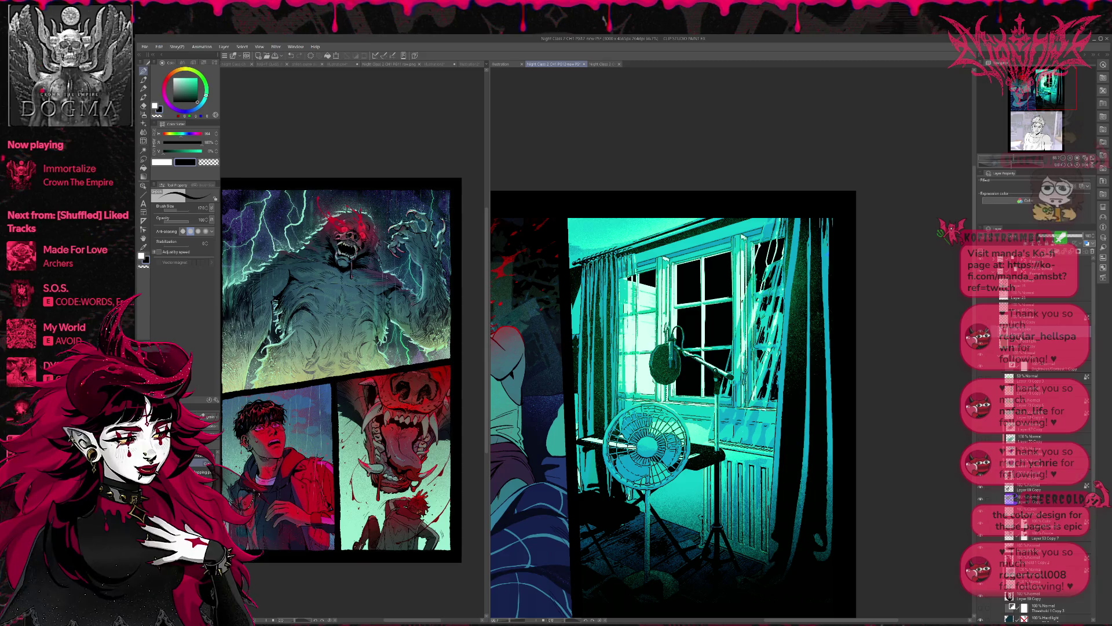
key(ctrl+z)
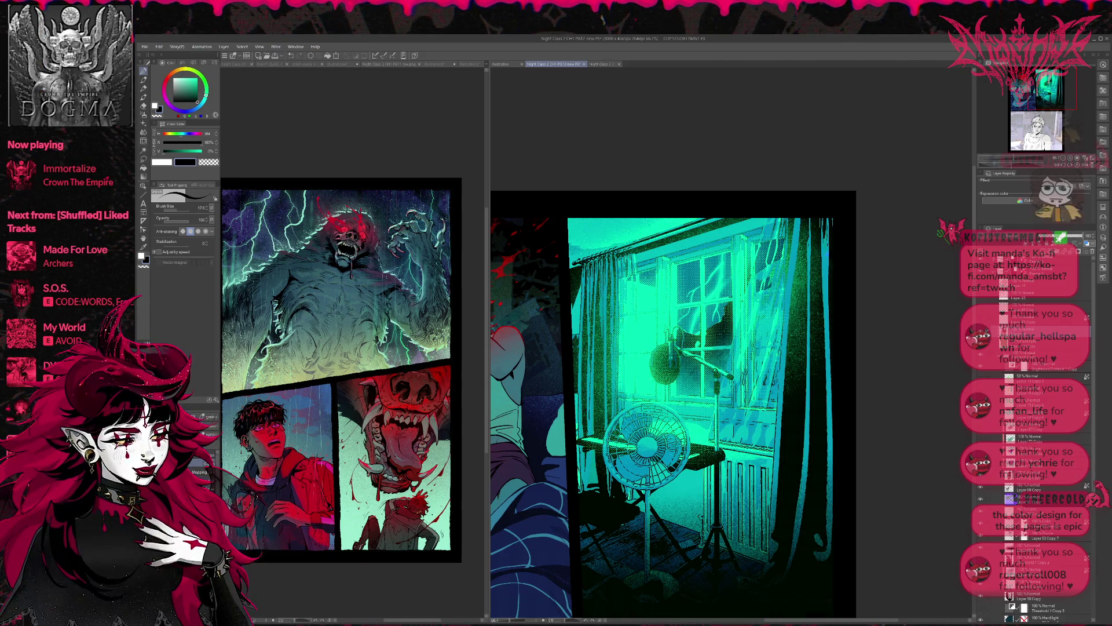
key(ctrl+y)
key(ctrl+z)
key(ctrl+y)
key(ctrl+z)
key(ctrl+y)
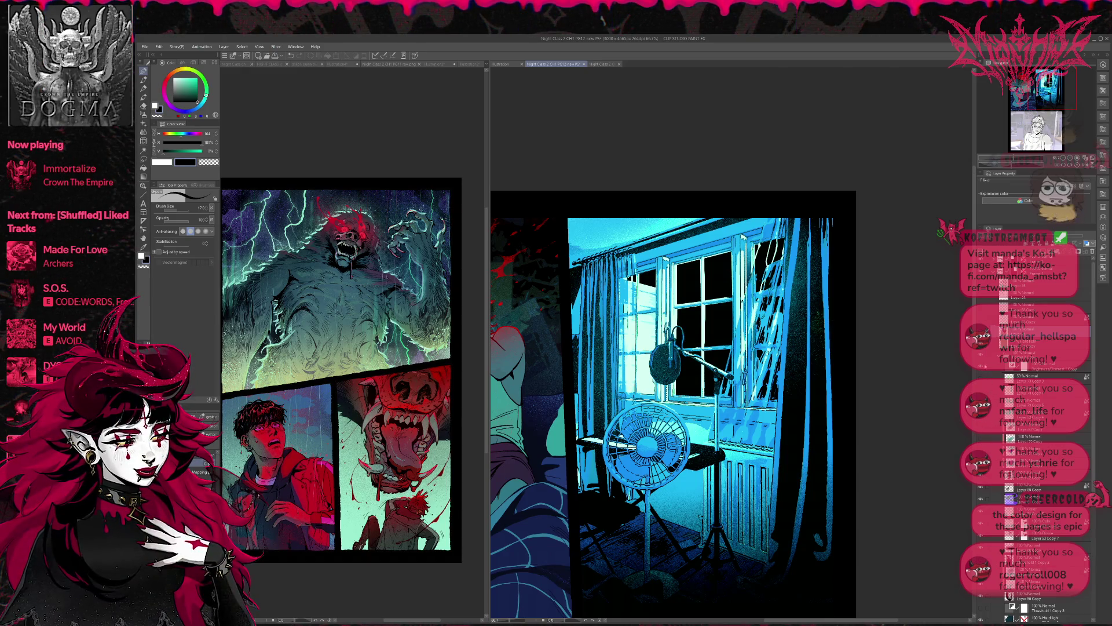
key(ctrl+z)
key(ctrl+y)
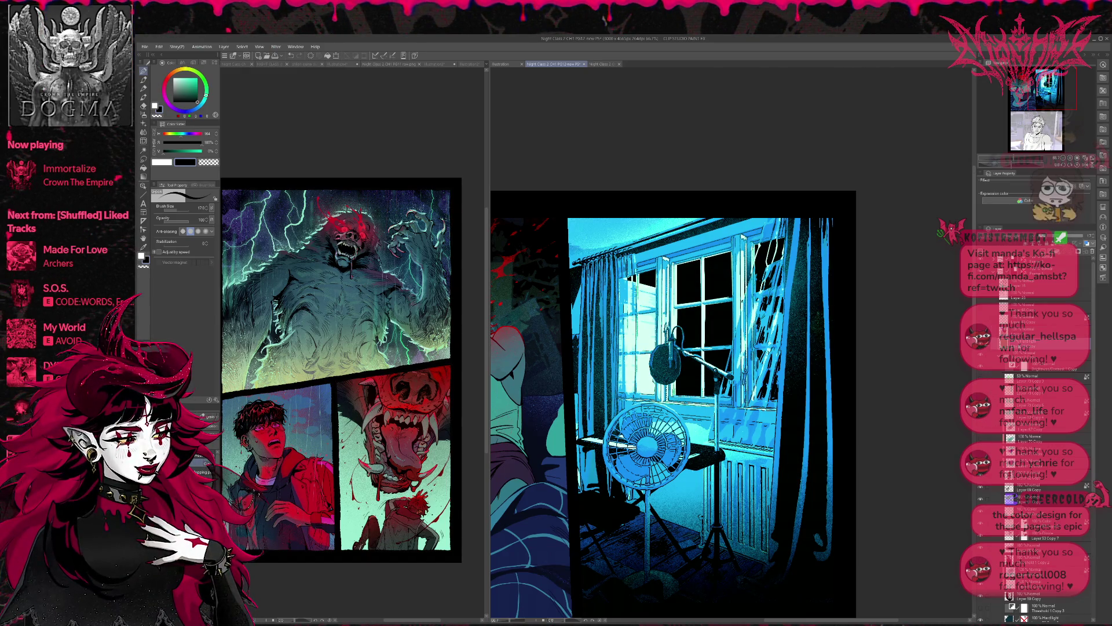
key(ctrl+z)
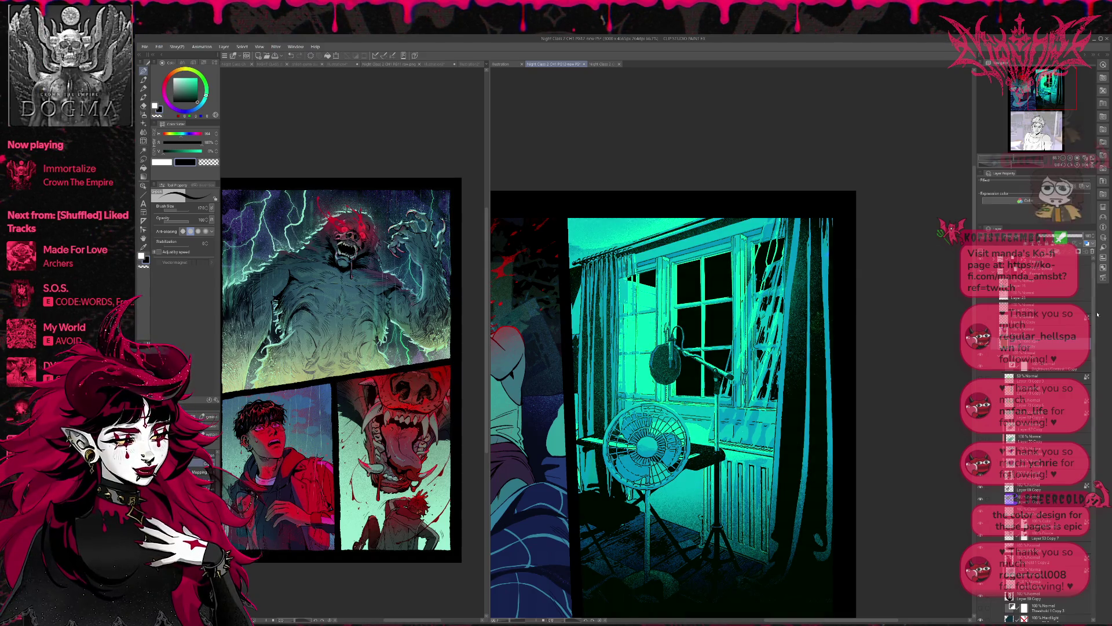
key(ctrl+y)
key(ctrl+z)
key(ctrl+z)
key(ctrl+y)
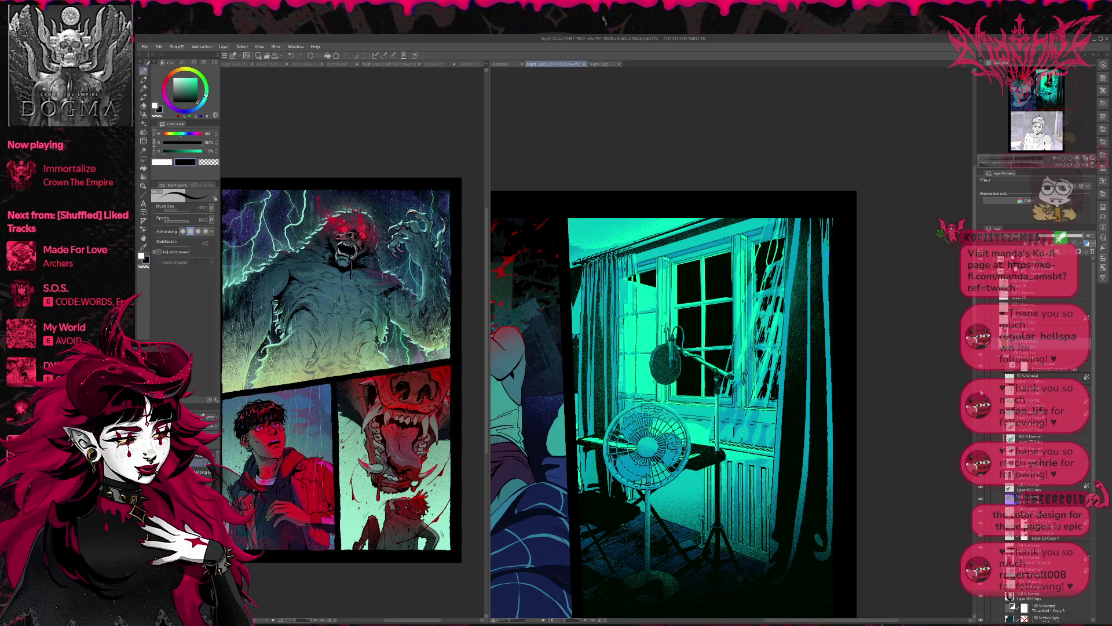
key(ctrl+z)
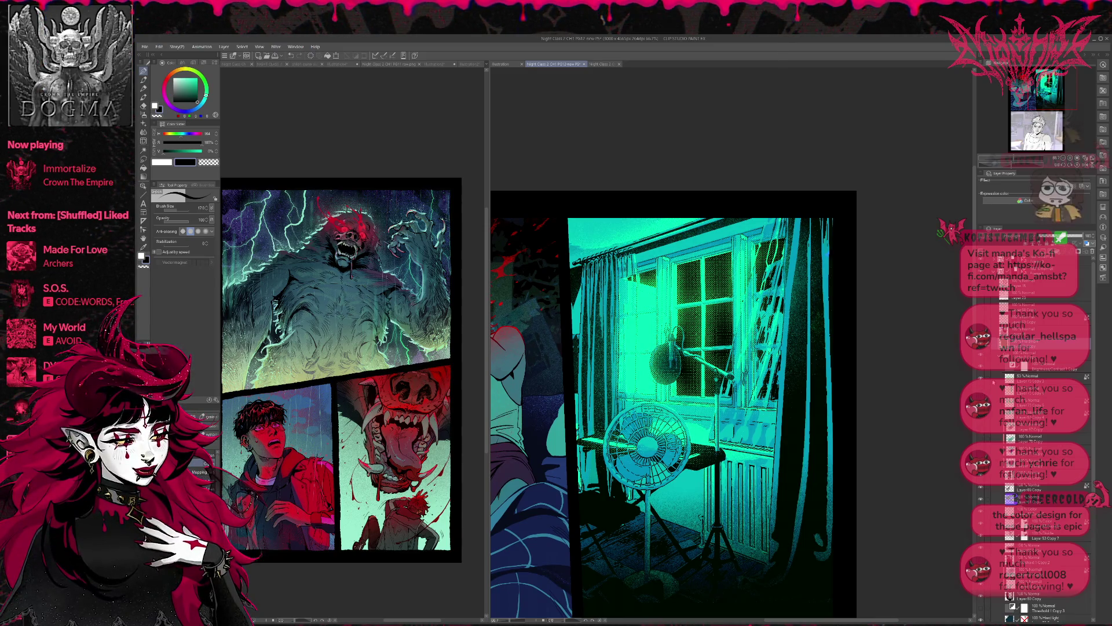
On the 53% Normal layer, hide the halftone glow, tint the panel blue, and hide the lit glass.
click(993, 379)
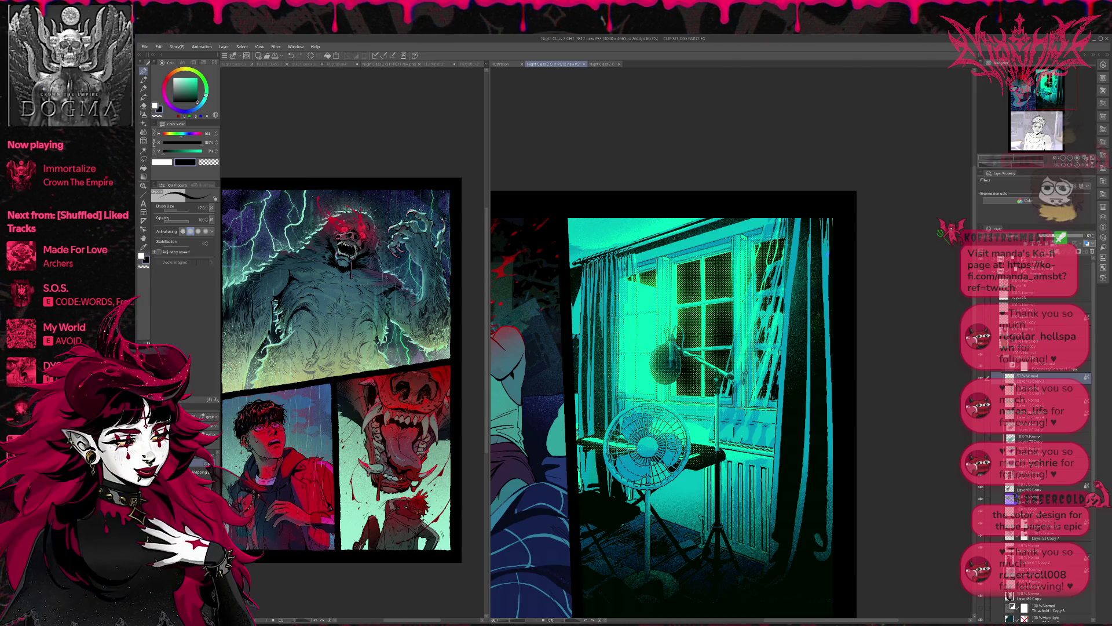
click(981, 376)
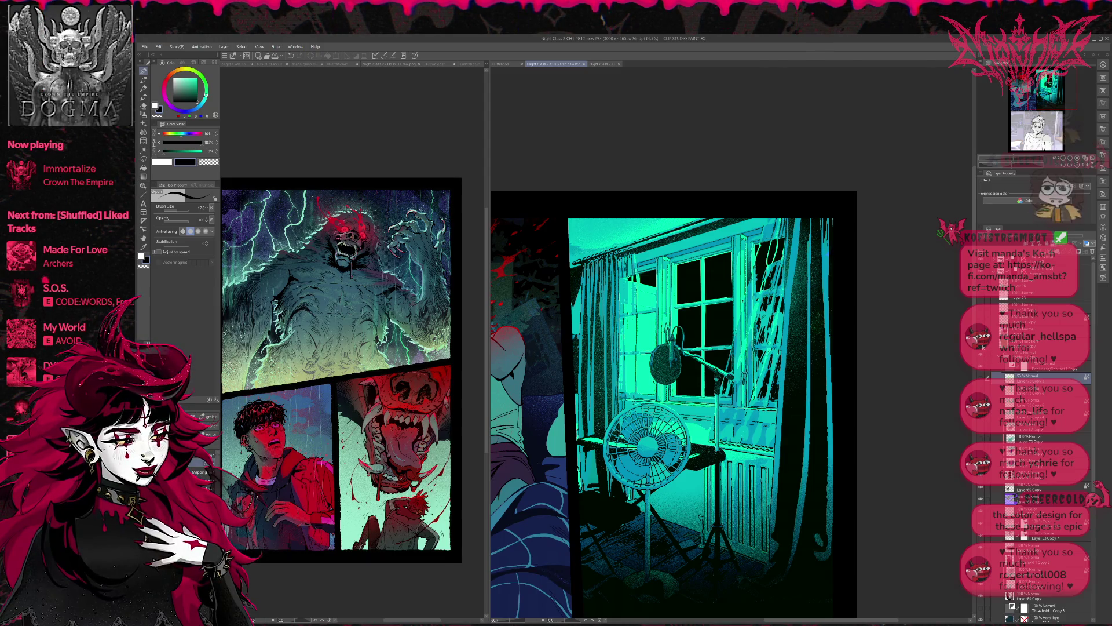
click(983, 347)
click(983, 346)
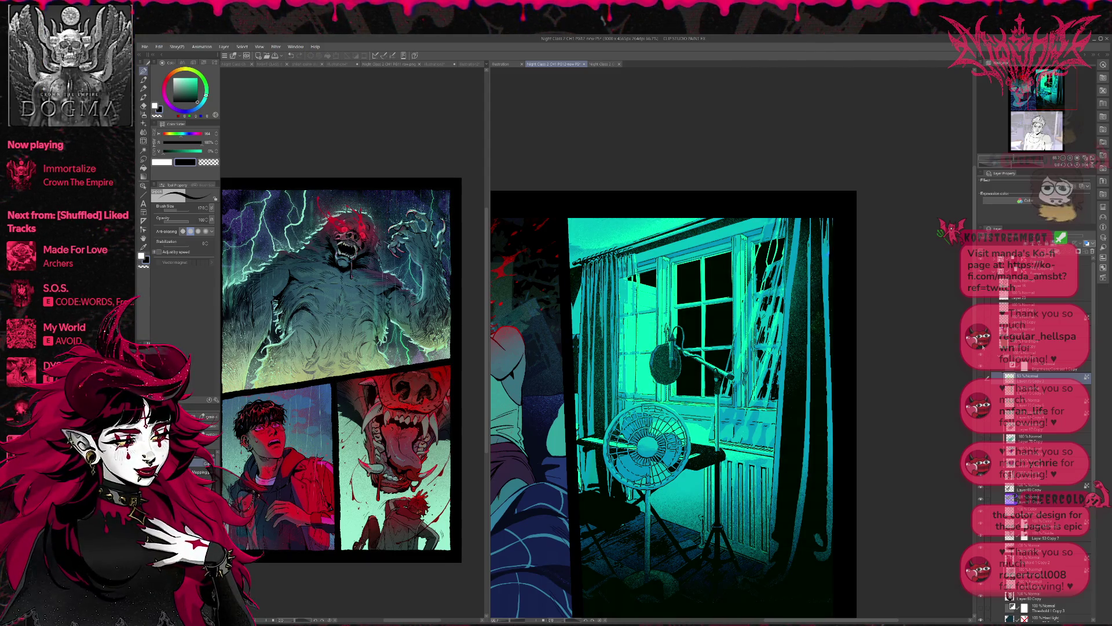
click(983, 347)
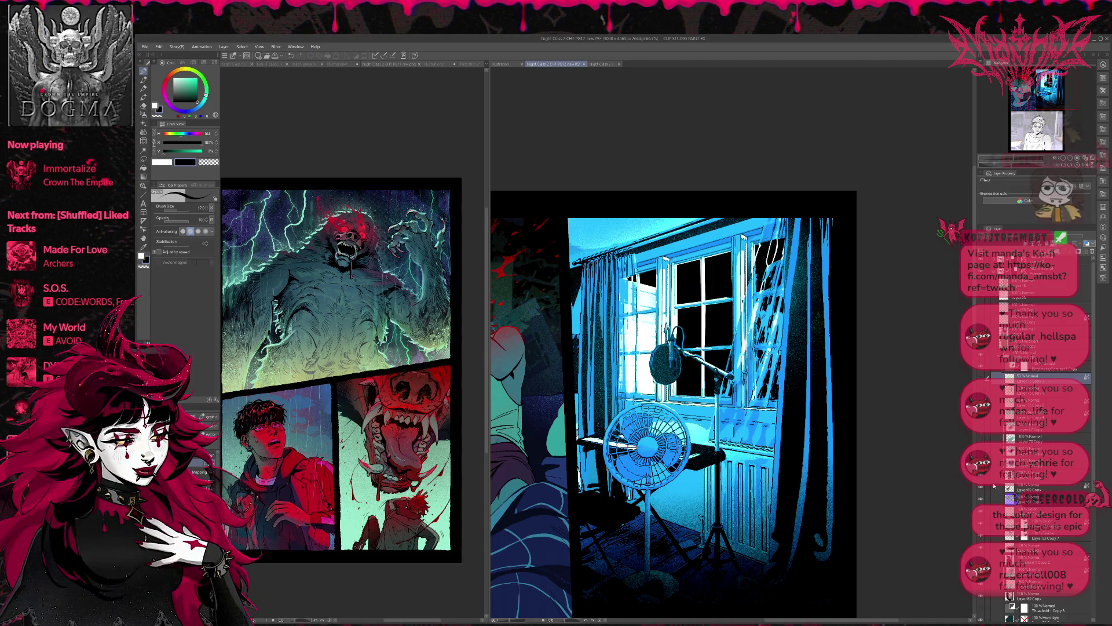
click(987, 377)
click(987, 377)
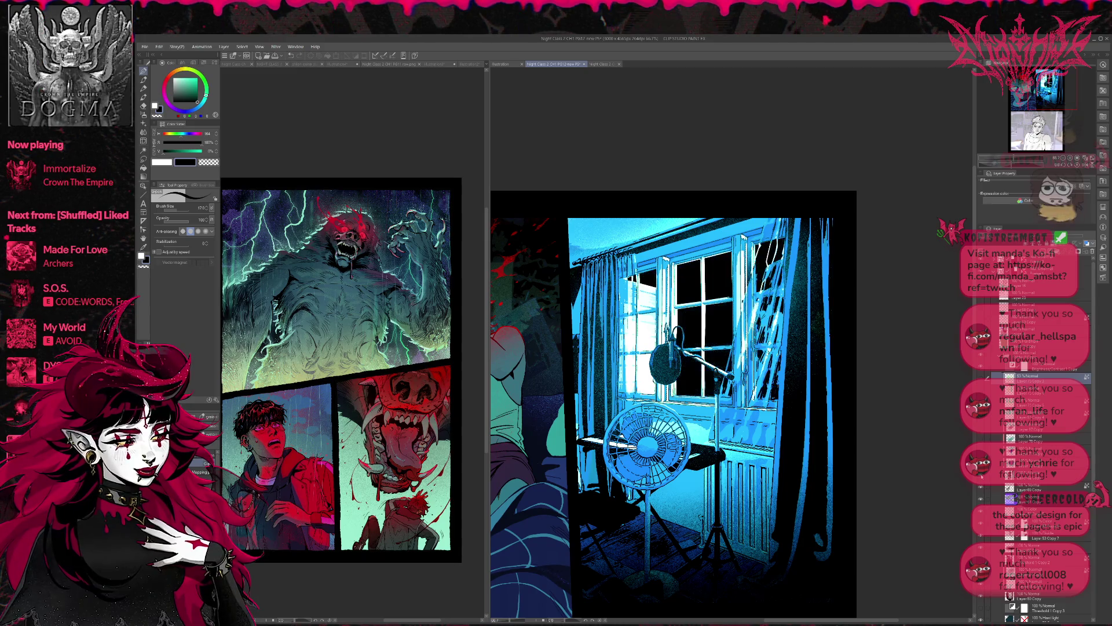
click(987, 377)
click(987, 377)
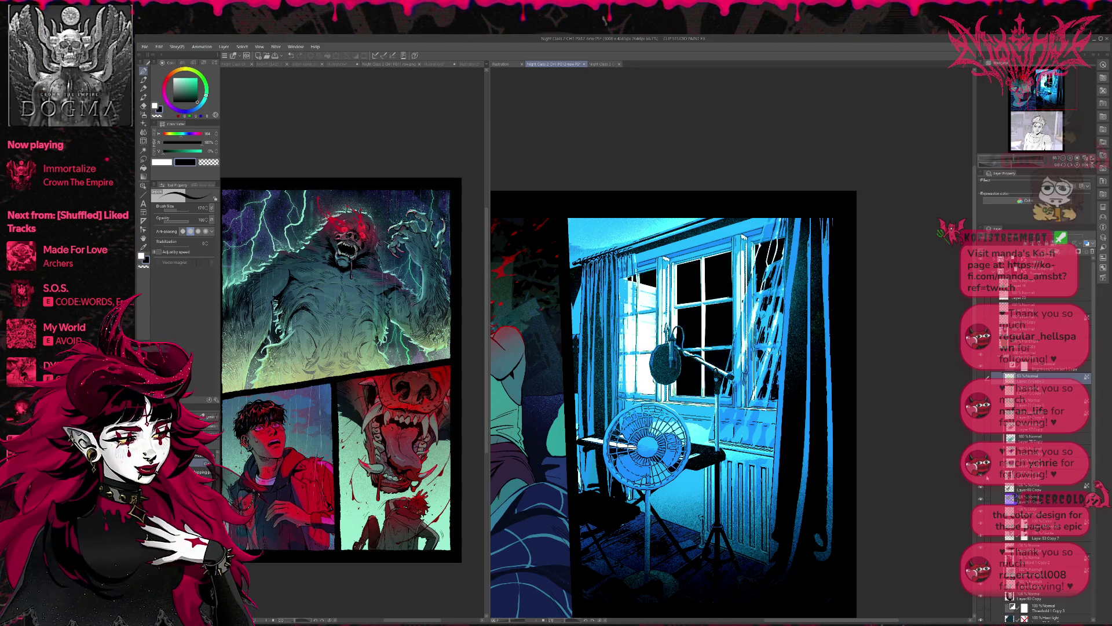
Compare the panel with and without the window glow layer, then select its white highlights.
click(1019, 475)
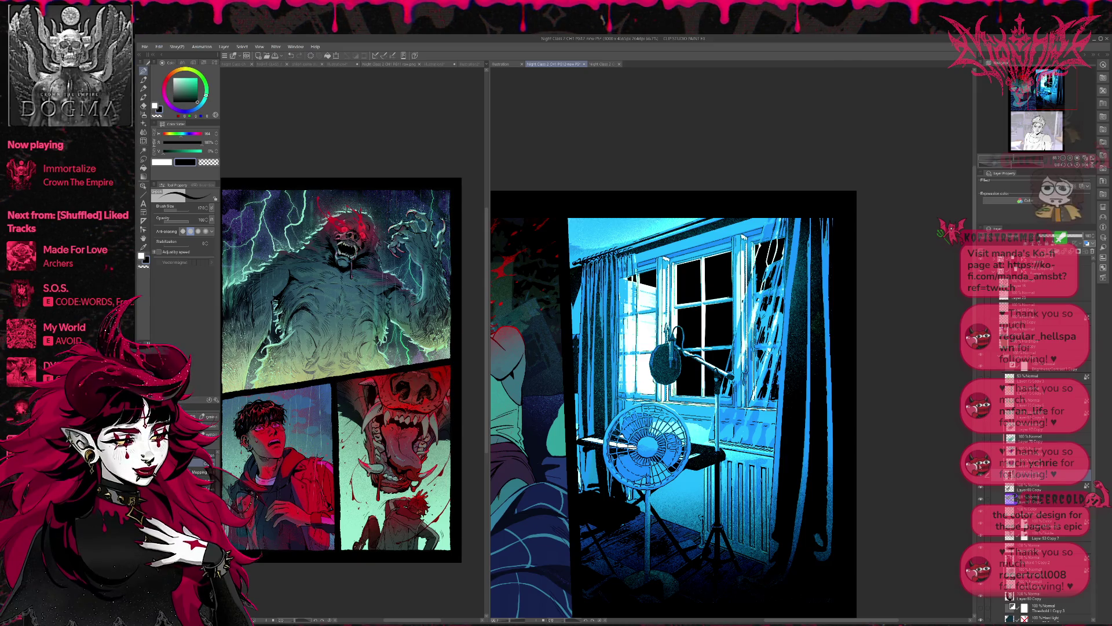
click(980, 475)
click(980, 475)
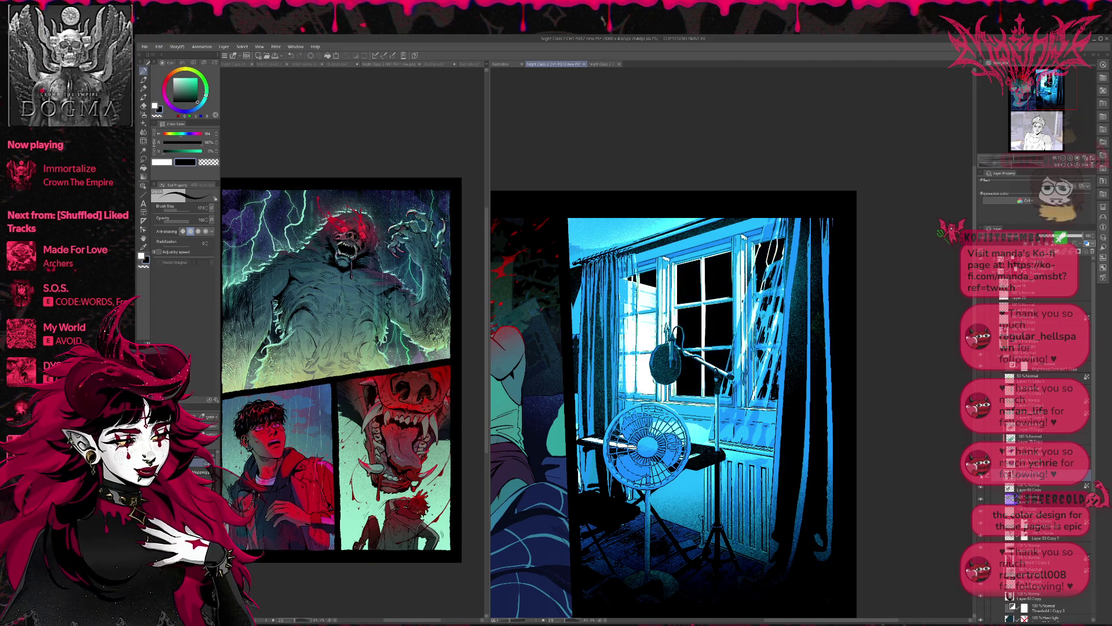
click(980, 475)
click(980, 475)
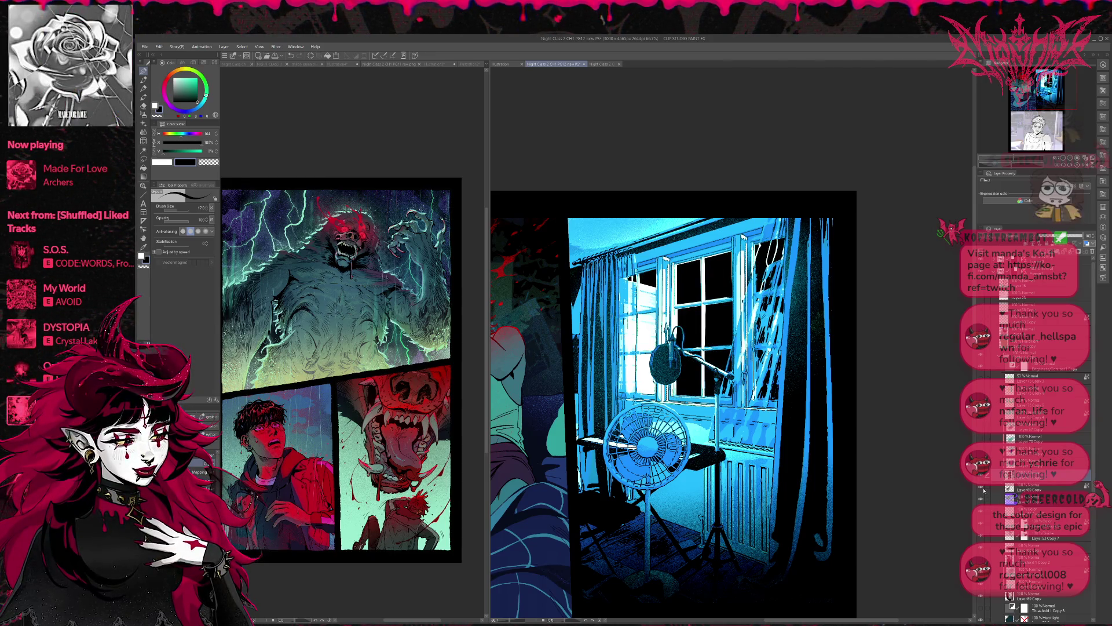
click(982, 495)
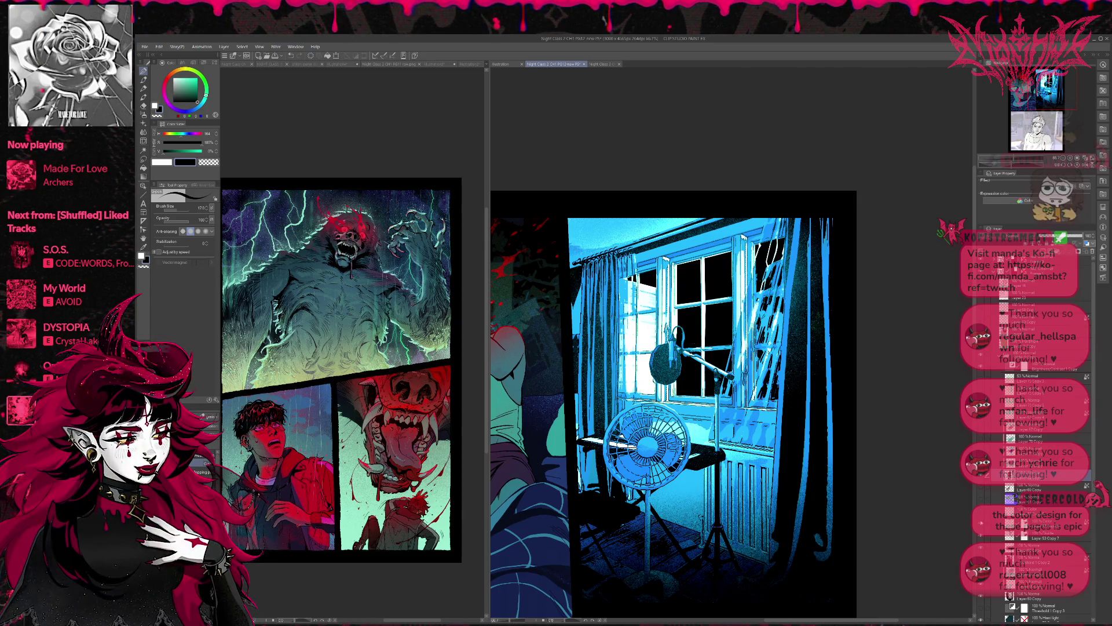
click(981, 537)
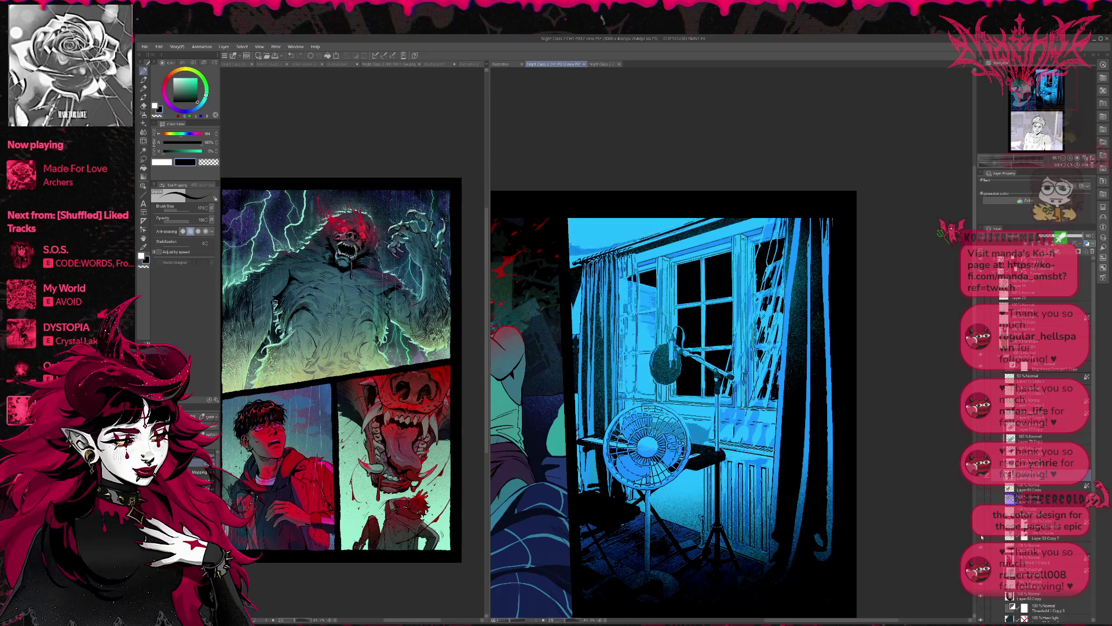
click(982, 538)
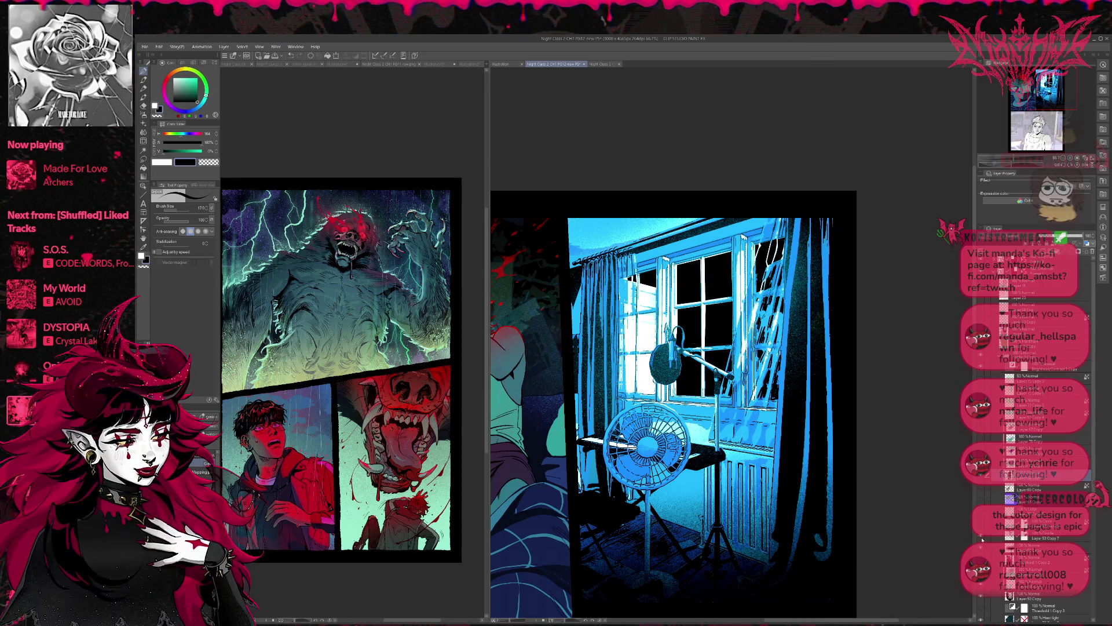
click(982, 539)
click(981, 539)
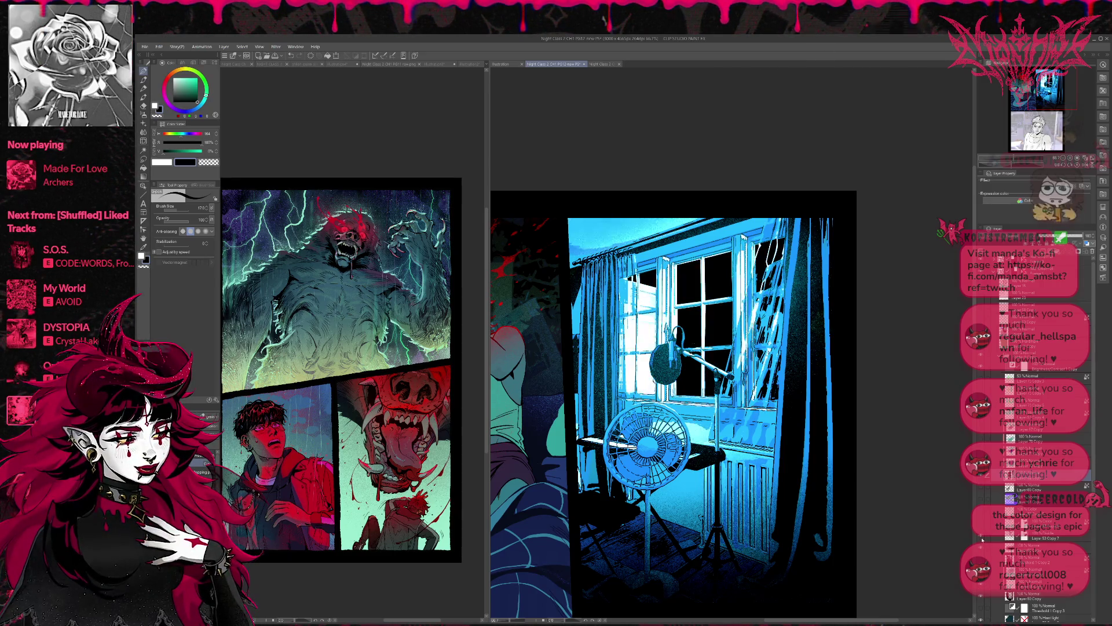
ctrl+click(1009, 539)
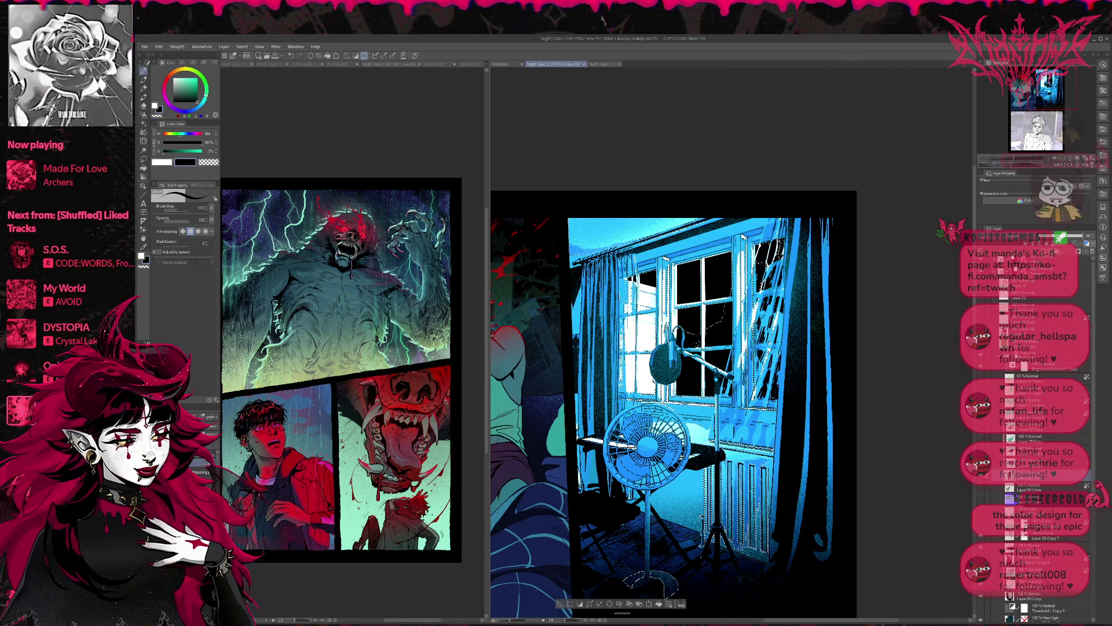
click(1037, 355)
On a new layer, spray bright teal with a larger brush over the selected window and fan stand.
key(ctrl+shift+n)
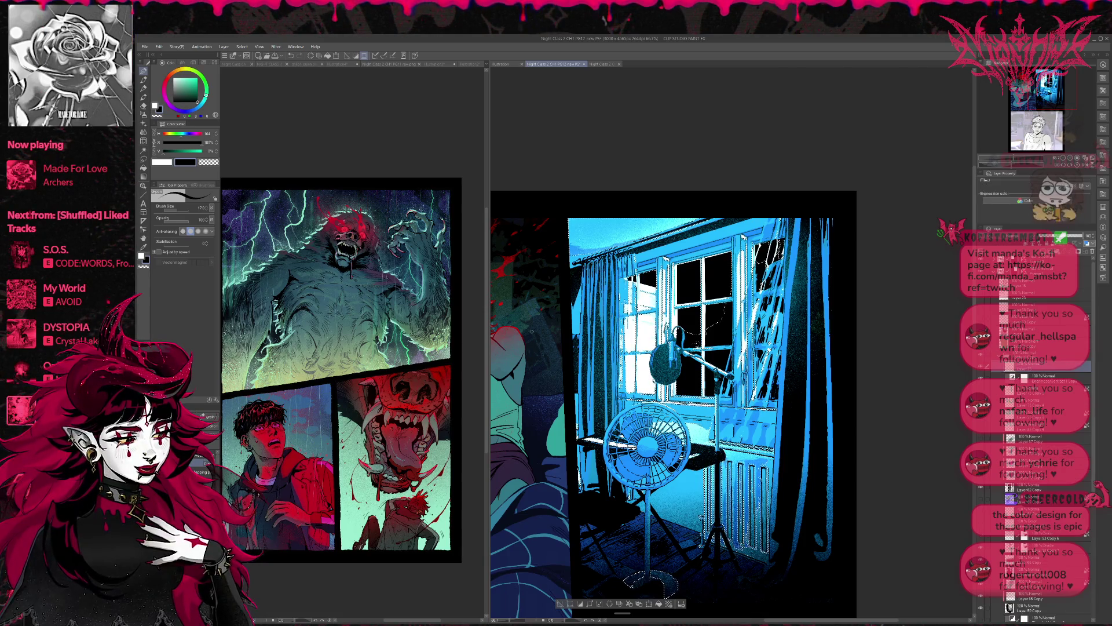
click(203, 150)
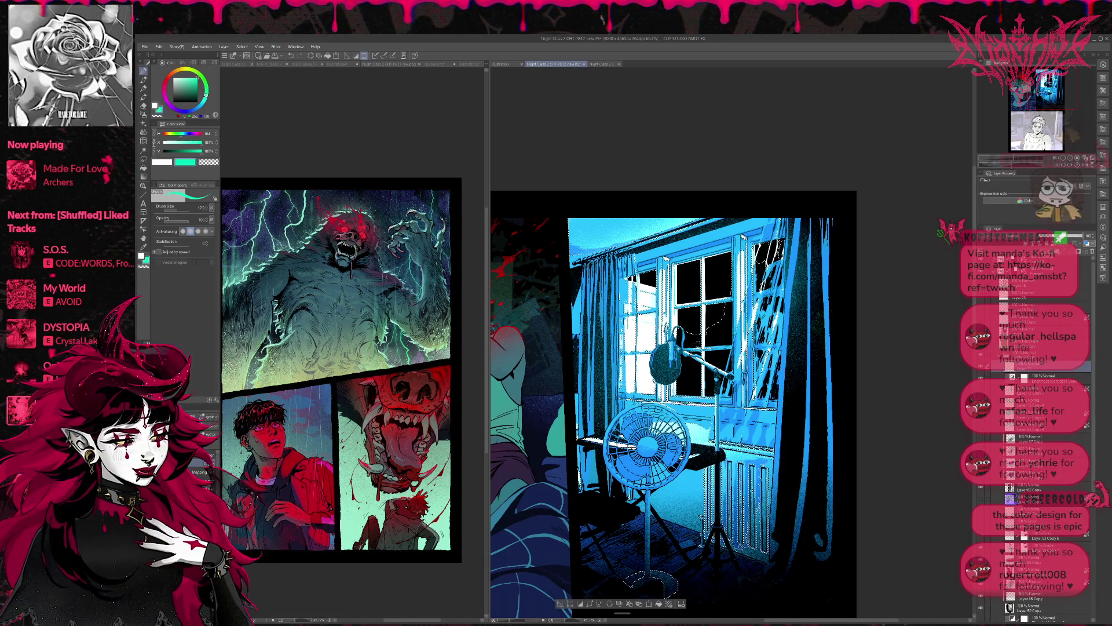
key(bracketright)
key(bracketright)
key(bracketright)
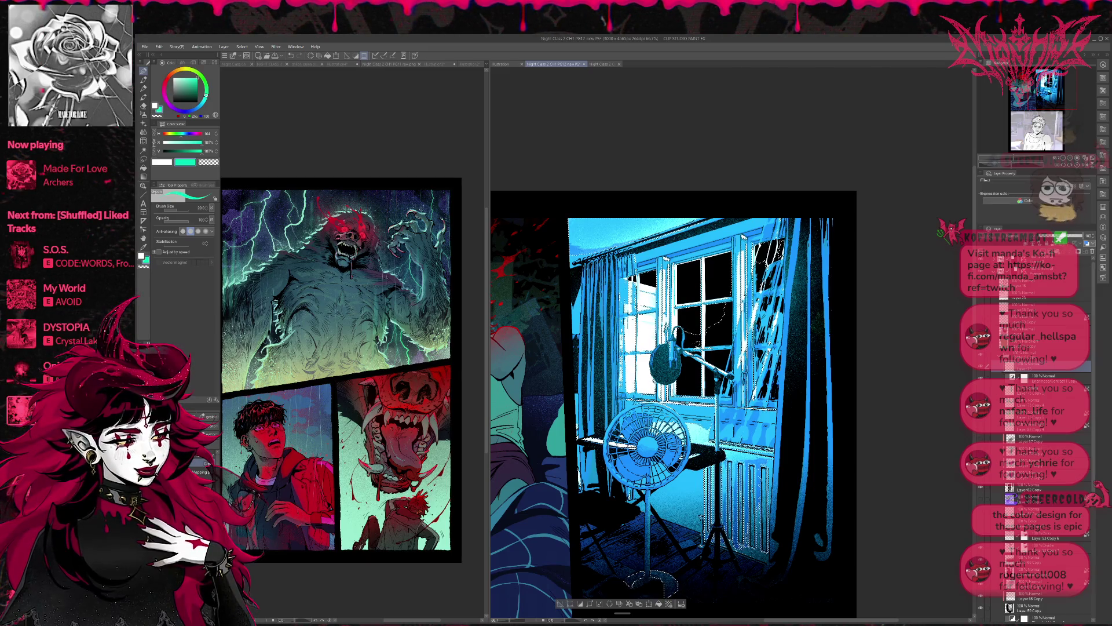
mouse_move(684, 243)
mouse_down()
mouse_move(666, 237)
mouse_move(637, 290)
mouse_move(594, 320)
mouse_move(637, 231)
mouse_up()
drag(742, 474, 649, 576)
key(ctrl+d)
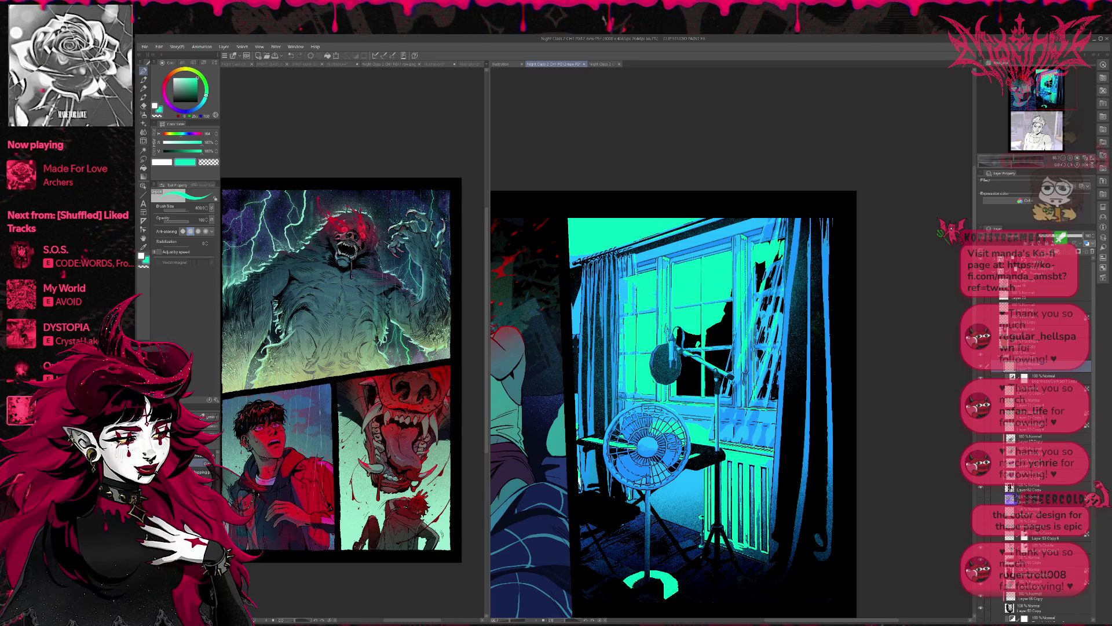
Load the window selection and delete the teal from the glass panes.
ctrl+click(1019, 369)
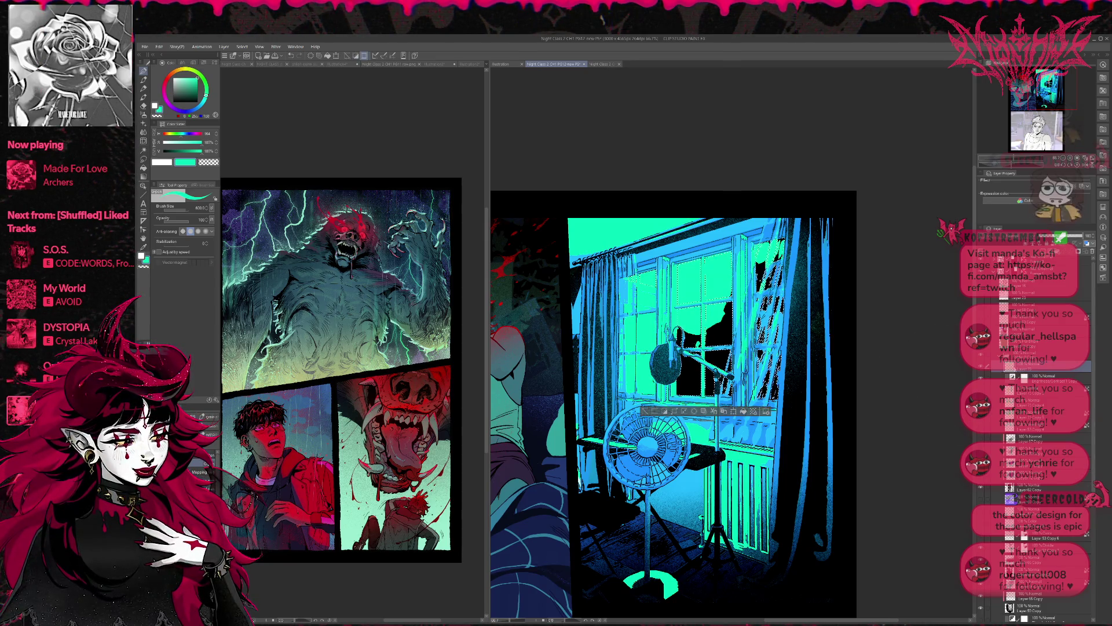
key(Delete)
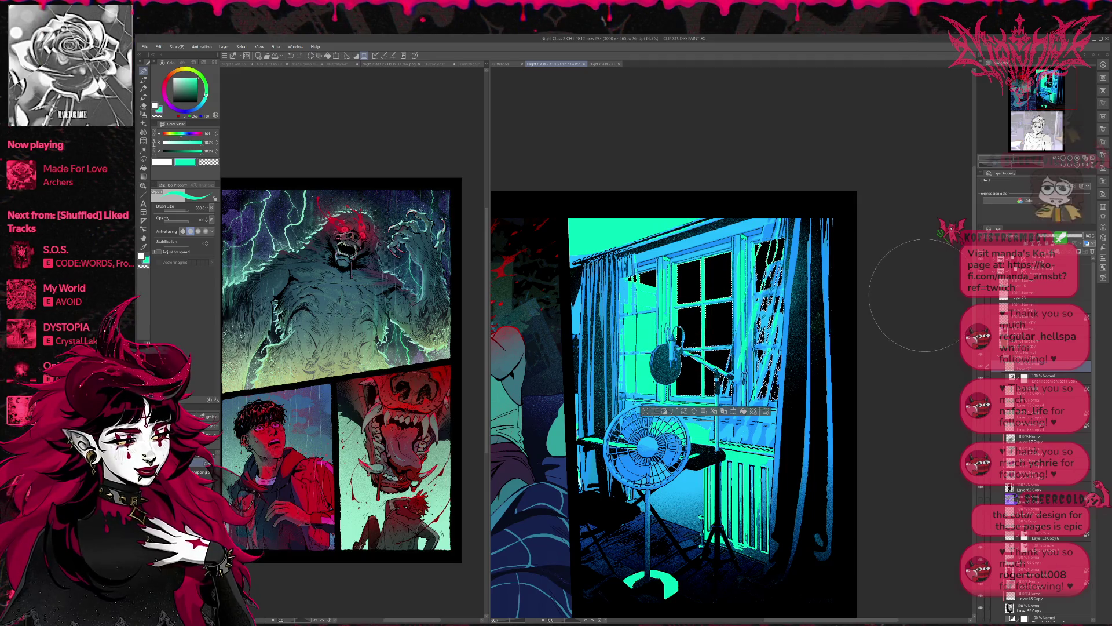
key(ctrl+d)
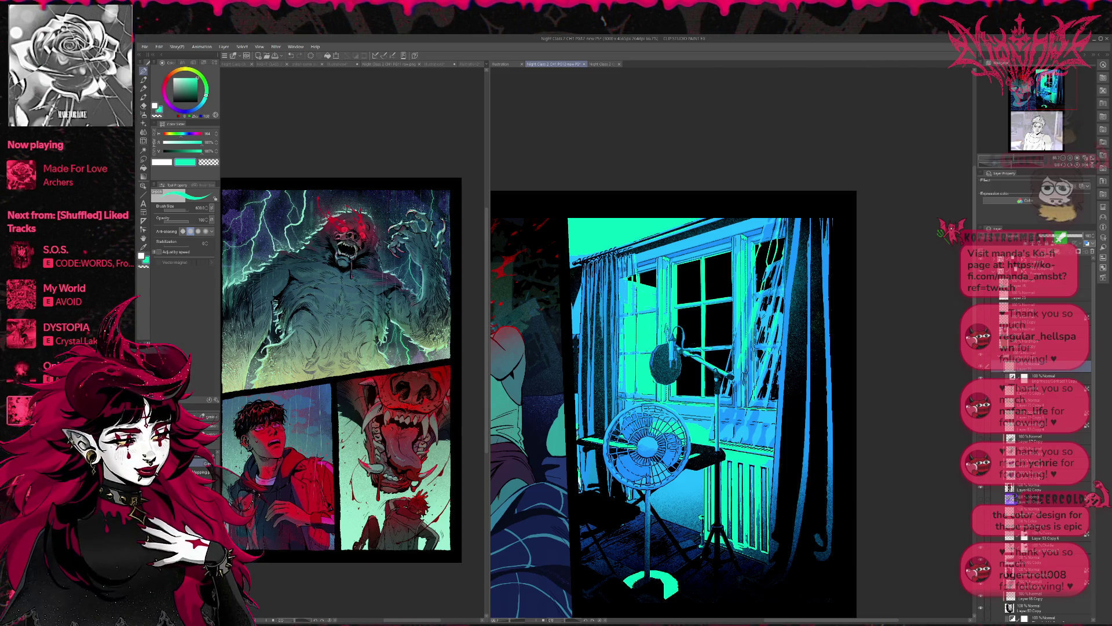
ctrl+click(1009, 376)
key(e)
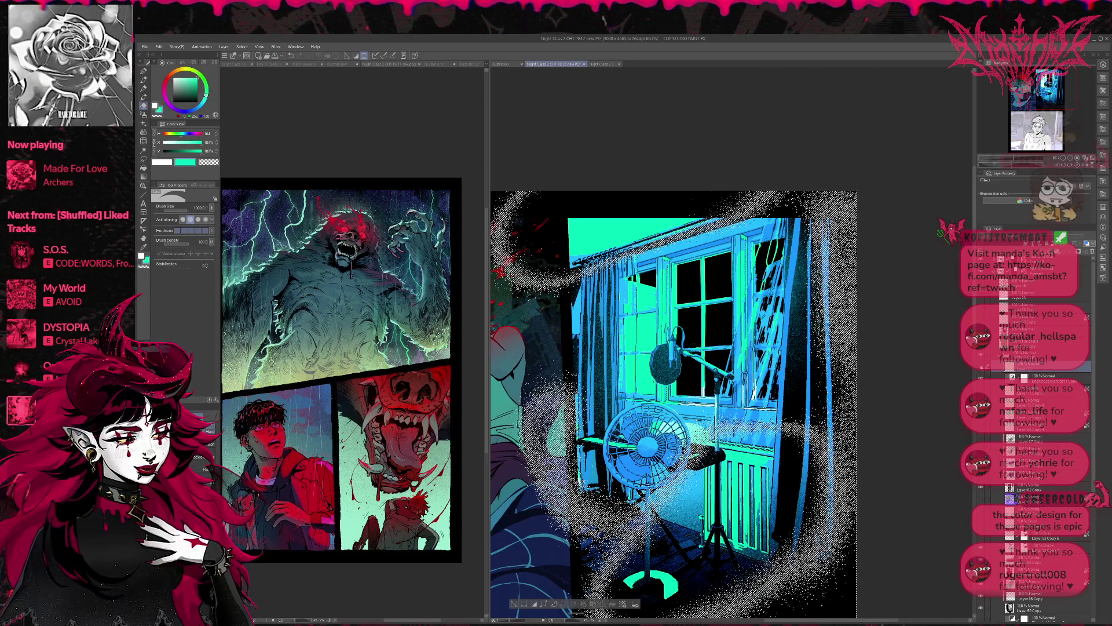
Fill the selected frame and curtain edges with teal, try a white fill, and undo it.
key(alt+Delete)
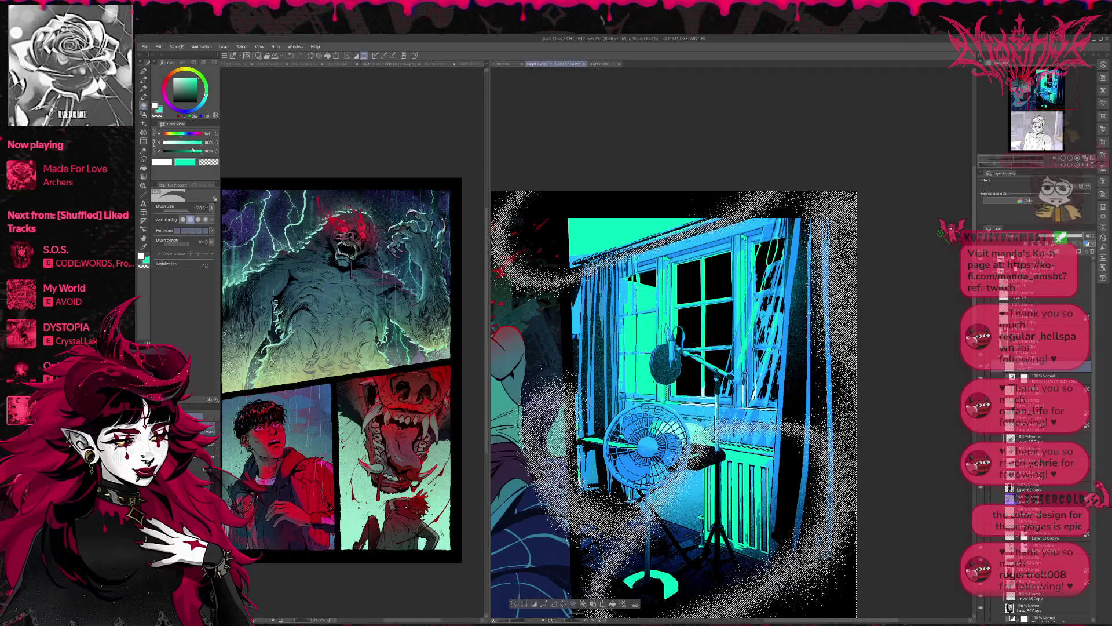
click(140, 255)
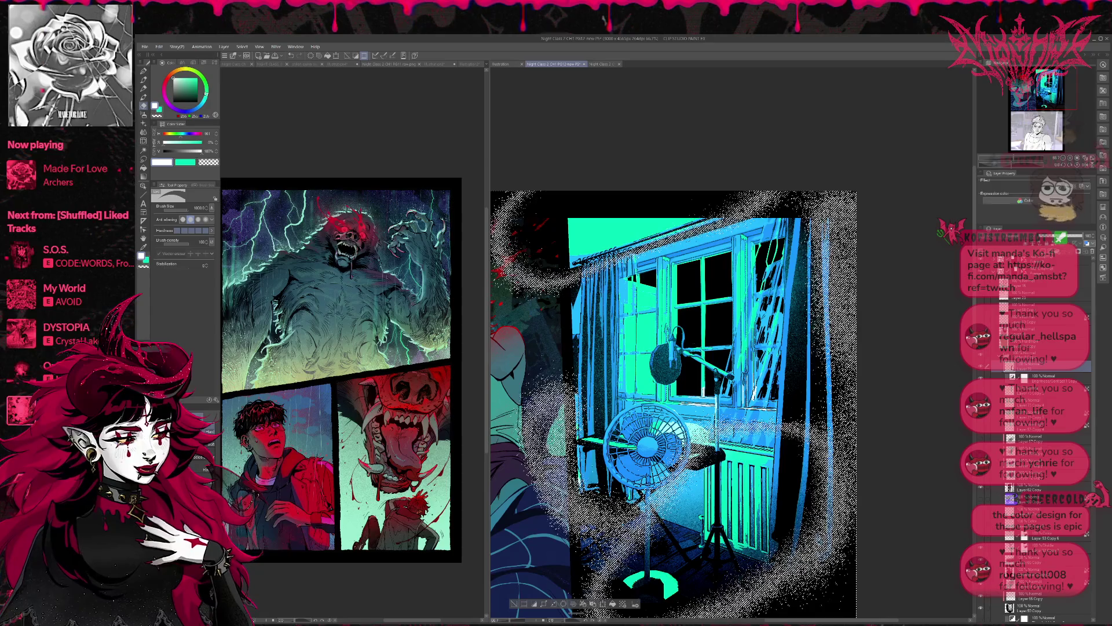
key(alt+Delete)
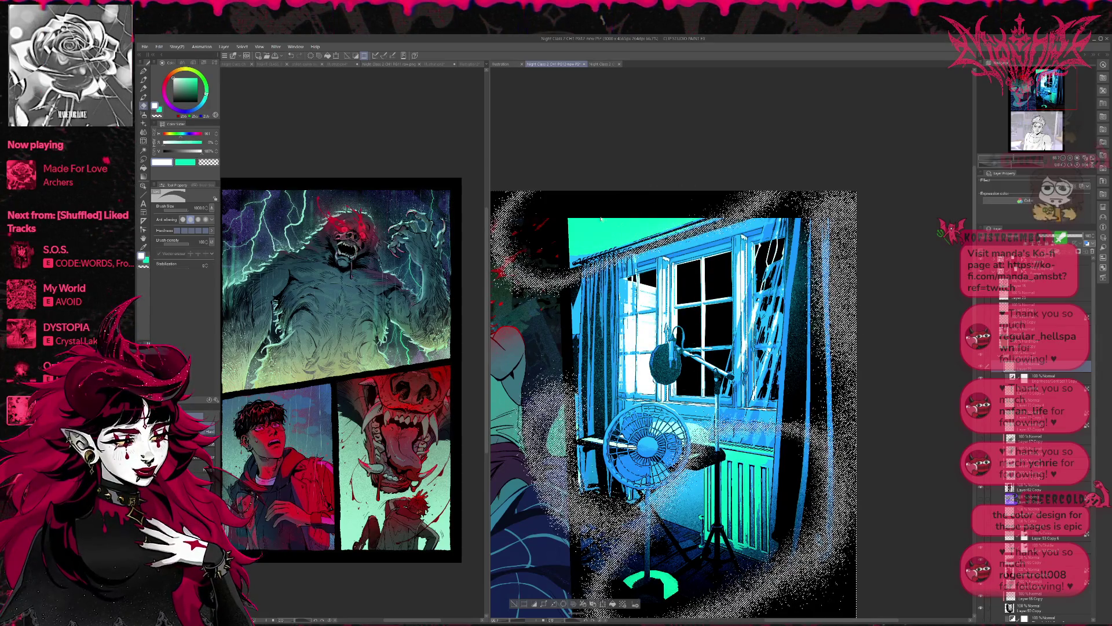
key(ctrl+z)
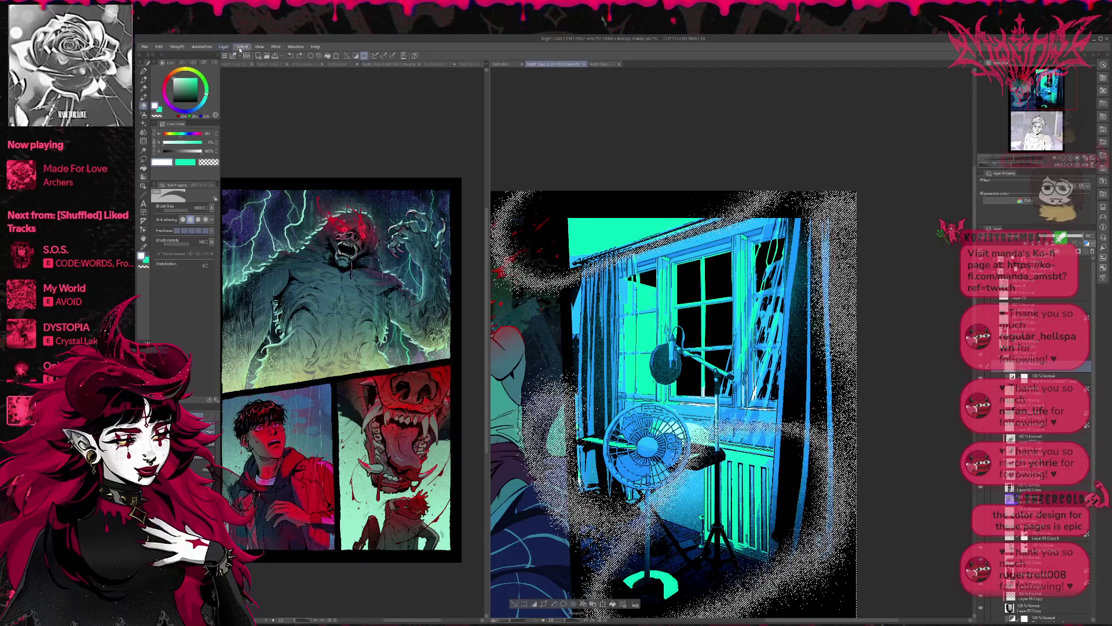
key(ctrl+z)
key(ctrl+z)
Redo the teal and spray texture edits, switch layers, and save the comic page.
scroll(652, 295, down, 1)
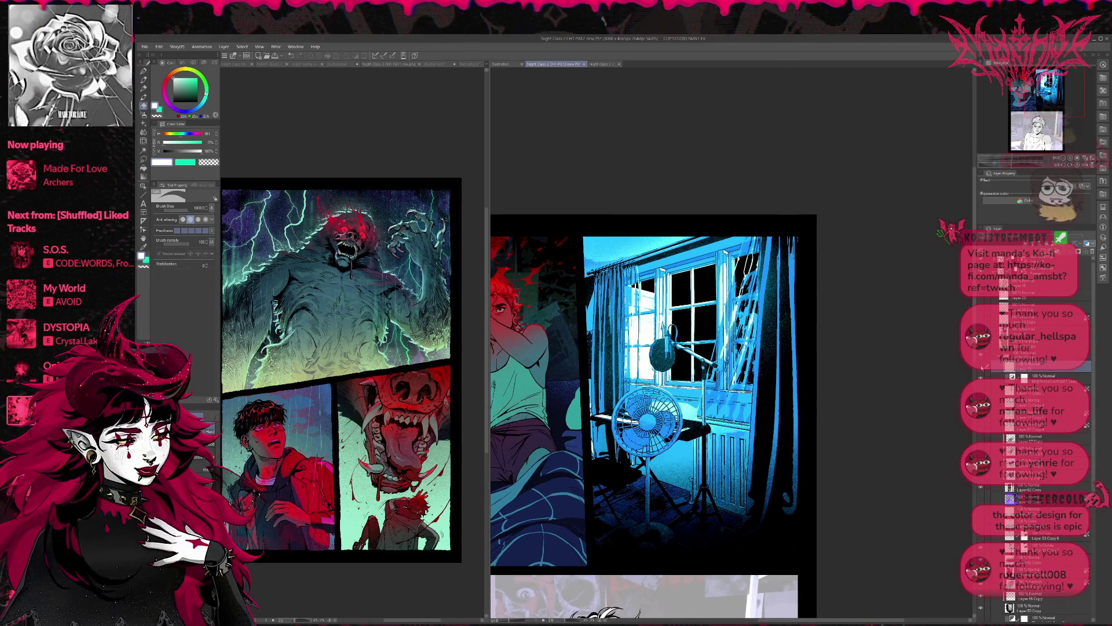
key(ctrl+y)
key(ctrl+y)
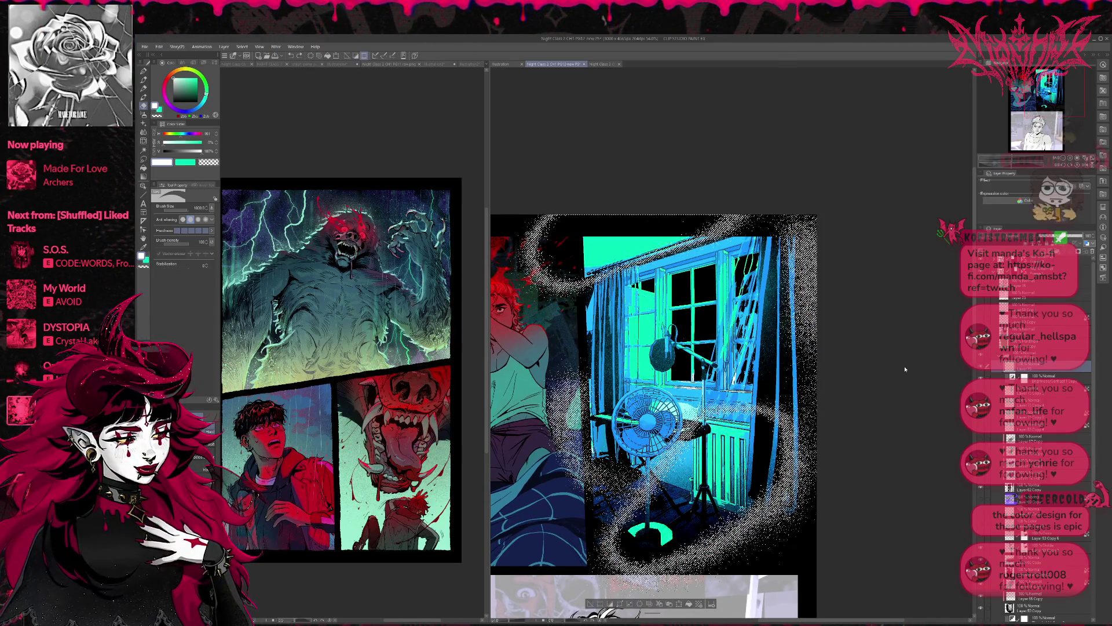
key(ctrl+y)
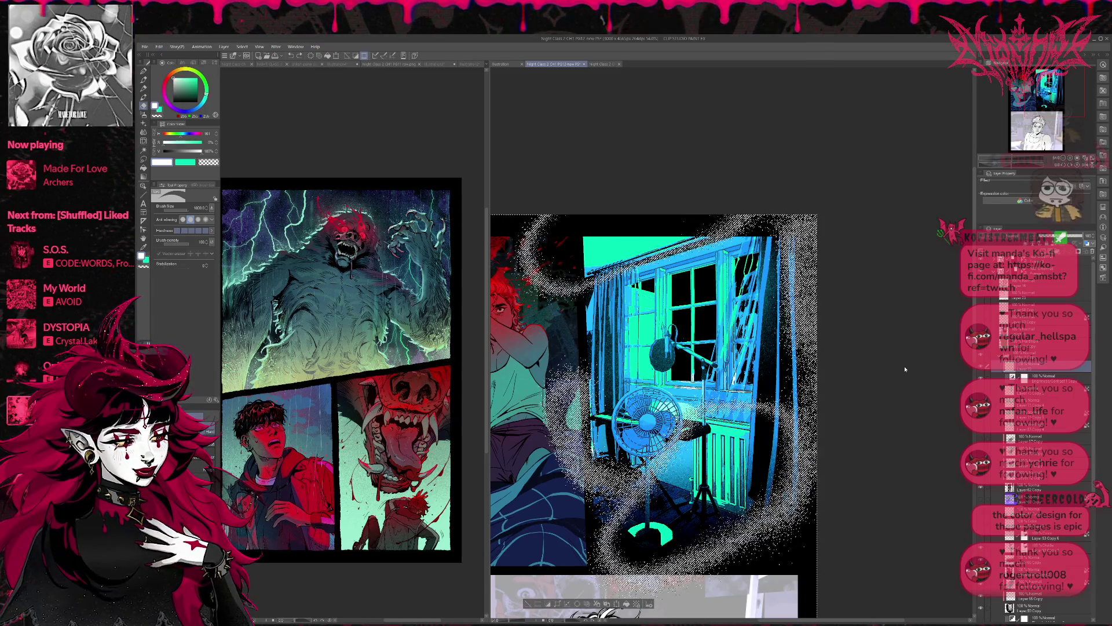
key(ctrl+y)
key(ctrl+z)
key(ctrl+z)
key(ctrl+z)
key(ctrl+z)
key(ctrl+z)
key(ctrl+z)
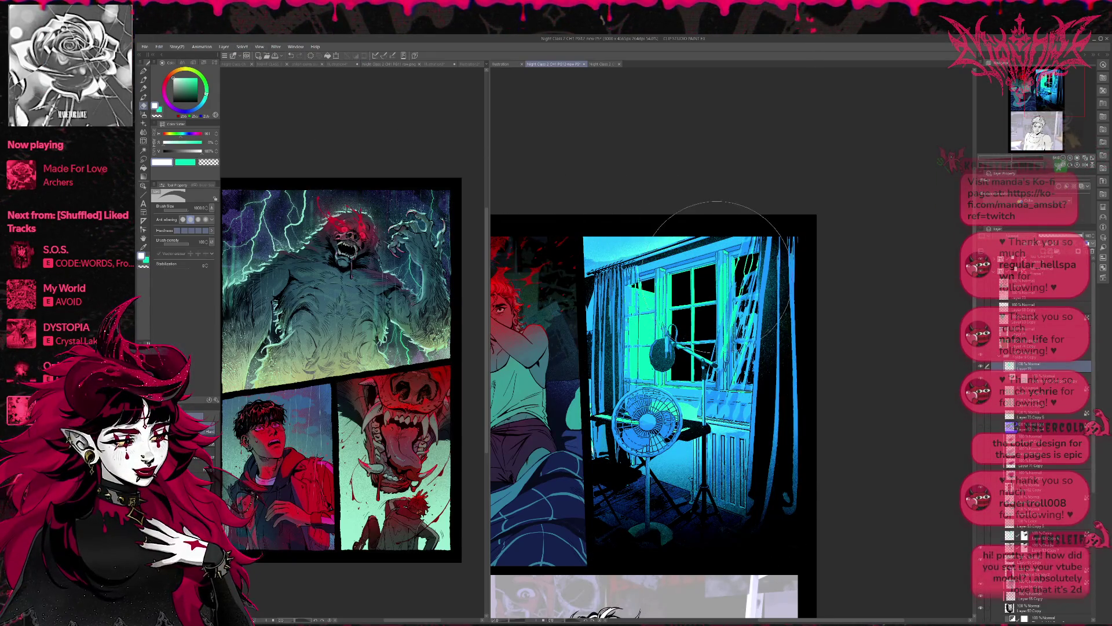
scroll(718, 267, down, 1)
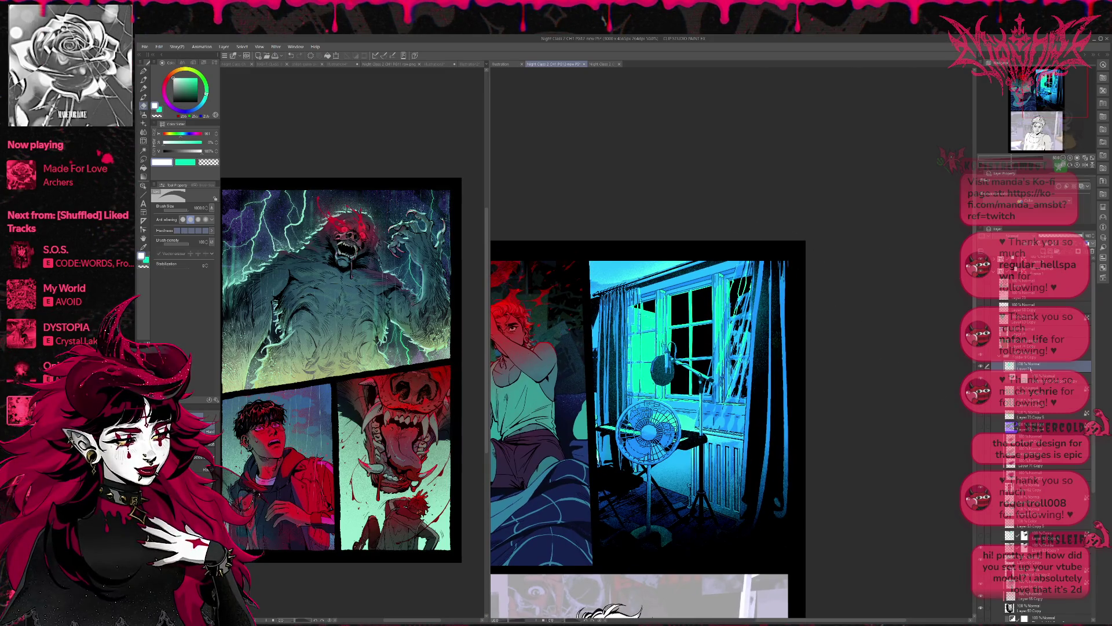
click(1020, 355)
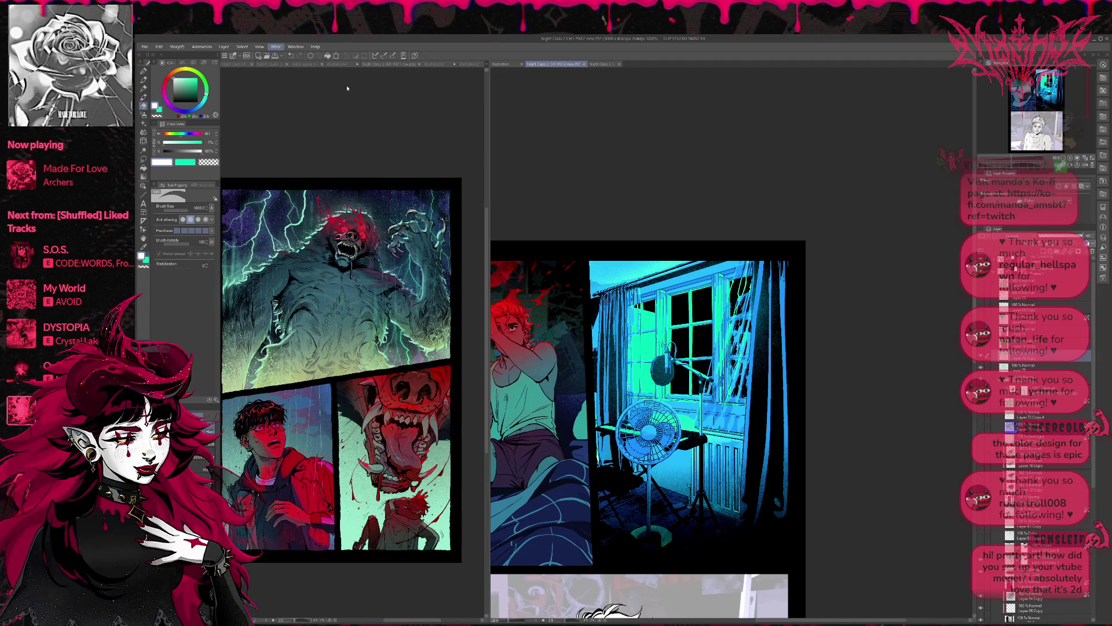
key(ctrl+s)
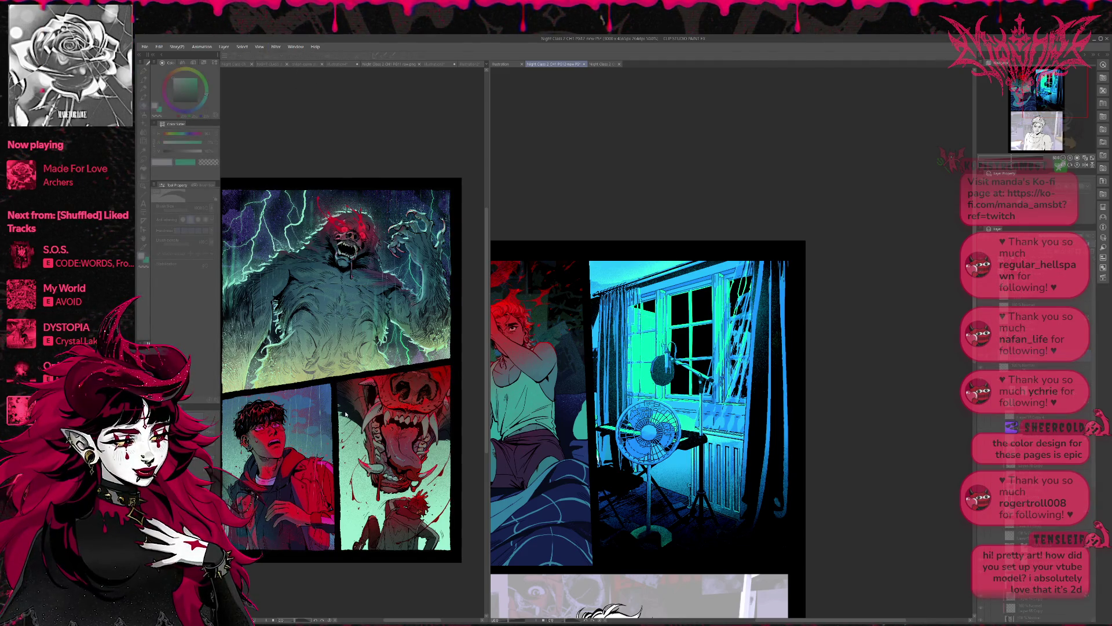
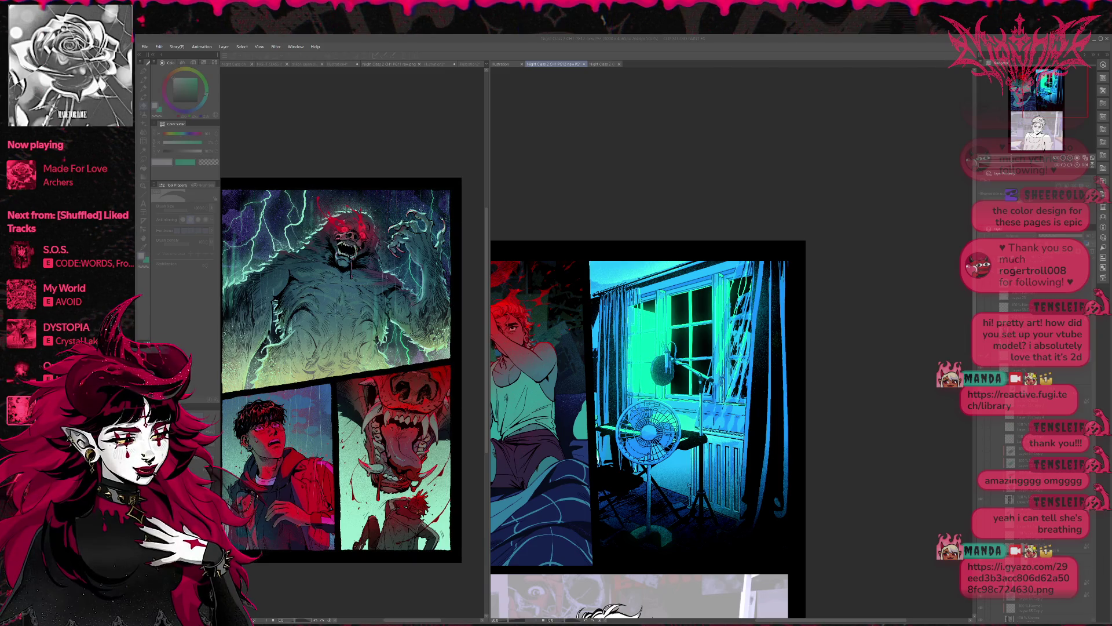
With the palettes restored, airbrush a teal glow over the window and fan with the pen.
click(391, 438)
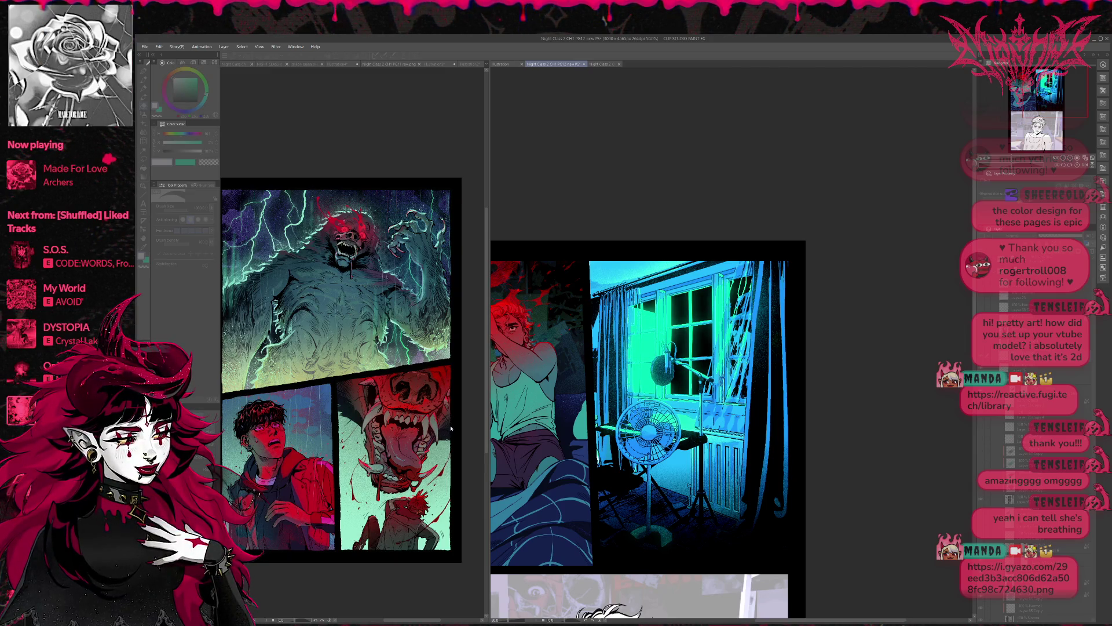
key(Tab)
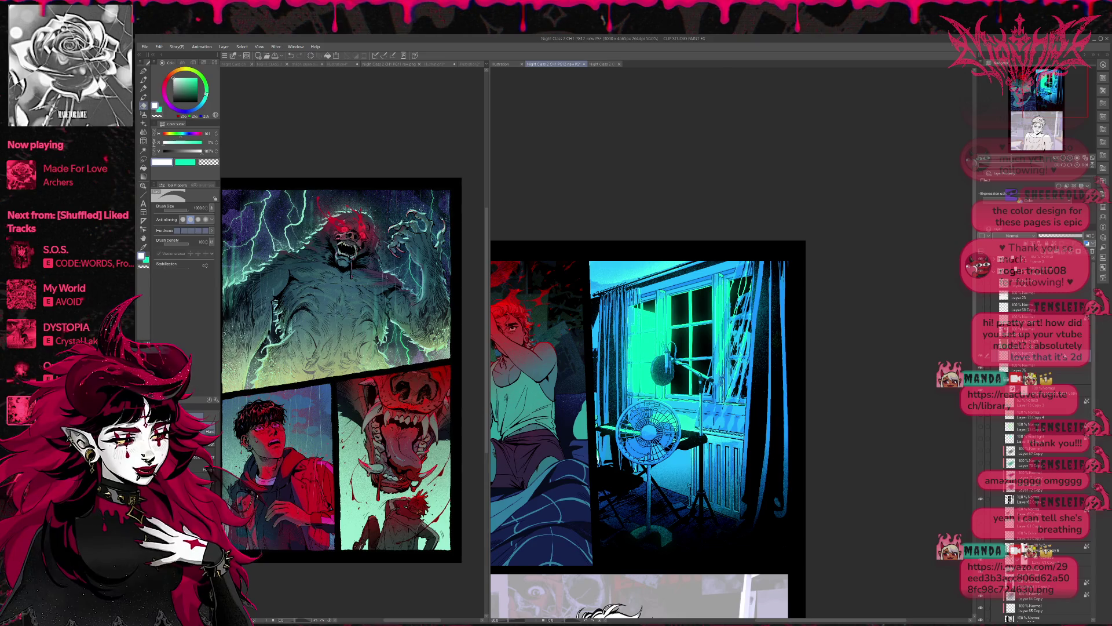
scroll(983, 369, up, 1)
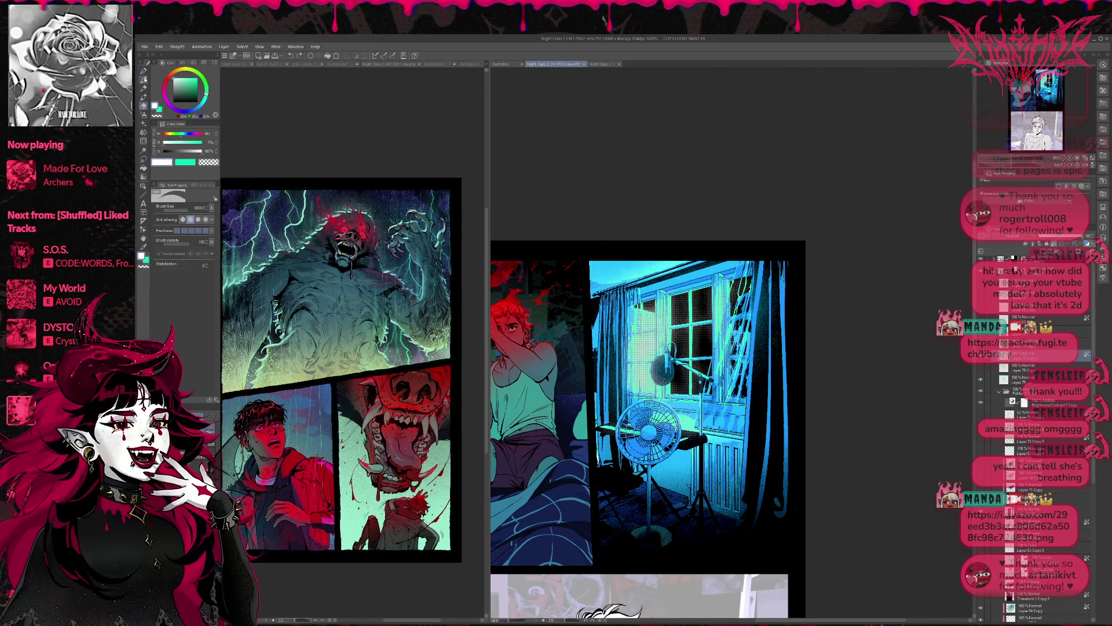
key(p)
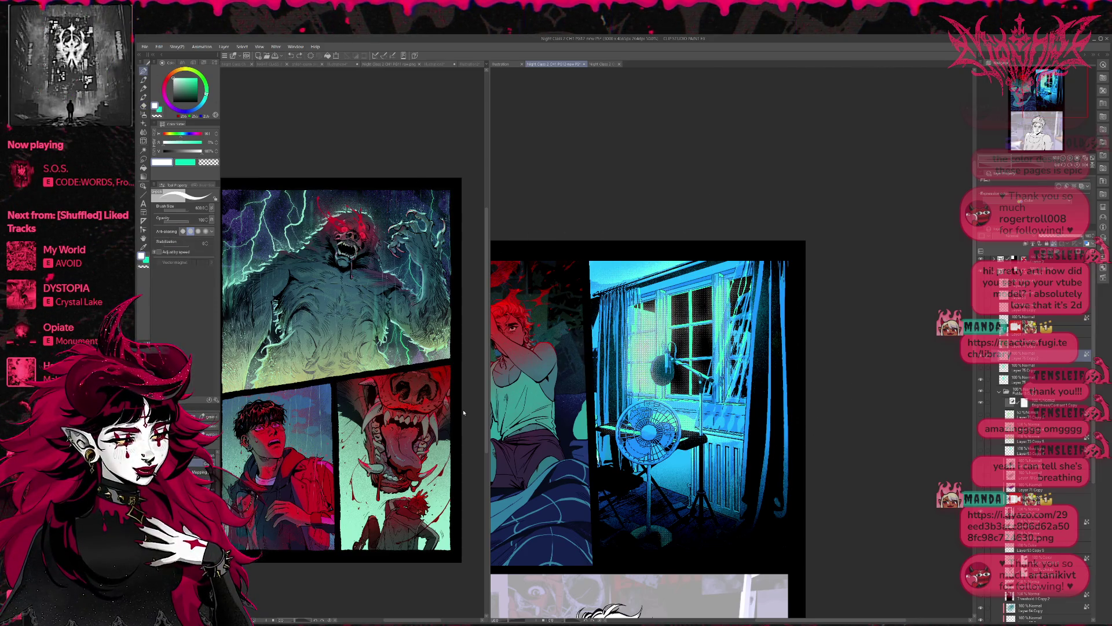
key(x)
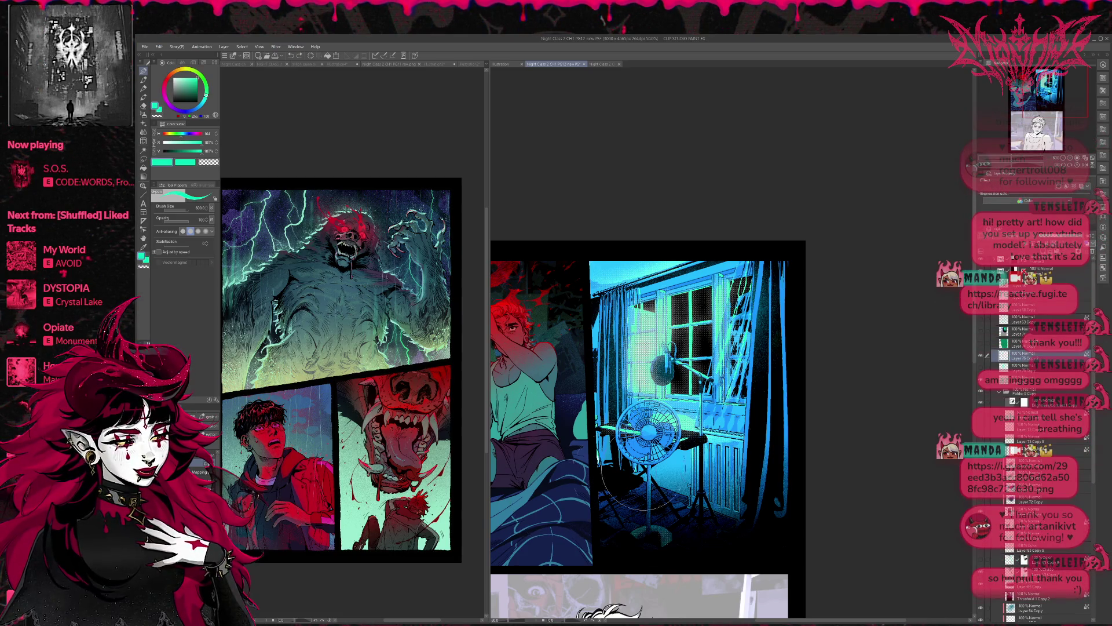
drag(797, 407, 655, 330)
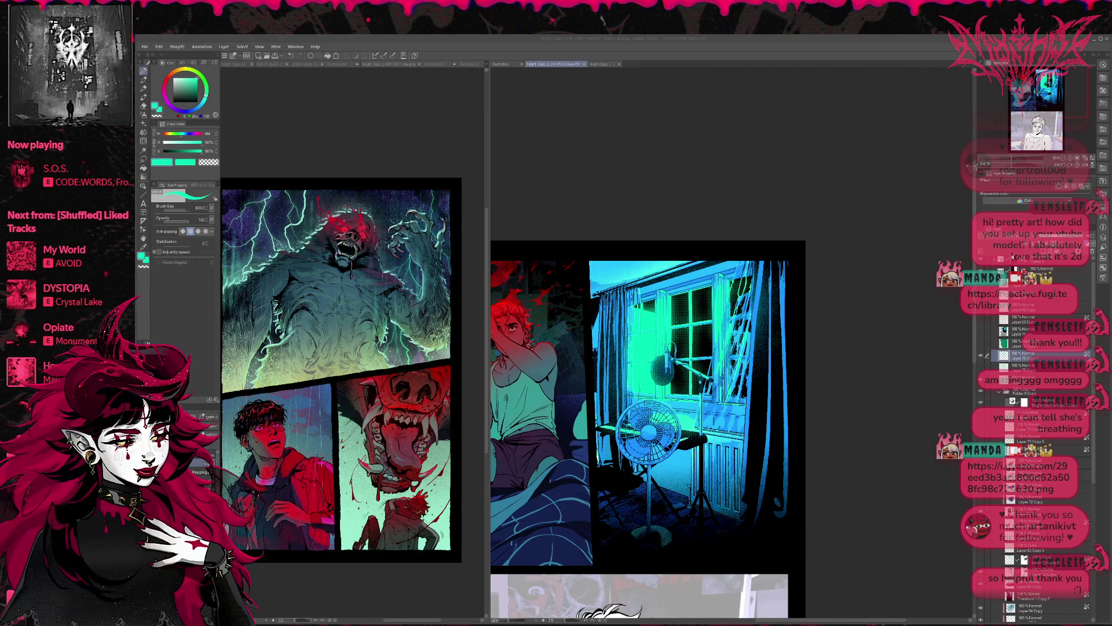
Move the white layer above the Hard light layer and zoom out.
click(1004, 356)
drag(1012, 334, 1013, 337)
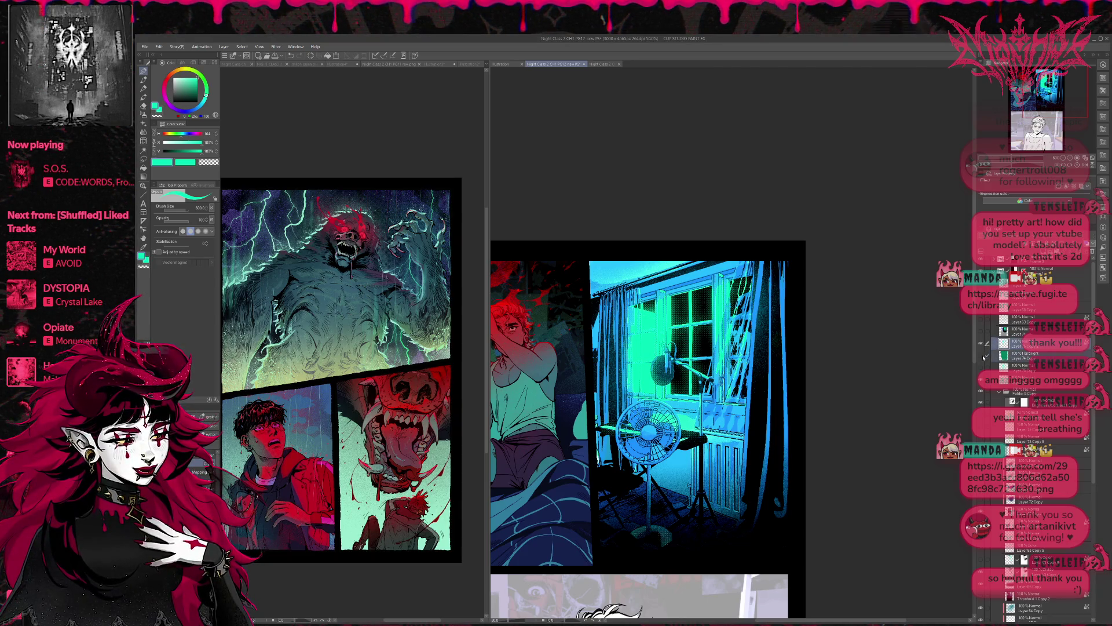
scroll(903, 373, down, 2)
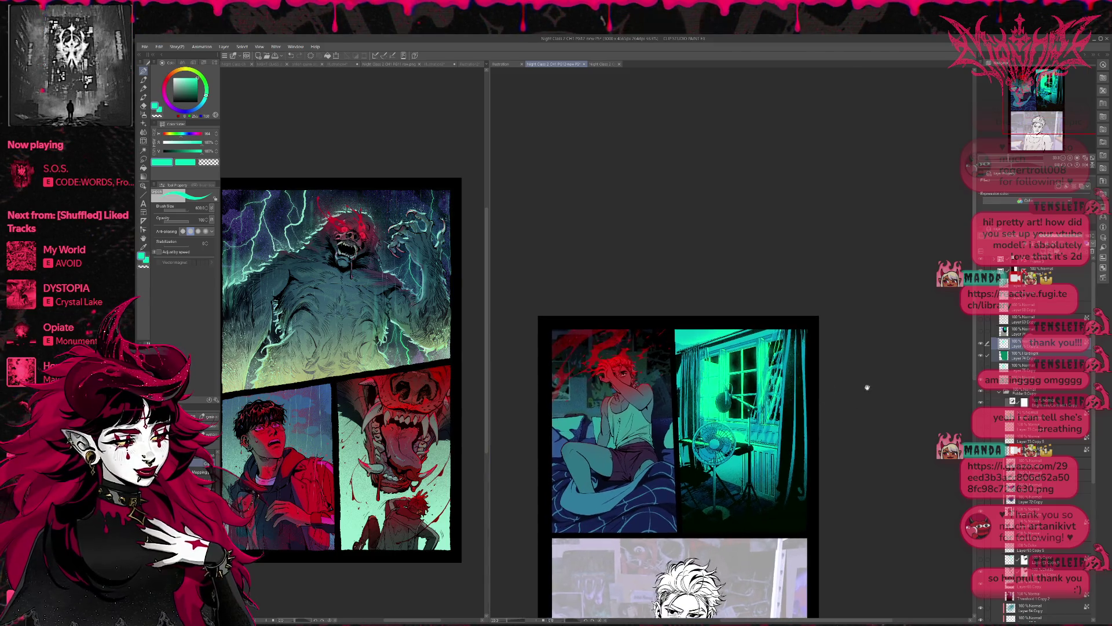
Compare the window glow on and off and browse the layer stack from Layer 68 Copy.
click(981, 332)
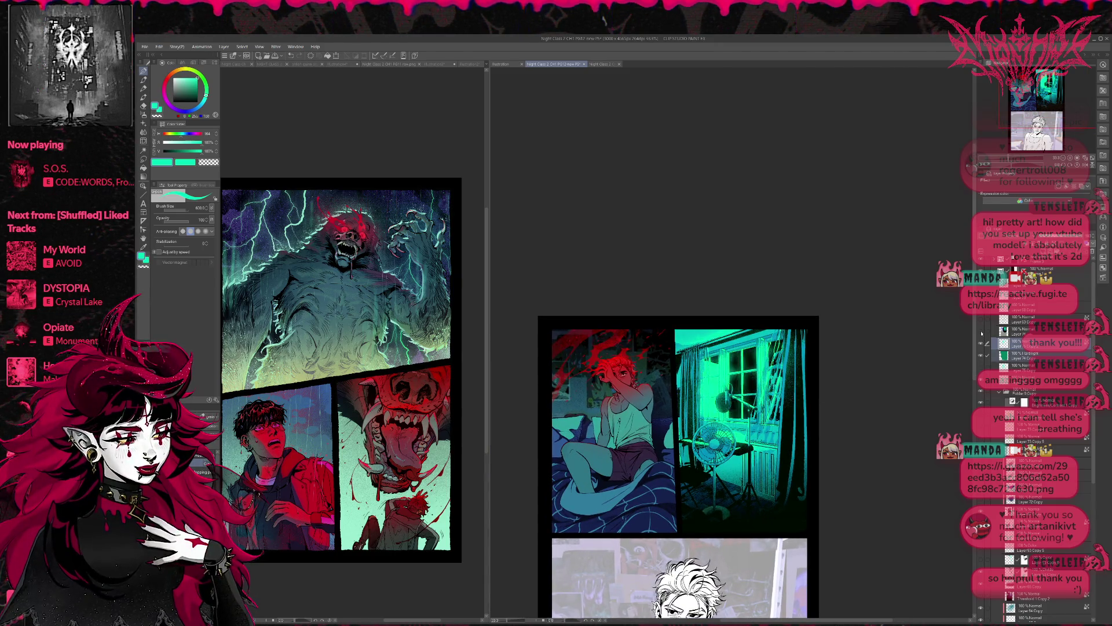
click(981, 333)
click(981, 333)
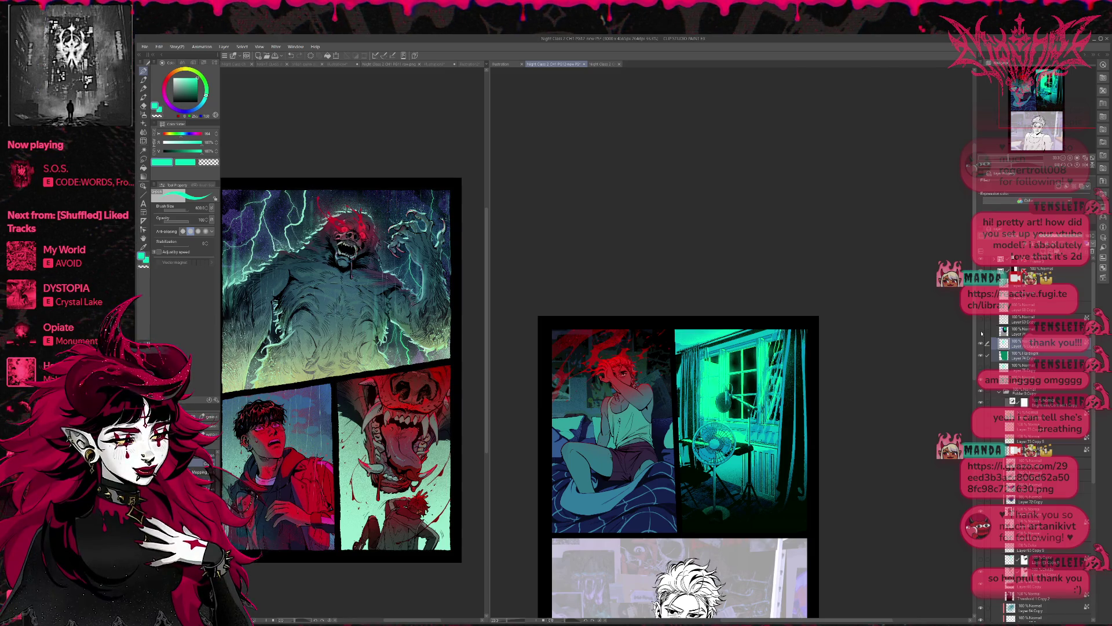
click(980, 345)
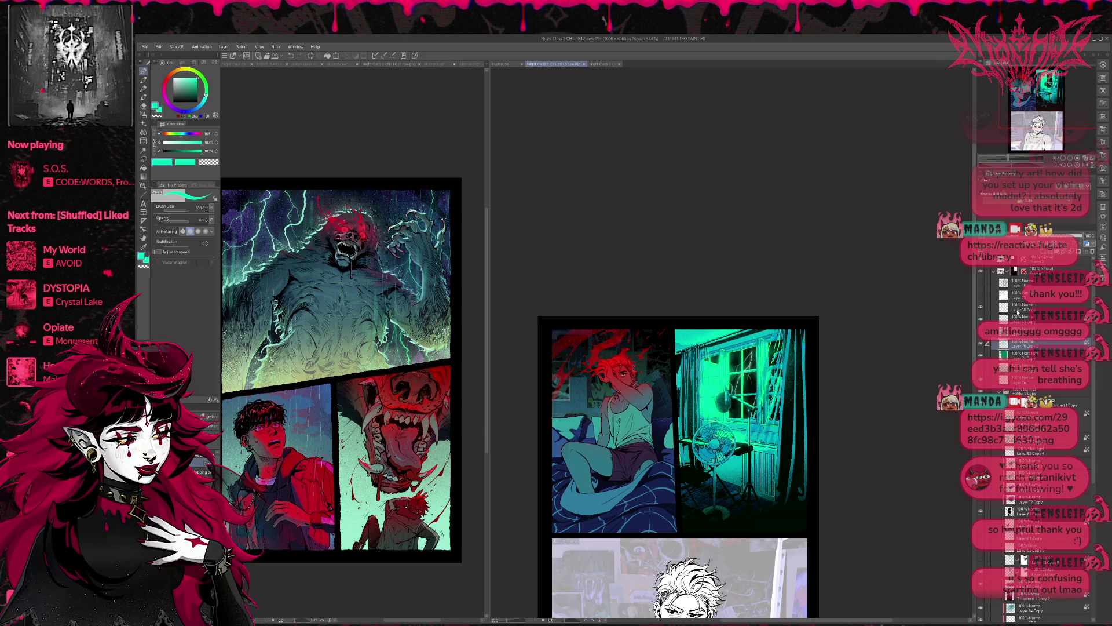
click(1011, 307)
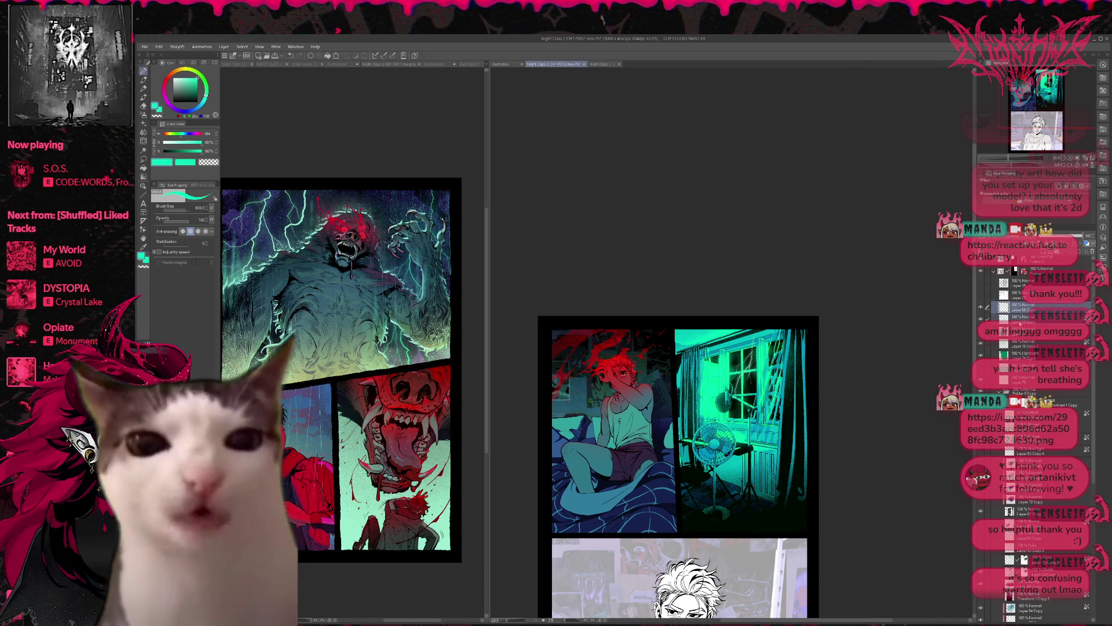
click(1019, 486)
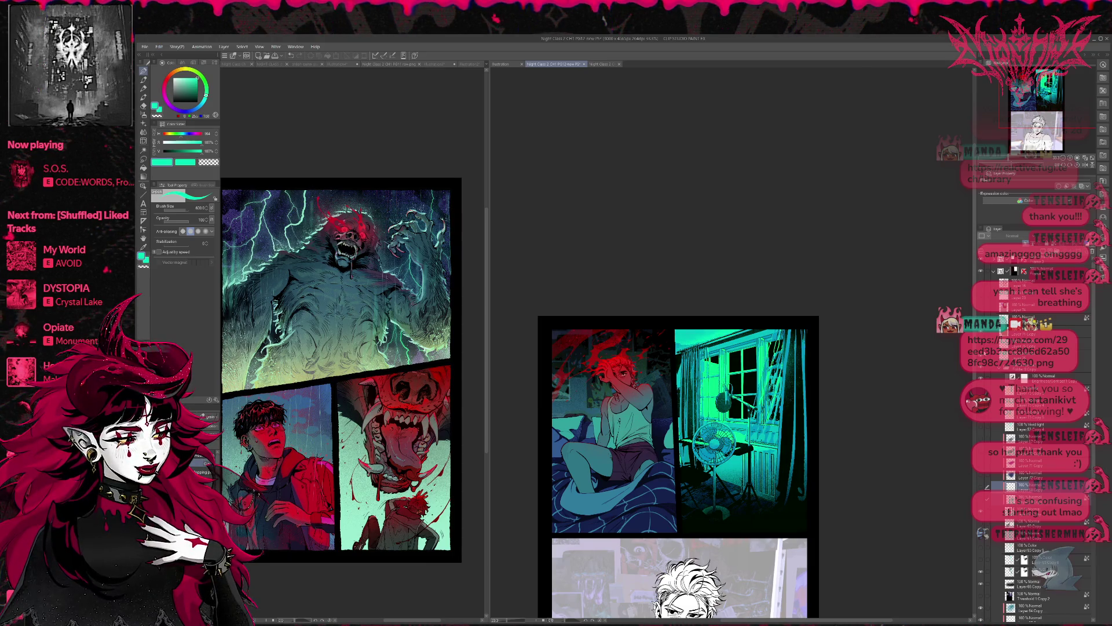
click(1037, 354)
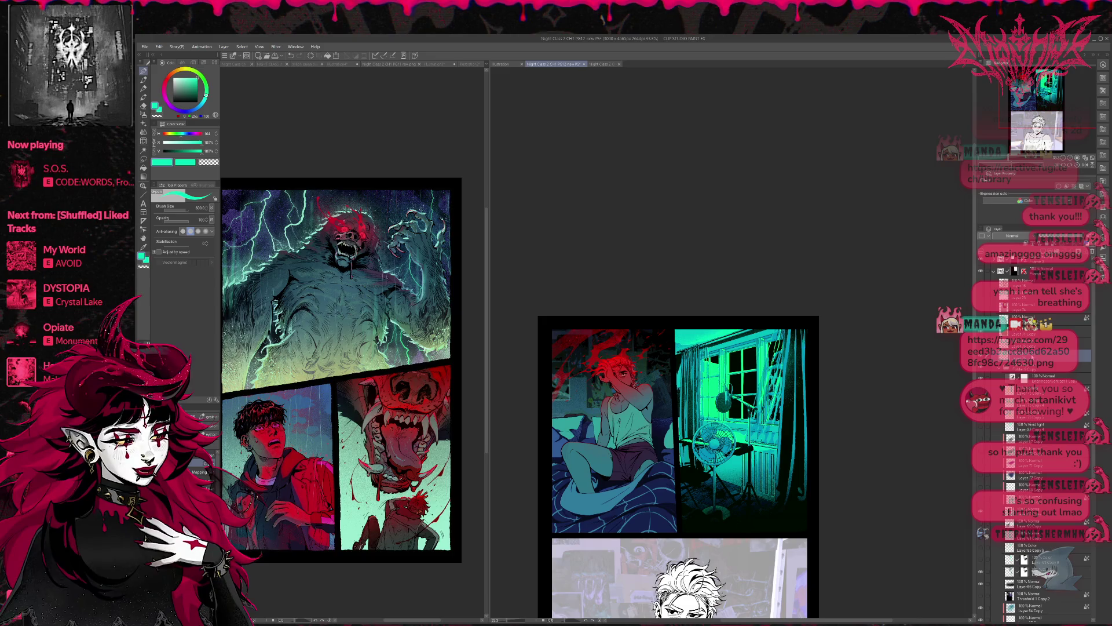
click(1037, 330)
Flick the green-cyan window lighting layers on and off to judge their effect.
click(980, 347)
click(981, 346)
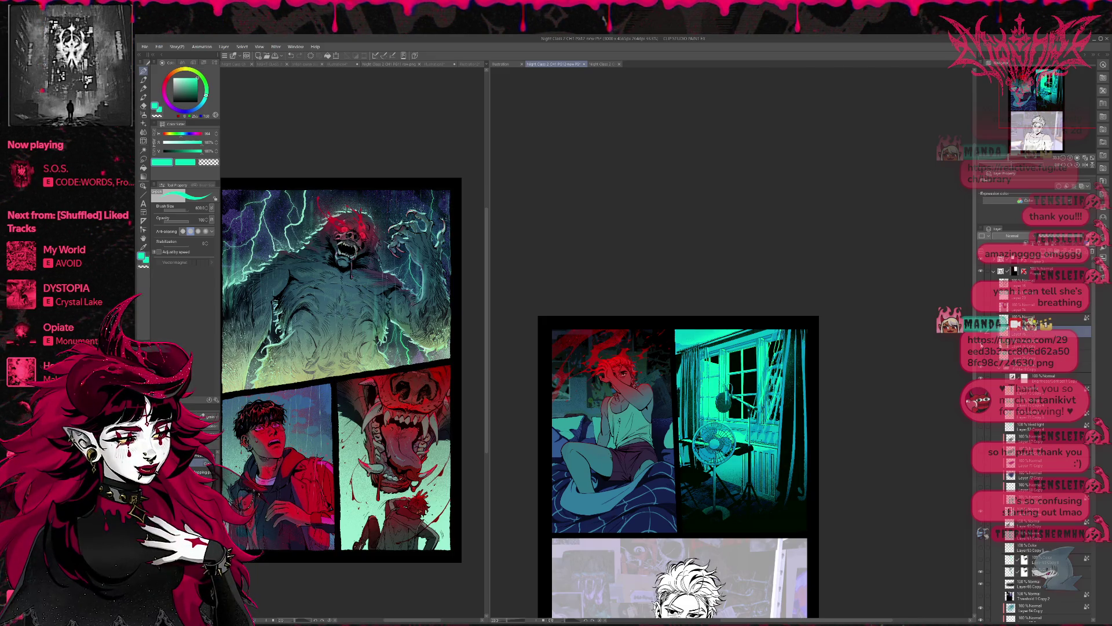
click(981, 346)
click(980, 346)
click(1036, 343)
click(980, 346)
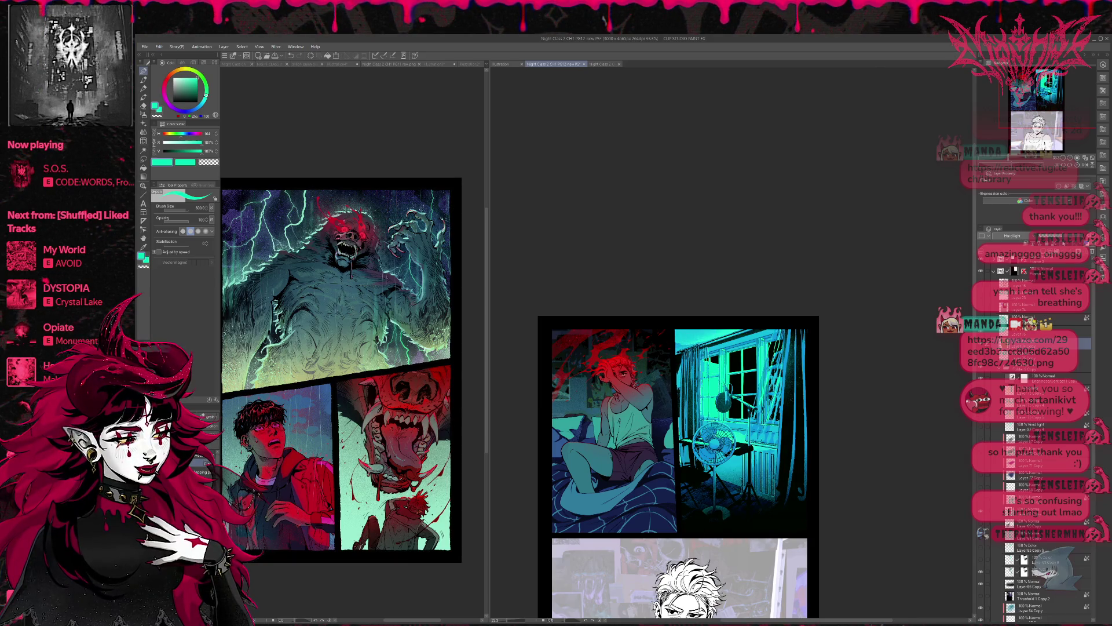
click(980, 346)
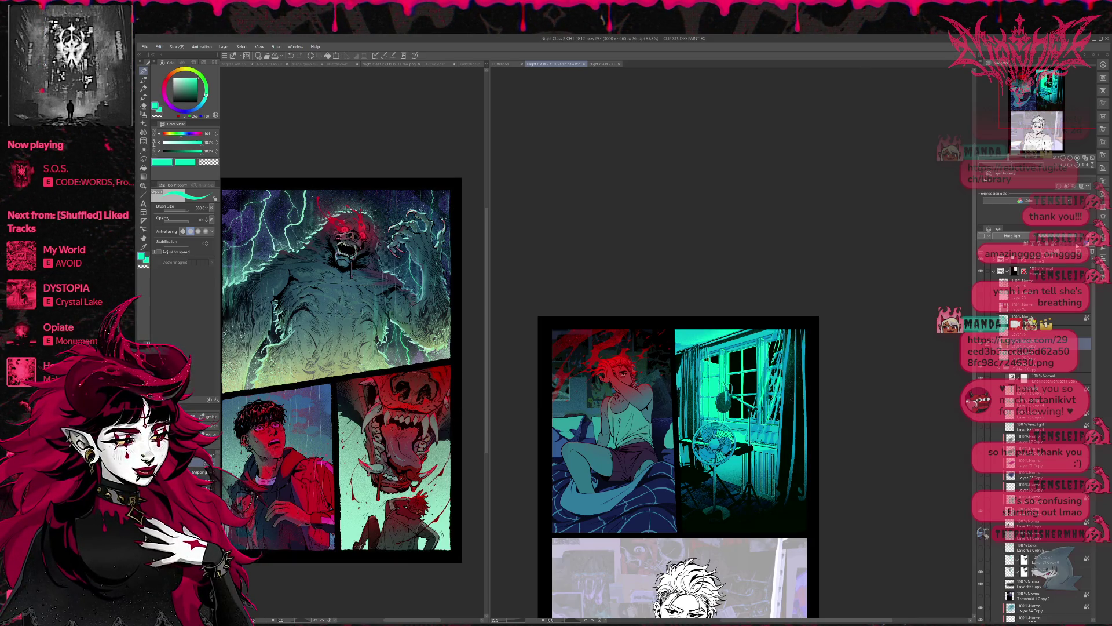
click(981, 310)
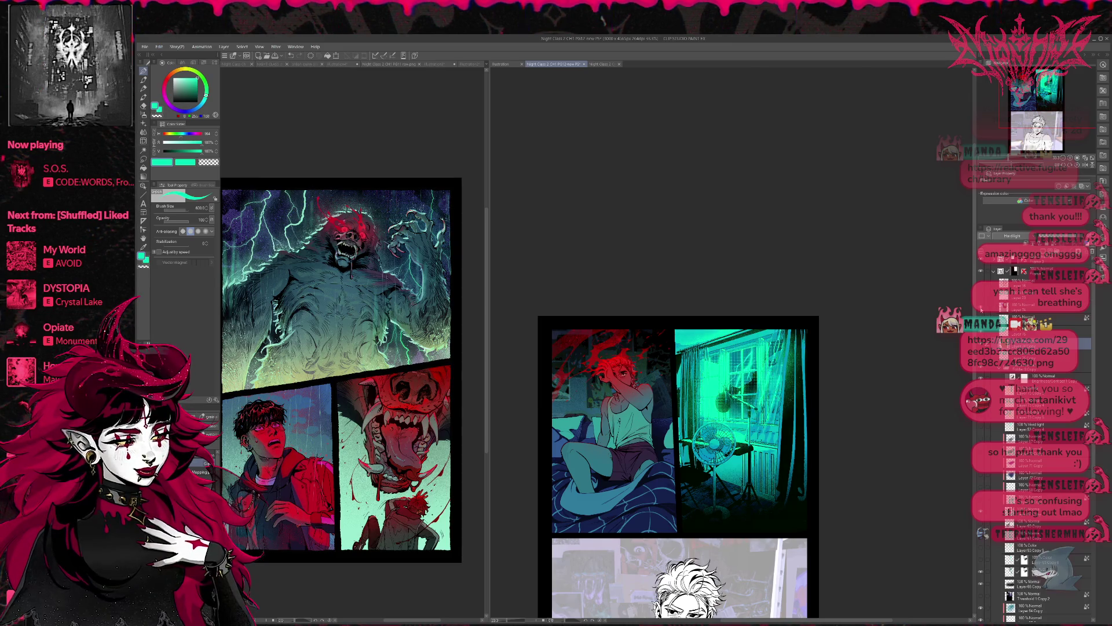
click(981, 310)
click(981, 311)
click(981, 311)
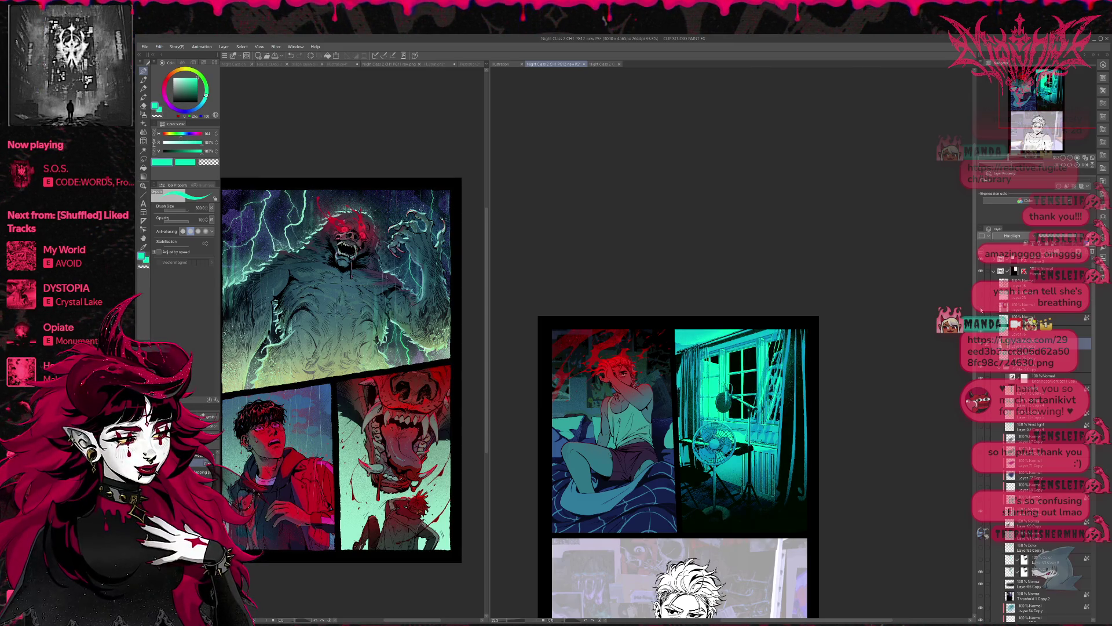
click(981, 311)
click(981, 311)
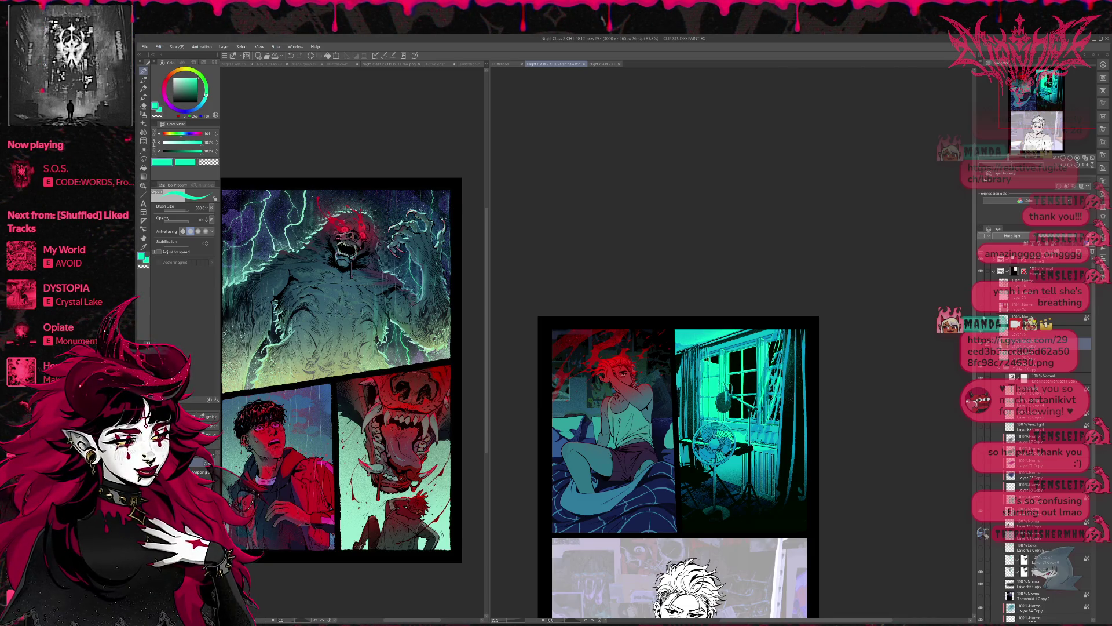
click(981, 311)
scroll(840, 376, up, 1)
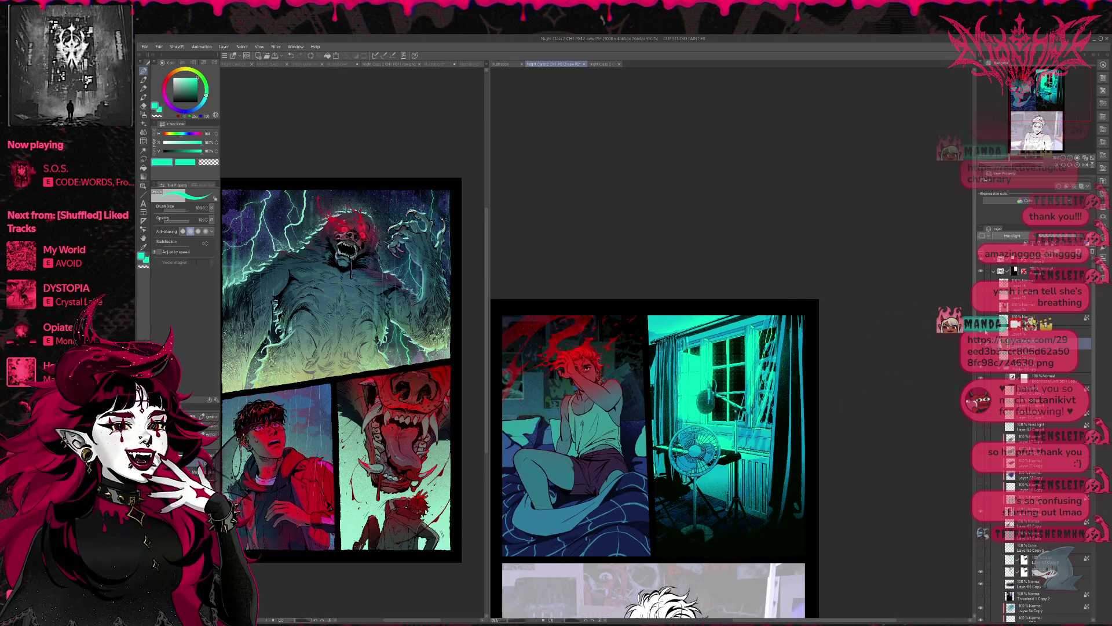
click(981, 311)
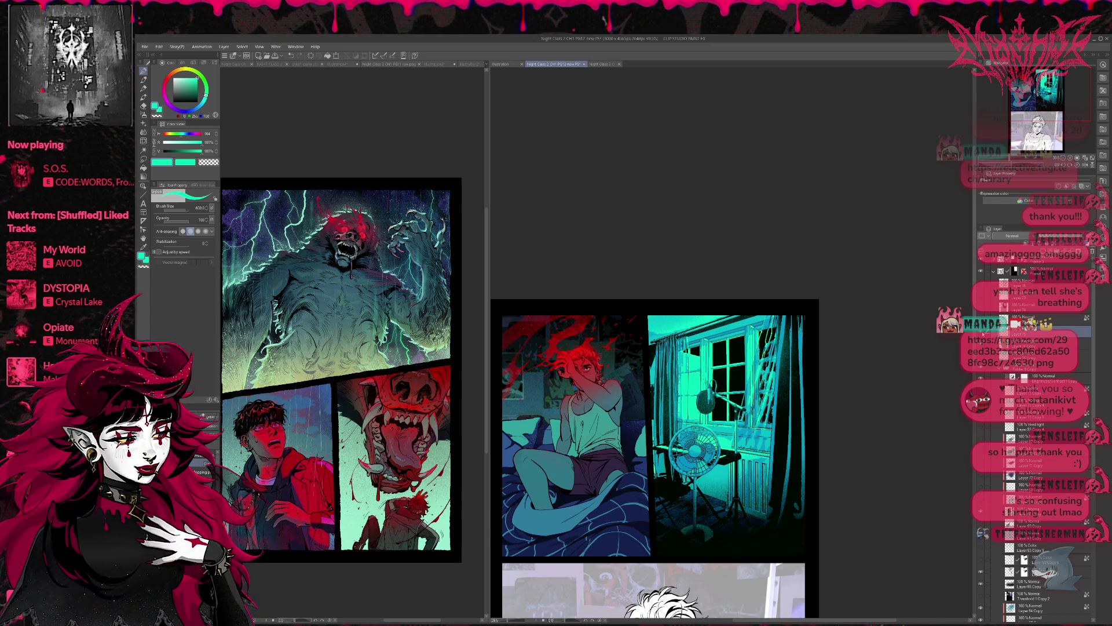
click(981, 310)
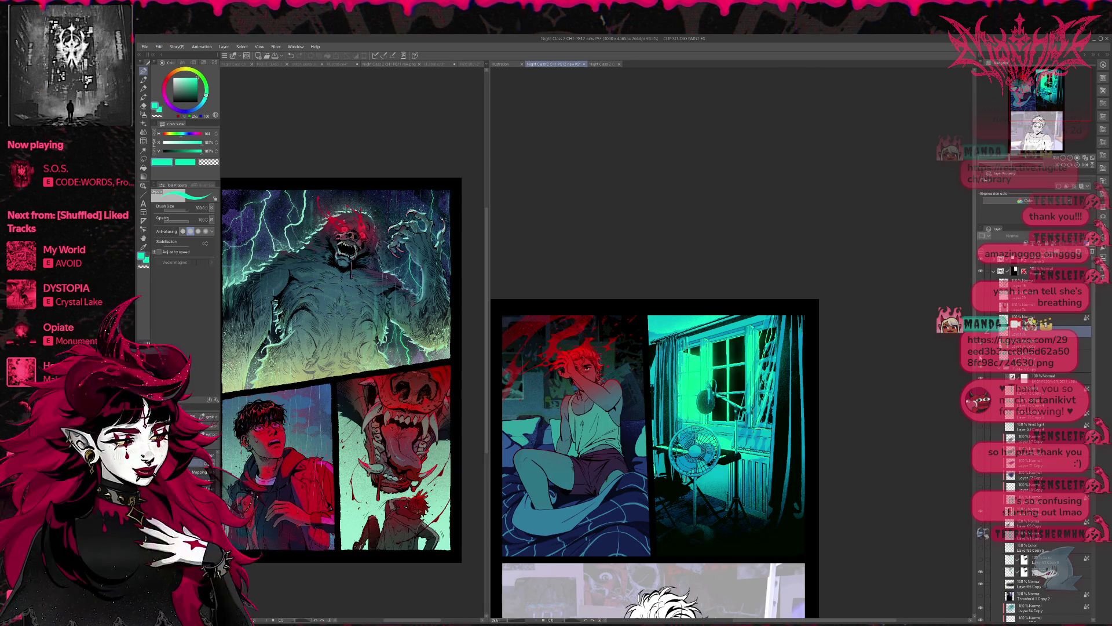
Add a new layer, enable Tone in Layer Property and adjust the halftone Frequency.
click(1019, 357)
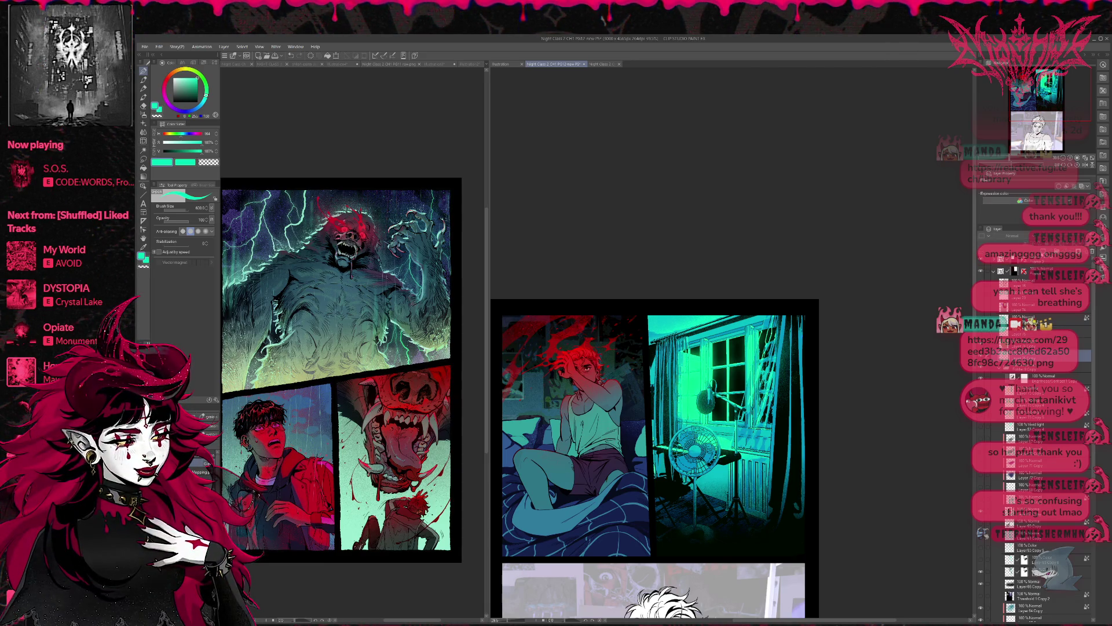
key(ctrl+shift+n)
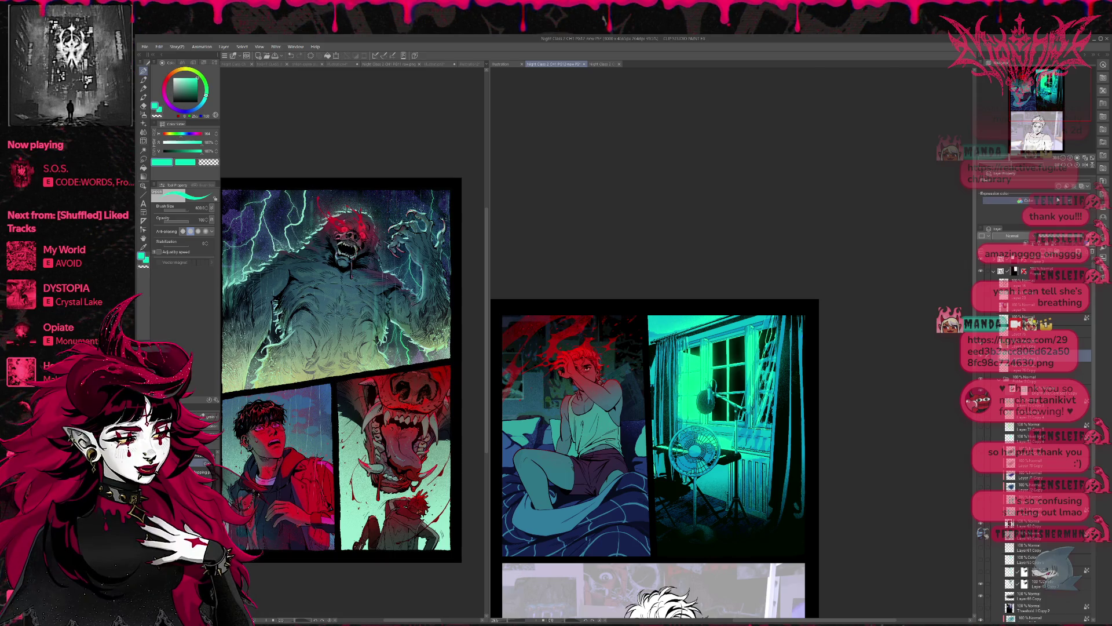
click(1075, 186)
drag(1012, 200, 1014, 201)
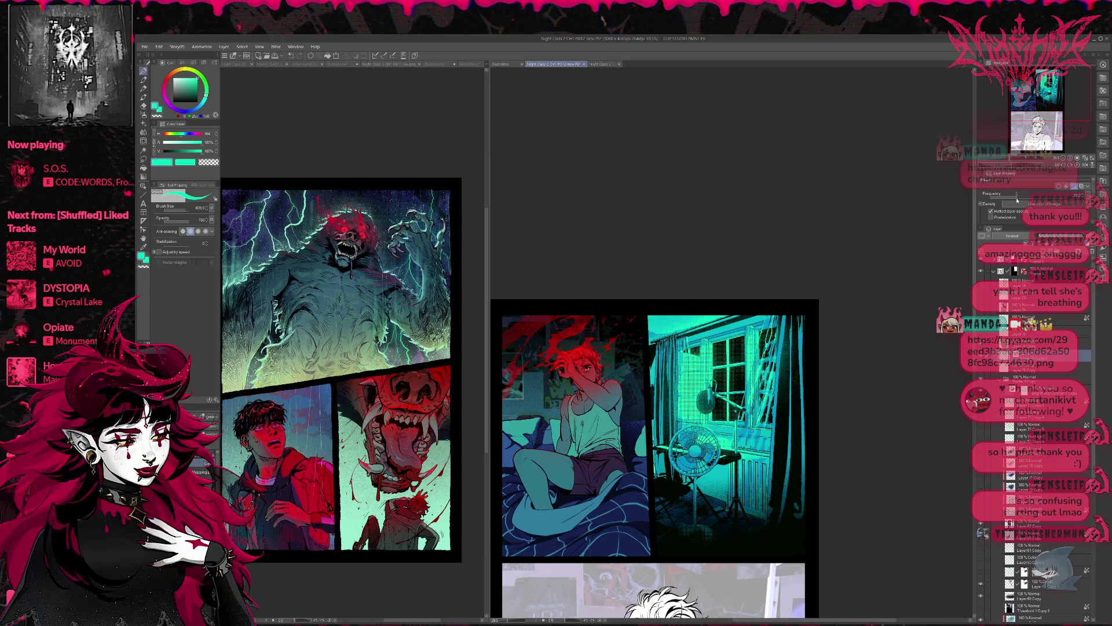
scroll(821, 355, up, 2)
scroll(821, 355, up, 2)
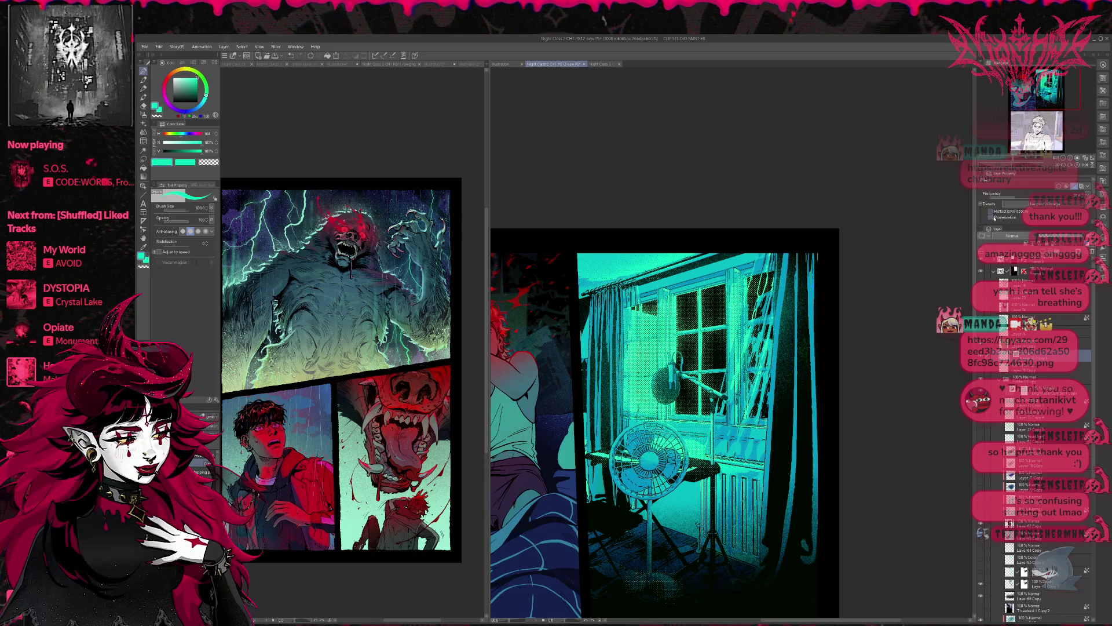
Lower the tone layer's Frequency to make the window light's halftone dots coarser.
click(994, 219)
scroll(1011, 218, down, 4)
scroll(1001, 214, down, 3)
scroll(988, 215, up, 5)
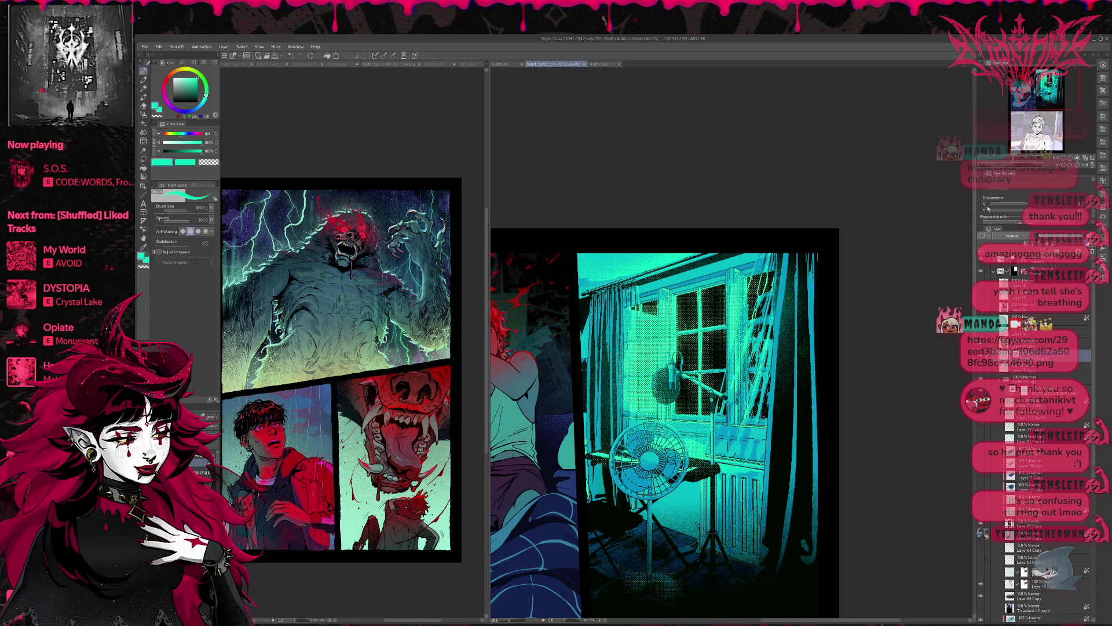
scroll(990, 212, up, 3)
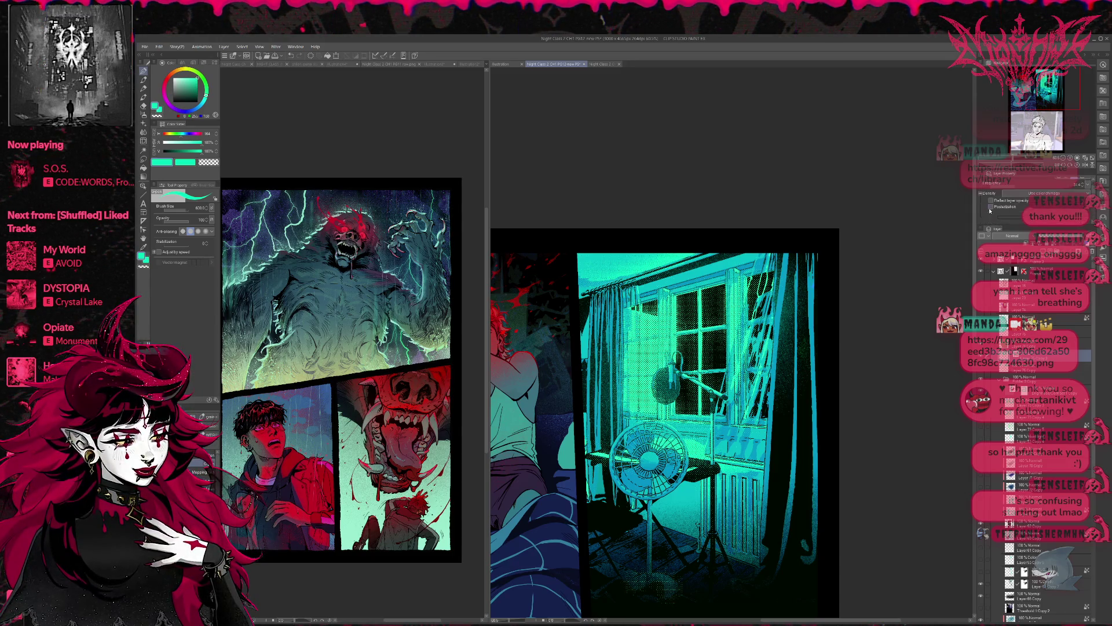
drag(1015, 198, 1009, 199)
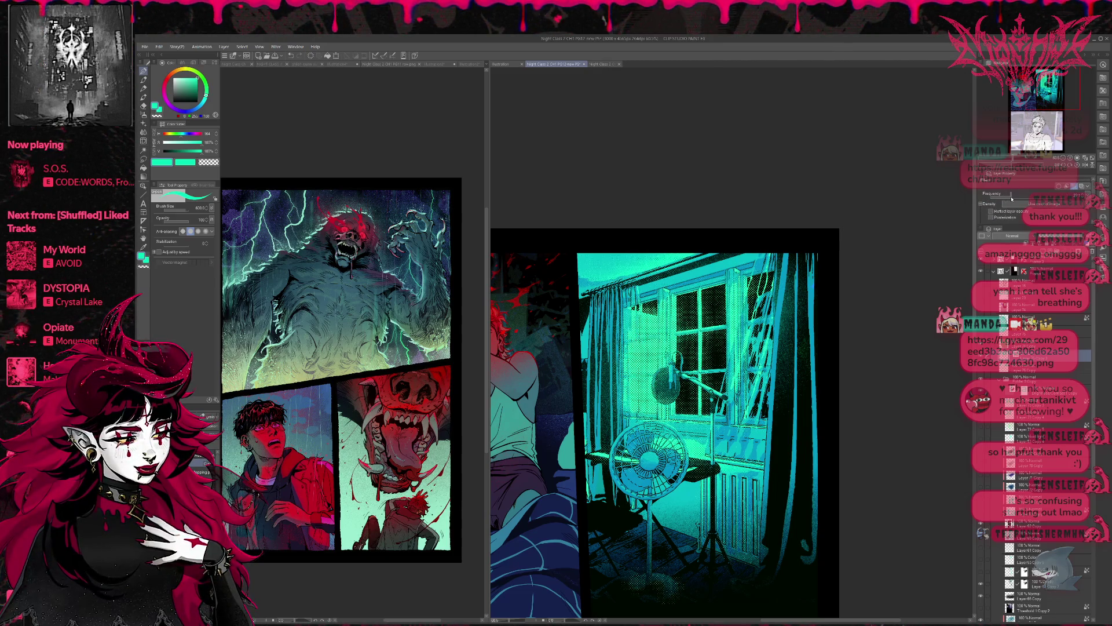
drag(1012, 198, 1009, 199)
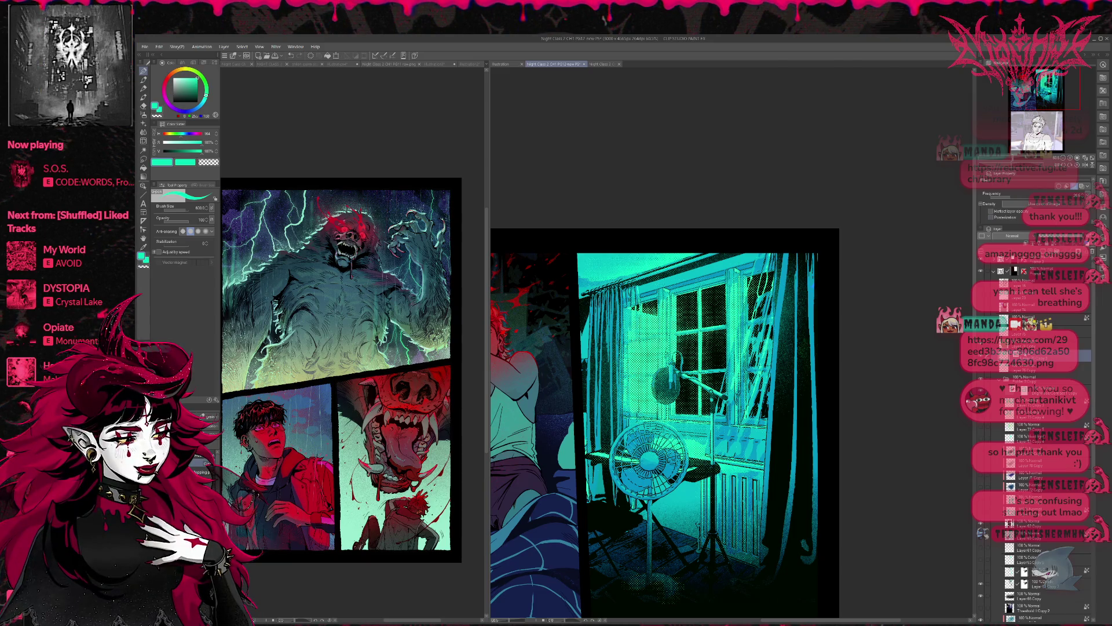
On the glow layer, airbrush a brighter teal glow over the window and lamp.
click(1069, 459)
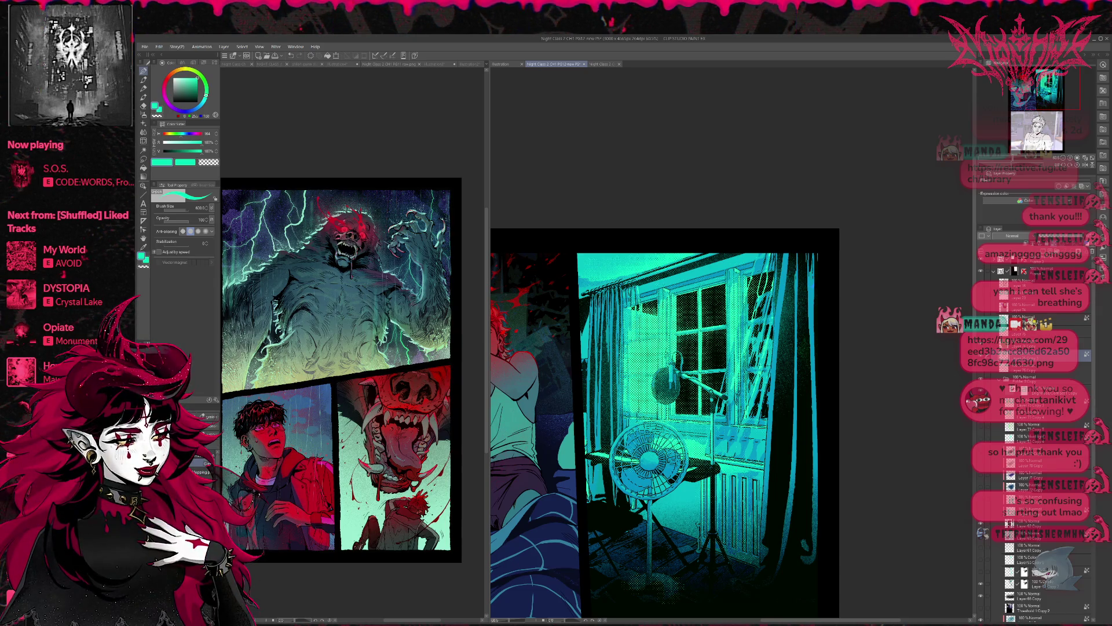
mouse_move(712, 405)
mouse_down()
mouse_move(649, 393)
mouse_move(660, 360)
mouse_move(724, 324)
mouse_up()
alt+click(648, 349)
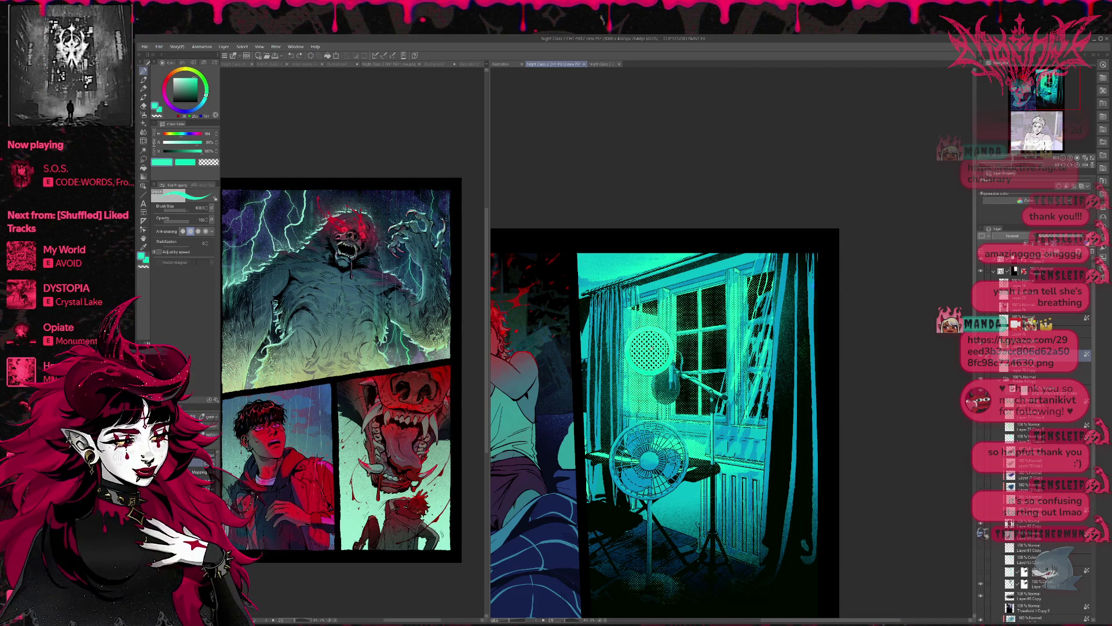
alt+click(648, 349)
drag(648, 350, 672, 348)
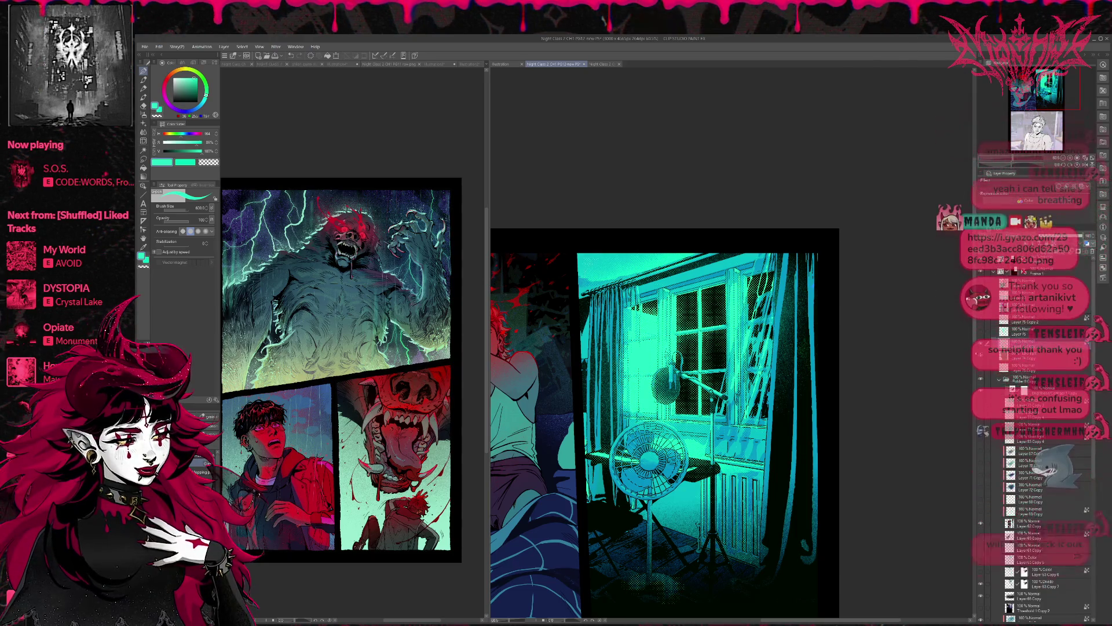
scroll(807, 418, up, 1)
scroll(807, 418, down, 1)
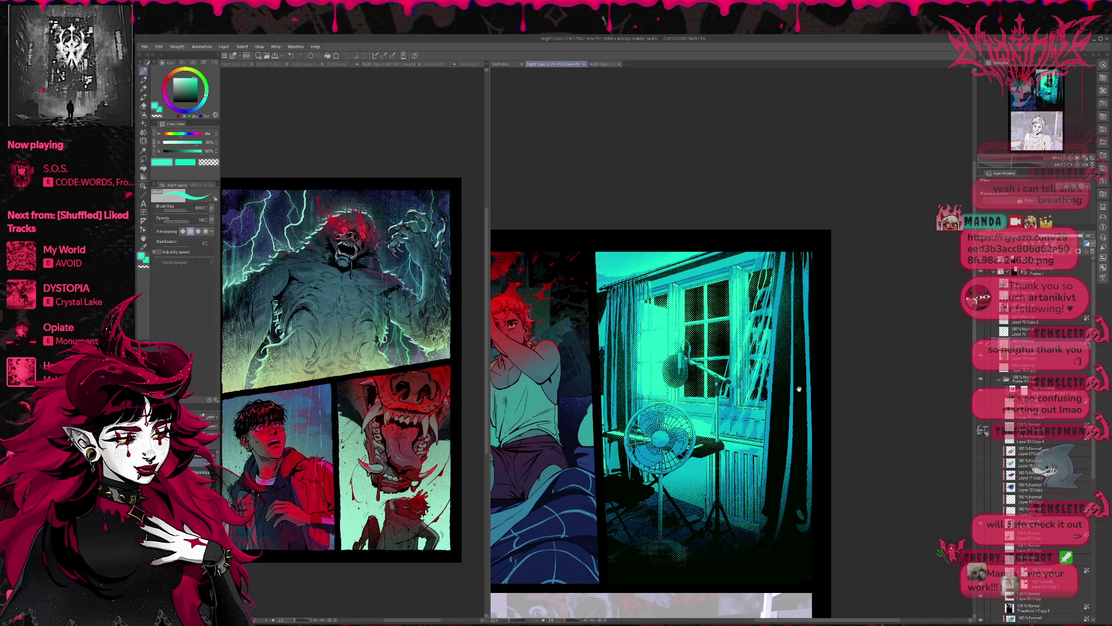
scroll(851, 384, down, 2)
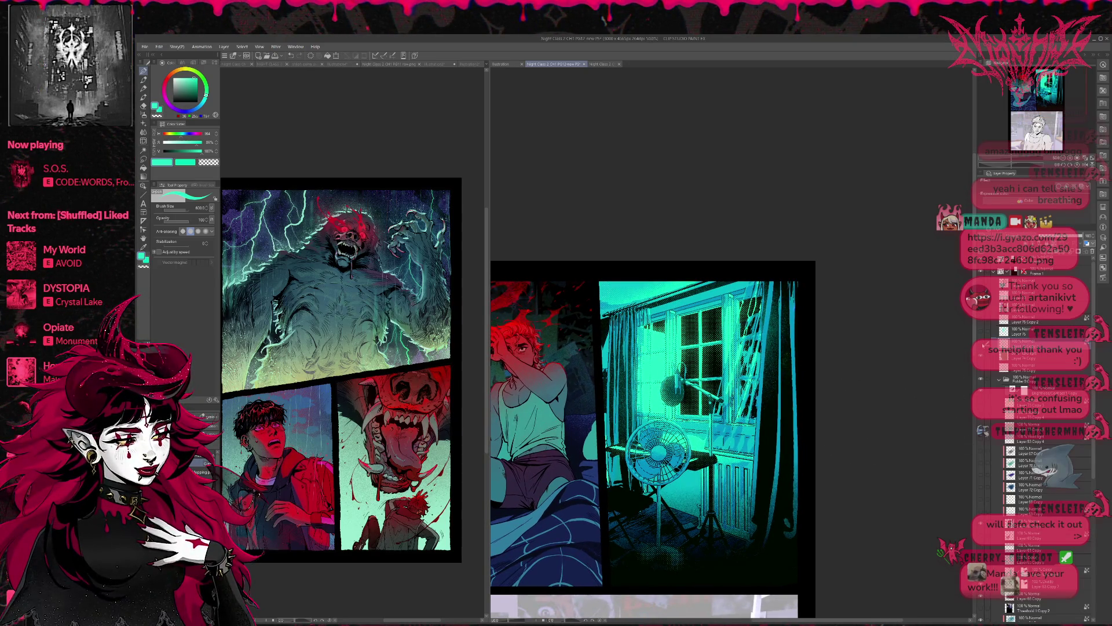
click(984, 345)
click(985, 345)
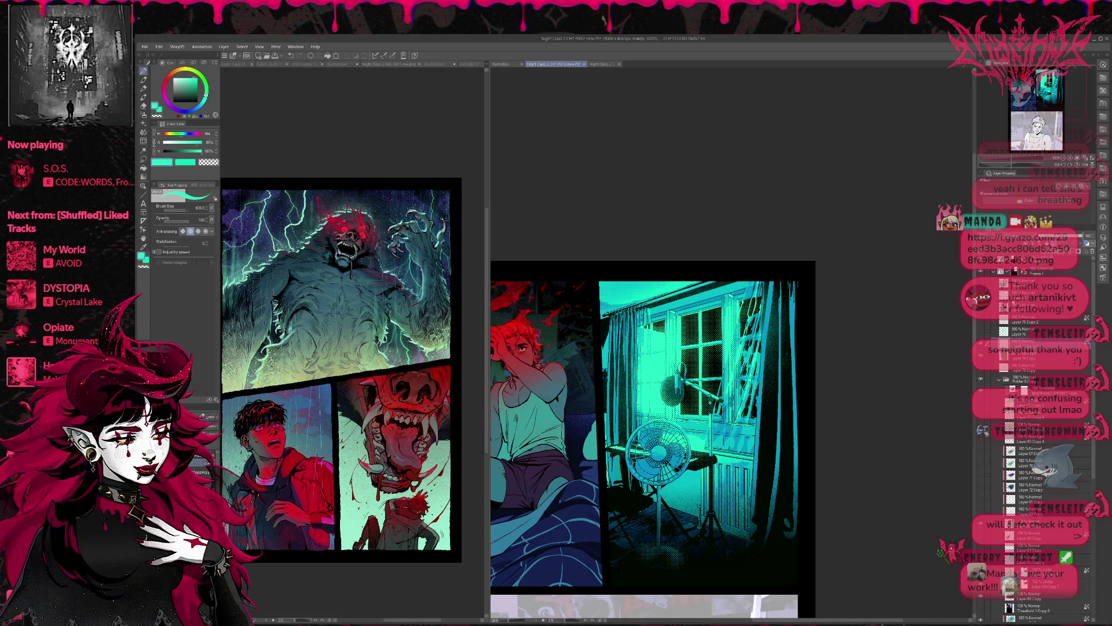
click(1023, 343)
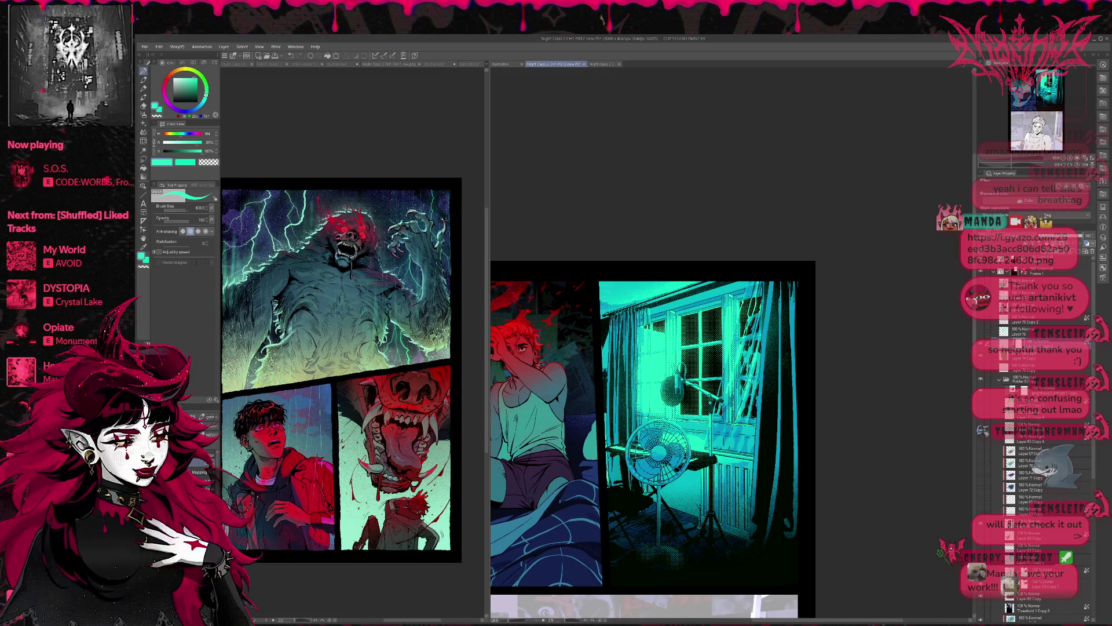
key(o)
key(b)
key(c)
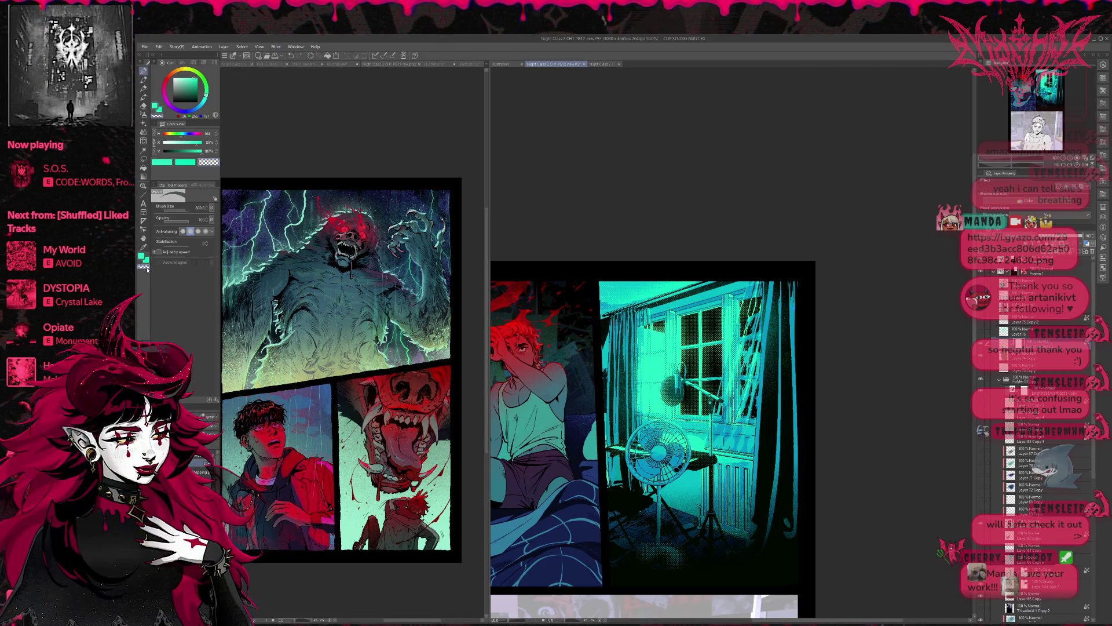
key(b)
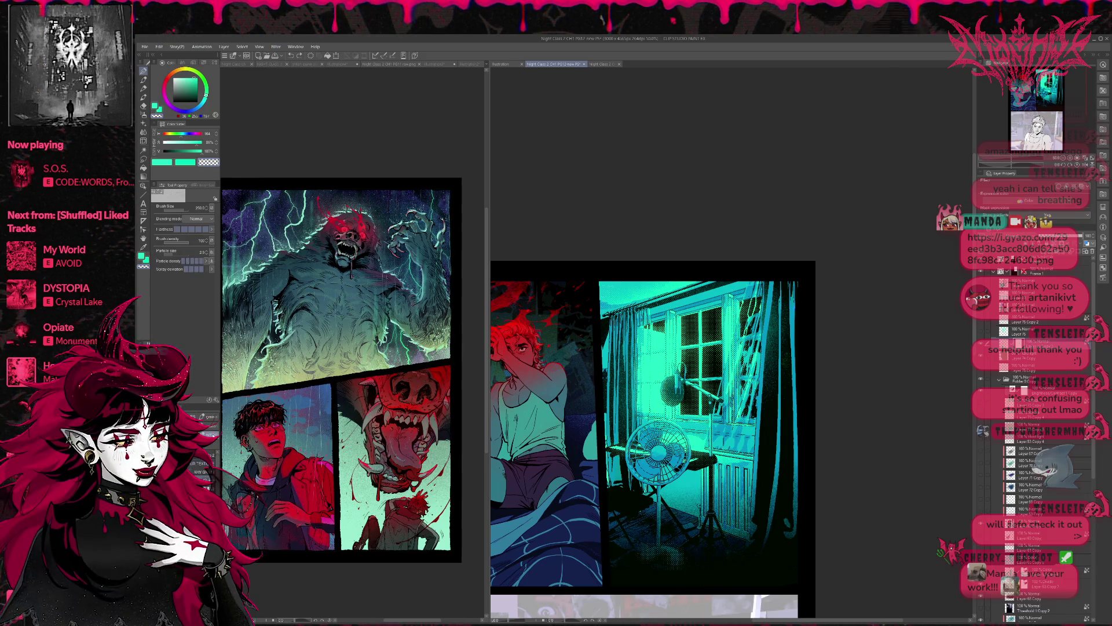
key(e)
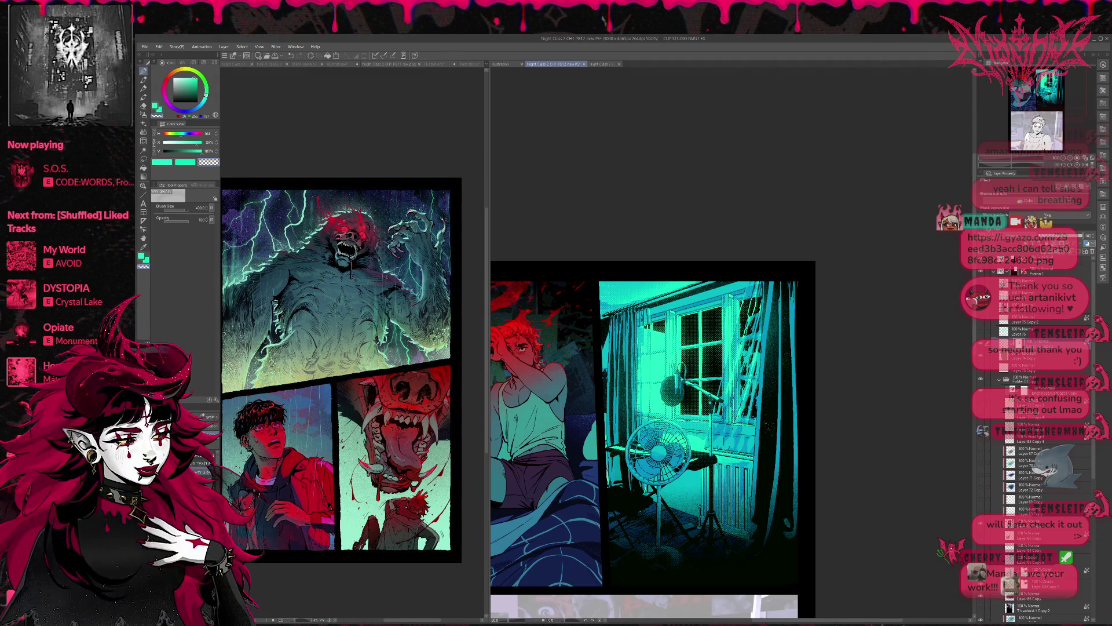
Toggle the window-and-curtain layer and the glow with light rays, leaving the rays hidden.
click(982, 330)
click(983, 331)
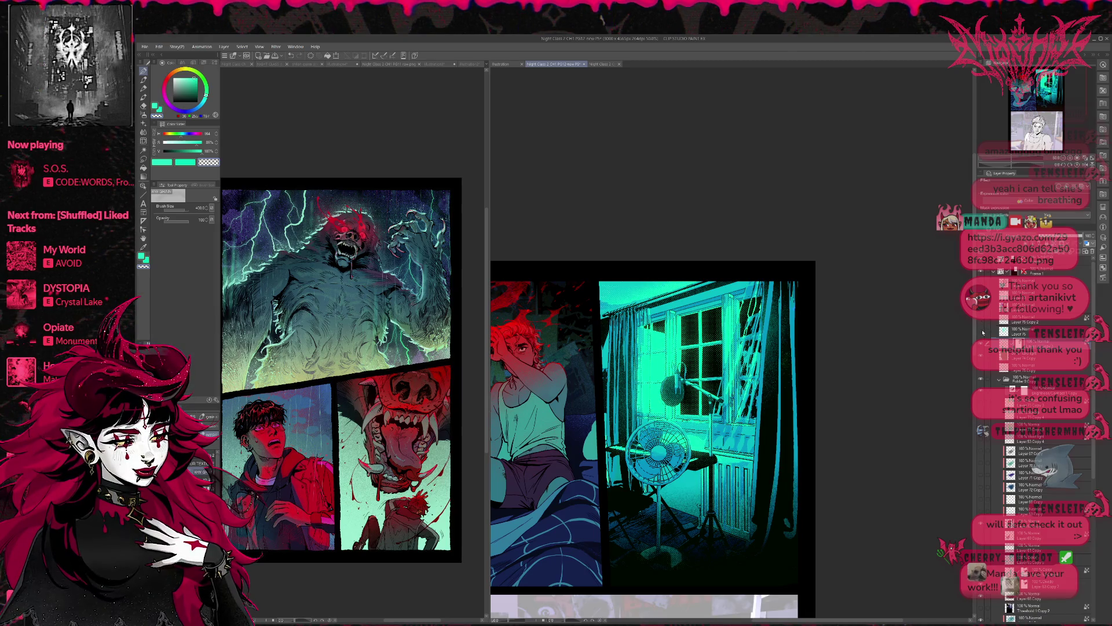
click(982, 331)
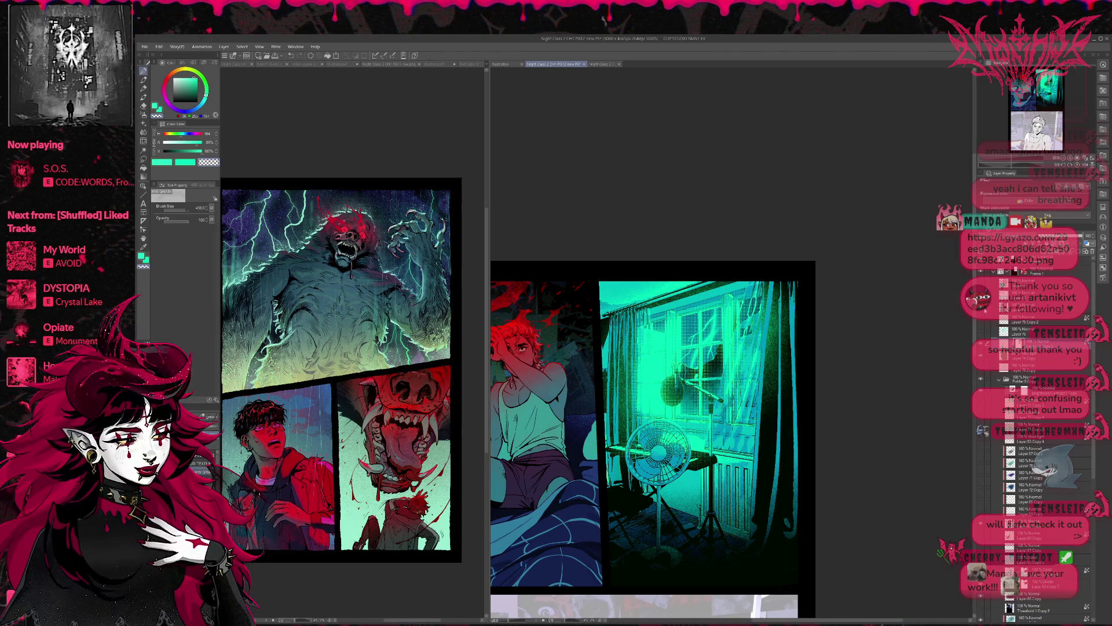
click(983, 331)
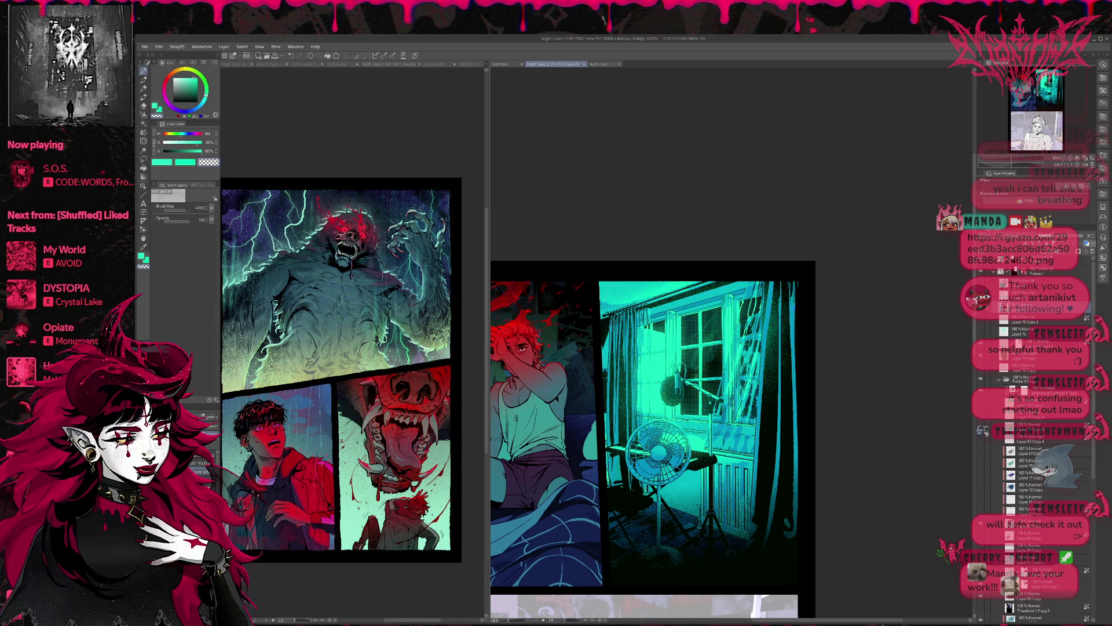
click(1085, 237)
click(1088, 244)
click(1090, 244)
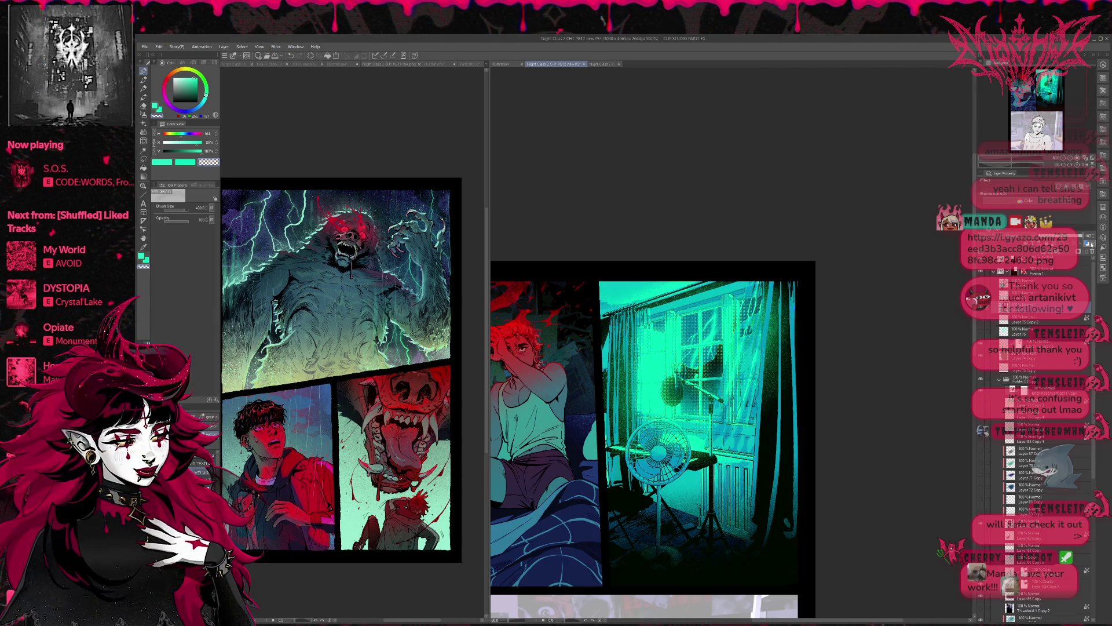
click(1089, 244)
click(1088, 244)
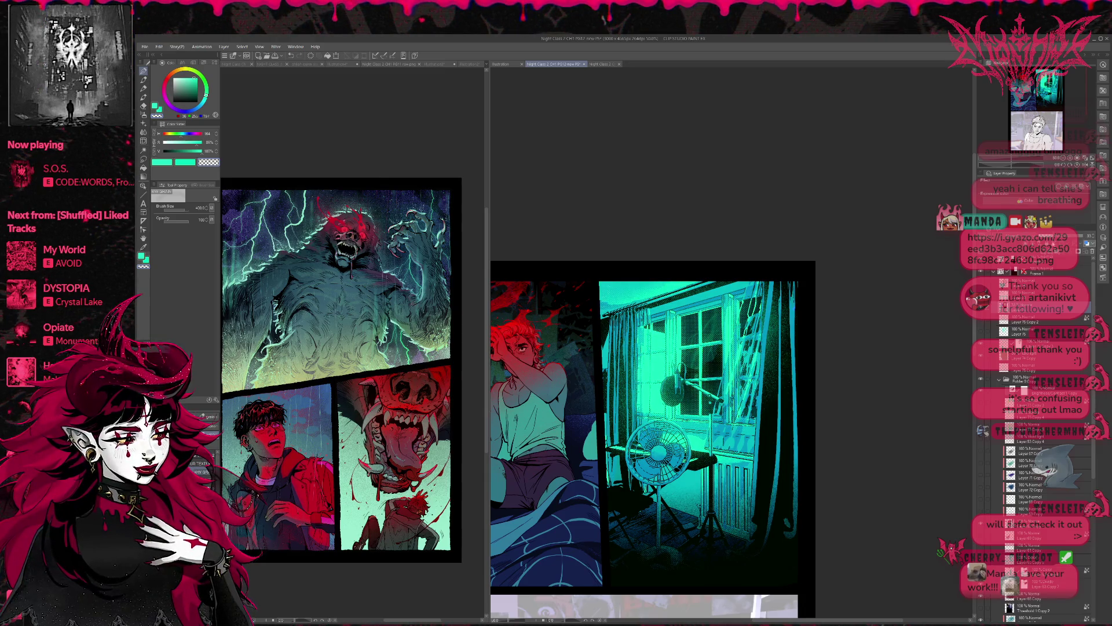
click(1088, 244)
click(1087, 244)
click(1088, 244)
click(1088, 244)
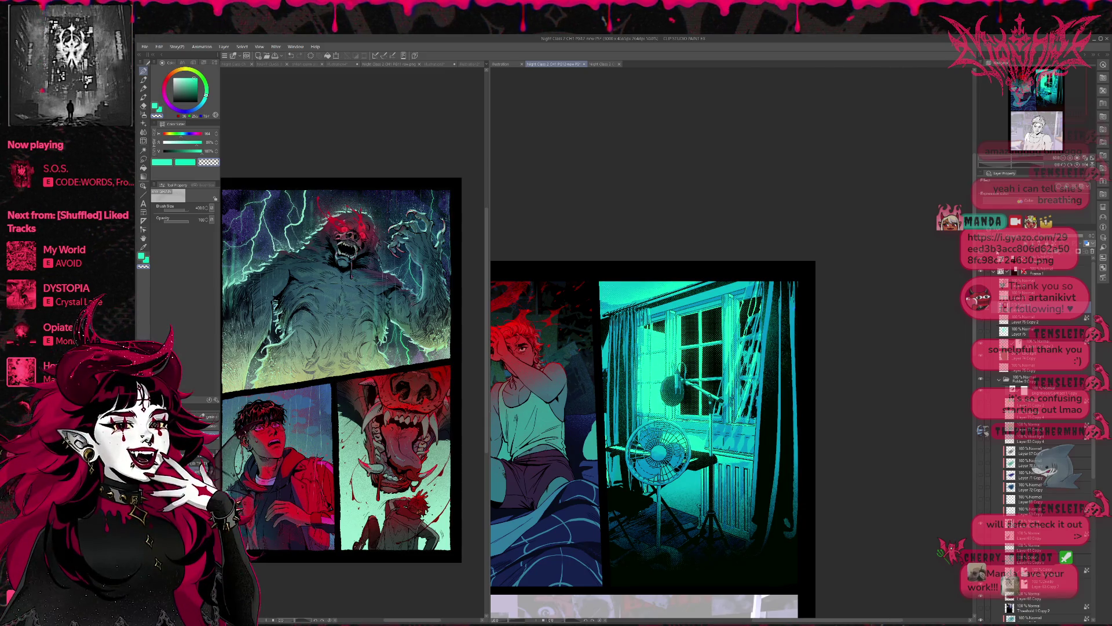
Preview the bright green glow, lightning streaks and cloudy sky layers, then hide them.
click(980, 443)
click(980, 442)
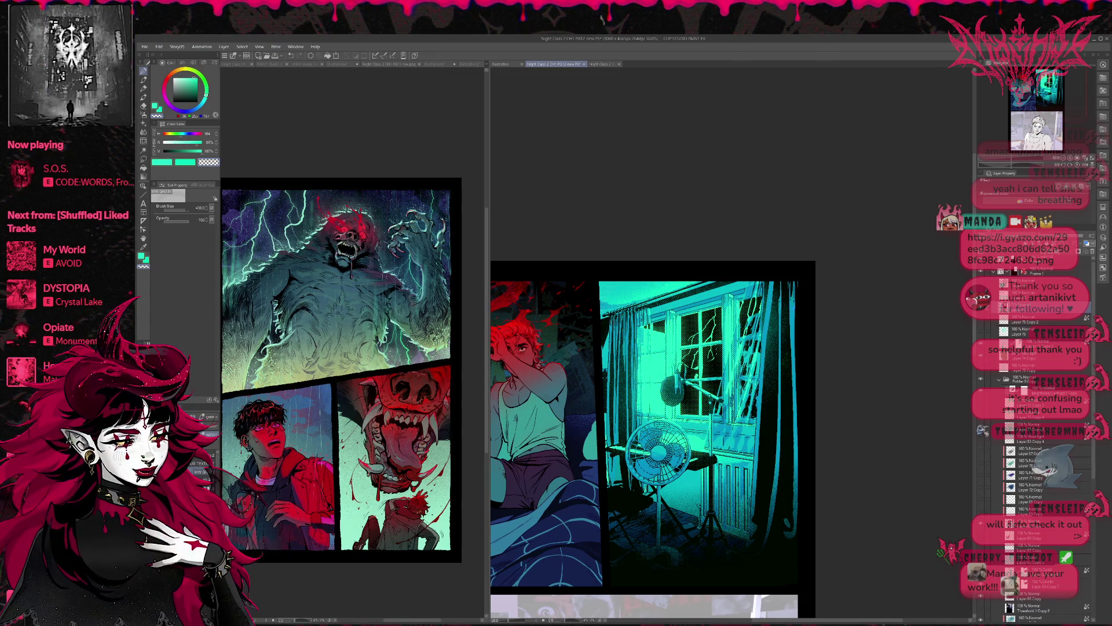
click(981, 442)
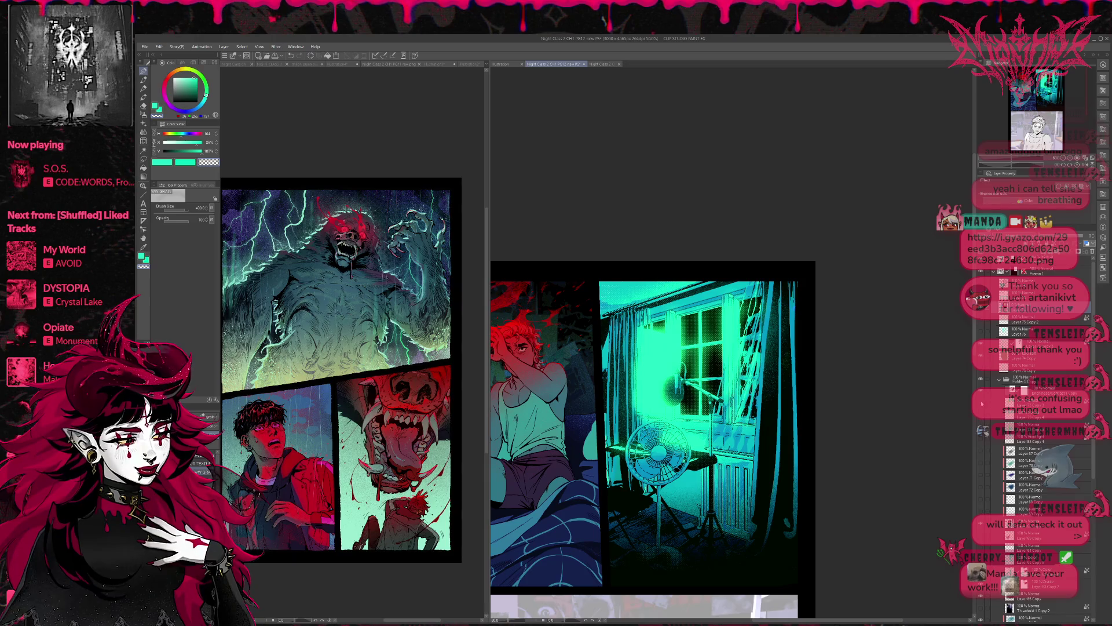
click(981, 442)
click(981, 401)
click(981, 401)
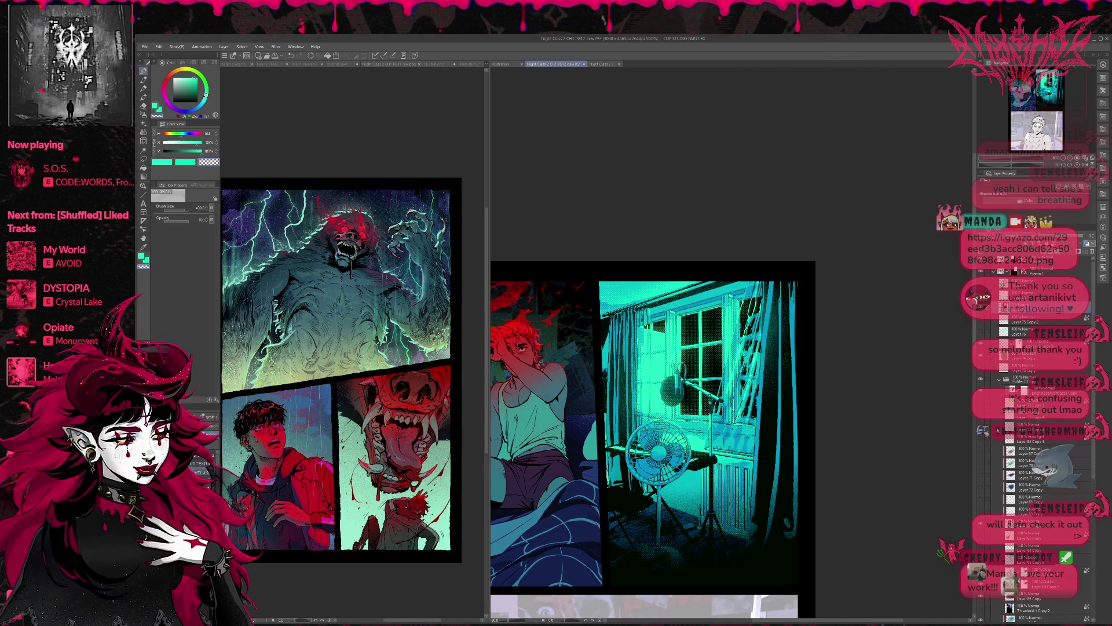
click(981, 517)
click(980, 515)
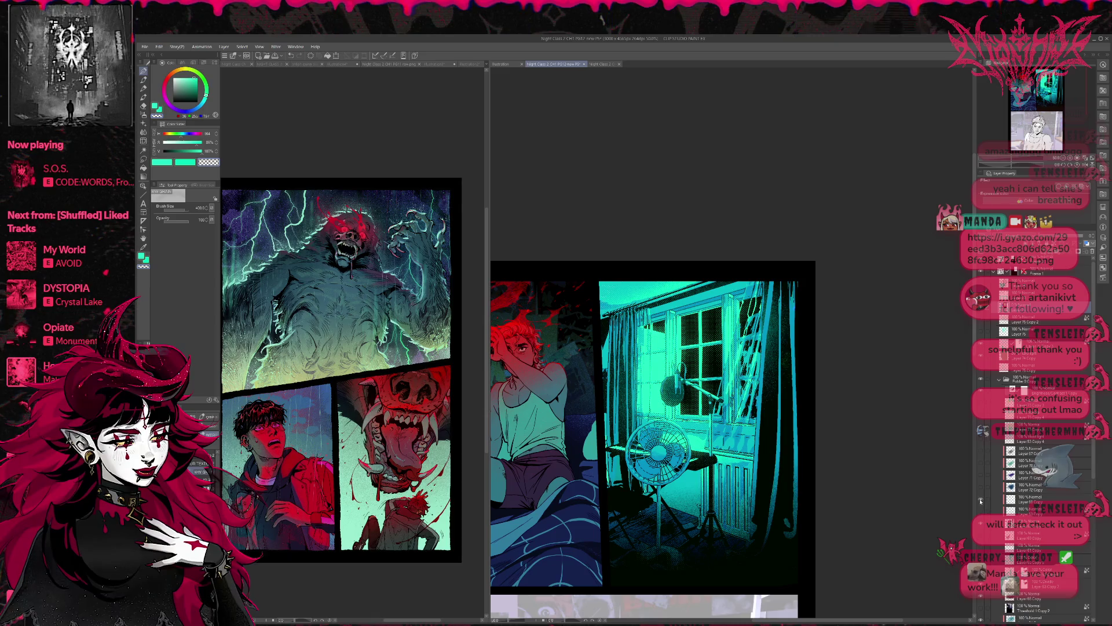
click(980, 515)
click(982, 515)
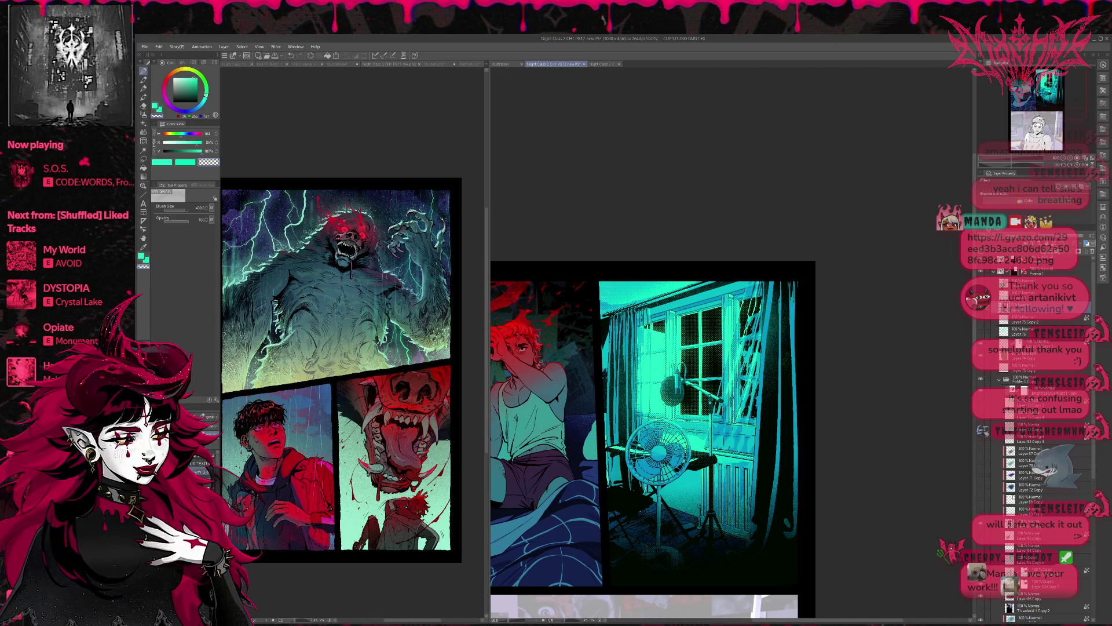
click(982, 525)
click(982, 525)
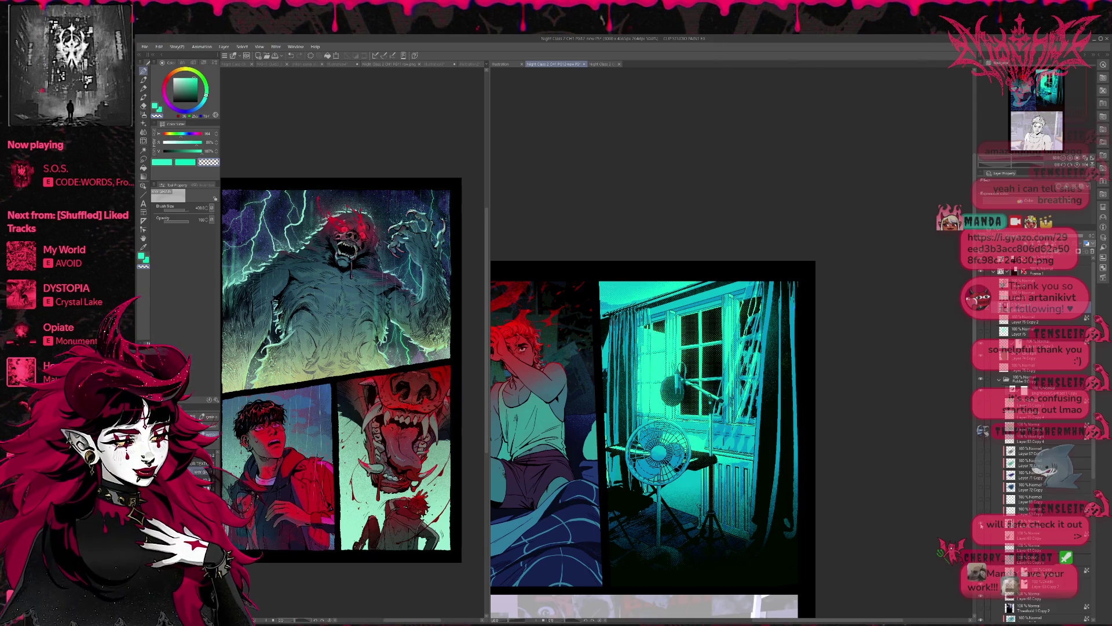
click(982, 525)
click(981, 524)
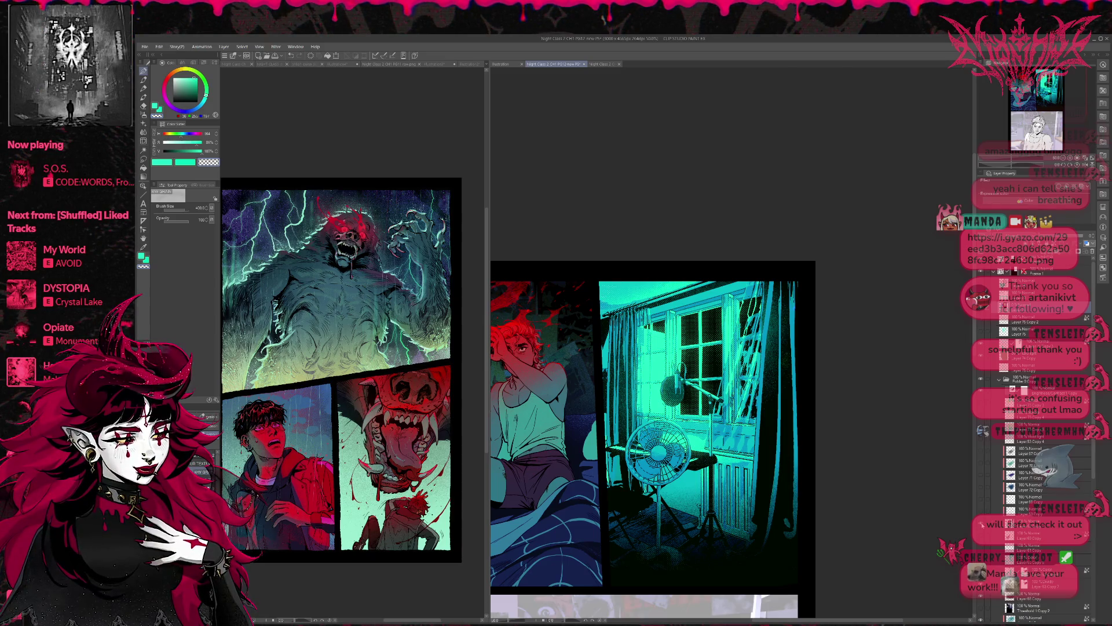
Compare the halftone versions of the window glow and end with the teal glow visible.
click(981, 406)
click(981, 406)
click(981, 405)
click(981, 406)
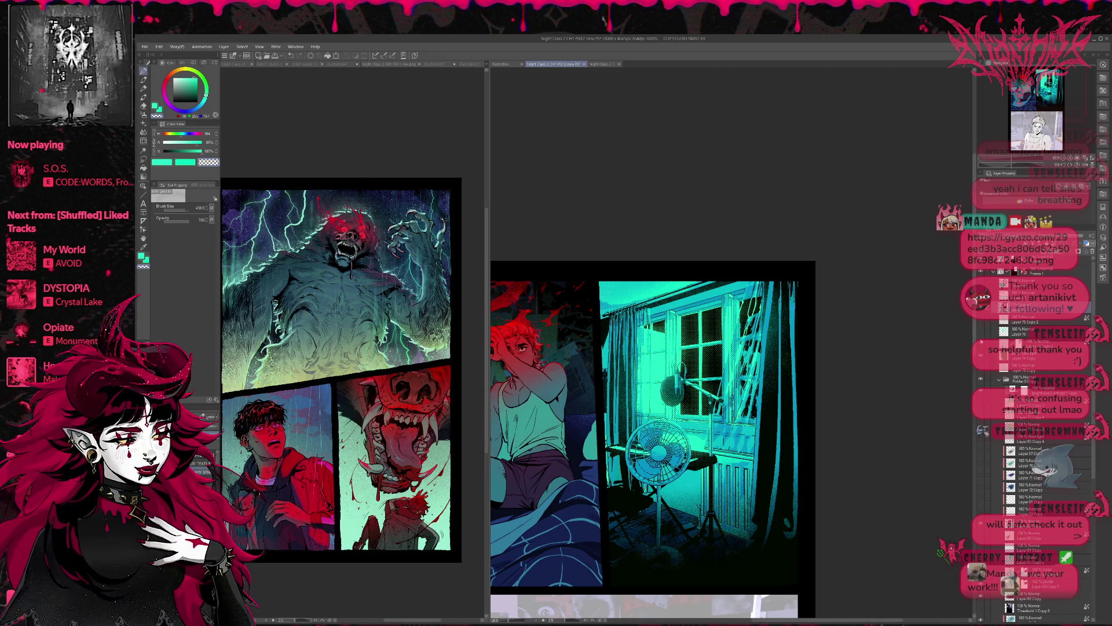
click(980, 342)
click(980, 406)
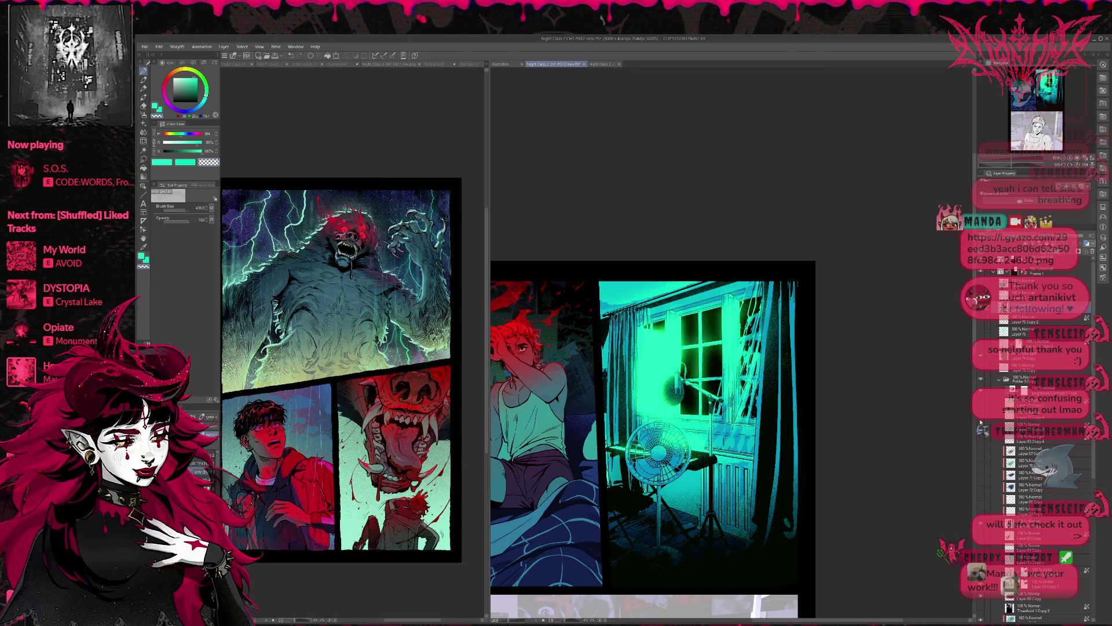
click(981, 405)
click(981, 420)
click(981, 421)
click(981, 407)
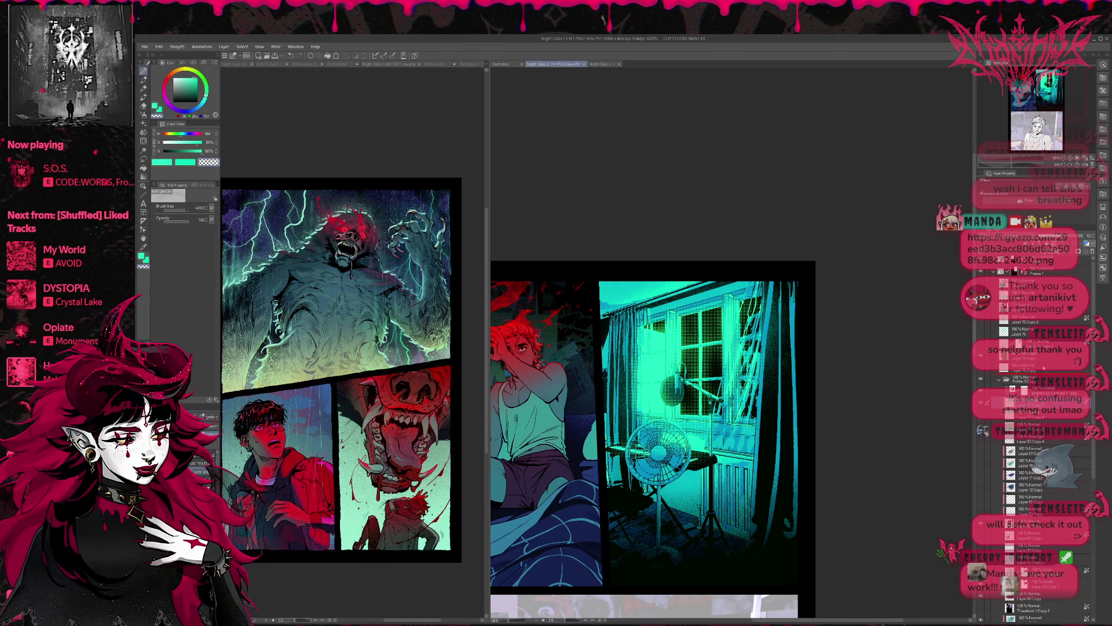
click(982, 408)
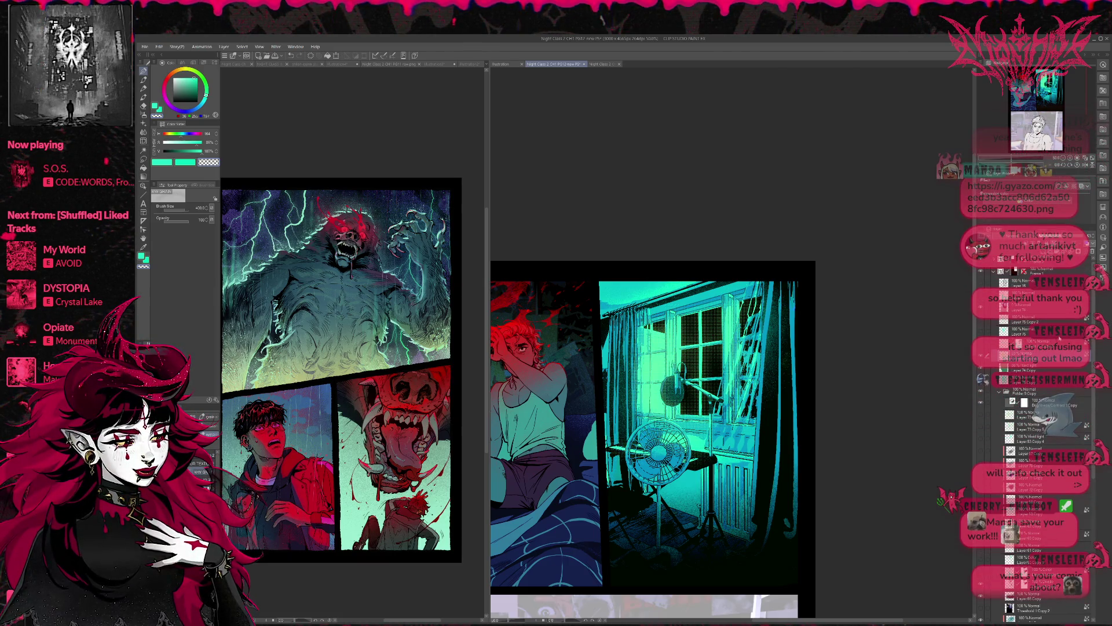
click(981, 407)
click(984, 346)
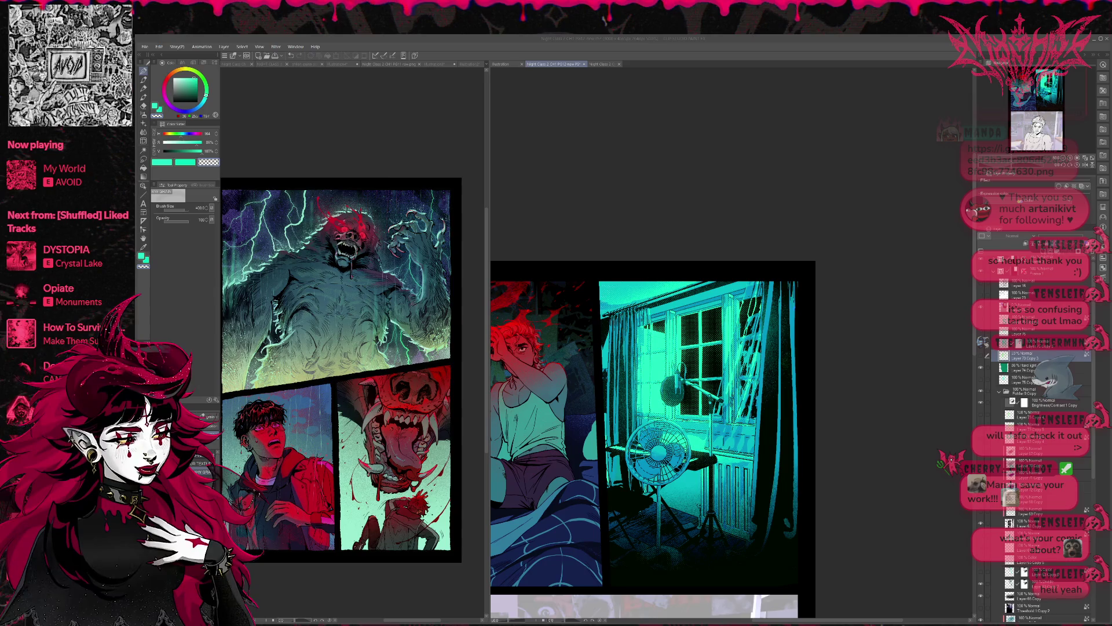
Bring the lower panel into view and toggle the window lighting and Brightness/Contrast layers.
scroll(685, 323, down, 2)
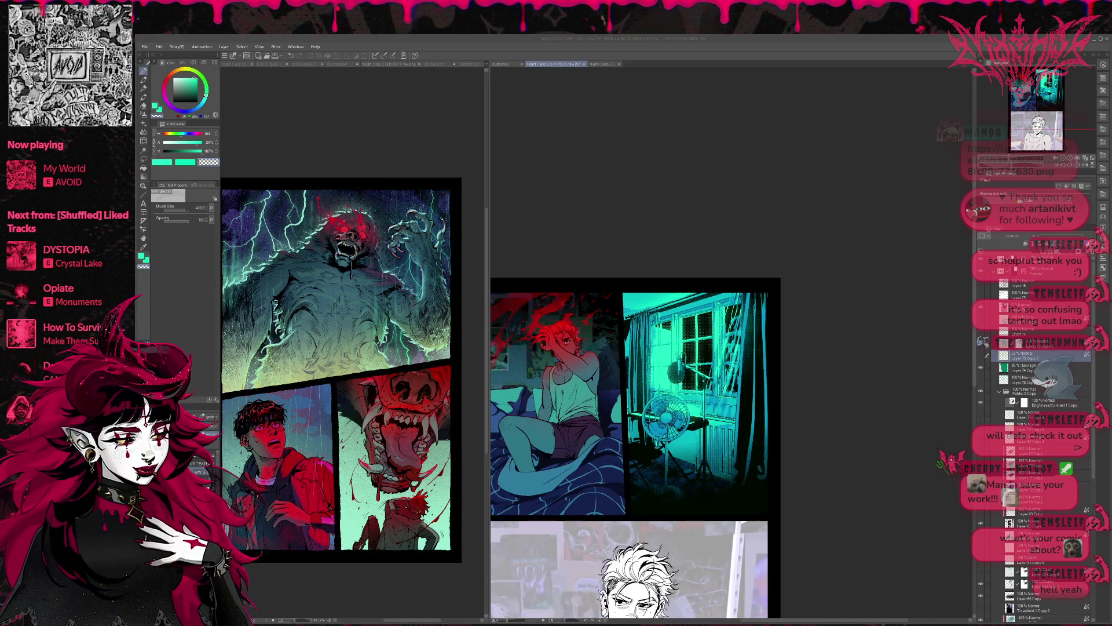
drag(666, 406, 692, 333)
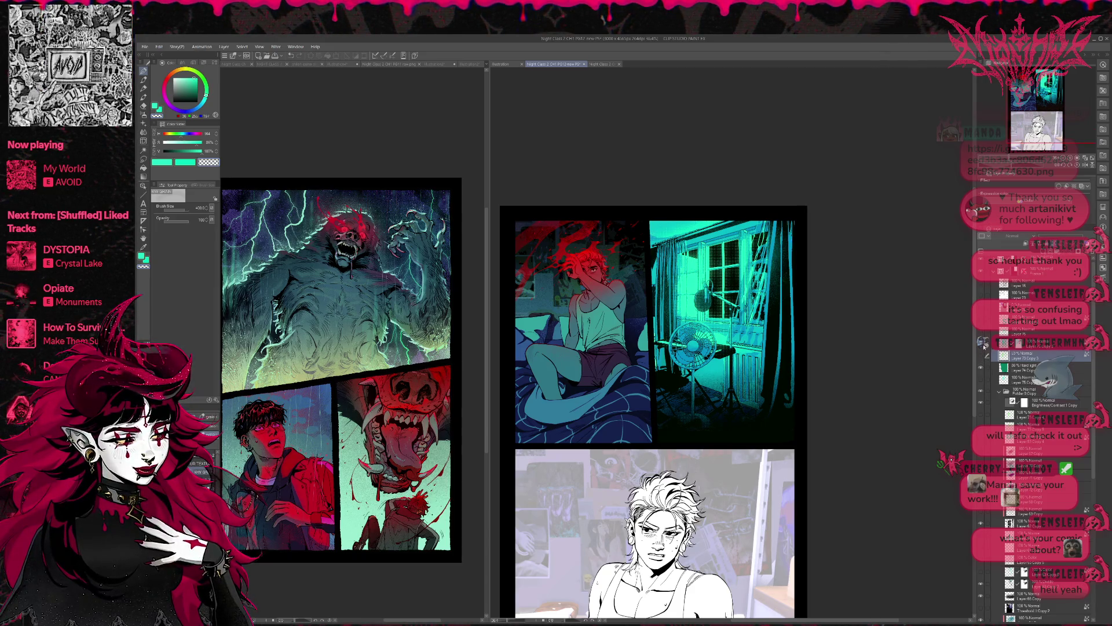
click(983, 343)
click(983, 343)
click(983, 344)
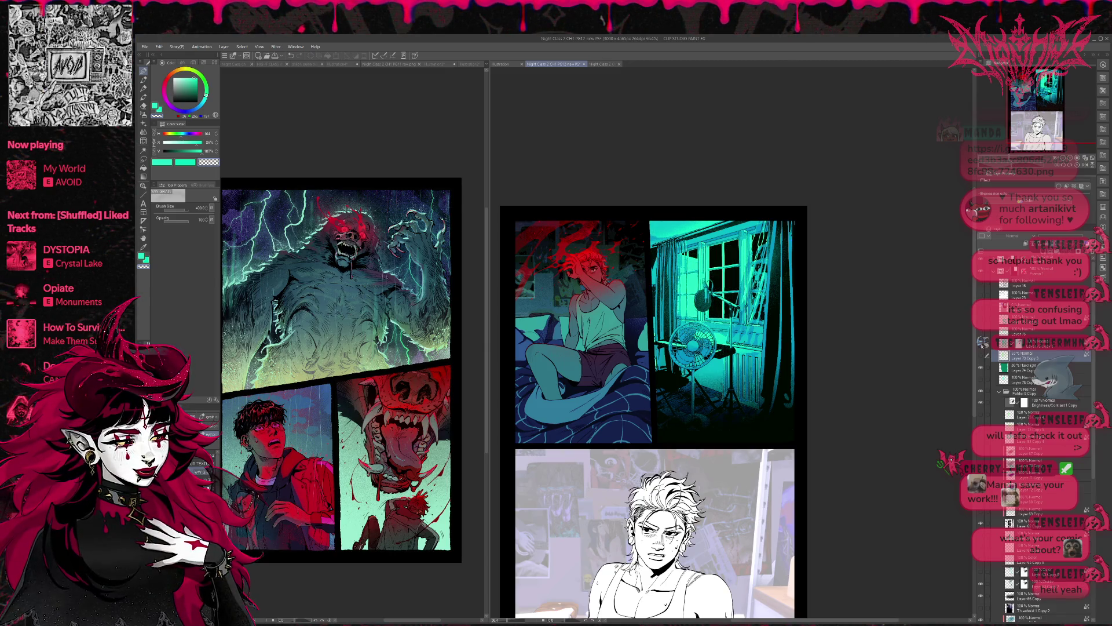
click(983, 404)
click(983, 404)
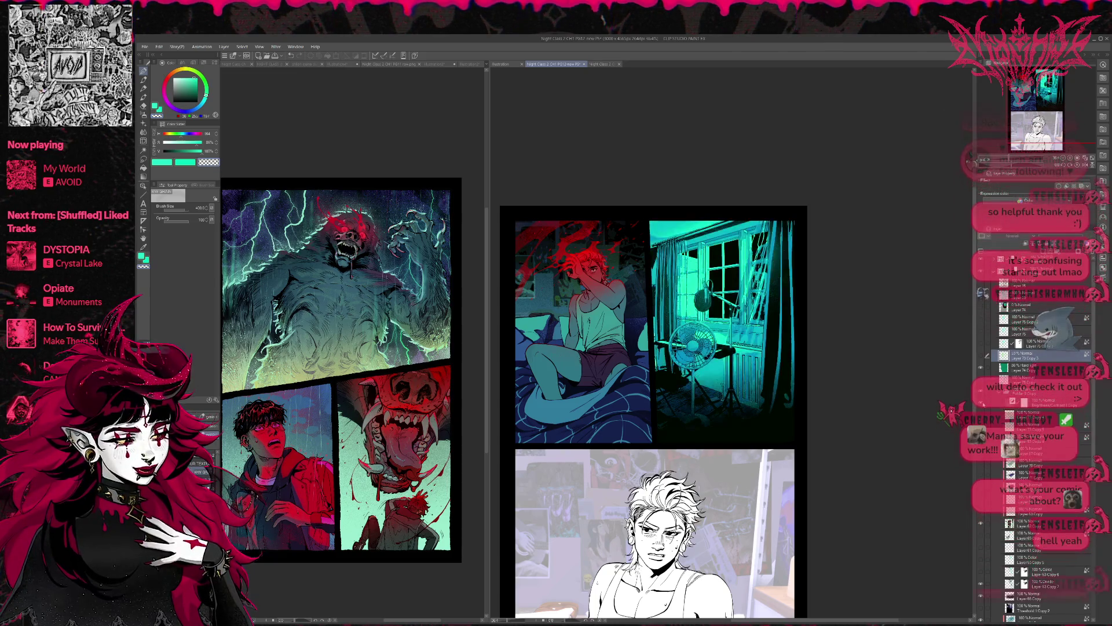
click(1042, 404)
Test Layer 74 Copy's opacity at 0% and leave it at 100%.
click(1055, 236)
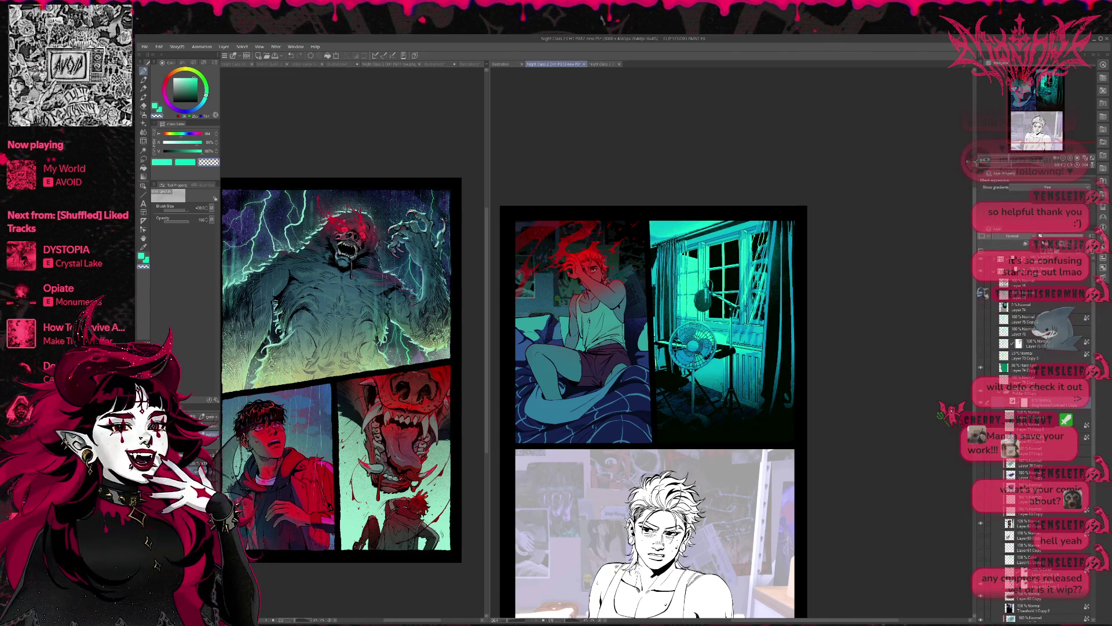
click(1058, 236)
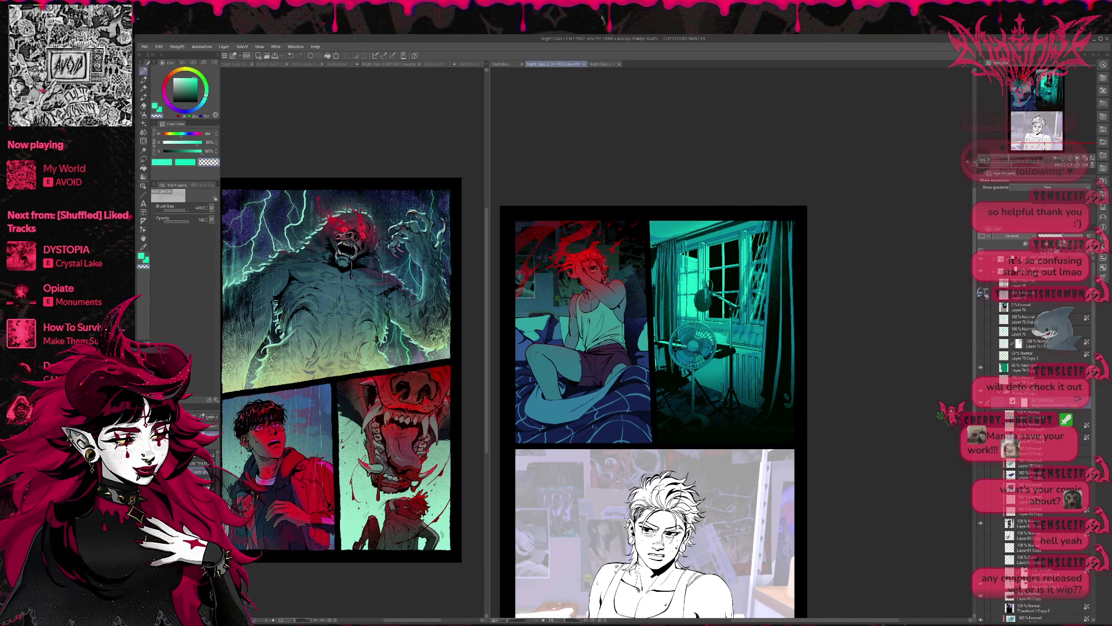
click(1025, 367)
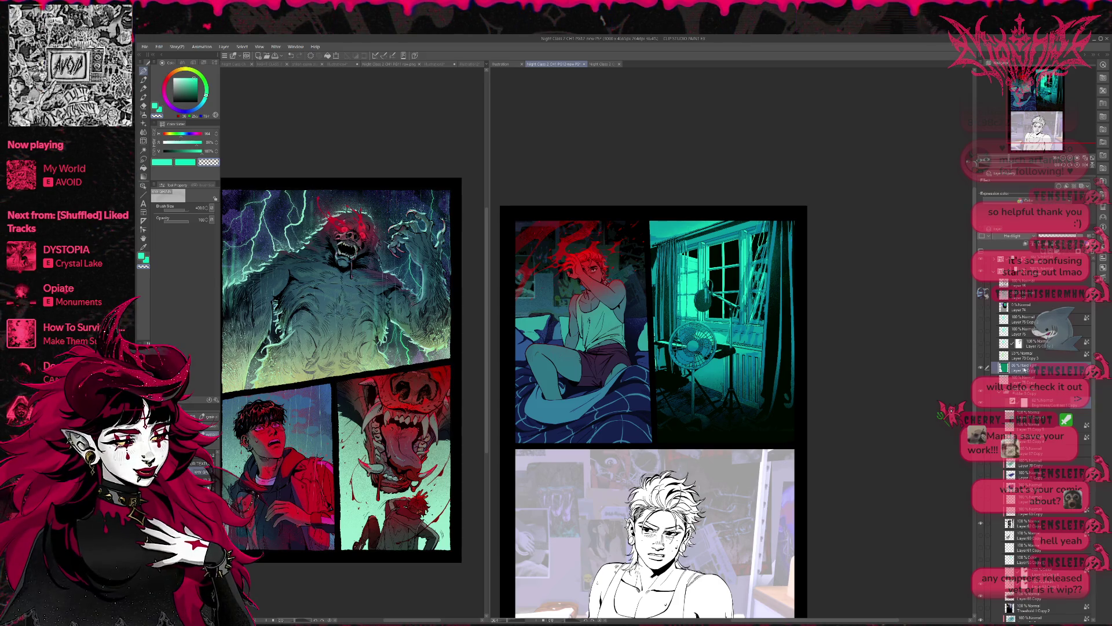
click(1038, 235)
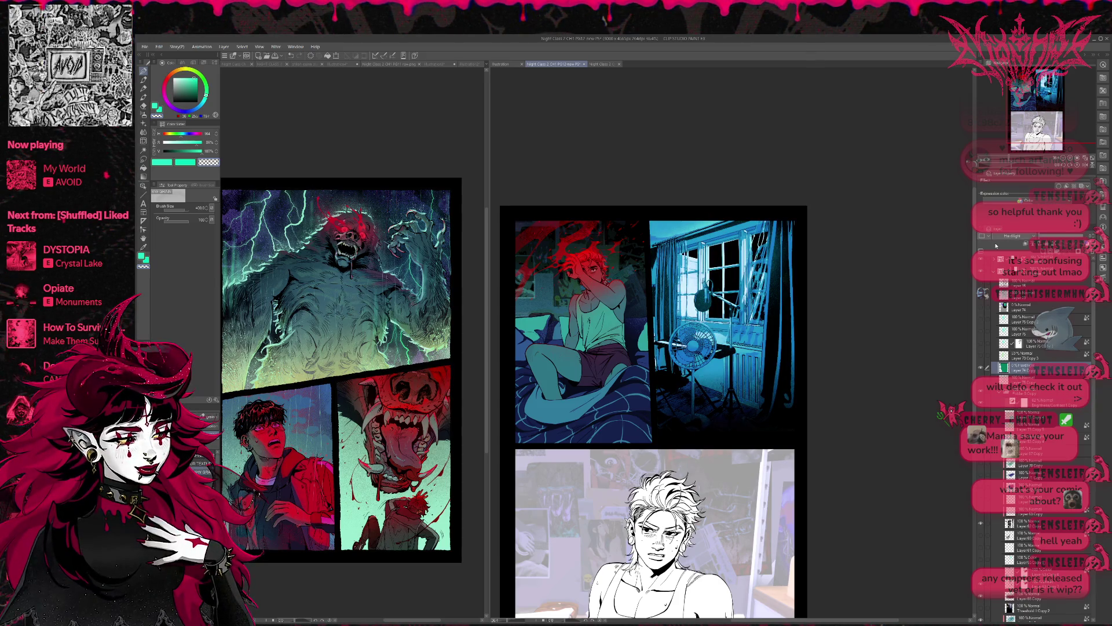
click(1081, 235)
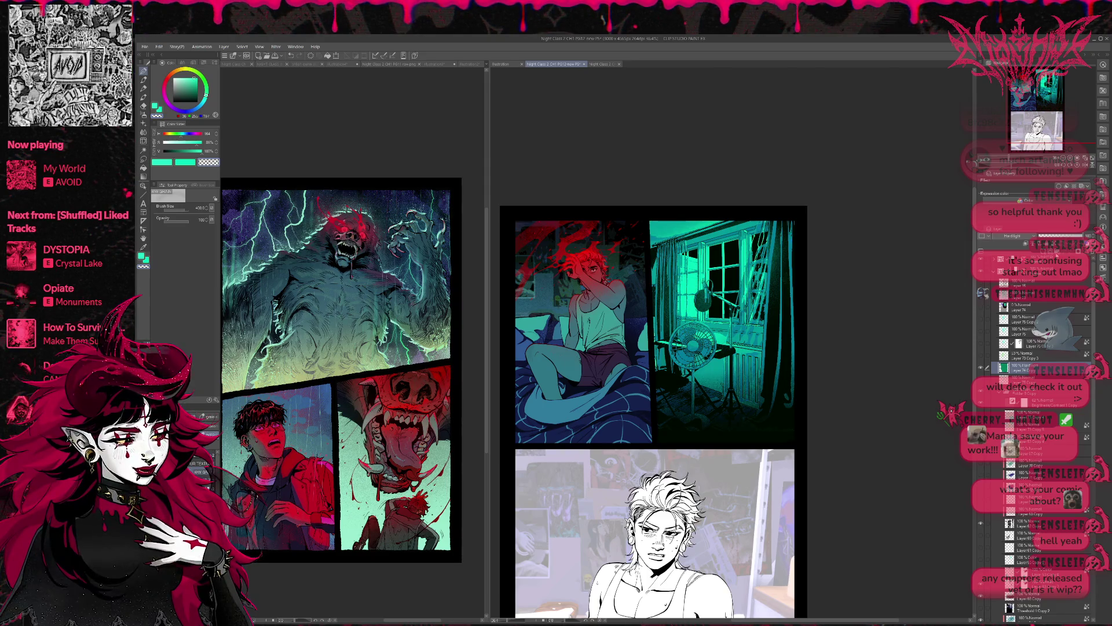
click(1038, 235)
click(1081, 236)
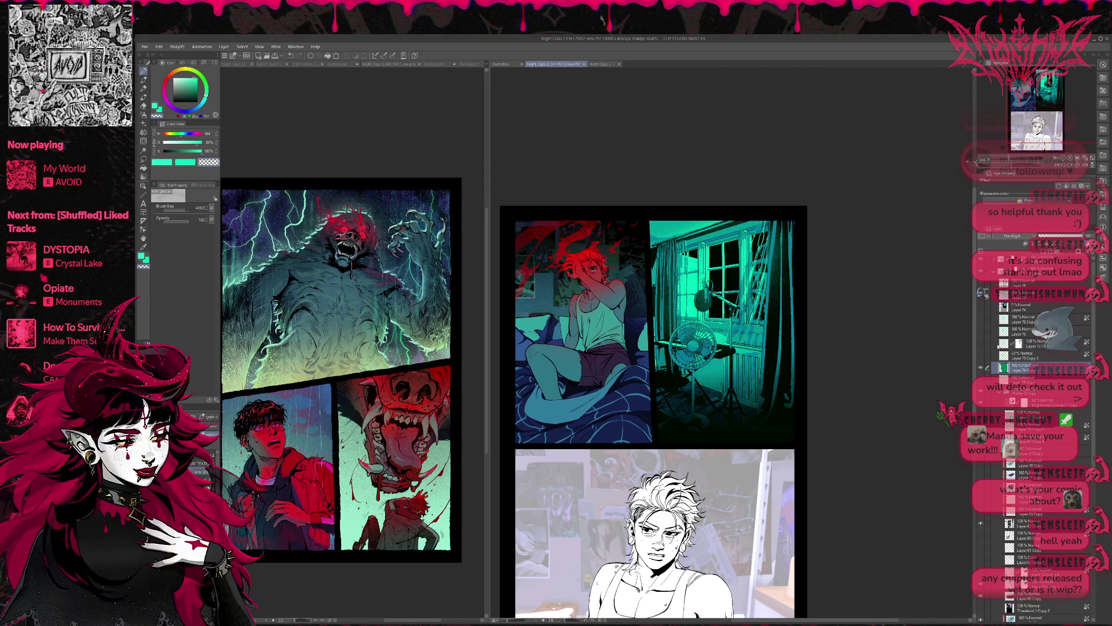
Flick the Hard Light teal lighting layer on and off, leaving it shown.
click(981, 367)
click(981, 367)
click(981, 367)
click(981, 366)
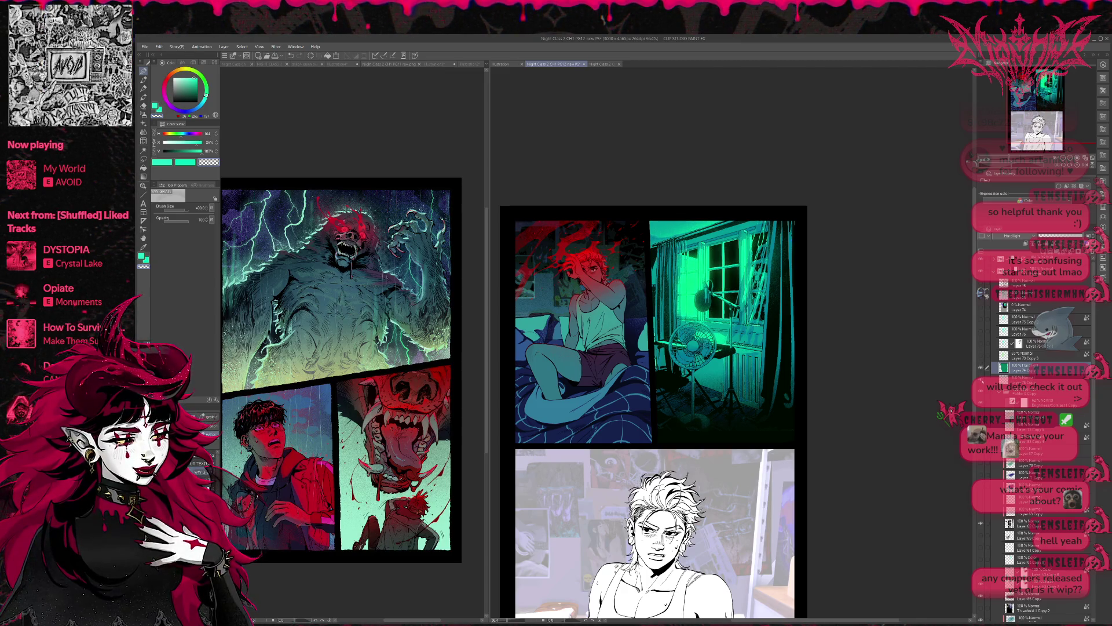
click(982, 381)
click(982, 368)
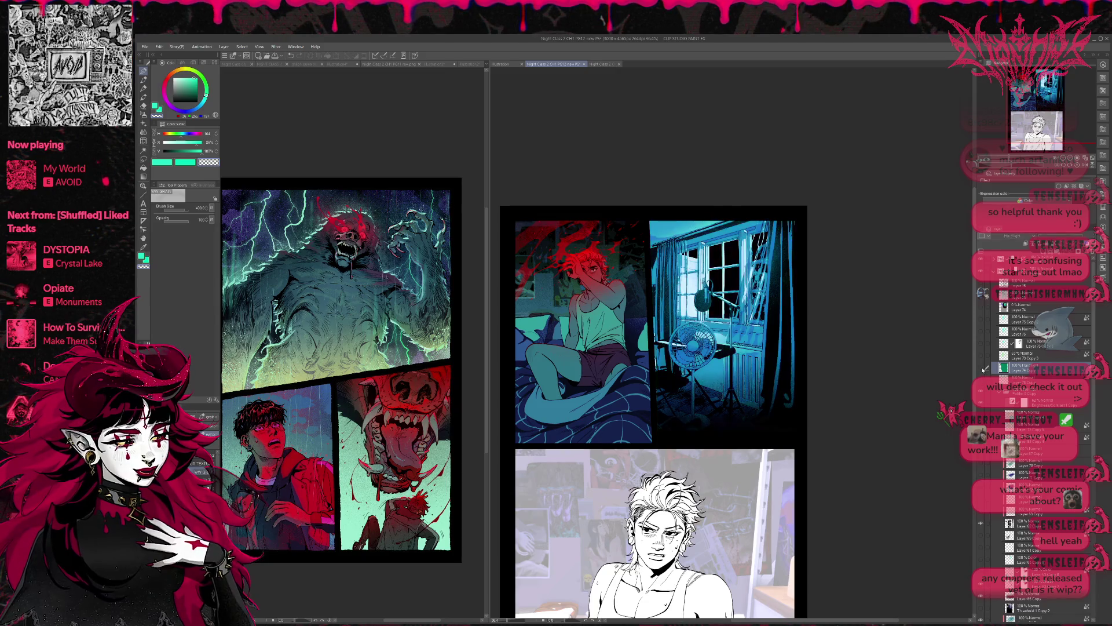
click(982, 369)
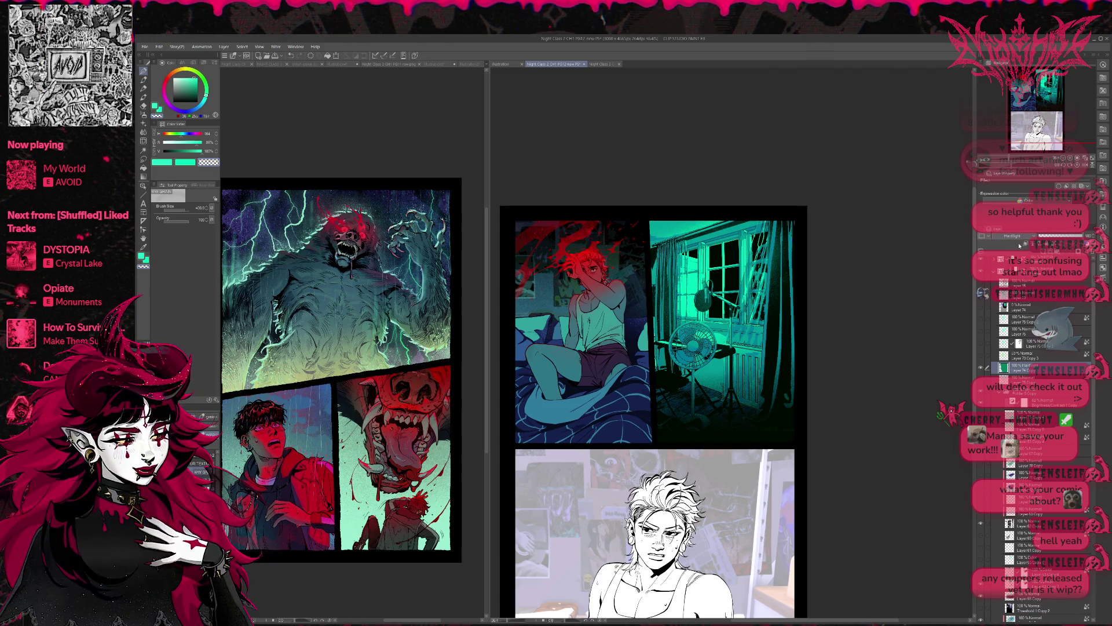
Cycle the Hard Light layer through several blend modes for a cooler, darker cyan glow.
scroll(1020, 241, up, 12)
scroll(1022, 240, down, 3)
scroll(1023, 240, down, 6)
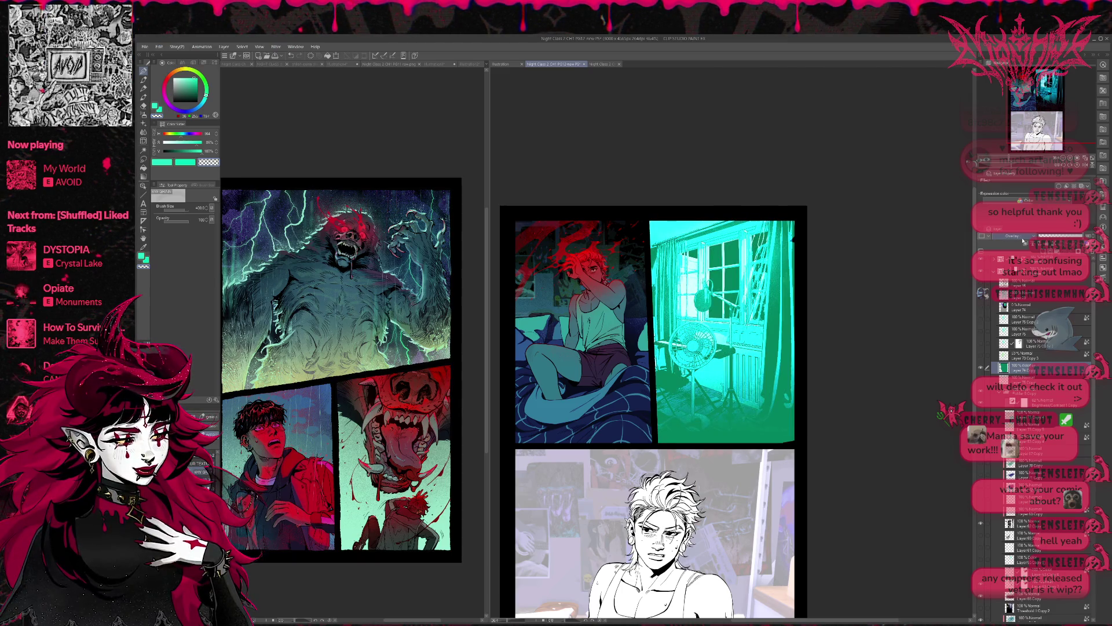
scroll(1023, 240, down, 4)
scroll(1023, 240, up, 1)
scroll(1023, 240, down, 1)
scroll(1023, 240, down, 3)
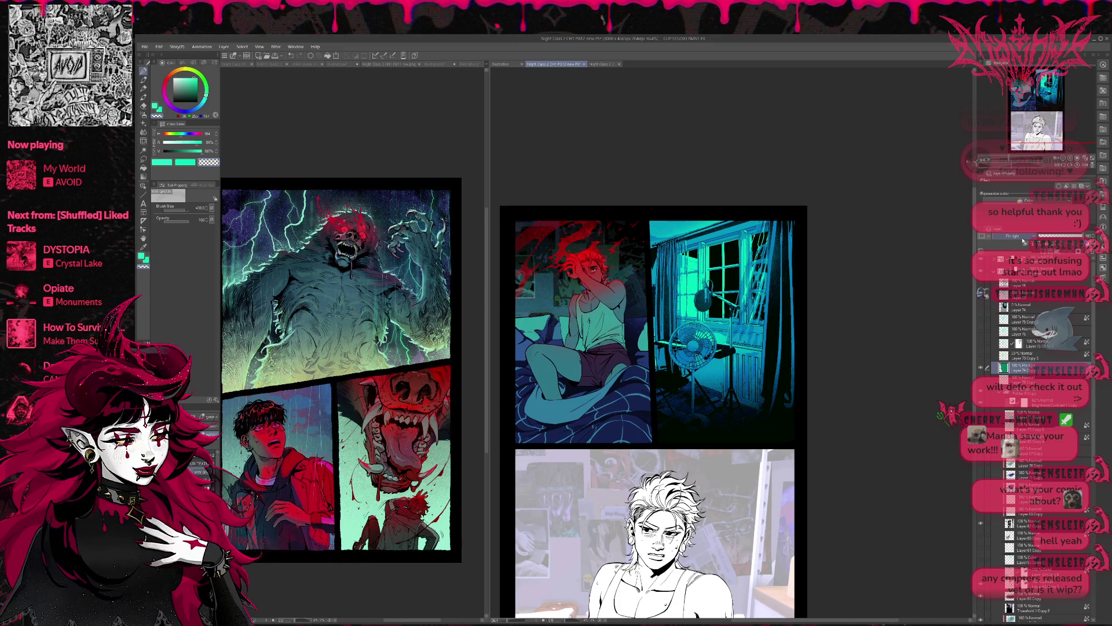
scroll(1023, 240, down, 2)
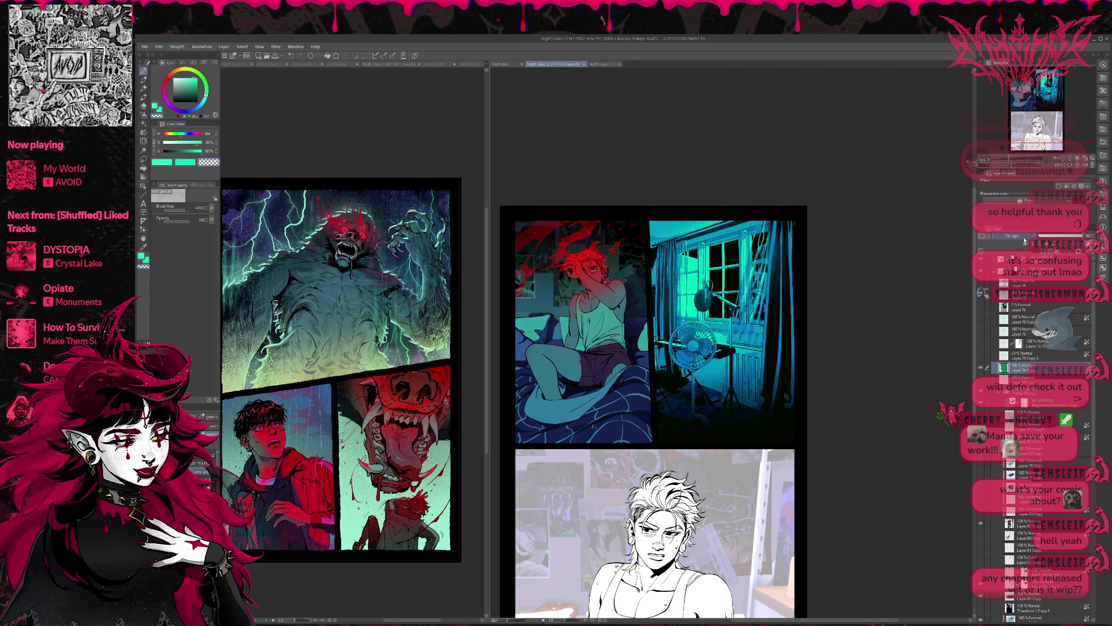
scroll(1023, 240, down, 1)
scroll(1023, 241, up, 1)
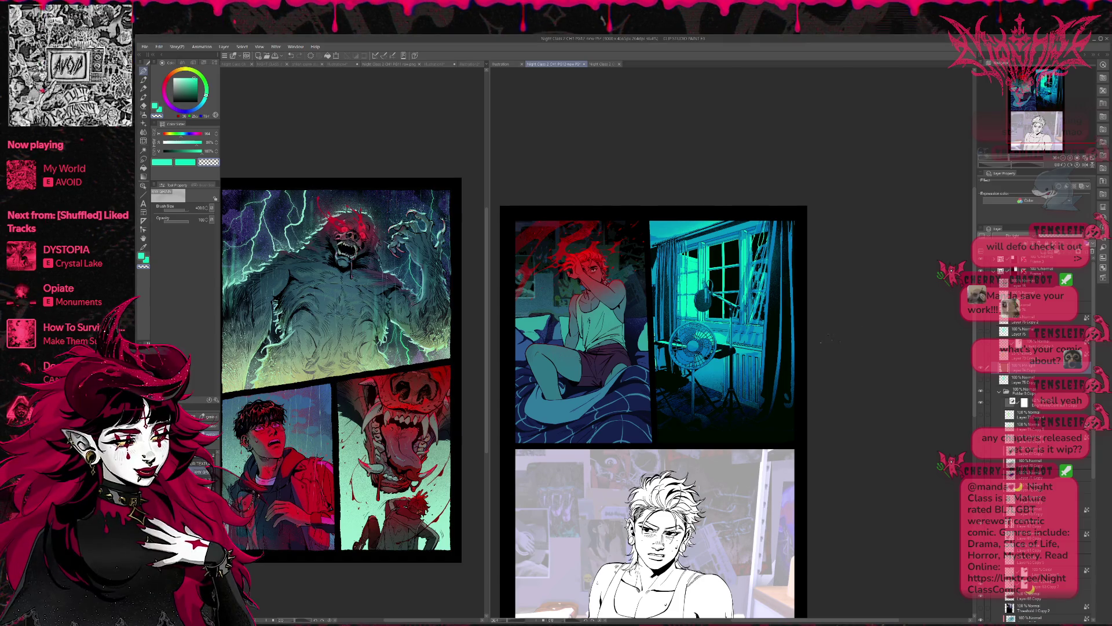
scroll(757, 316, down, 2)
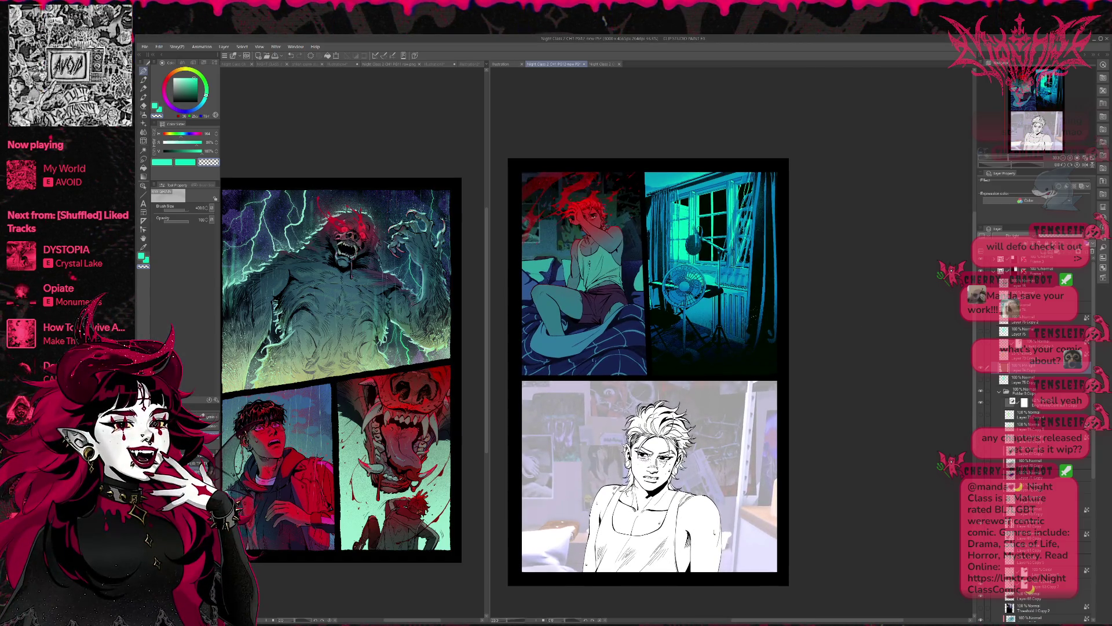
scroll(649, 379, up, 1)
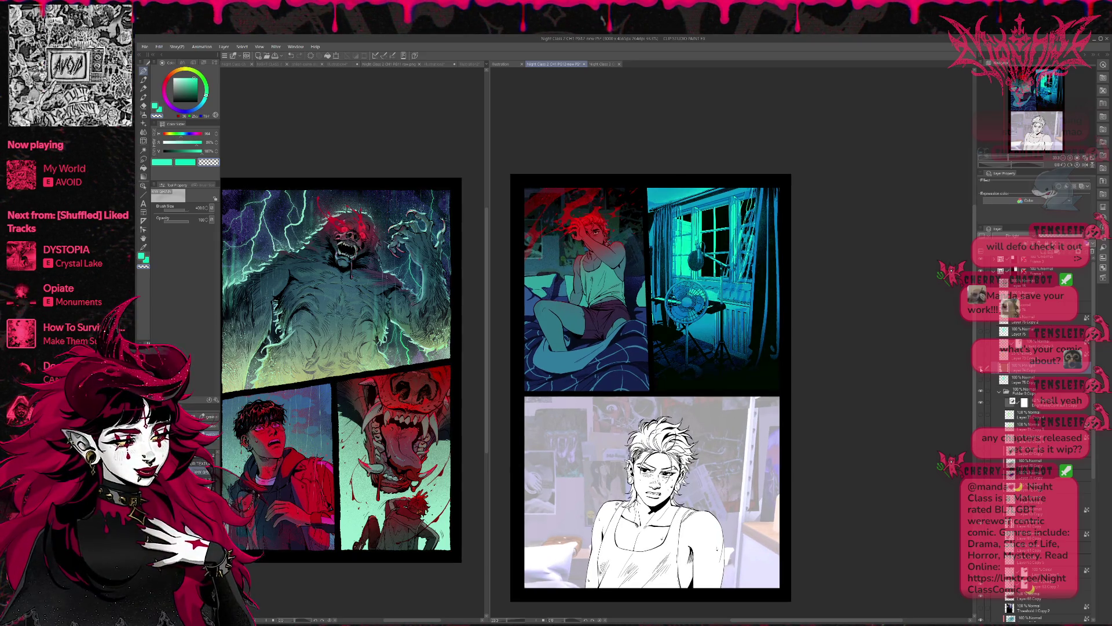
drag(876, 336, 896, 350)
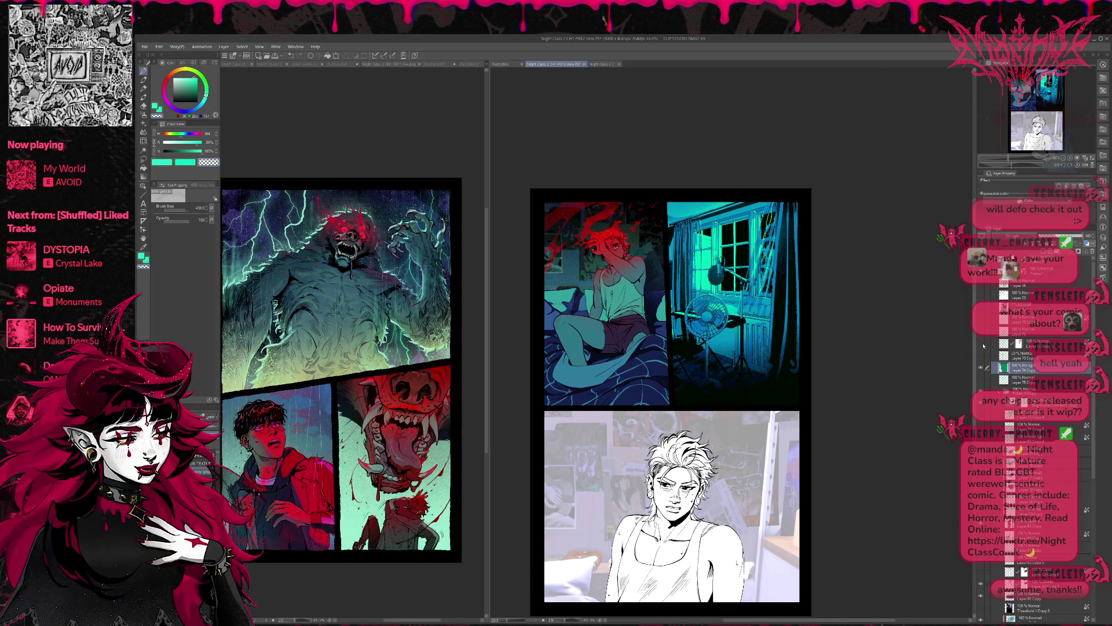
click(981, 381)
click(981, 381)
click(982, 381)
click(981, 380)
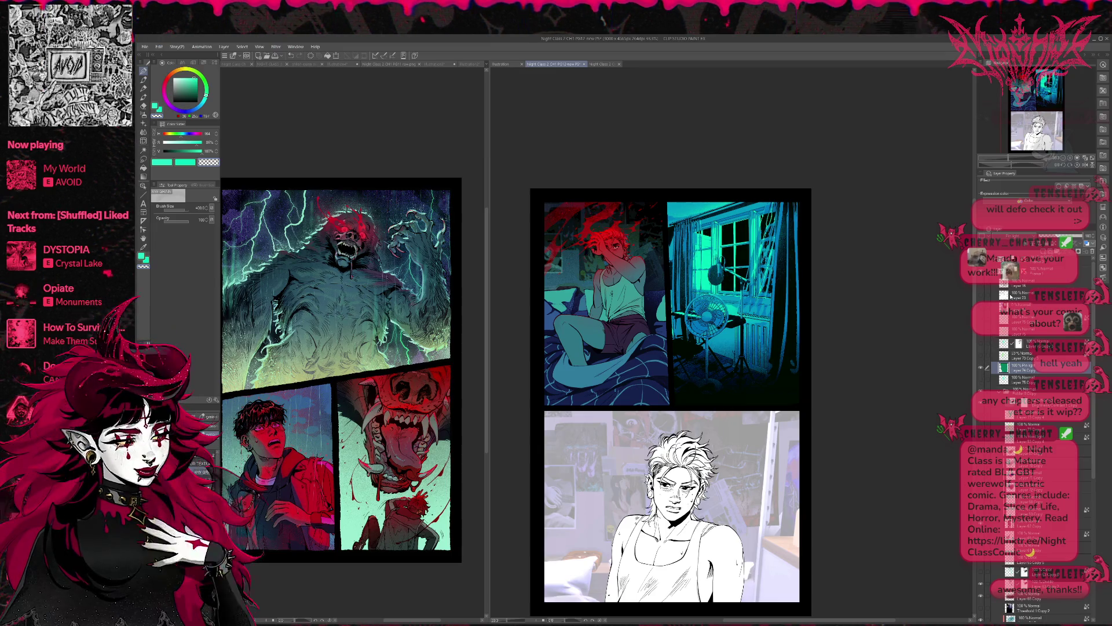
click(981, 334)
click(981, 335)
click(984, 315)
click(984, 314)
click(981, 297)
click(981, 297)
click(981, 297)
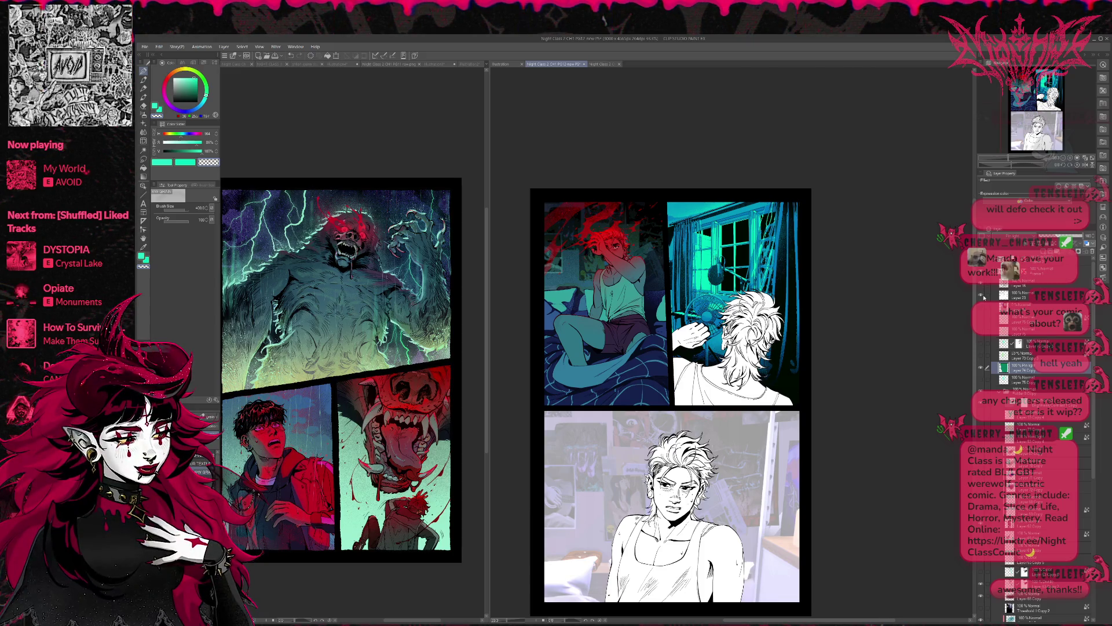
click(981, 297)
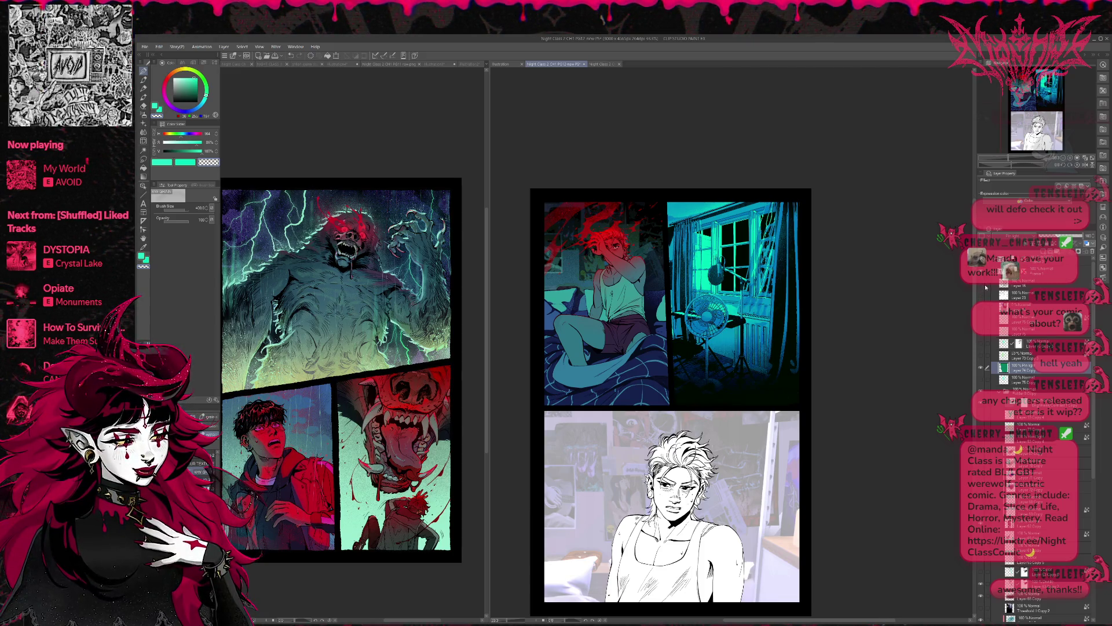
click(981, 356)
click(981, 356)
click(980, 356)
click(981, 336)
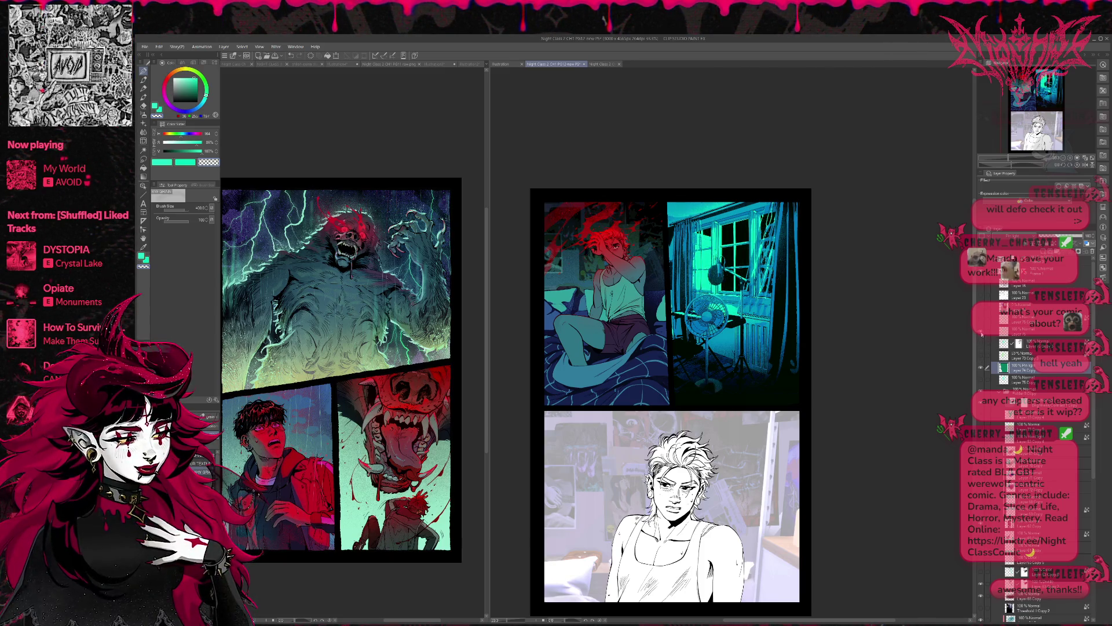
click(982, 333)
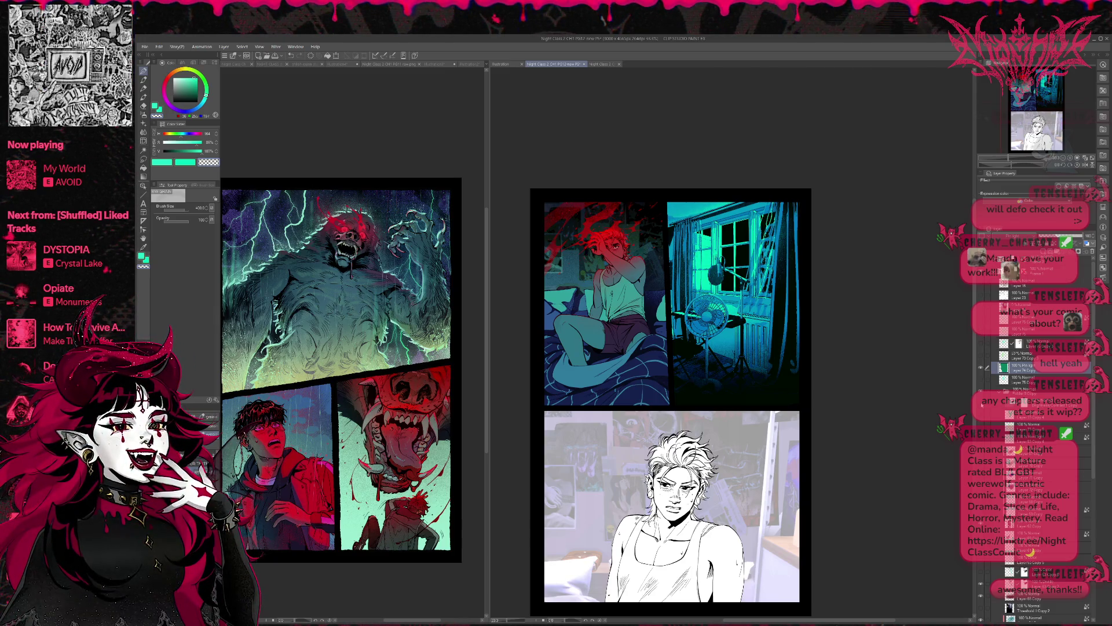
click(981, 335)
click(981, 335)
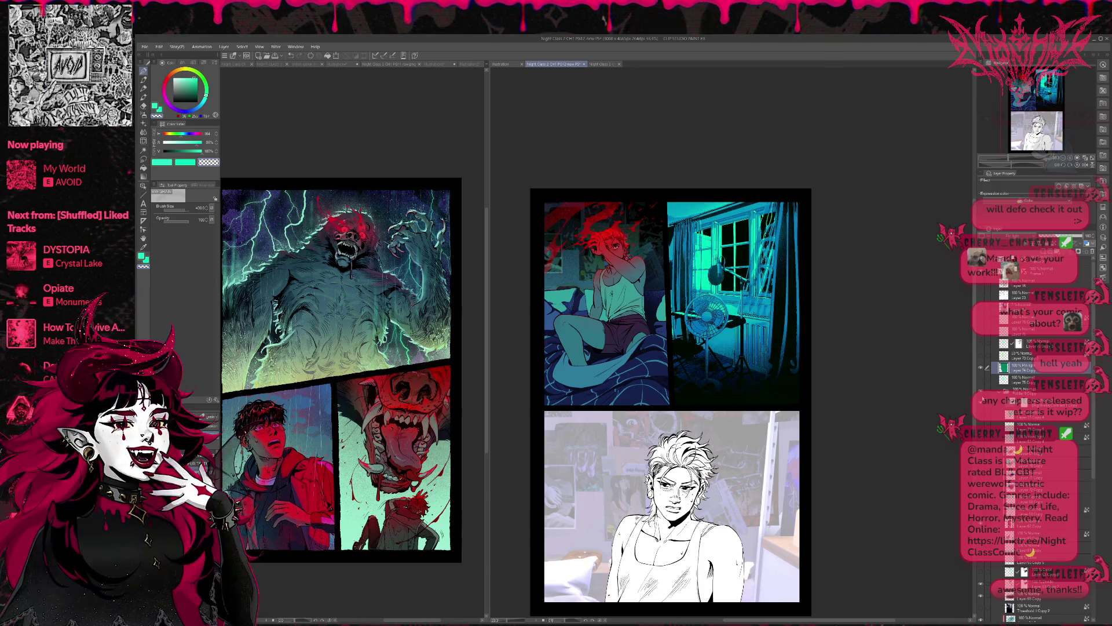
click(1037, 391)
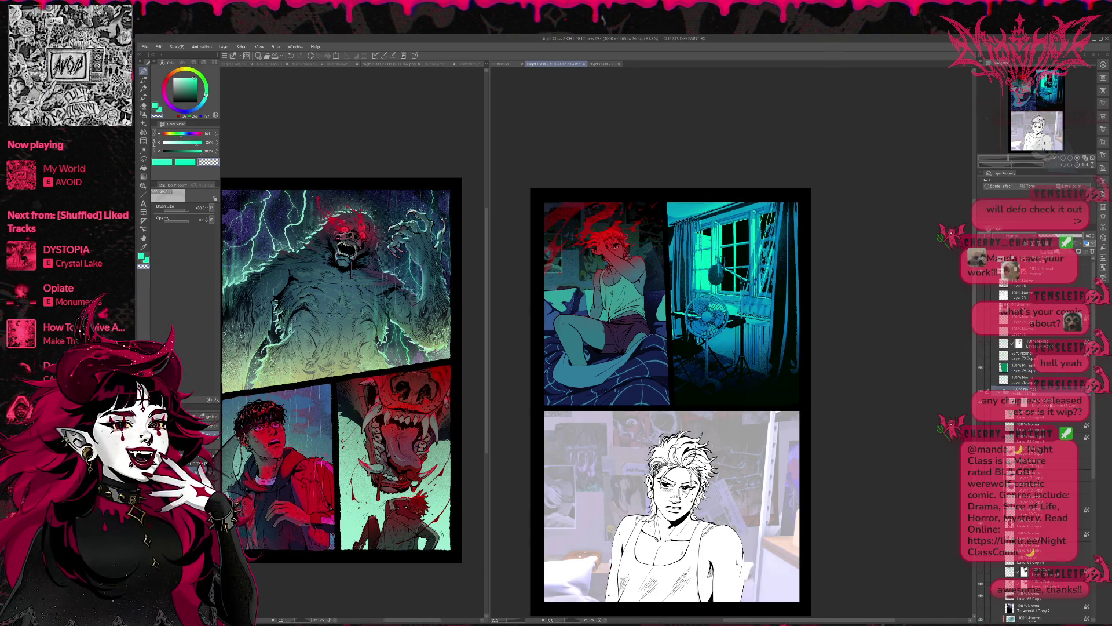
click(1086, 238)
drag(1087, 237, 1043, 237)
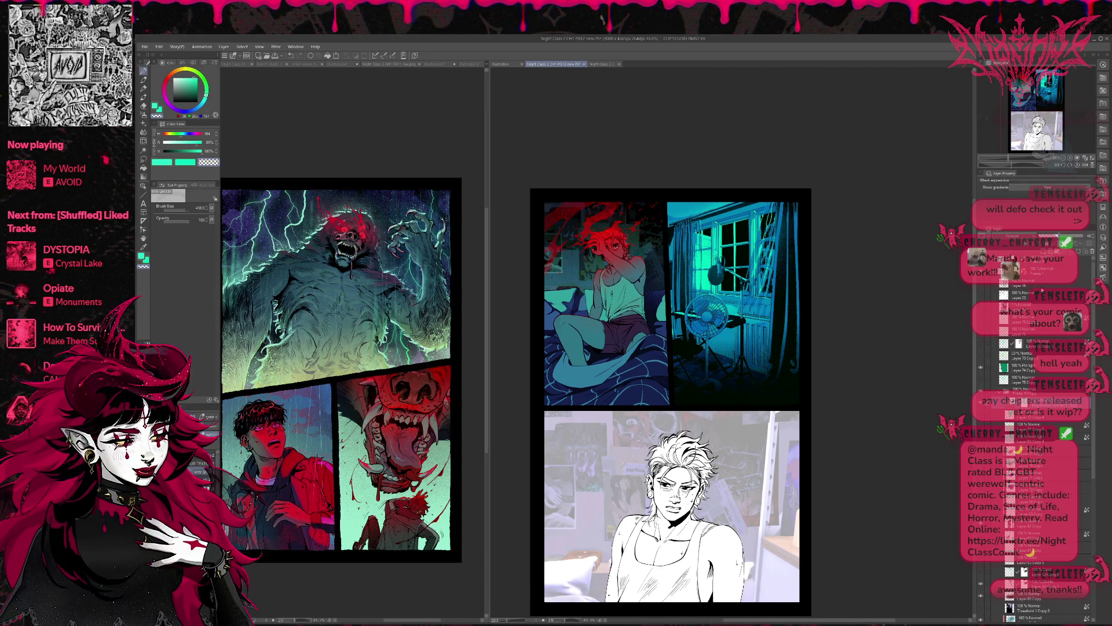
click(980, 344)
click(981, 344)
click(981, 357)
click(980, 366)
click(981, 379)
click(982, 383)
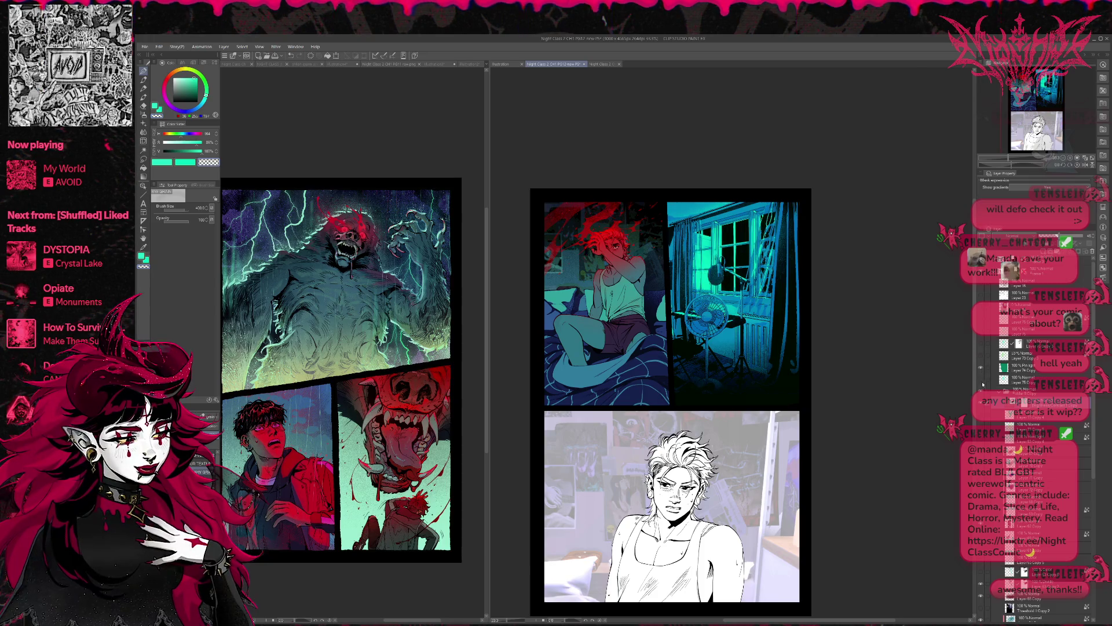
click(982, 331)
click(982, 331)
click(982, 332)
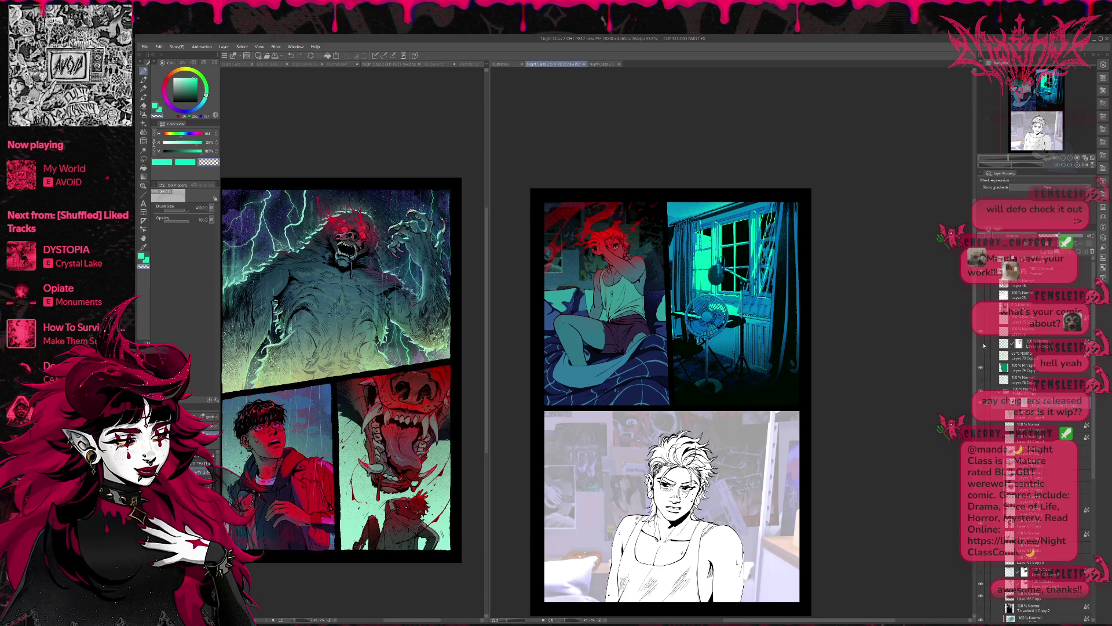
click(982, 346)
click(981, 346)
click(981, 345)
click(982, 357)
click(981, 358)
click(981, 358)
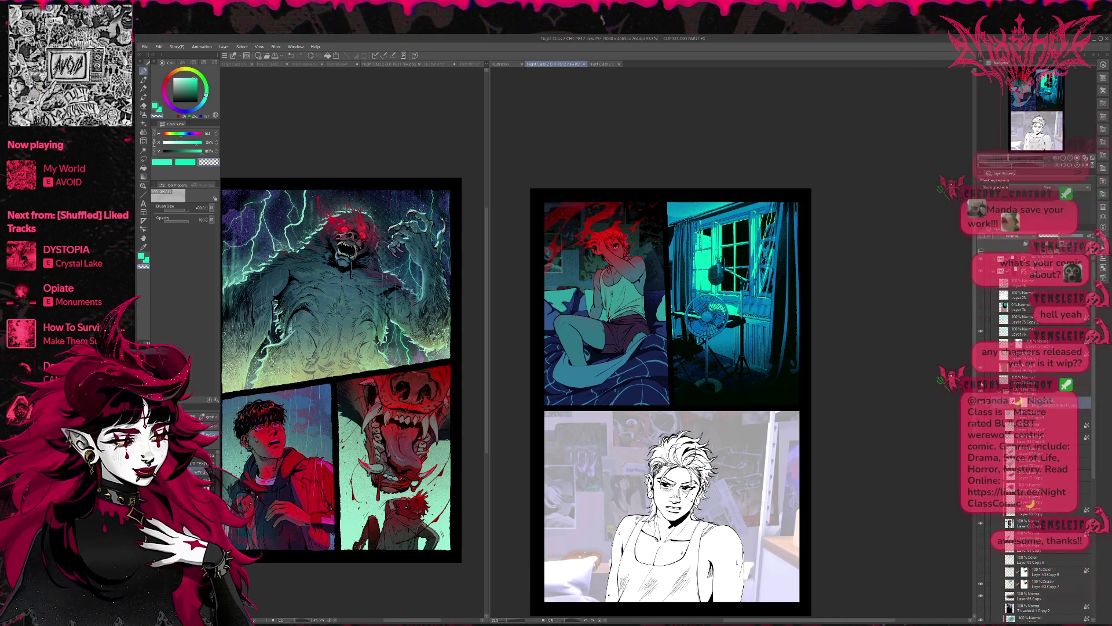
click(981, 358)
click(983, 369)
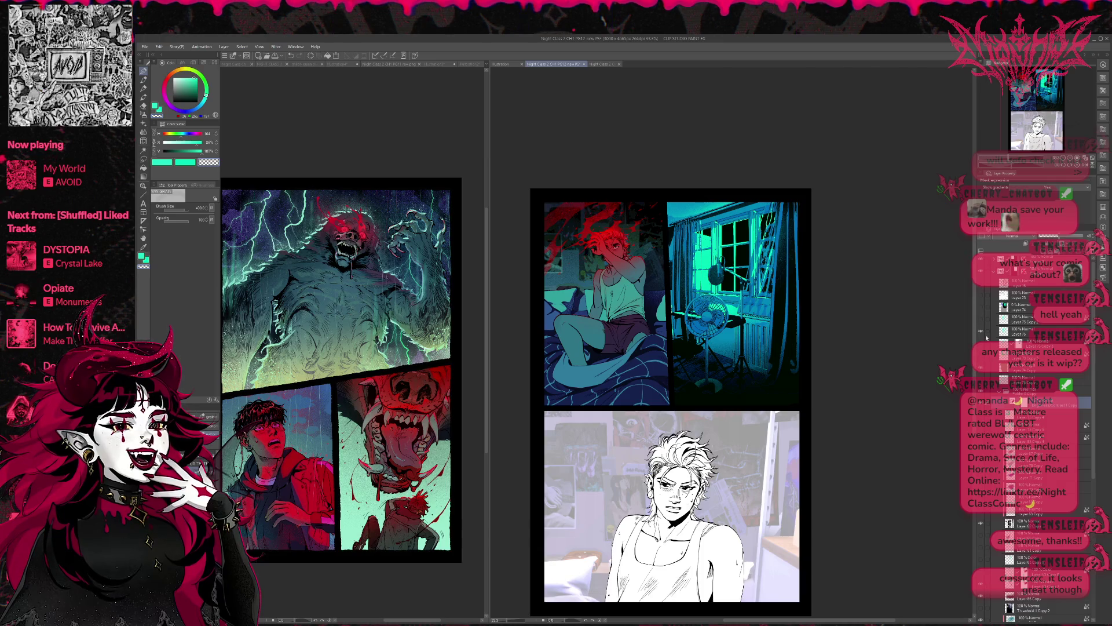
click(987, 332)
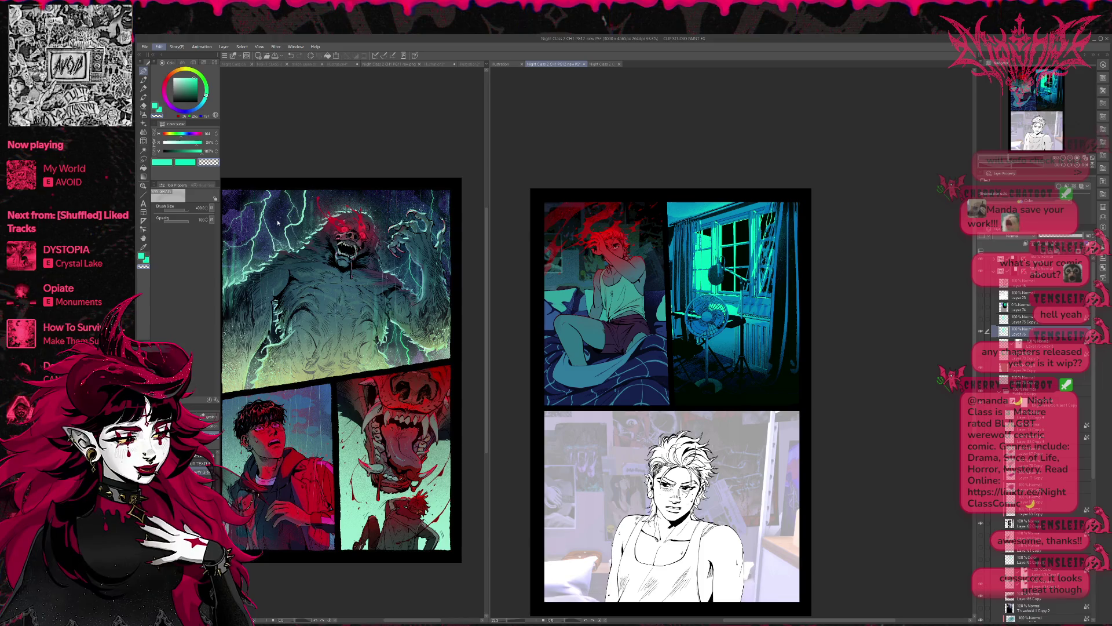
Eyedropper a green from the monster page after viewing the pages without palettes.
key(Tab)
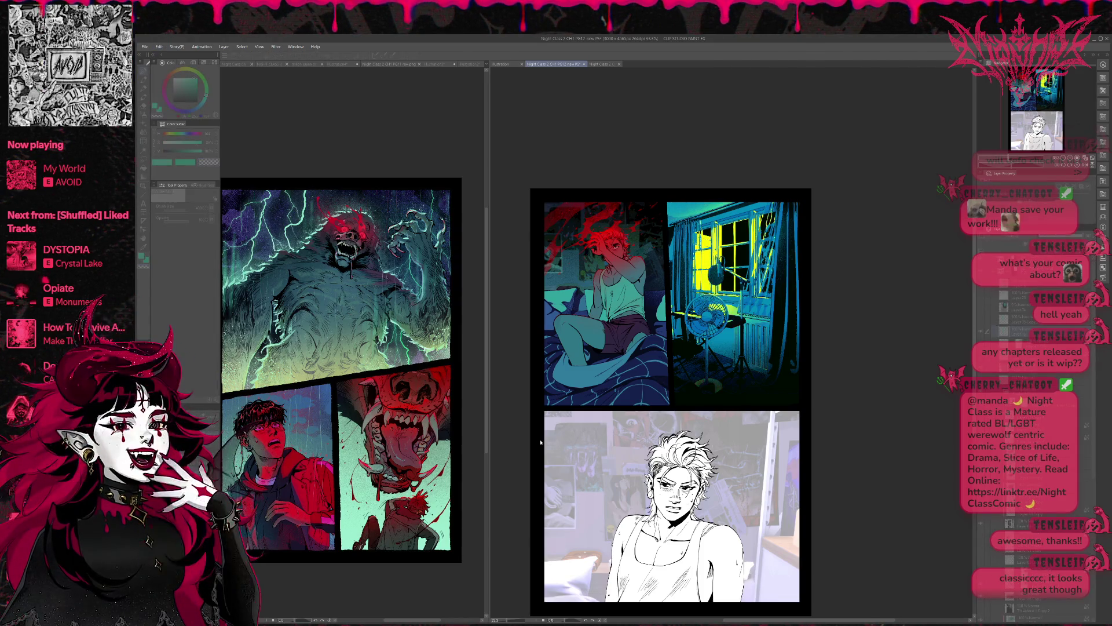
key(Tab)
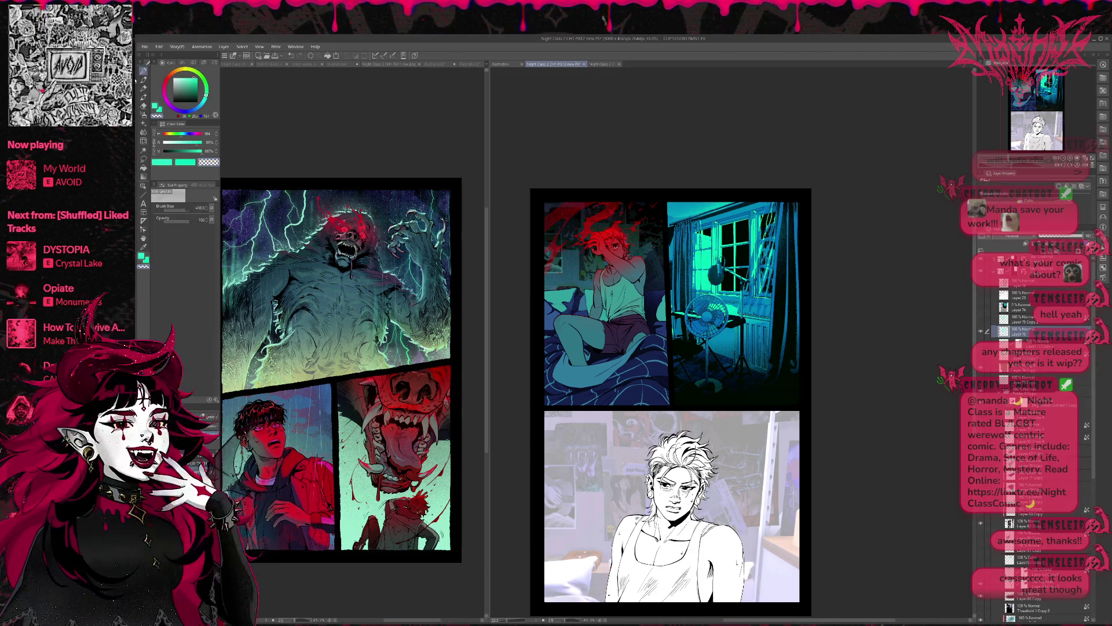
alt+click(286, 377)
drag(286, 376, 287, 382)
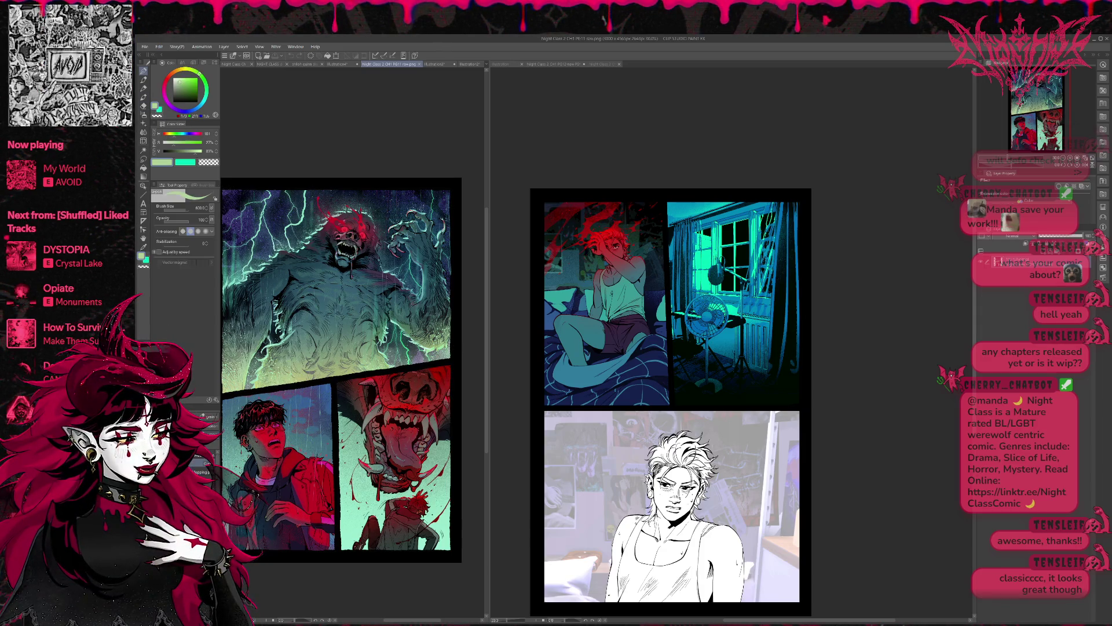
Back on the bedroom page, set Layer 76's blending mode to Color.
click(864, 340)
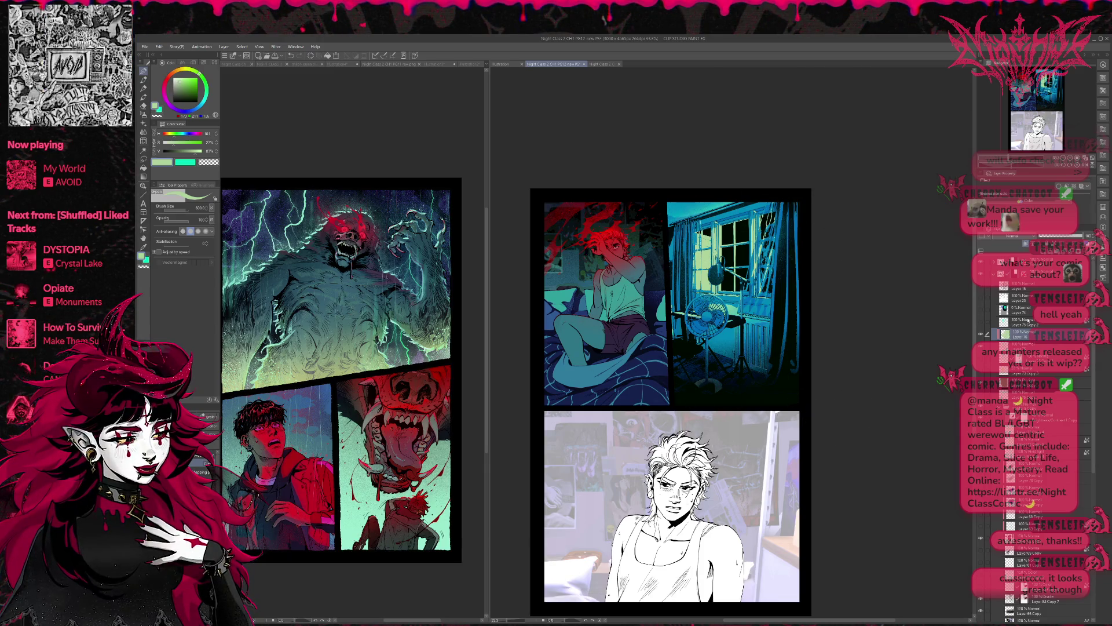
click(1013, 237)
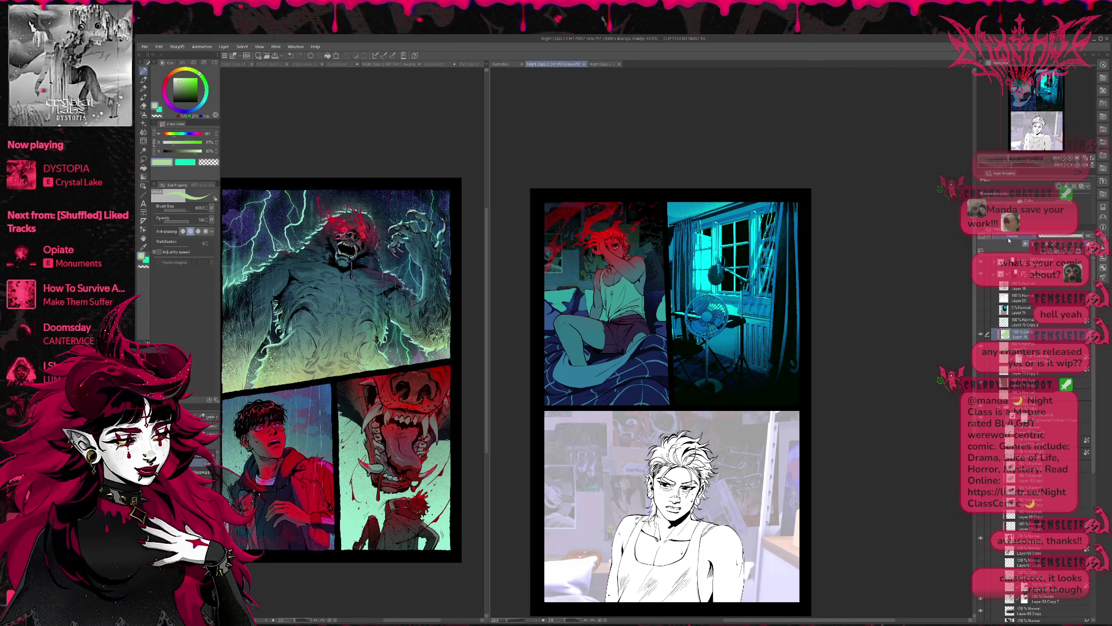
scroll(1007, 240, down, 3)
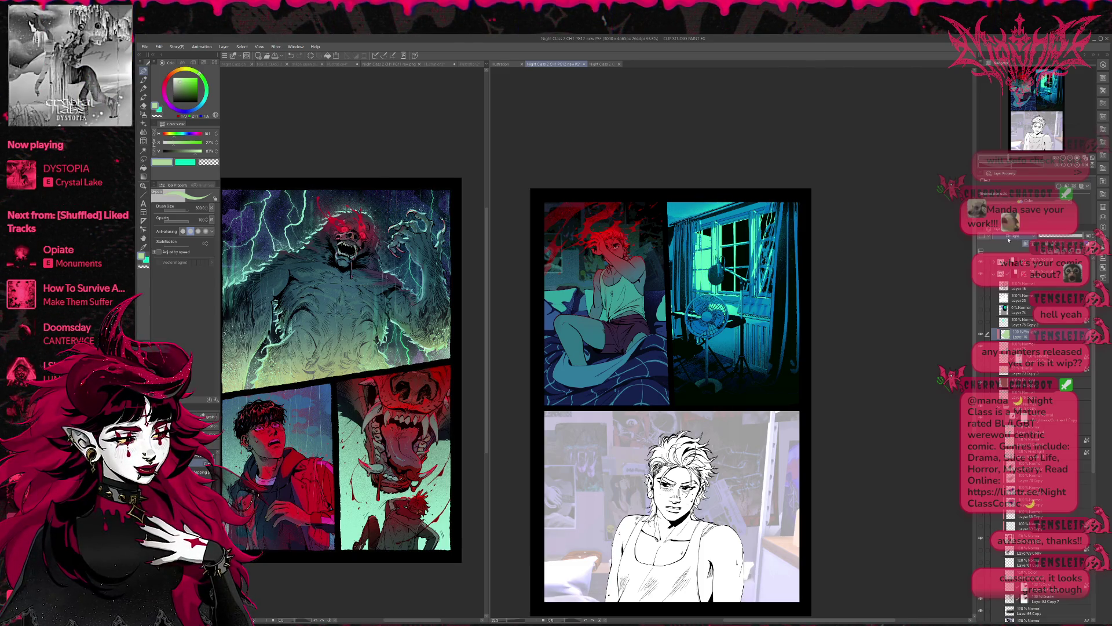
Return Layer 76's blend mode to Normal, toggling it to compare the window panel.
scroll(1008, 239, down, 3)
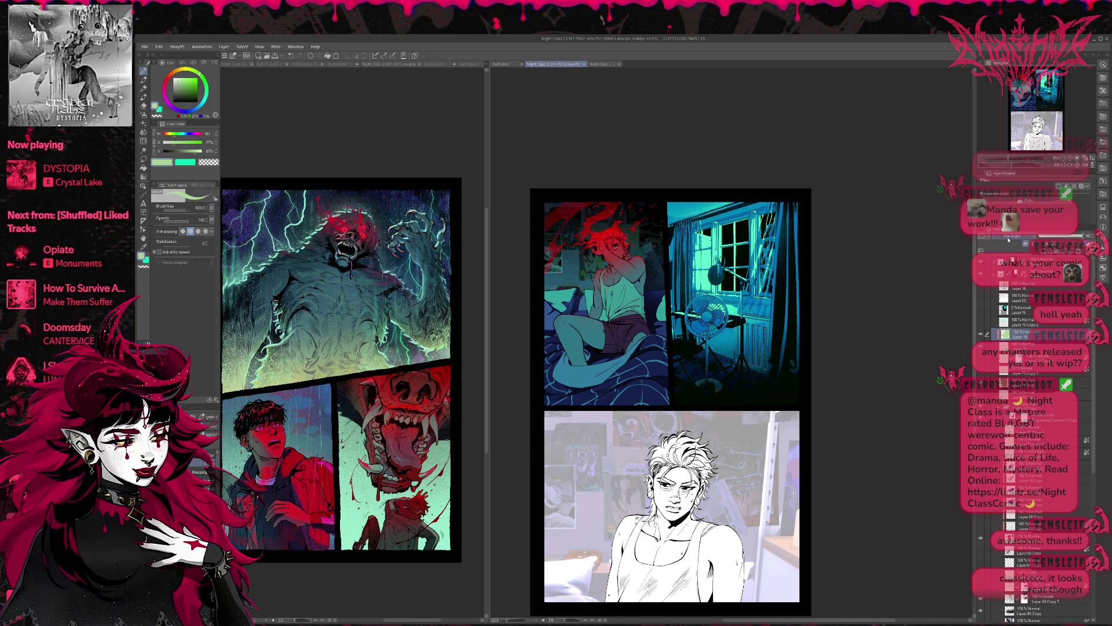
scroll(1007, 239, down, 1)
scroll(1008, 239, down, 4)
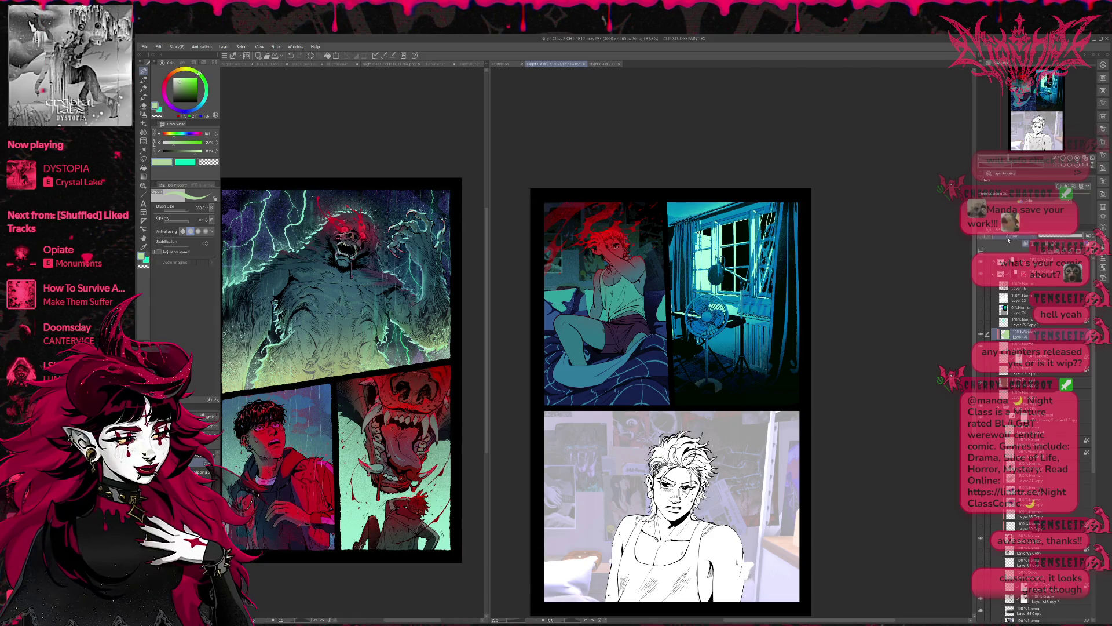
click(985, 335)
click(984, 335)
click(985, 335)
click(984, 335)
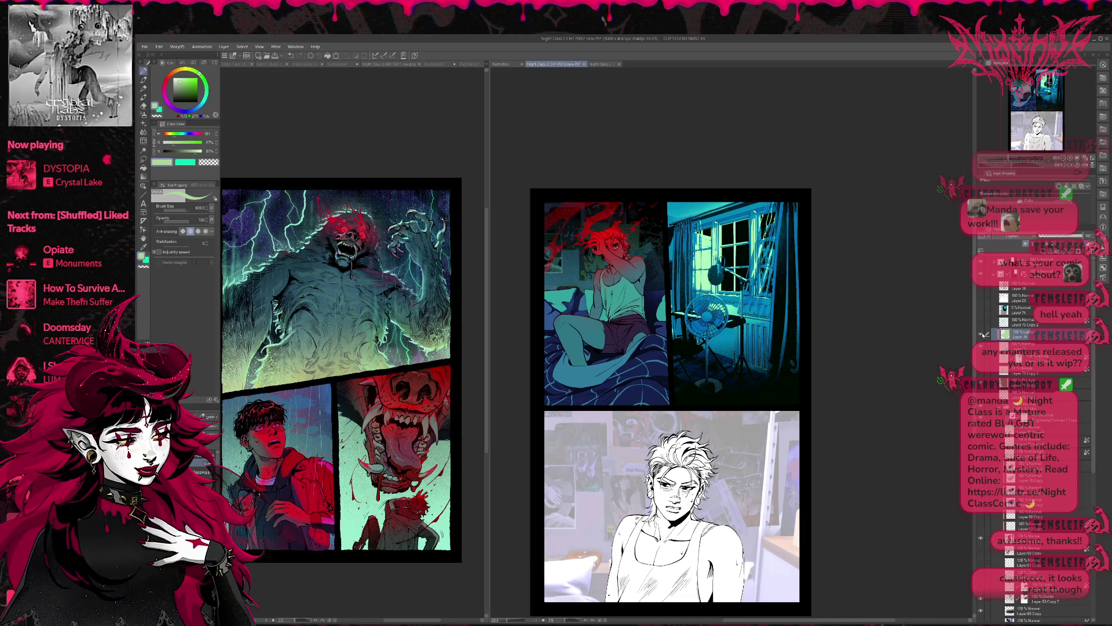
scroll(1008, 237, down, 5)
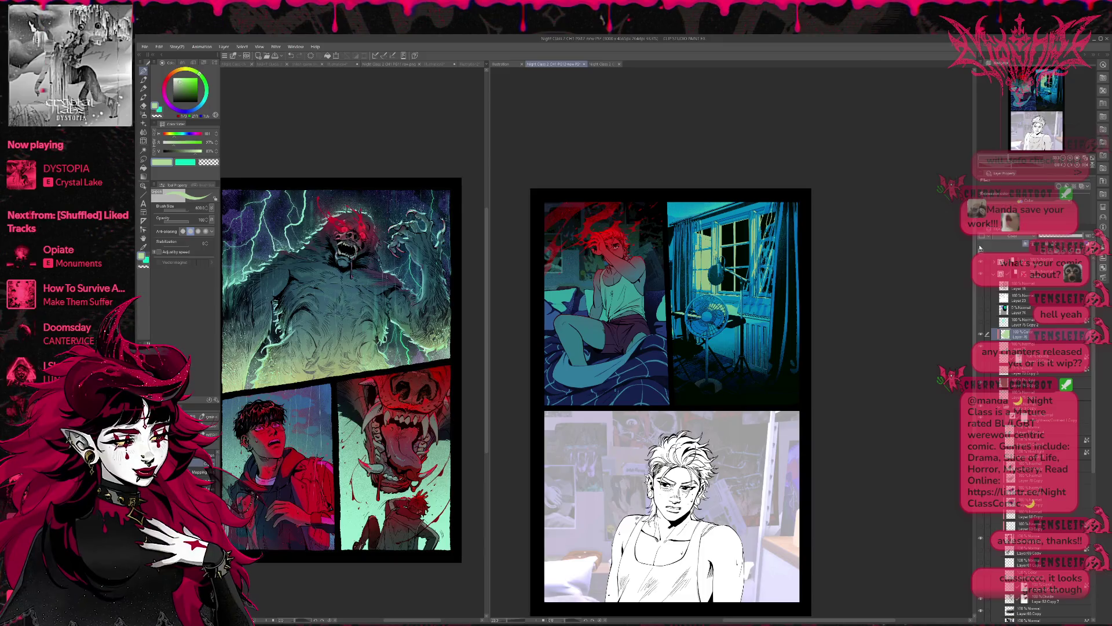
scroll(1005, 237, up, 5)
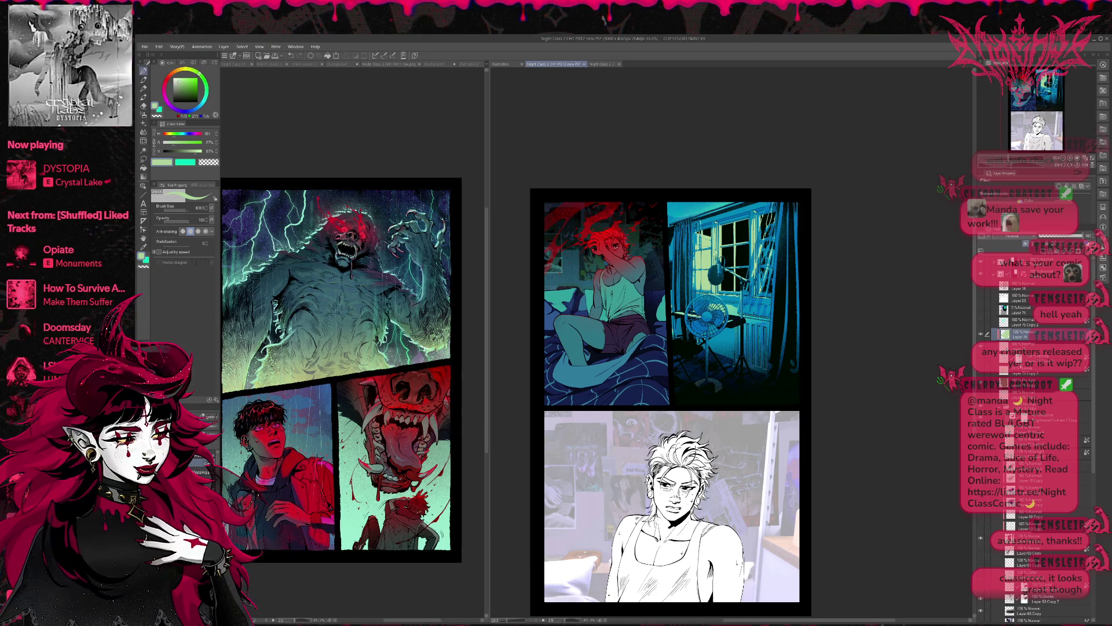
Set the lower lighting layer to Hard light and ready the WW GRAIN brush with transparent colour.
click(1019, 384)
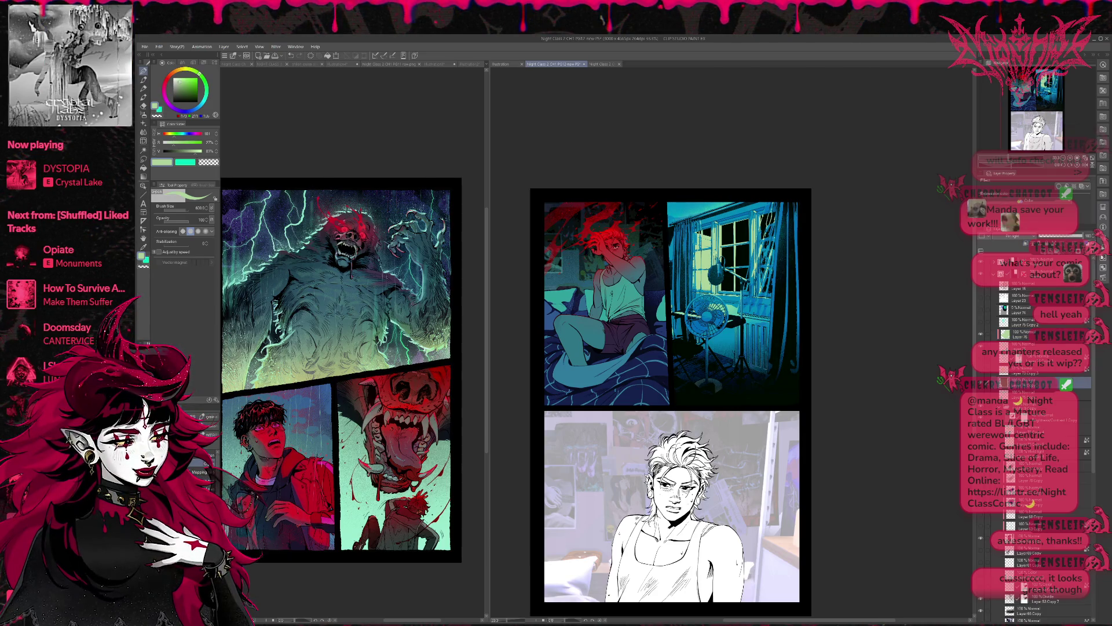
scroll(1010, 239, down, 1)
scroll(1009, 238, up, 1)
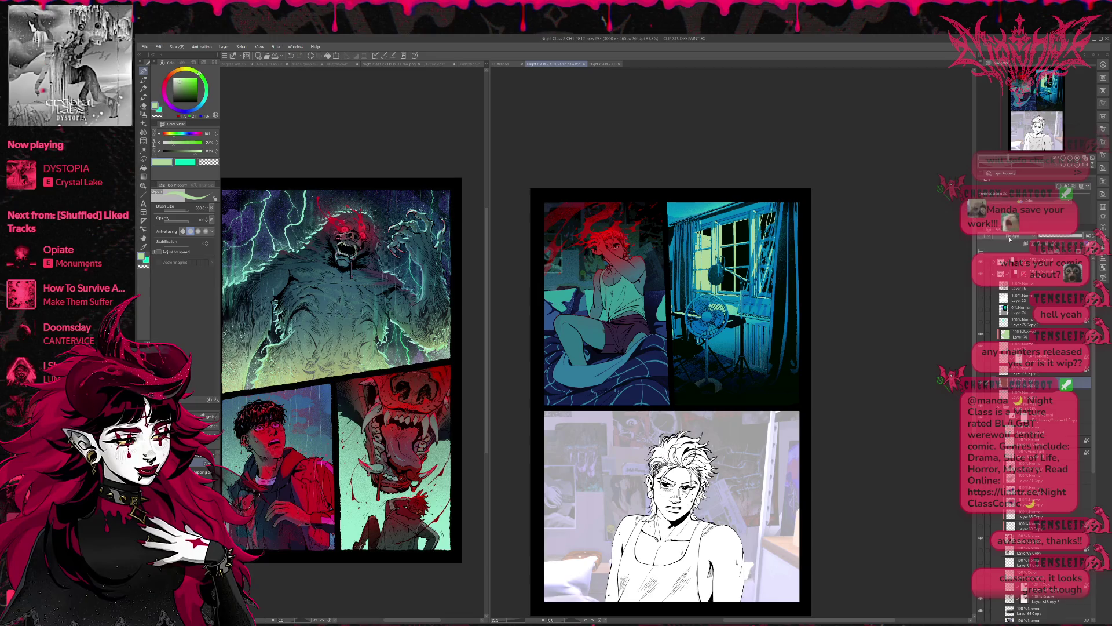
scroll(1010, 235, up, 4)
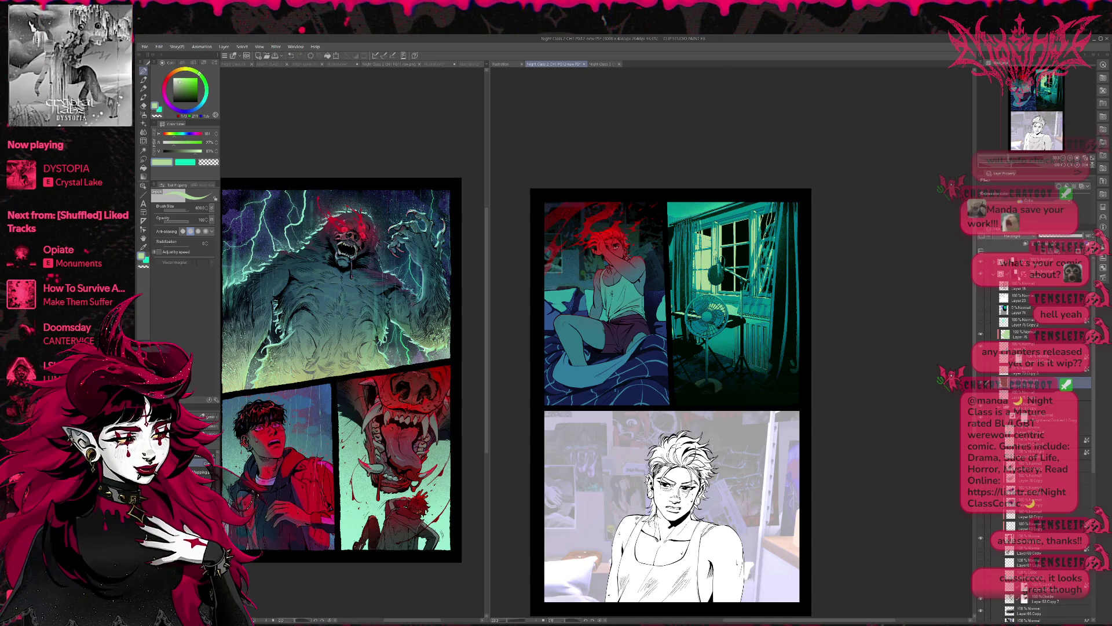
scroll(1063, 237, down, 2)
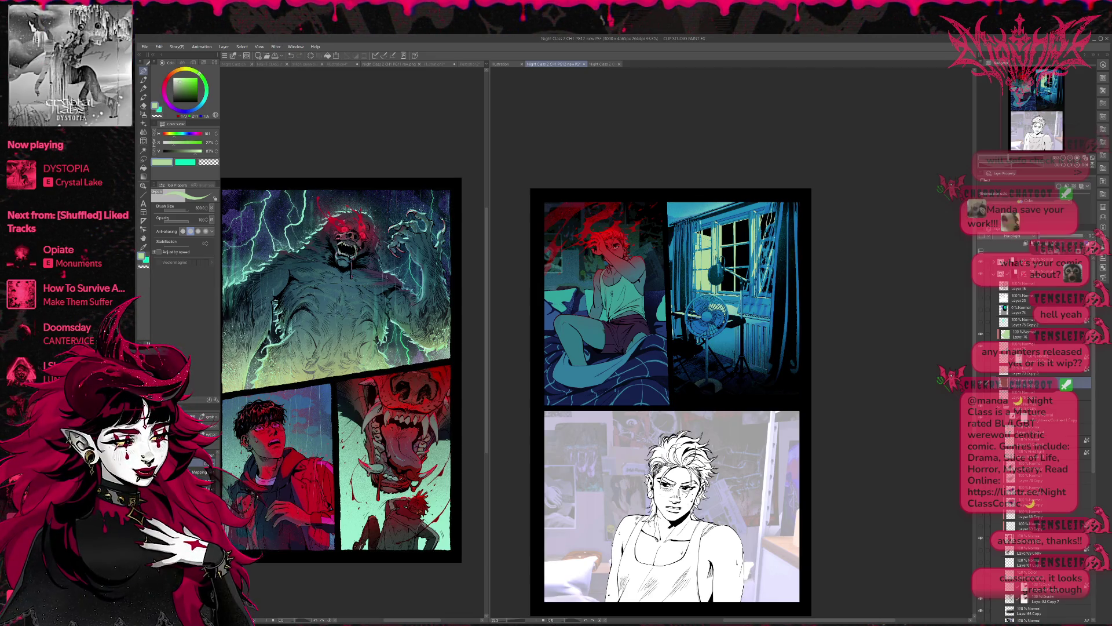
scroll(1064, 238, up, 1)
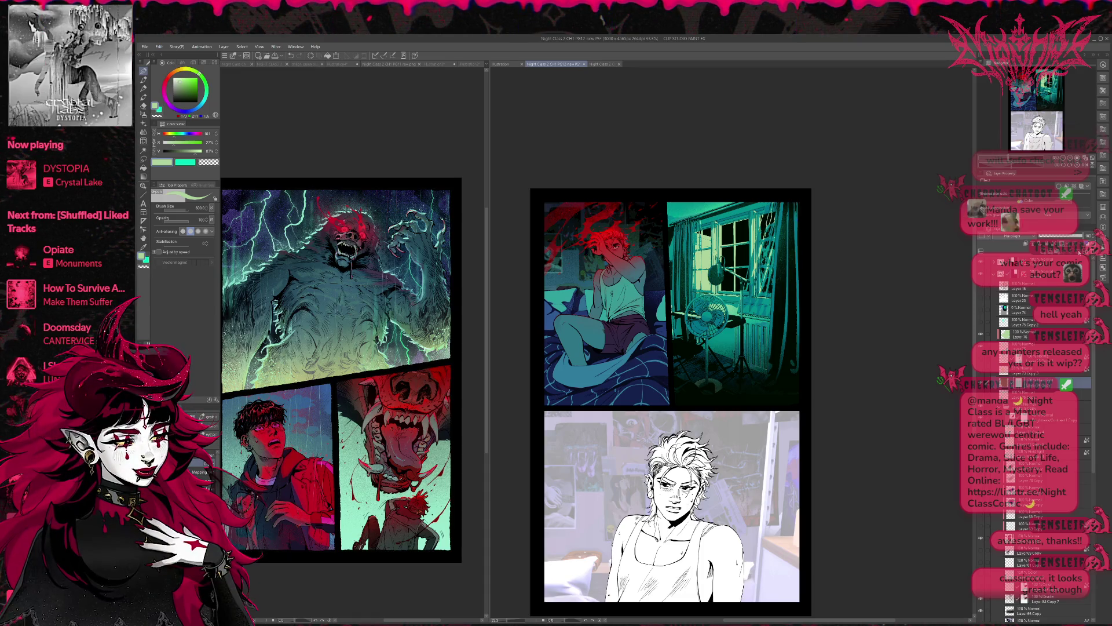
key(b)
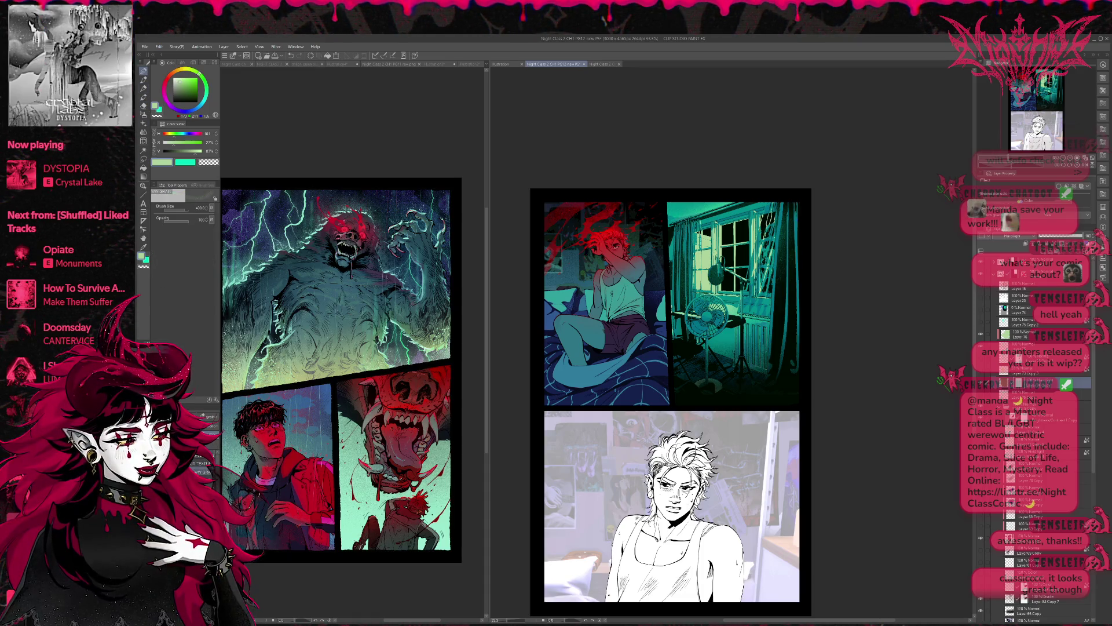
key(c)
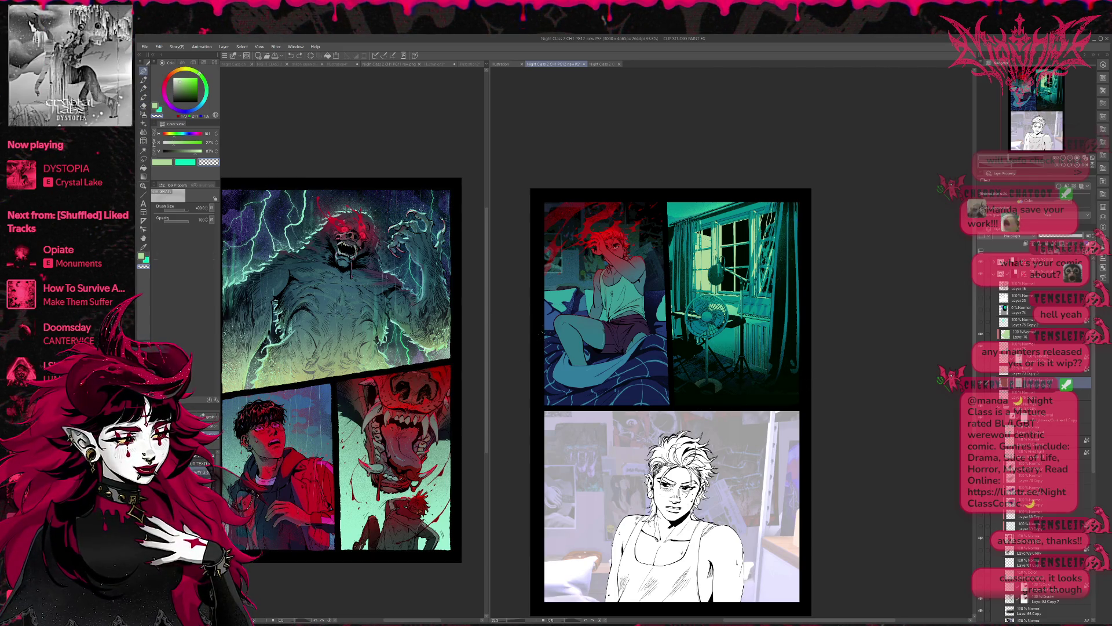
Erase part of the teal overlay on the window panel, then return to the grain brush.
key(e)
drag(700, 261, 677, 347)
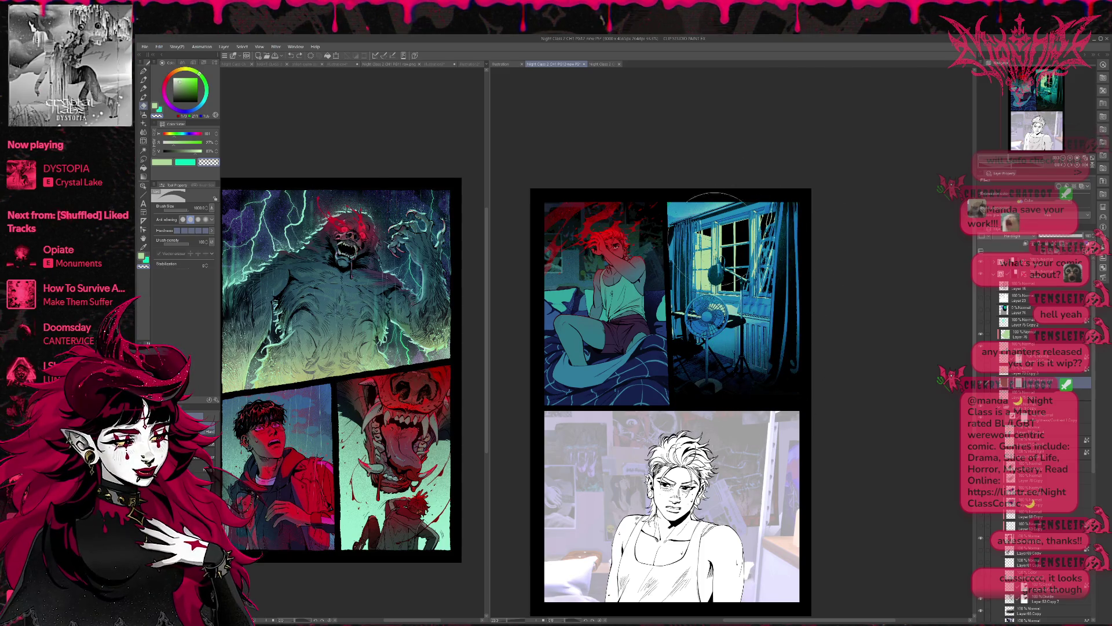
key(p)
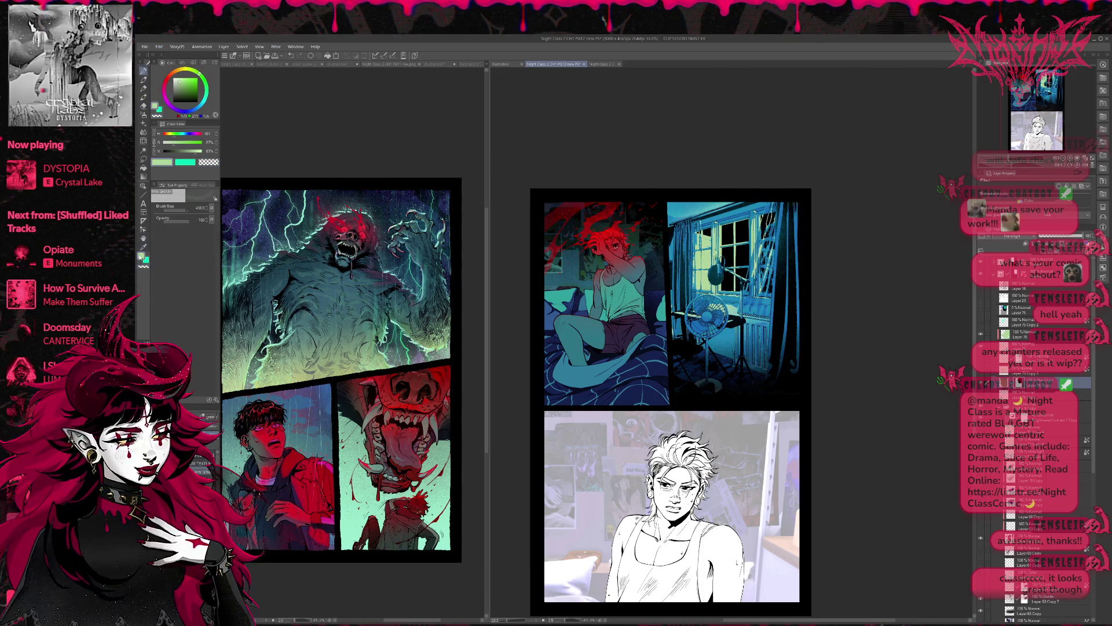
key(b)
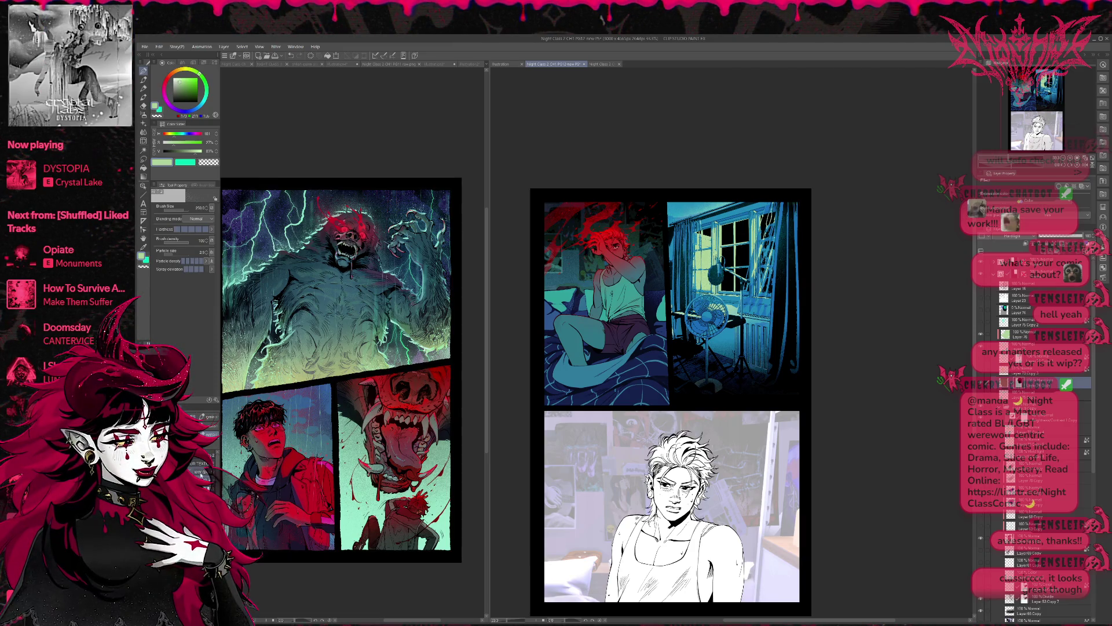
key(p)
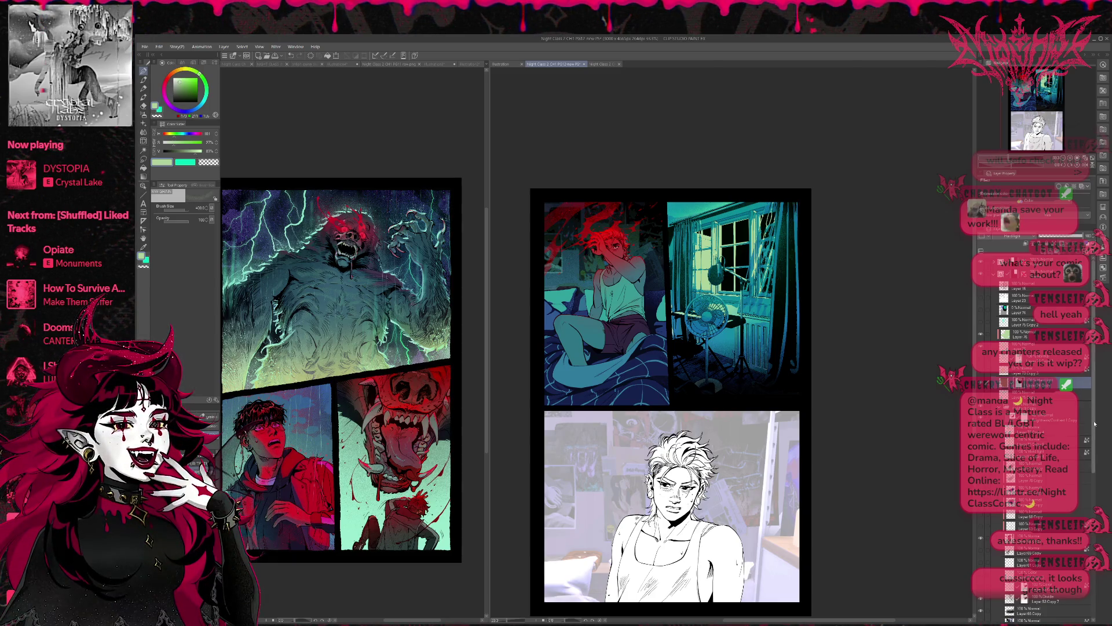
Add a new blank raster layer above the chosen layer.
scroll(1094, 424, down, 3)
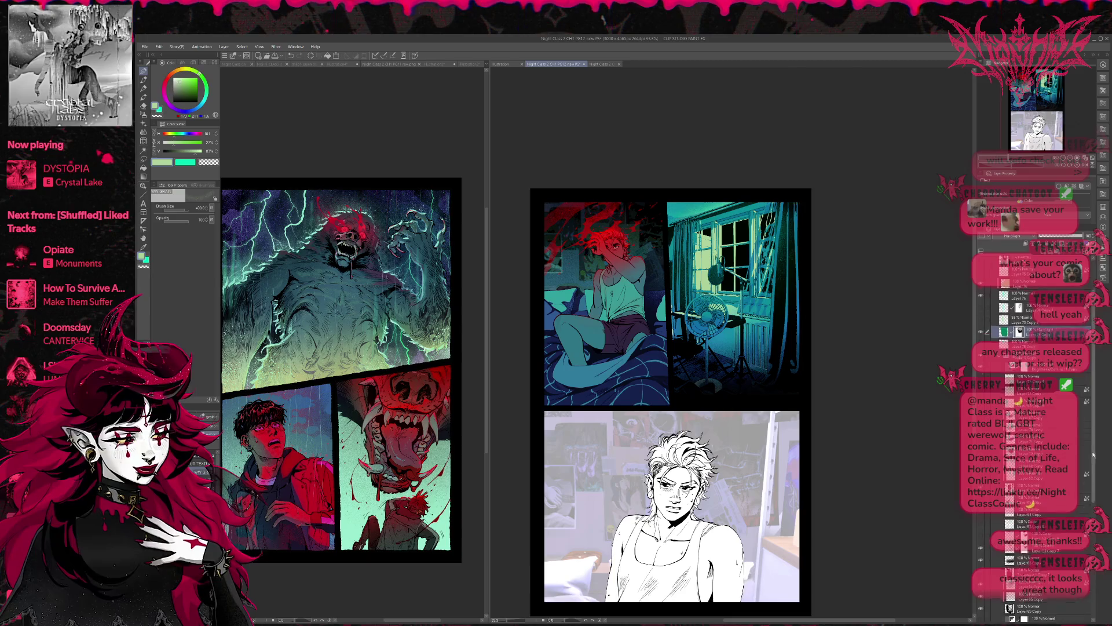
scroll(1093, 455, up, 3)
click(1014, 530)
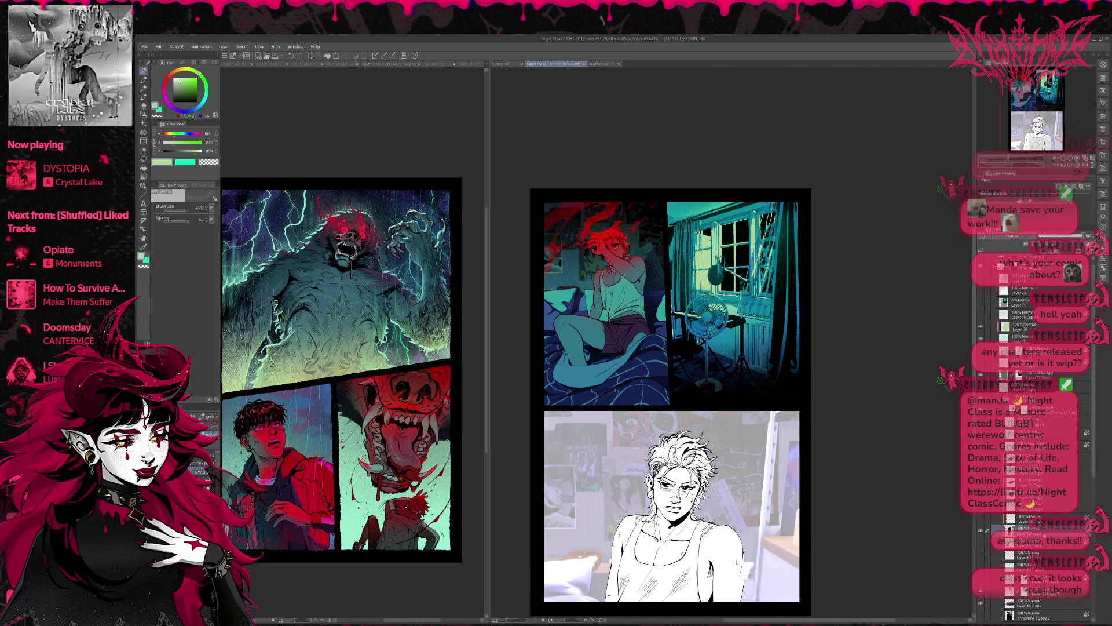
click(1035, 326)
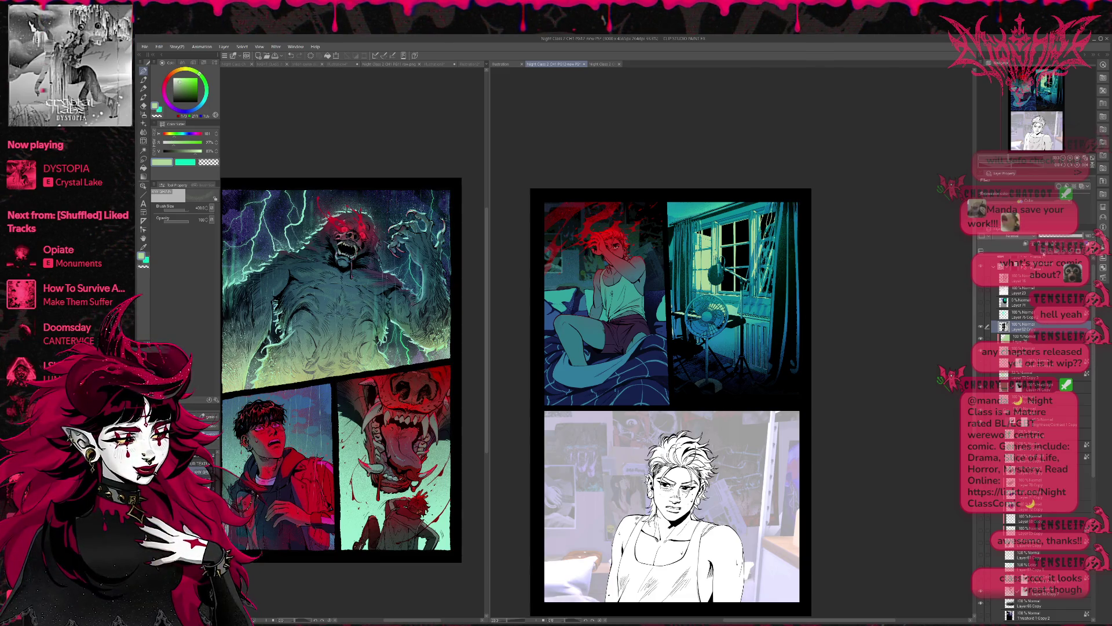
key(ctrl+shift+n)
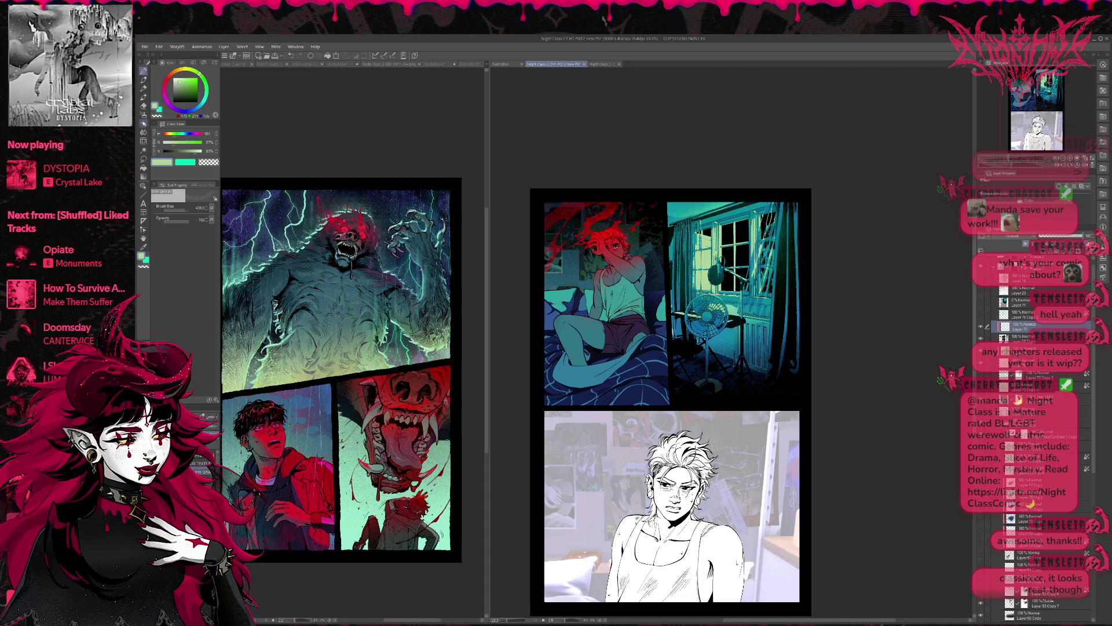
Draw a jagged bolt up from the window panel's top with the Lightning brush.
key(b)
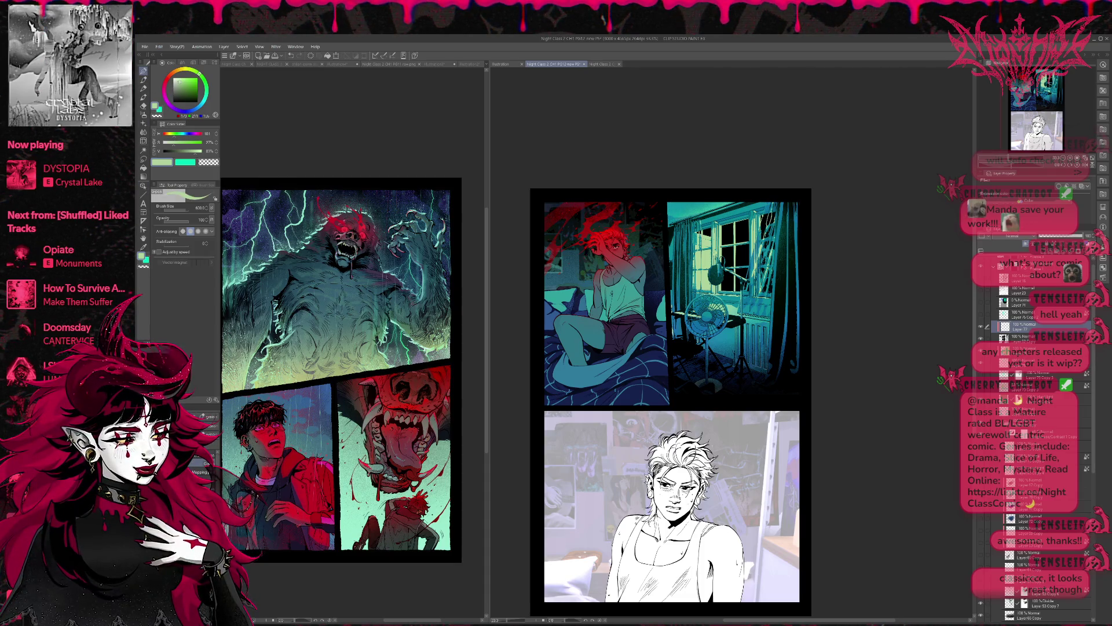
click(144, 124)
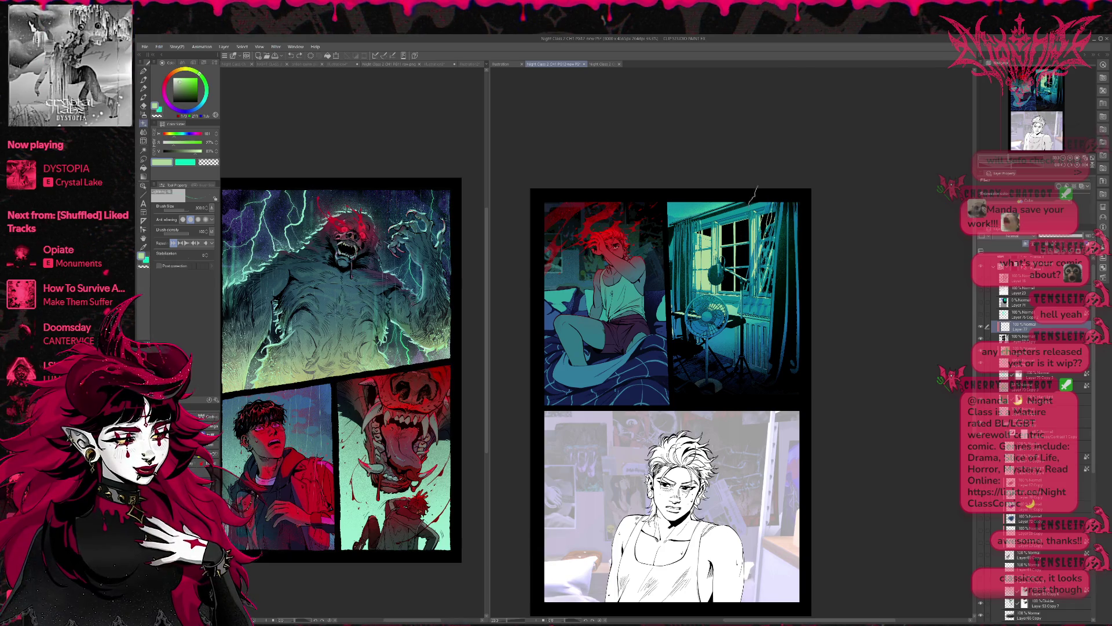
mouse_move(751, 191)
mouse_down()
mouse_move(736, 290)
mouse_move(800, 272)
mouse_move(753, 174)
mouse_move(748, 237)
mouse_move(776, 237)
mouse_move(753, 179)
mouse_move(724, 266)
mouse_up()
mouse_move(784, 196)
mouse_down()
mouse_move(753, 197)
mouse_move(731, 284)
mouse_move(805, 235)
mouse_up()
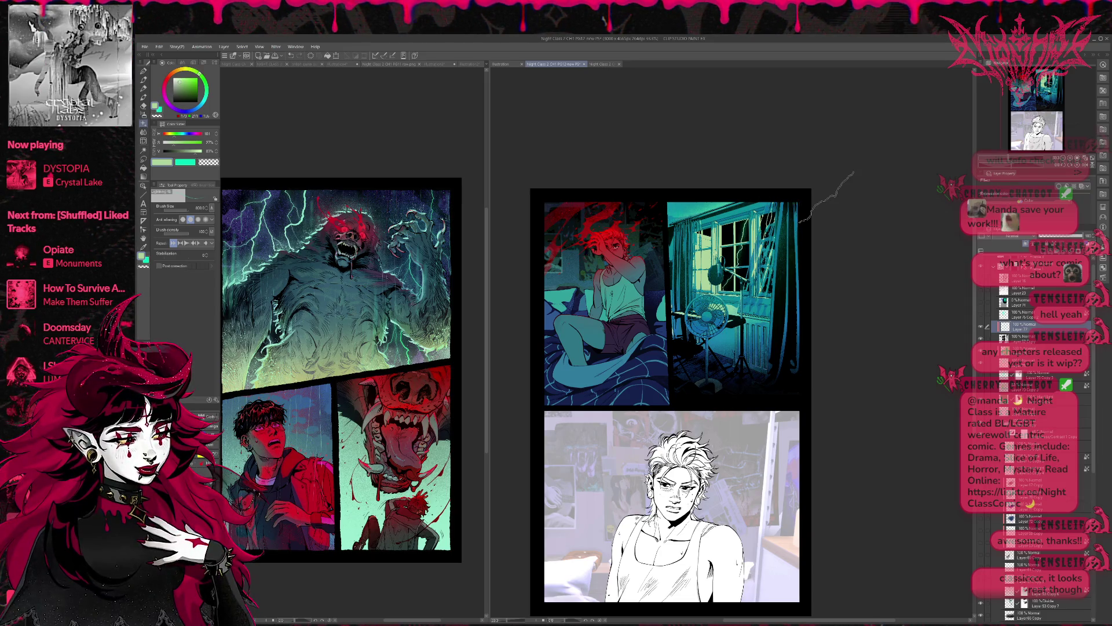
click(1086, 165)
Zoom in on the bedroom panels and draw trial lightning bolts over the window, undoing misses.
click(1070, 158)
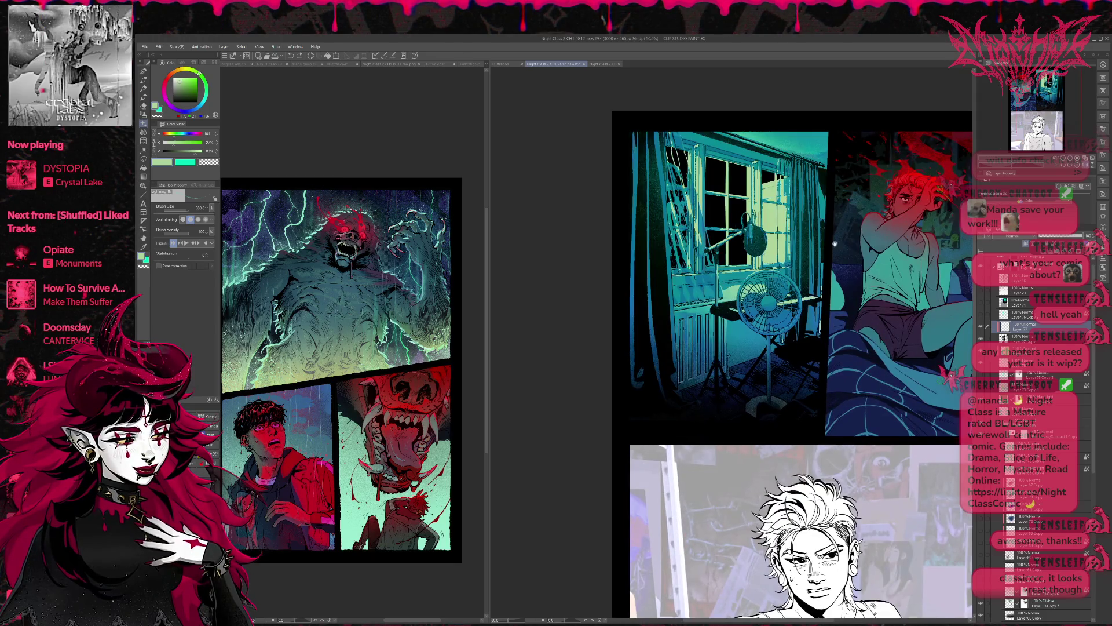
click(1086, 165)
click(1071, 158)
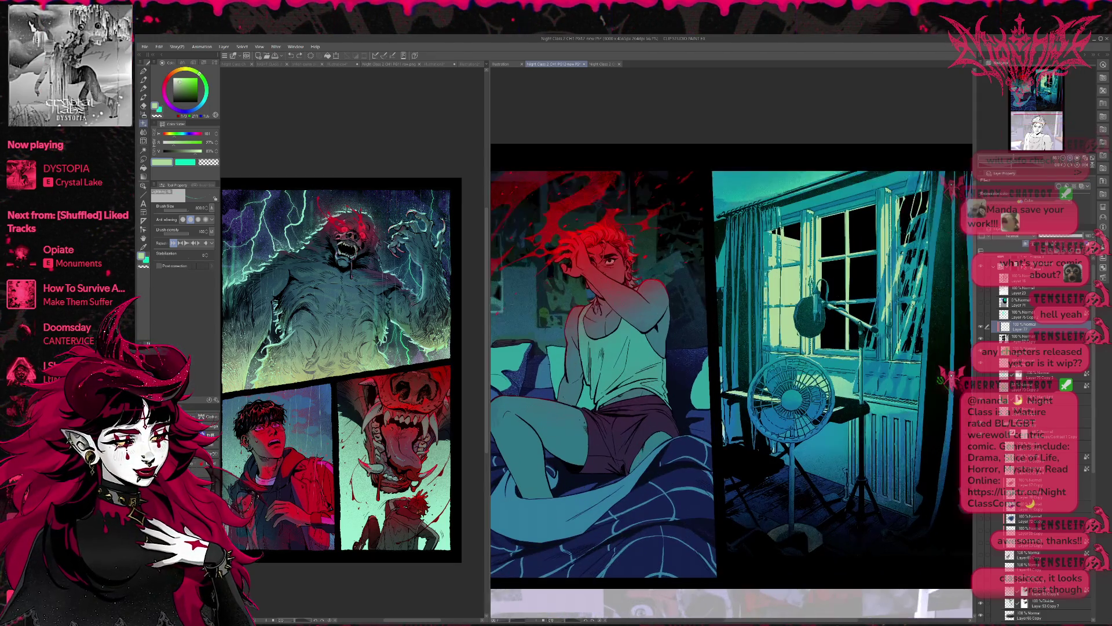
drag(689, 134, 648, 347)
key(ctrl+z)
drag(681, 220, 640, 362)
drag(724, 260, 782, 324)
key(ctrl+z)
mouse_move(687, 272)
mouse_down()
mouse_move(637, 348)
mouse_move(667, 353)
mouse_up()
key(ctrl+z)
drag(742, 191, 736, 251)
Add branching lightning strokes across the window panes, removing the stray above the page top.
drag(699, 185, 709, 200)
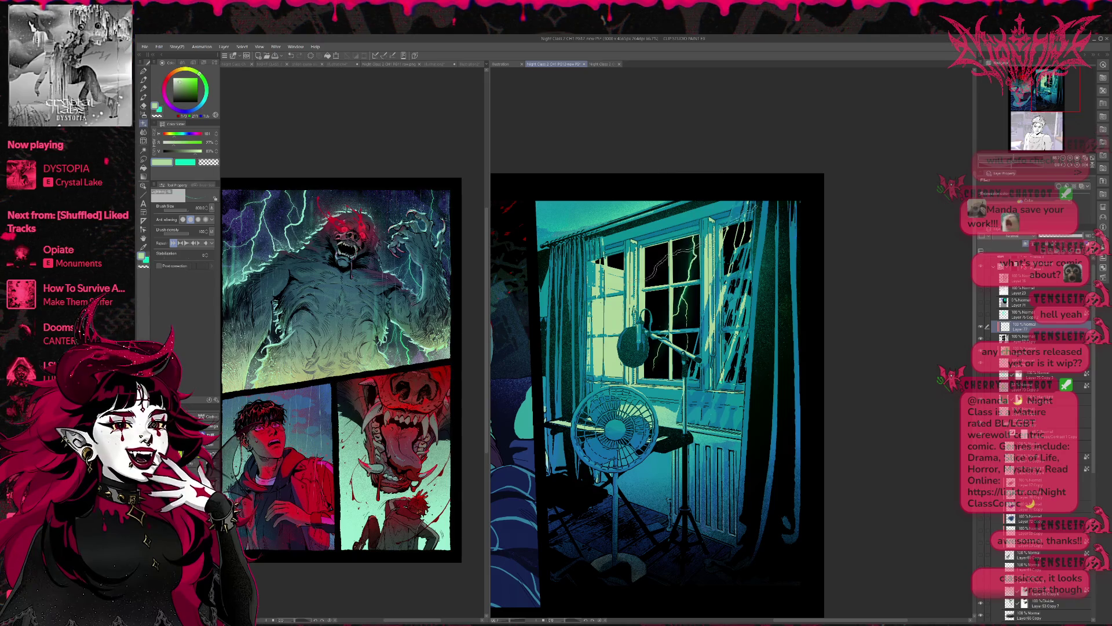
drag(667, 264, 643, 331)
drag(666, 243, 657, 330)
mouse_move(664, 266)
mouse_down()
mouse_move(643, 350)
mouse_move(646, 305)
mouse_move(637, 316)
mouse_up()
drag(770, 235, 747, 336)
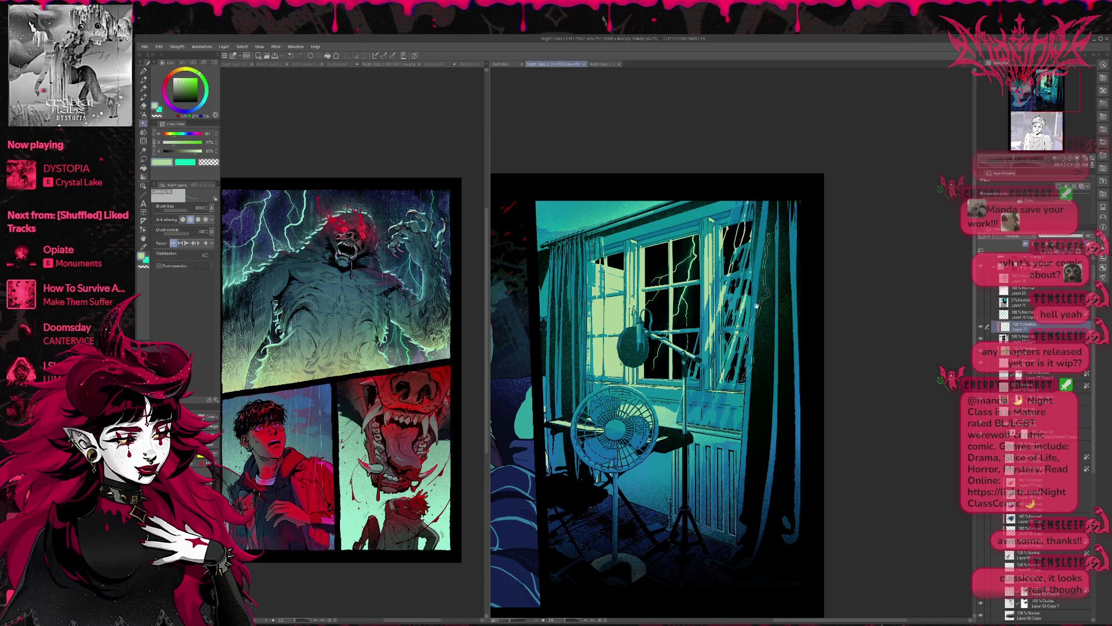
drag(756, 291, 748, 302)
drag(693, 246, 640, 293)
mouse_move(715, 188)
mouse_down()
mouse_move(669, 290)
mouse_move(666, 264)
mouse_move(753, 174)
mouse_up()
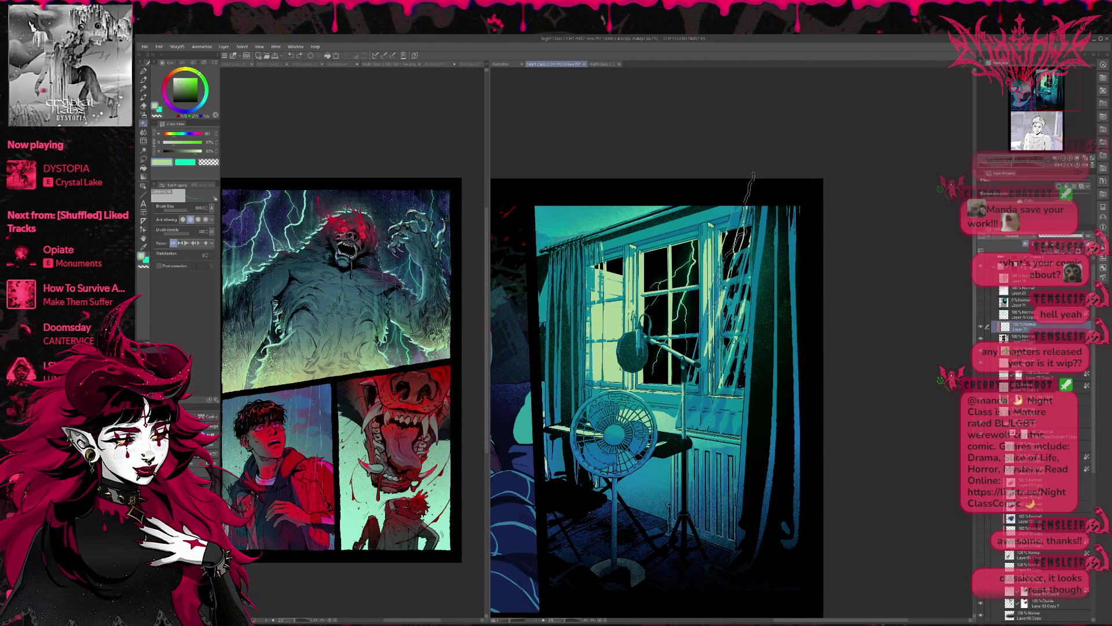
key(ctrl+z)
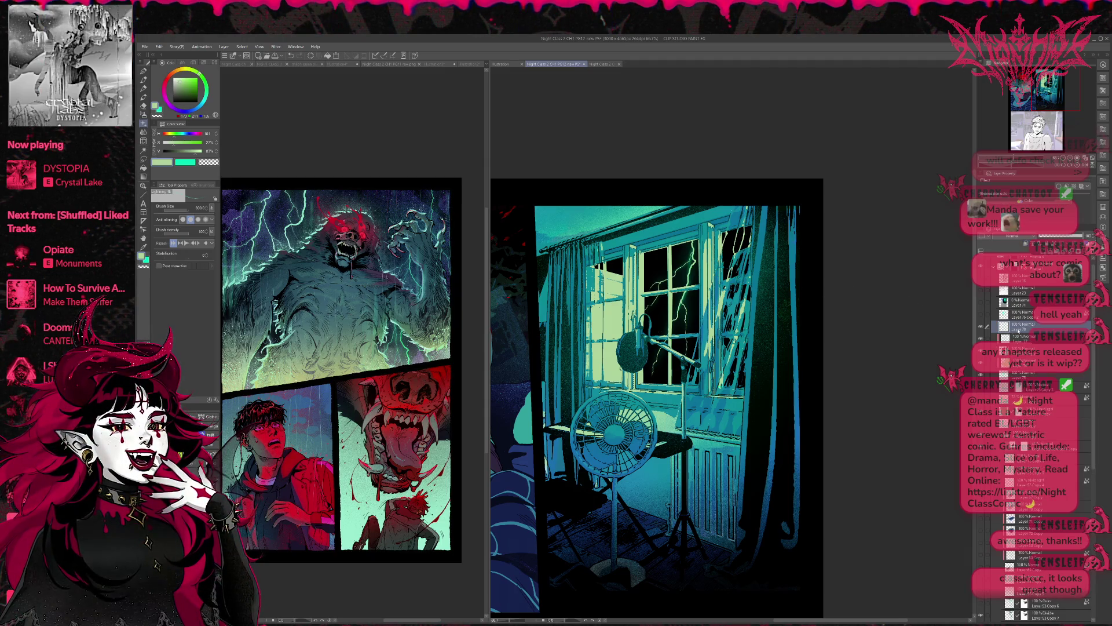
Paste a large glowing green tree onto the layer one row lower.
click(1019, 335)
click(143, 71)
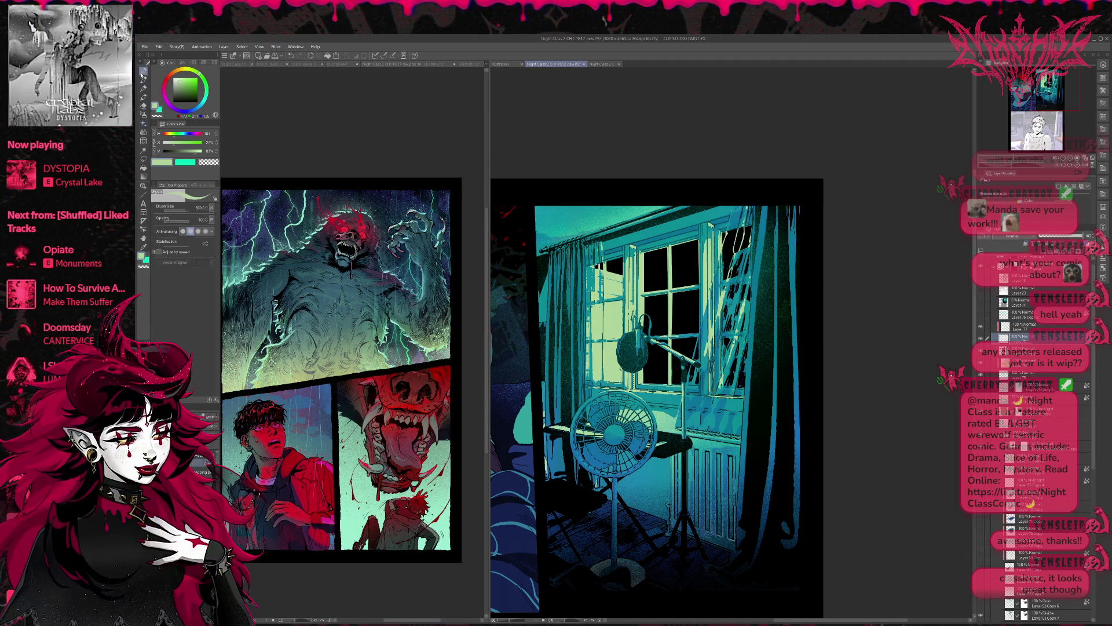
click(143, 124)
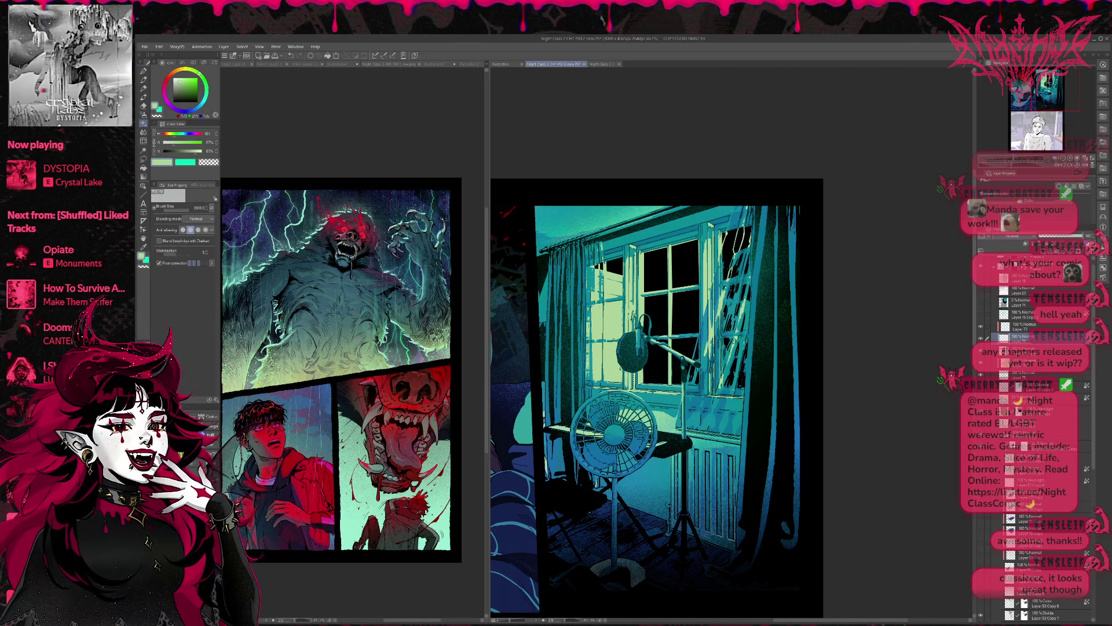
key(e)
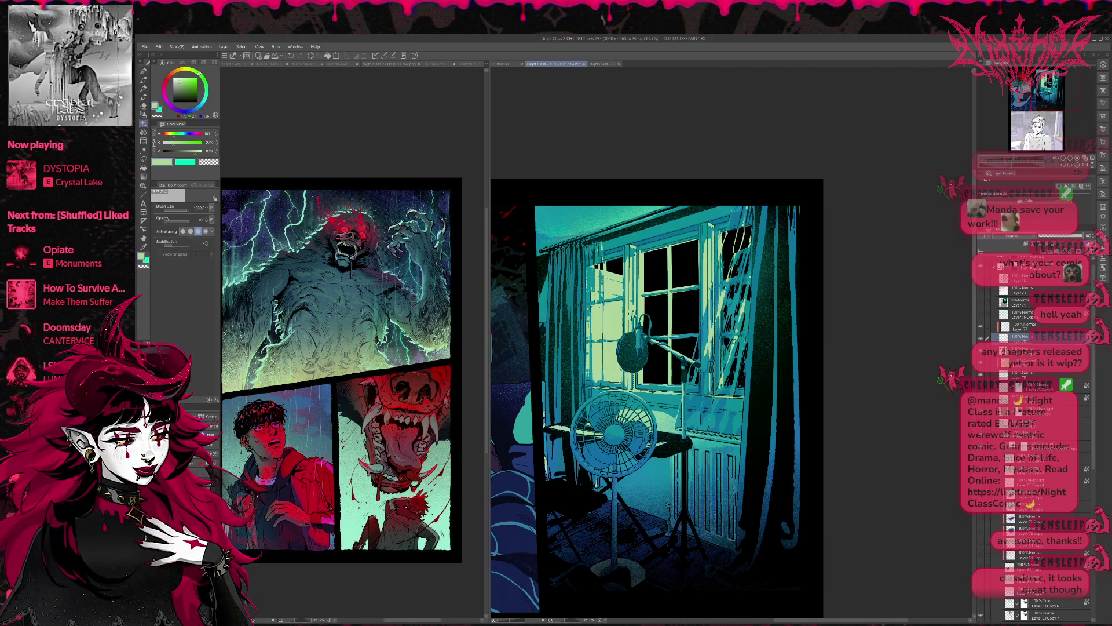
key(ctrl+v)
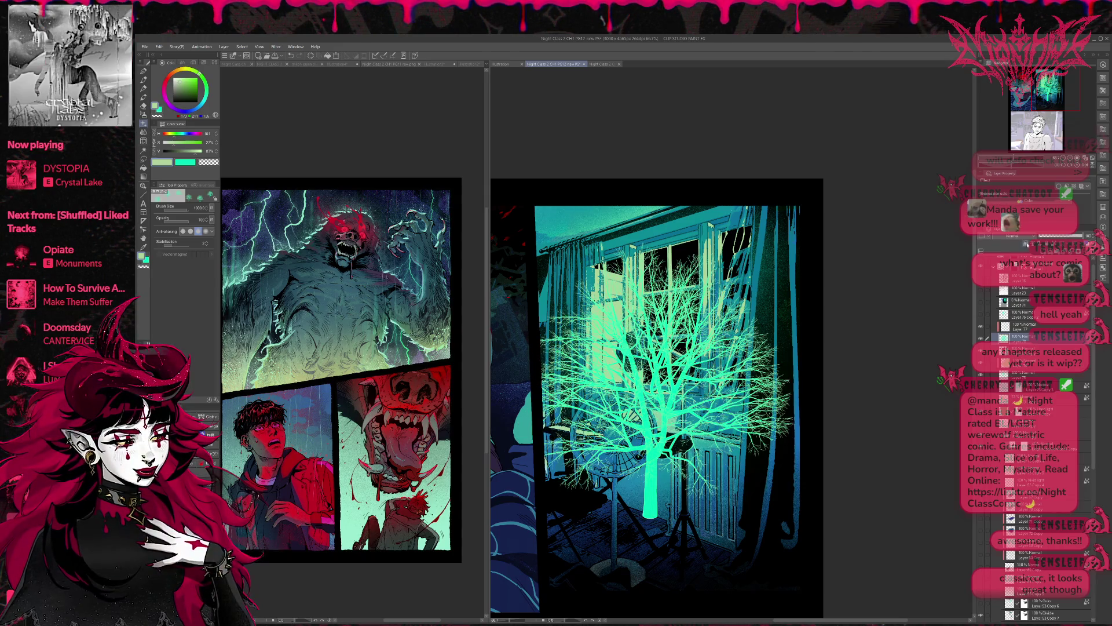
Clip the pasted tree to the layer below, shrink it to fit, then undo it away.
key(ctrl+alt+g)
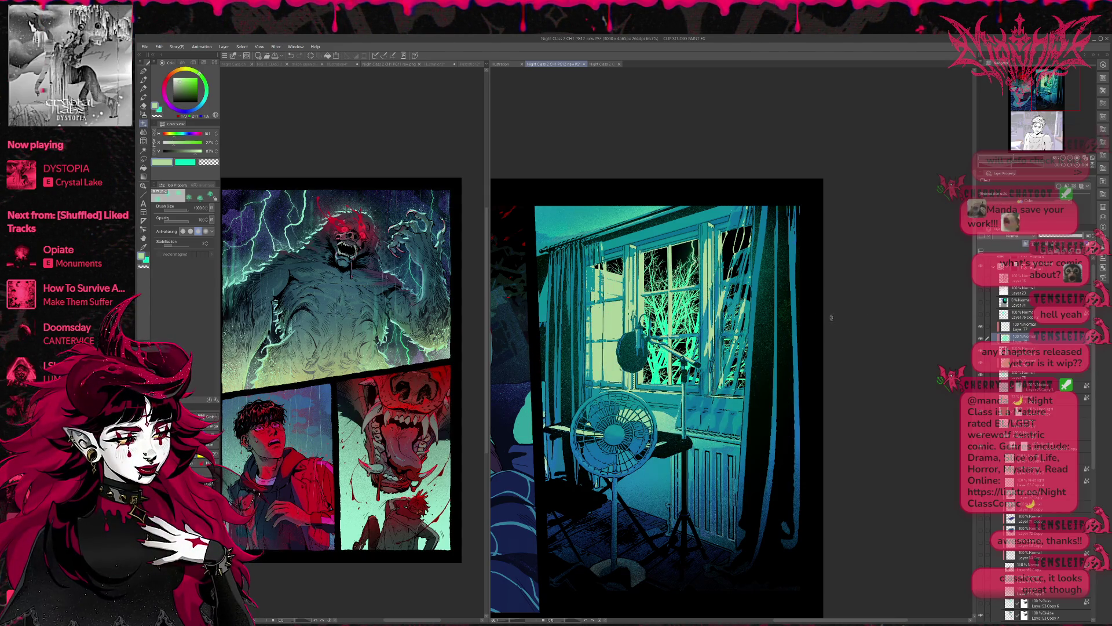
key(ctrl+t)
drag(795, 242, 774, 263)
drag(754, 332, 782, 348)
mouse_move(801, 396)
mouse_down()
mouse_move(710, 401)
mouse_move(729, 424)
mouse_move(720, 404)
mouse_up()
key(Return)
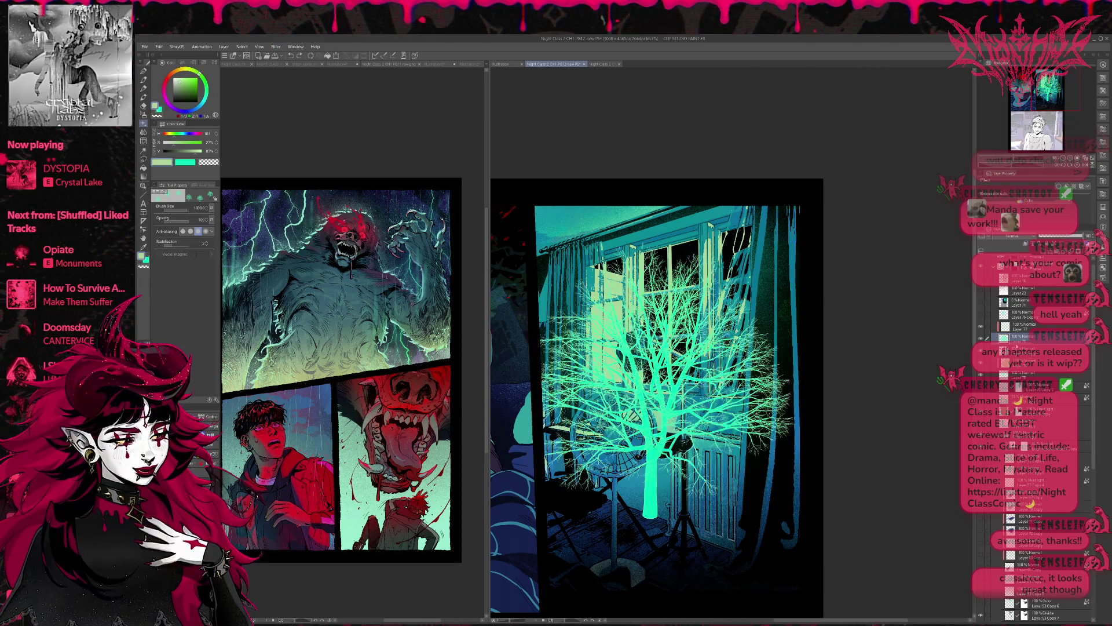
key(ctrl+z)
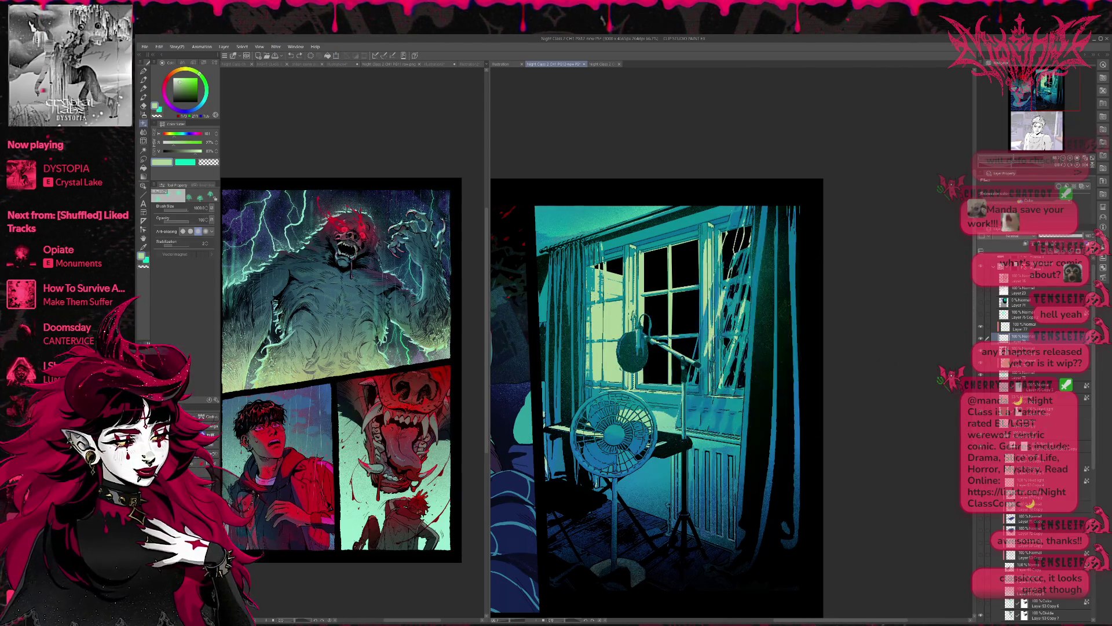
key(ctrl+z)
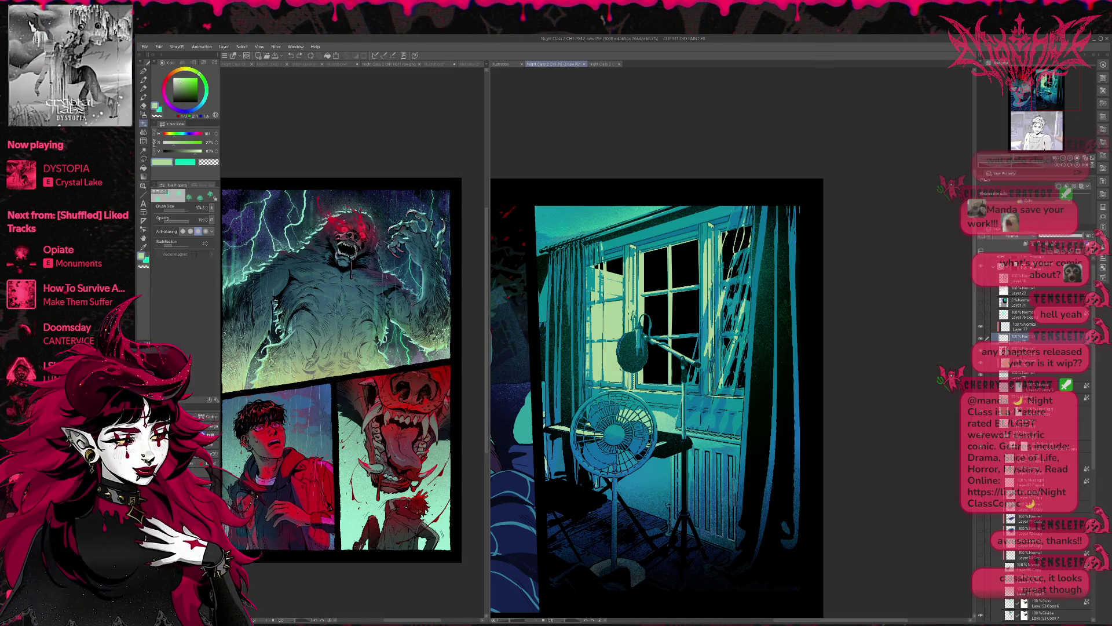
Try a tree shape and green and pale leafy sprays near the window, undoing each.
mouse_move(724, 324)
mouse_down()
mouse_move(666, 330)
mouse_move(695, 405)
mouse_move(691, 343)
mouse_move(690, 443)
mouse_move(684, 394)
mouse_move(727, 405)
mouse_up()
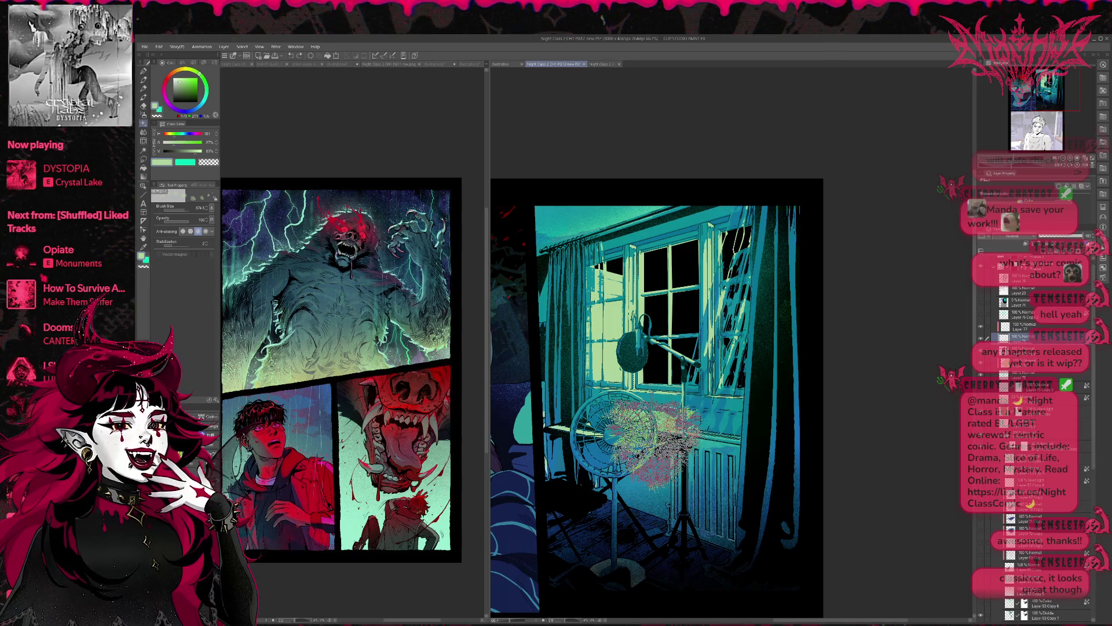
key(b)
key(b)
mouse_move(605, 374)
mouse_down()
mouse_move(666, 362)
mouse_move(648, 371)
mouse_move(695, 379)
mouse_up()
key(ctrl+z)
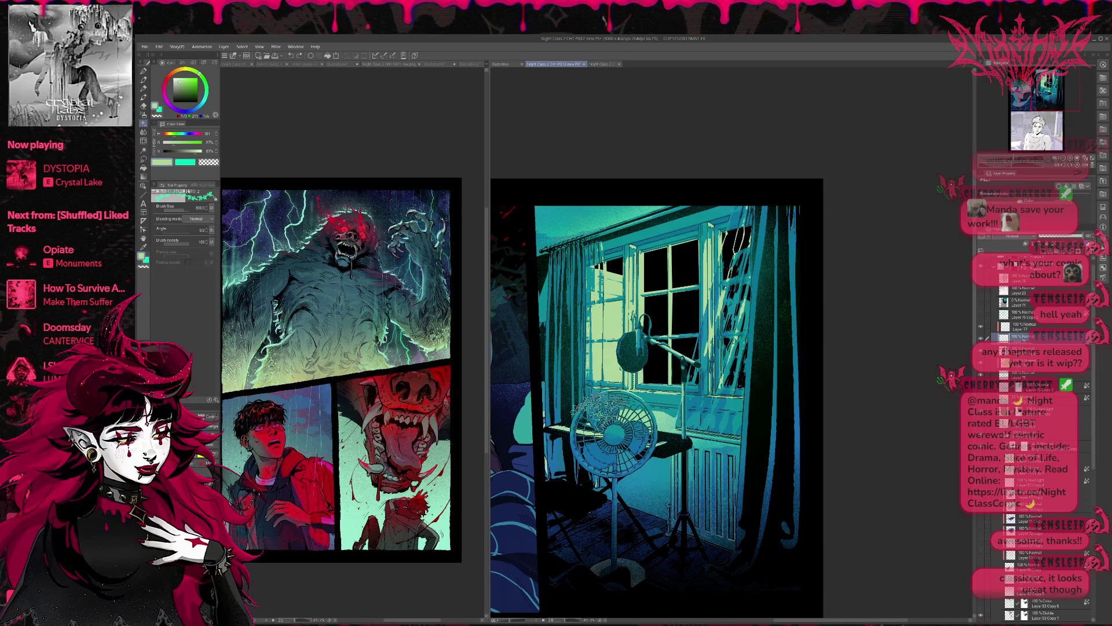
mouse_move(631, 342)
mouse_down()
mouse_move(695, 324)
mouse_move(729, 348)
mouse_up()
key(ctrl+z)
key(b)
Test two more foliage brushes and a dark spray over the window, undoing each attempt.
mouse_move(643, 319)
mouse_down()
mouse_move(684, 347)
mouse_move(667, 388)
mouse_up()
key(ctrl+z)
key(b)
mouse_move(643, 324)
mouse_down()
mouse_move(689, 347)
mouse_move(678, 376)
mouse_move(637, 391)
mouse_up()
key(ctrl+z)
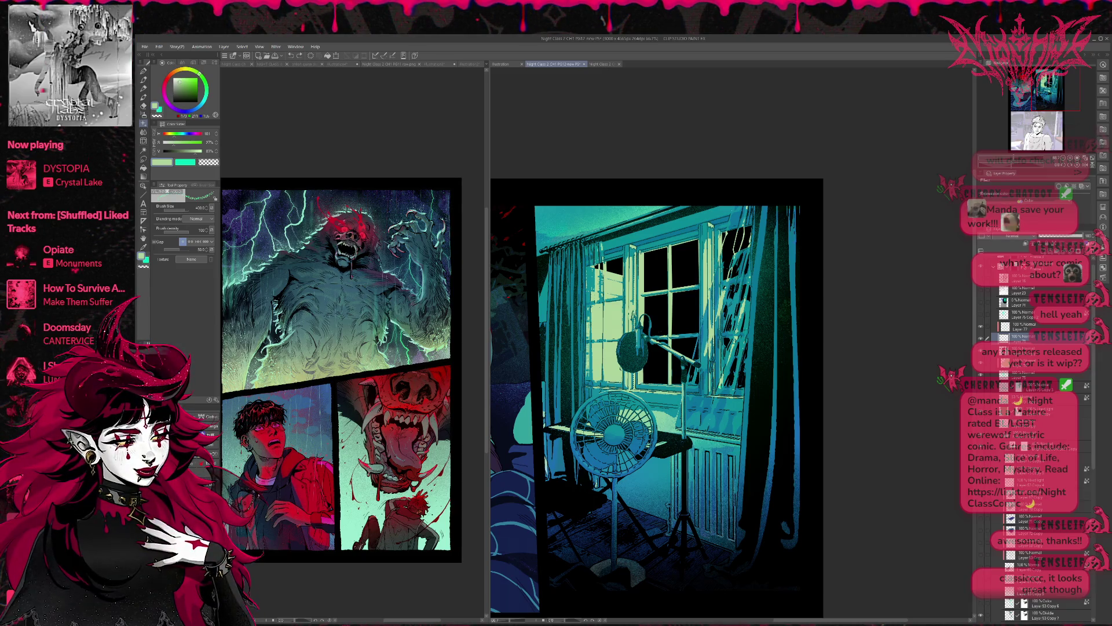
key(b)
mouse_move(666, 313)
mouse_down()
mouse_move(706, 347)
mouse_move(631, 405)
mouse_up()
key(ctrl+z)
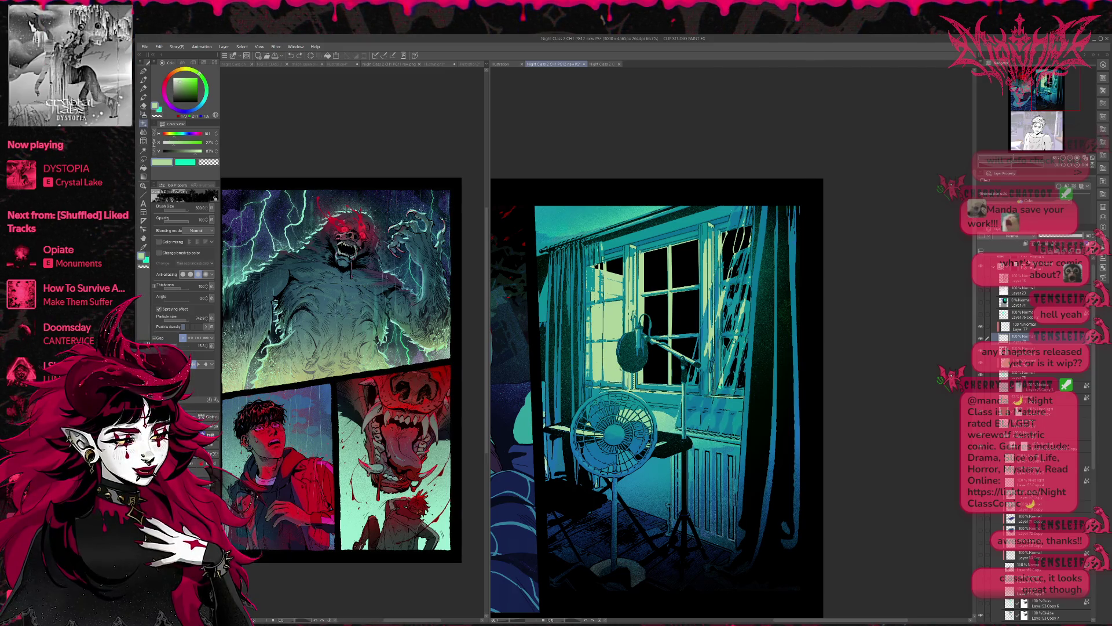
Restore the lightning, add a layer above Layer 77 and draw a bolt across the lower panes.
key(ctrl+z)
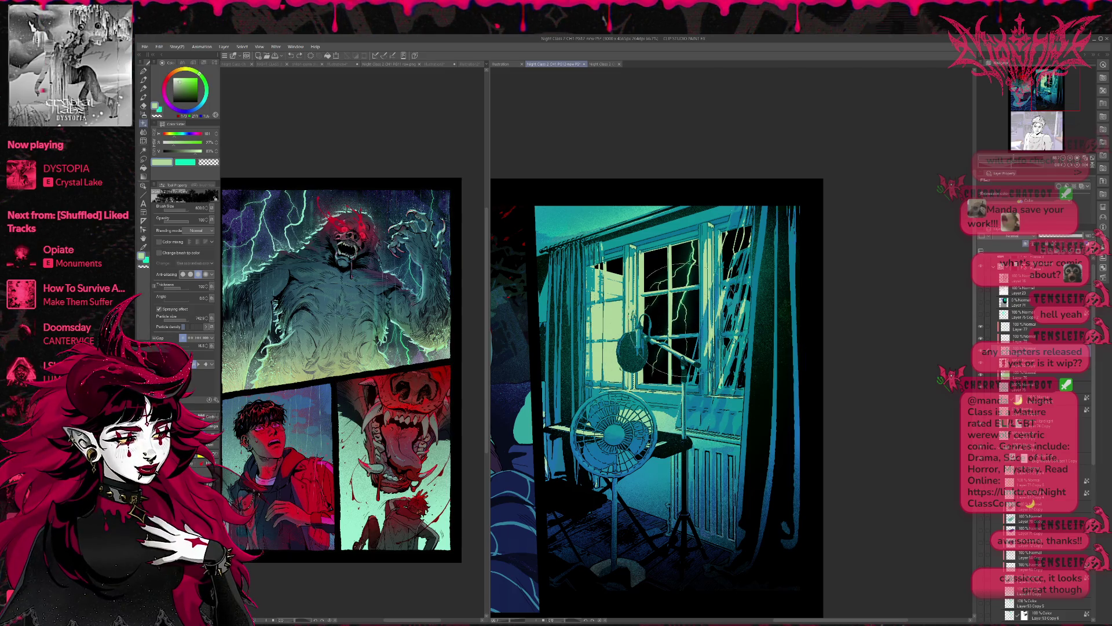
alt+click(681, 300)
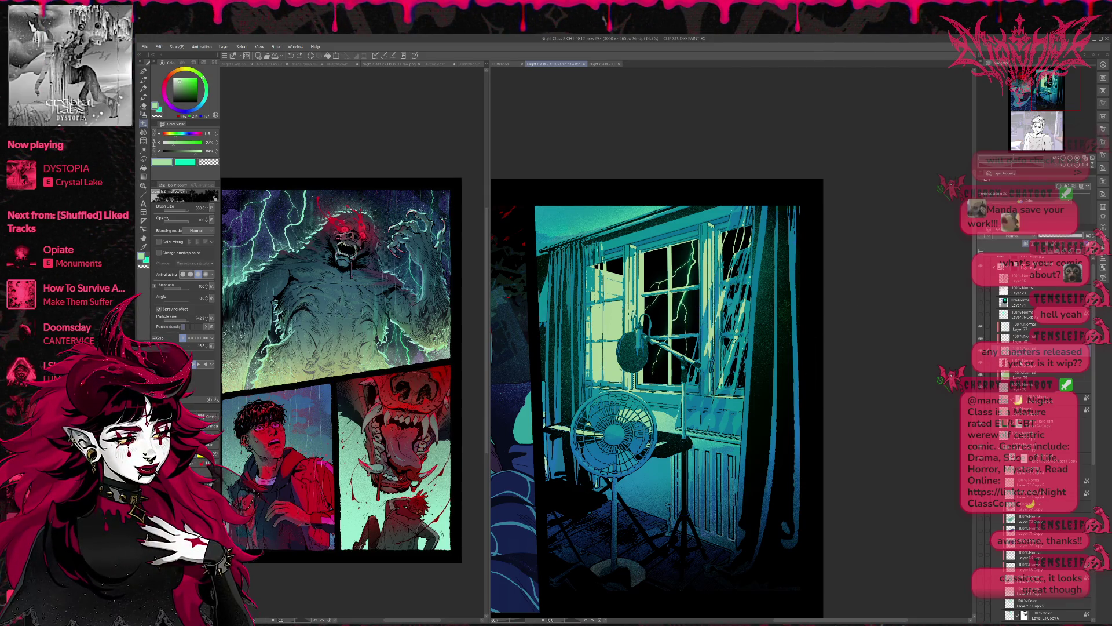
click(1025, 327)
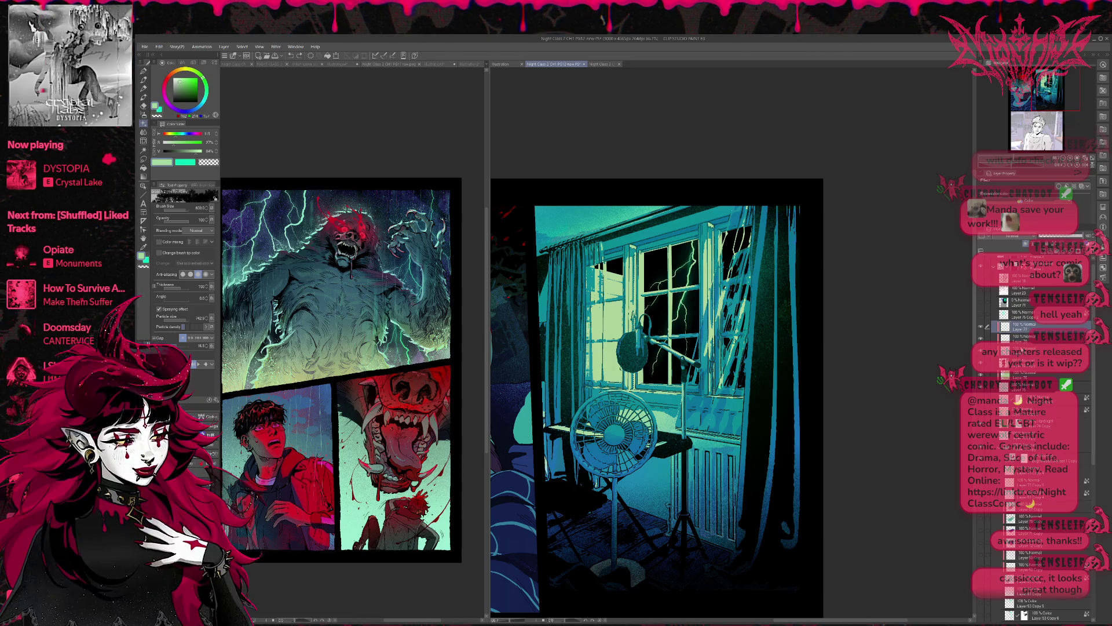
click(1026, 244)
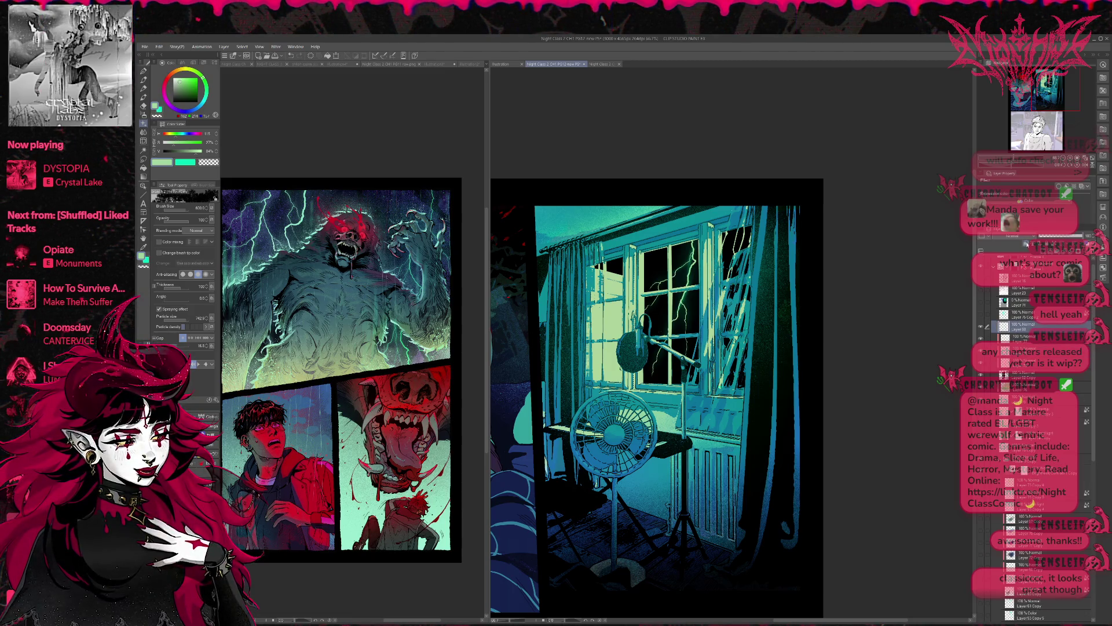
alt+click(681, 313)
alt+click(681, 301)
drag(695, 291, 653, 371)
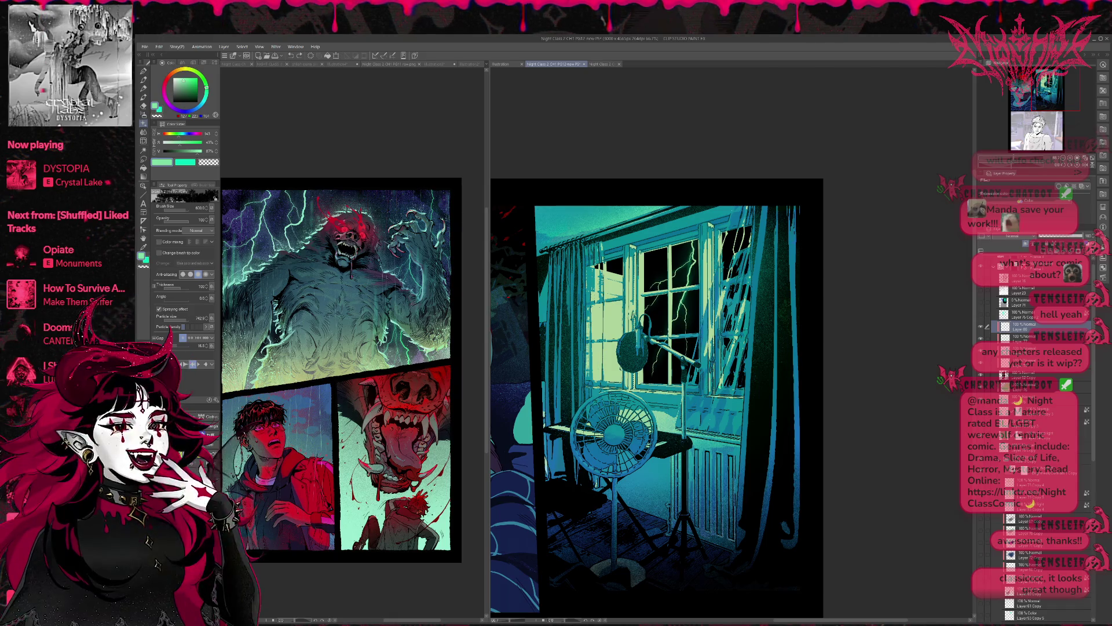
Trial a blue fill in the window panes, undo it, and pick a textured foliage brush.
ctrl+shift+click(667, 324)
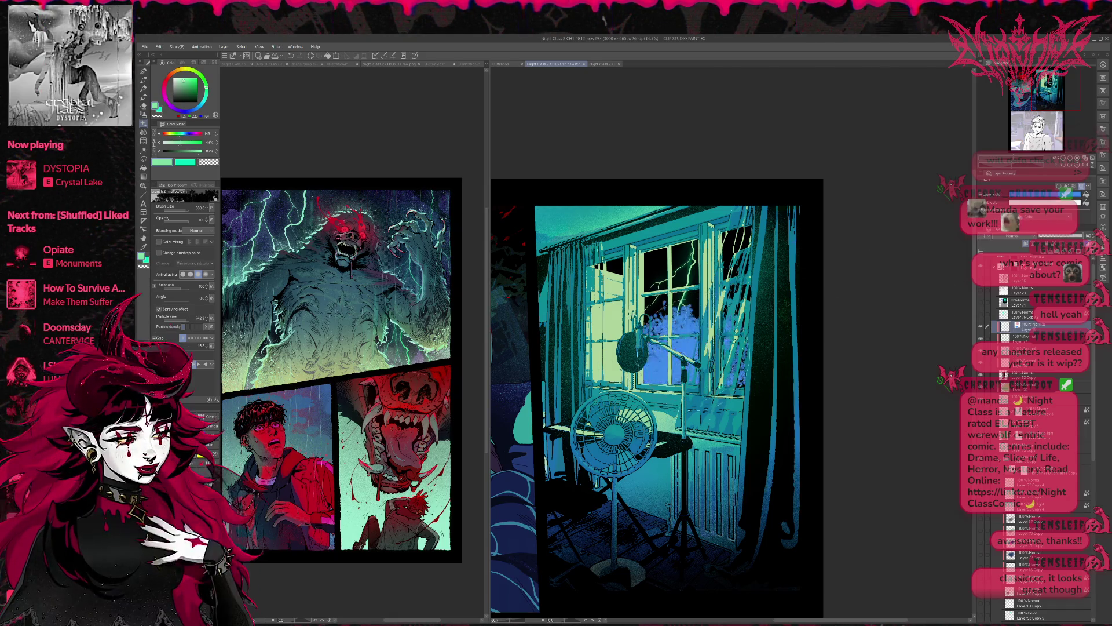
drag(666, 302, 657, 377)
drag(683, 327, 744, 370)
key(ctrl+z)
key(ctrl+z)
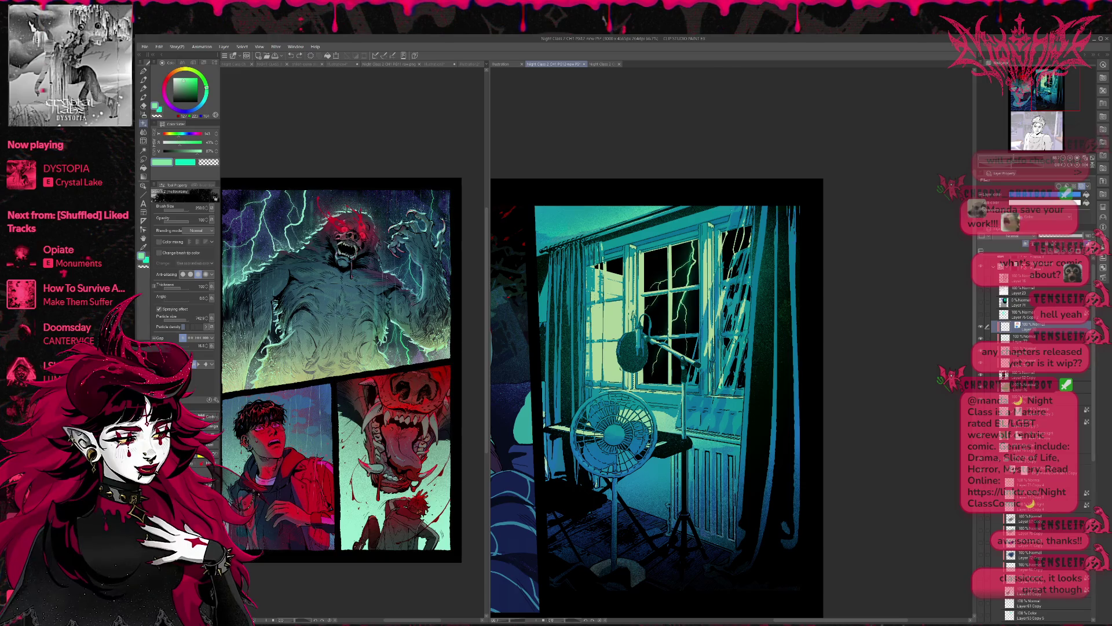
key(b)
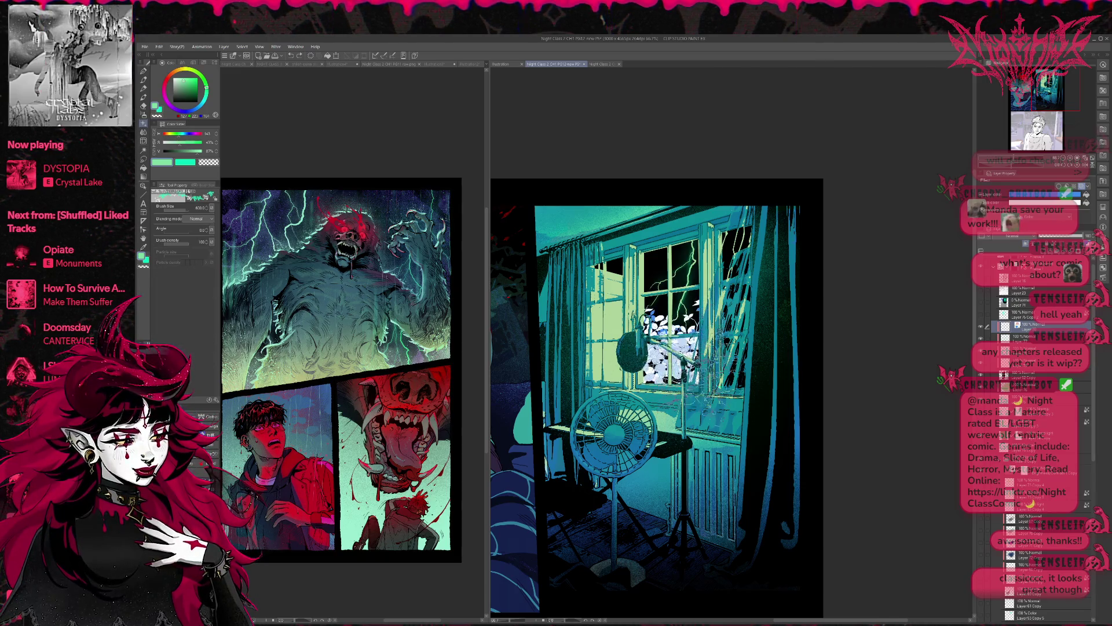
Paint white foliage texture into the window panes and erase speckles near the curtain and mic.
mouse_move(655, 348)
mouse_down()
mouse_move(681, 342)
mouse_move(666, 324)
mouse_move(689, 327)
mouse_move(648, 370)
mouse_move(684, 391)
mouse_move(729, 348)
mouse_move(739, 374)
mouse_move(745, 310)
mouse_move(705, 398)
mouse_move(738, 381)
mouse_move(727, 386)
mouse_move(735, 373)
mouse_move(721, 347)
mouse_move(708, 357)
mouse_move(656, 329)
mouse_move(651, 338)
mouse_move(657, 359)
mouse_move(695, 312)
mouse_move(671, 321)
mouse_move(666, 306)
mouse_move(649, 333)
mouse_move(706, 315)
mouse_move(666, 327)
mouse_move(653, 315)
mouse_move(649, 357)
mouse_up()
key(c)
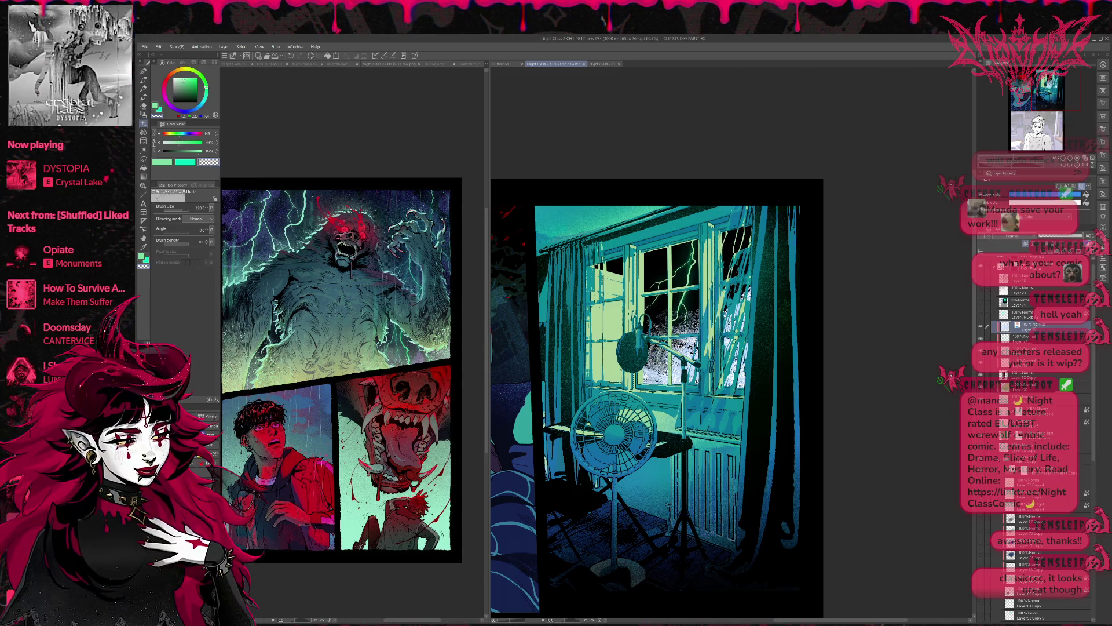
drag(762, 284, 726, 323)
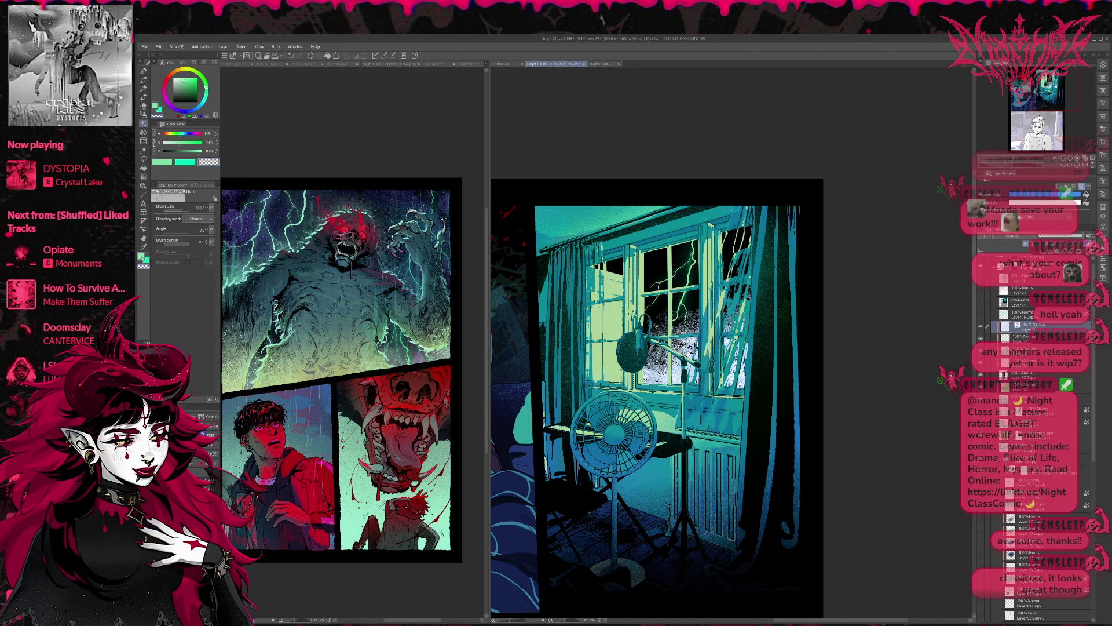
mouse_move(678, 328)
mouse_down()
mouse_move(692, 317)
mouse_move(668, 324)
mouse_move(694, 342)
mouse_move(671, 367)
mouse_up()
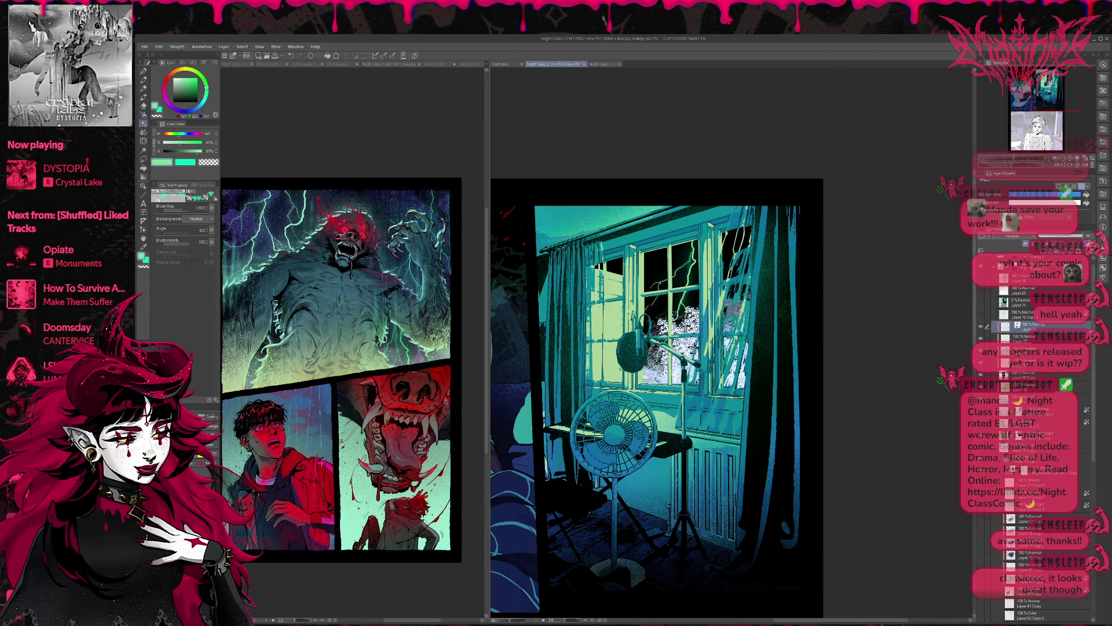
drag(733, 336, 649, 383)
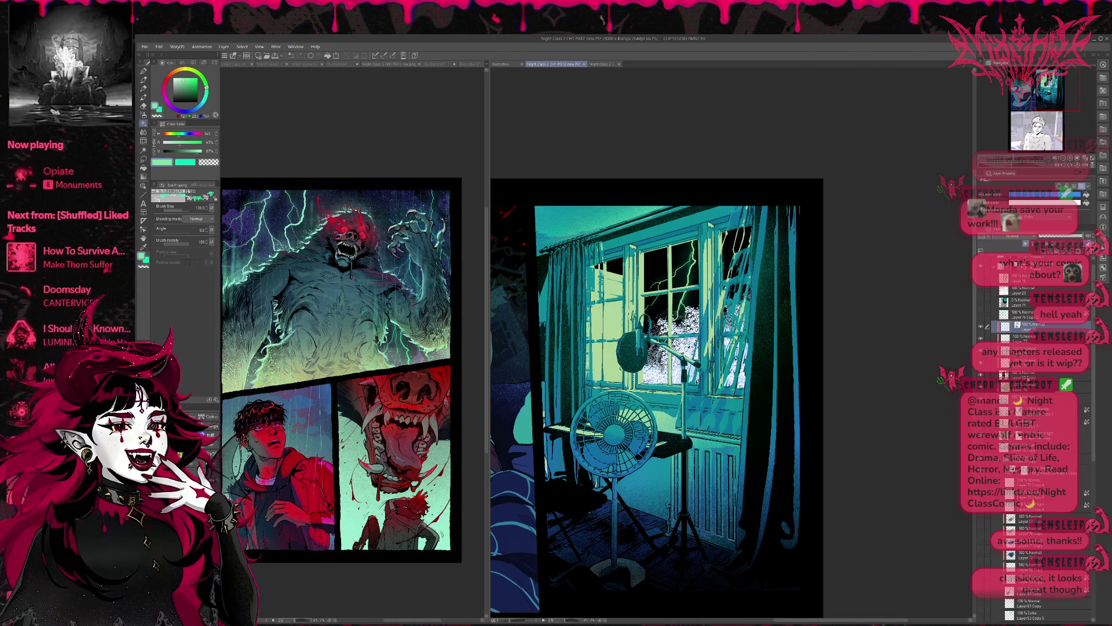
Airbrush a soft green glow across the panes on a lower layer, showing the foliage layer's true colours.
click(1037, 373)
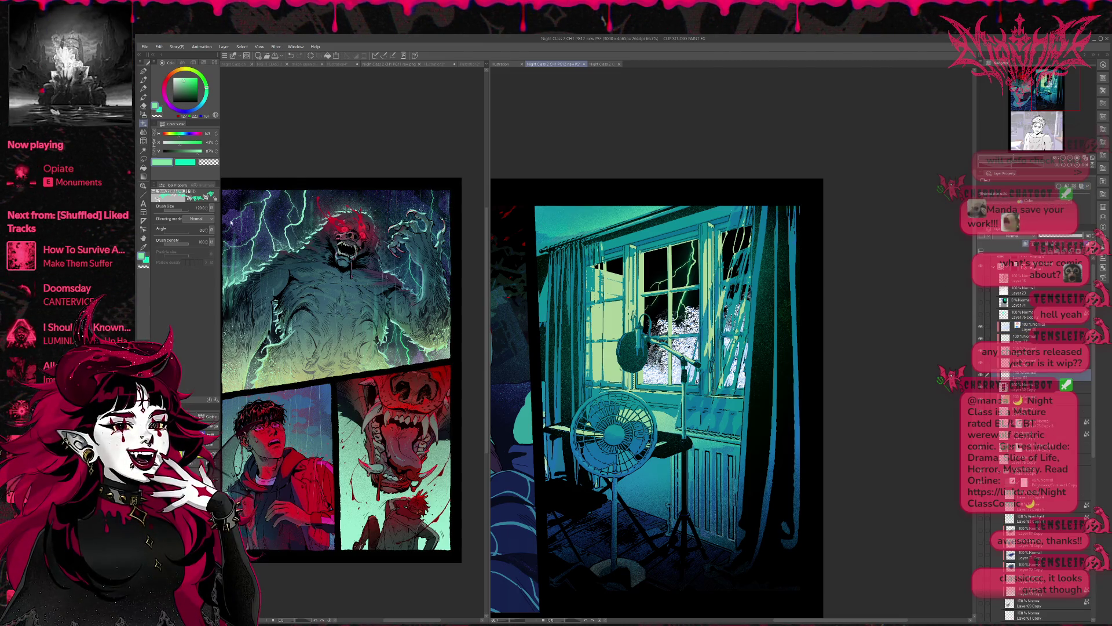
click(145, 114)
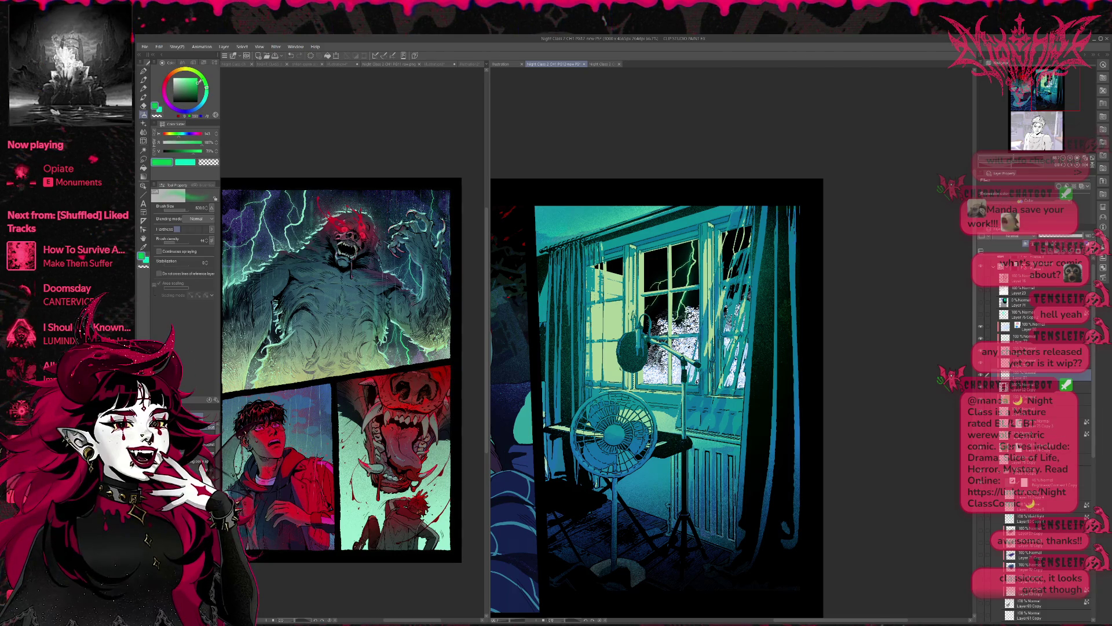
mouse_move(658, 313)
mouse_down()
mouse_move(680, 307)
mouse_move(666, 318)
mouse_up()
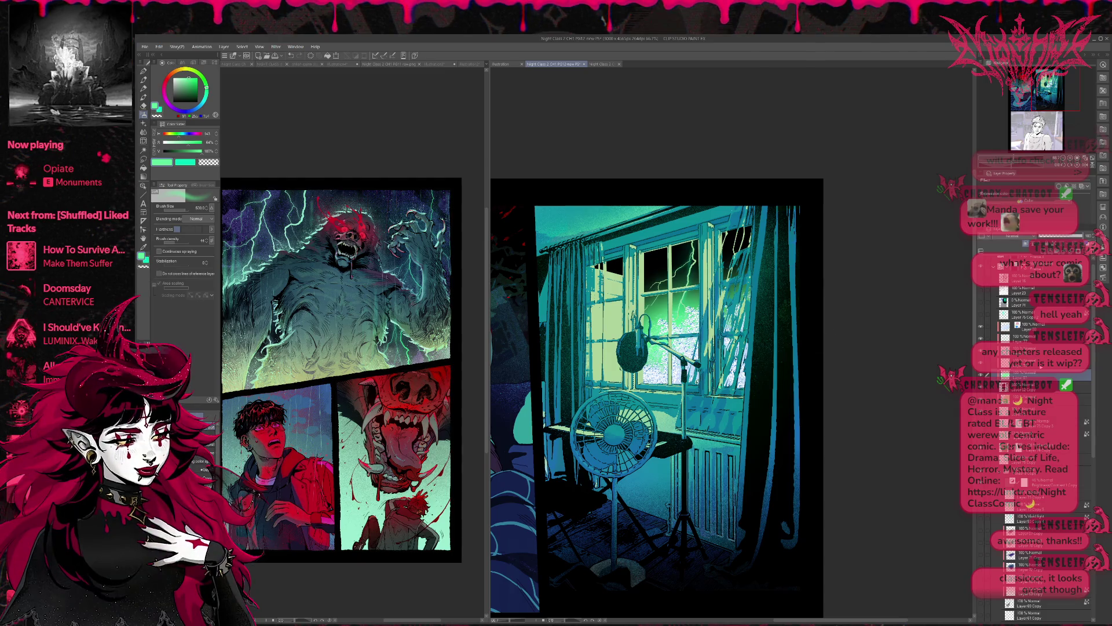
click(1031, 326)
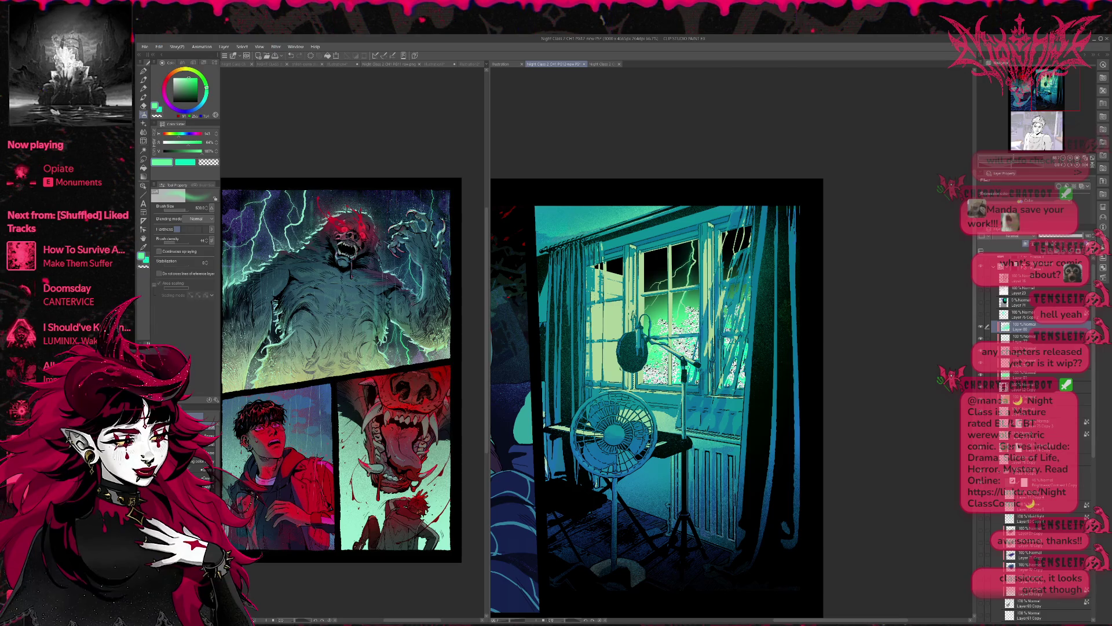
click(1066, 186)
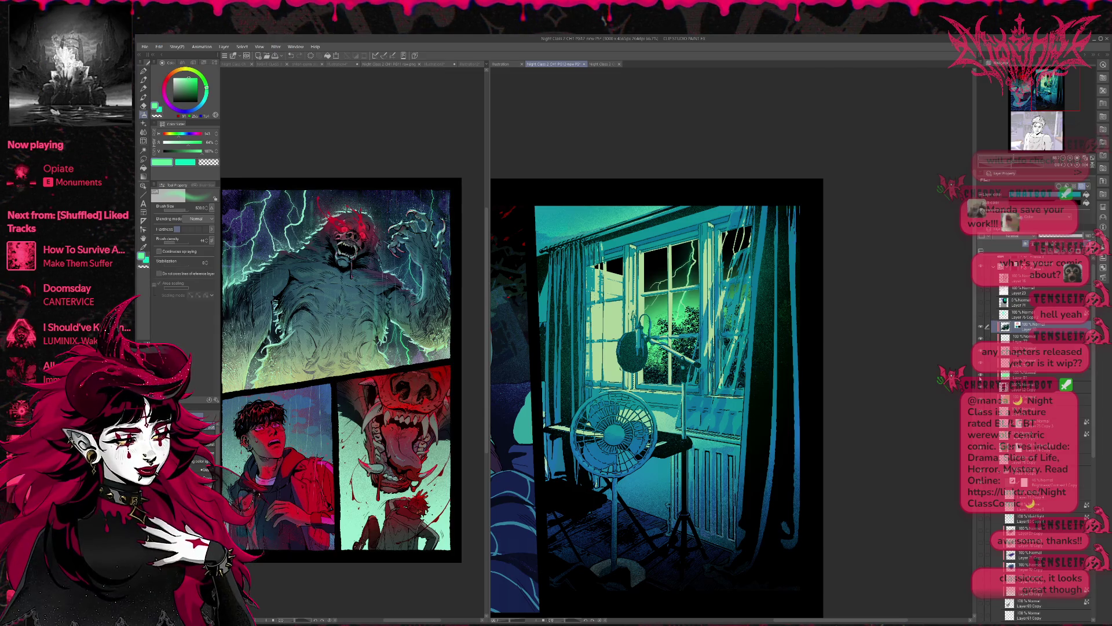
Remove the trees from the window and darken the pane right of the lamp with sampled teal.
click(1036, 385)
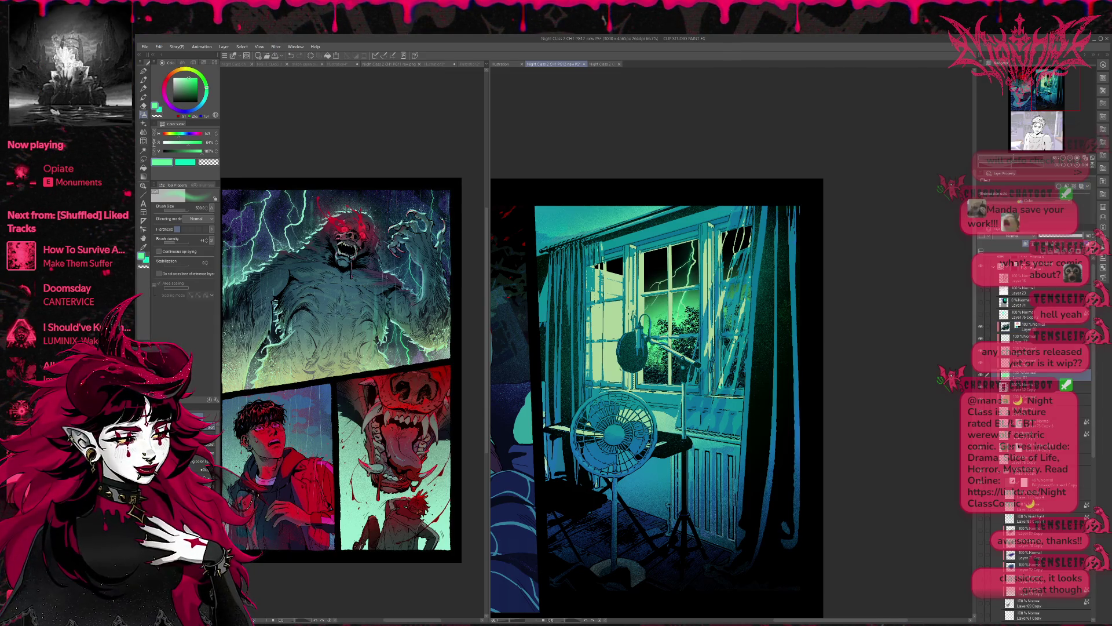
key(Delete)
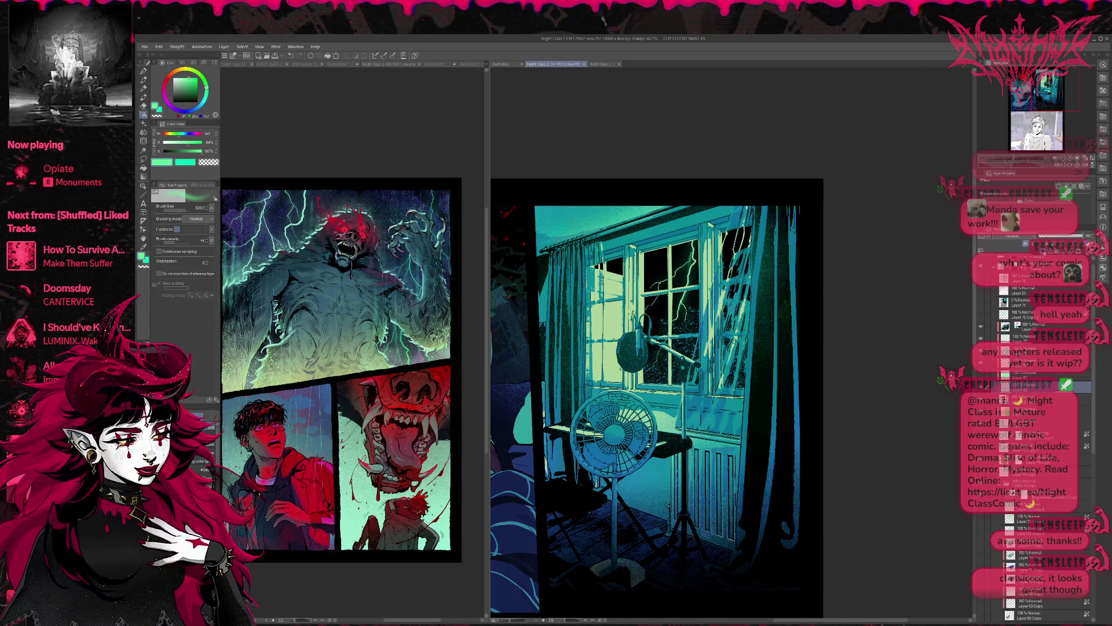
key(p)
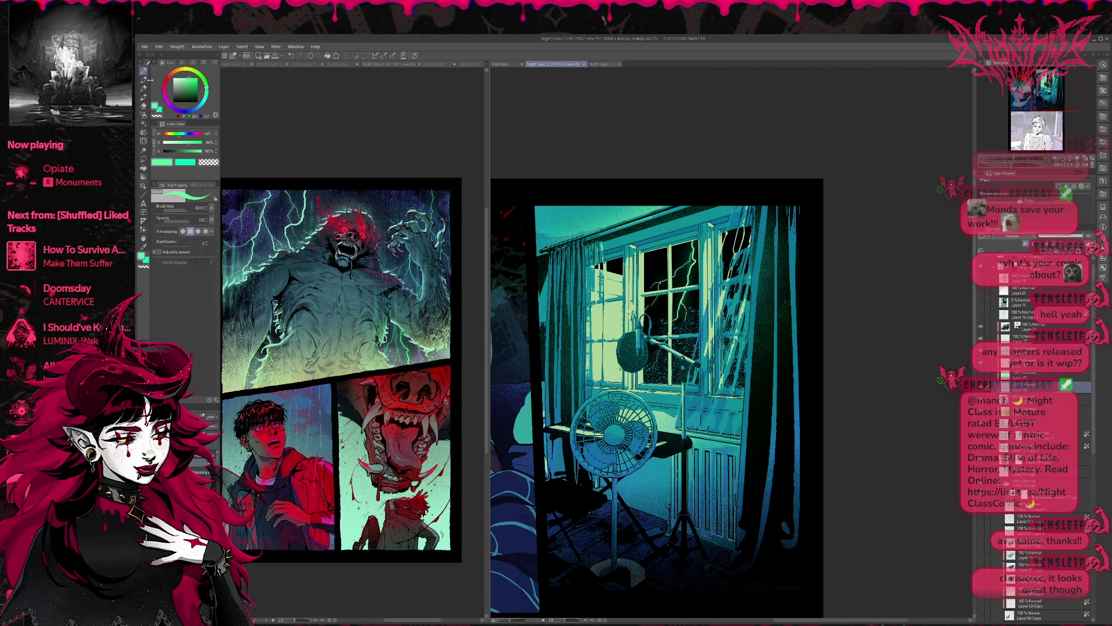
key(b)
alt+click(677, 400)
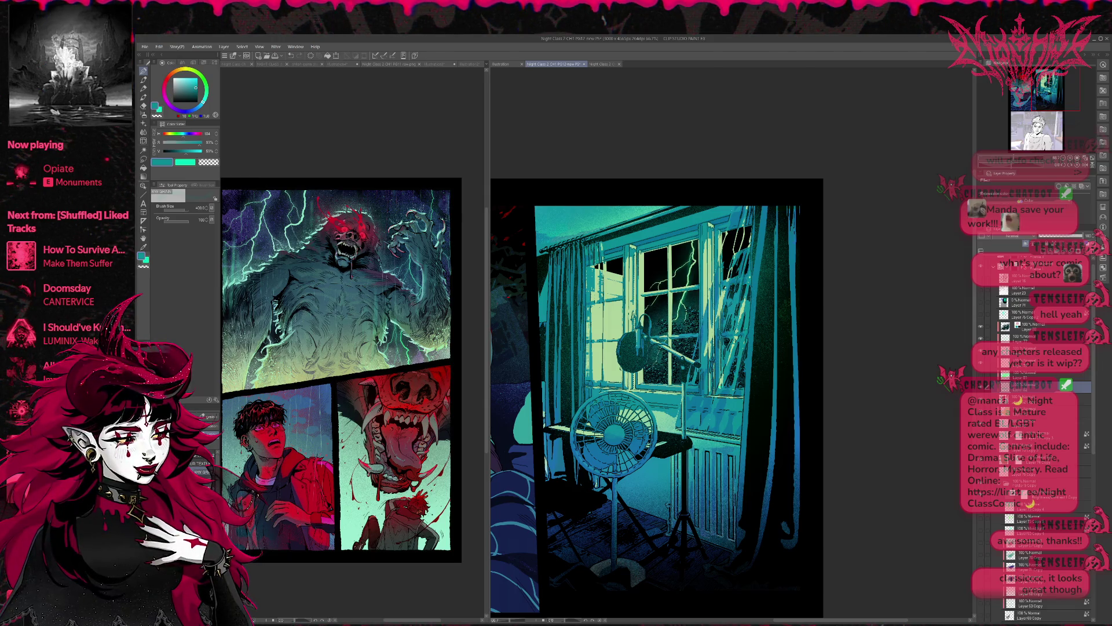
mouse_move(698, 292)
mouse_down()
mouse_move(646, 335)
mouse_move(660, 344)
mouse_move(695, 296)
mouse_up()
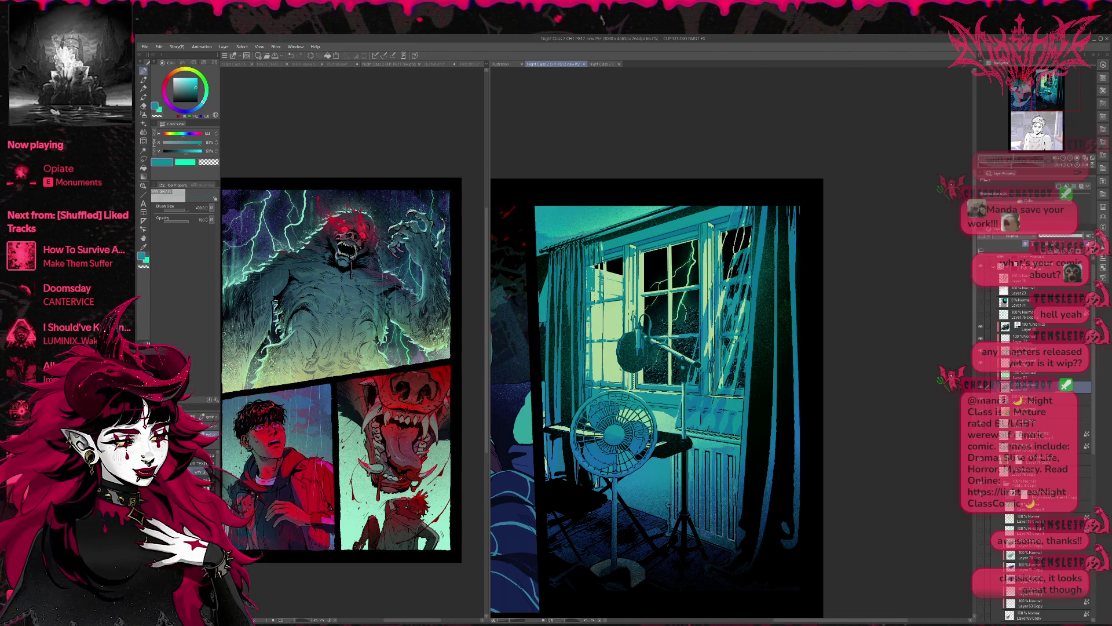
Add a new empty layer, set the colour to black, and centre the window and mic.
click(1019, 326)
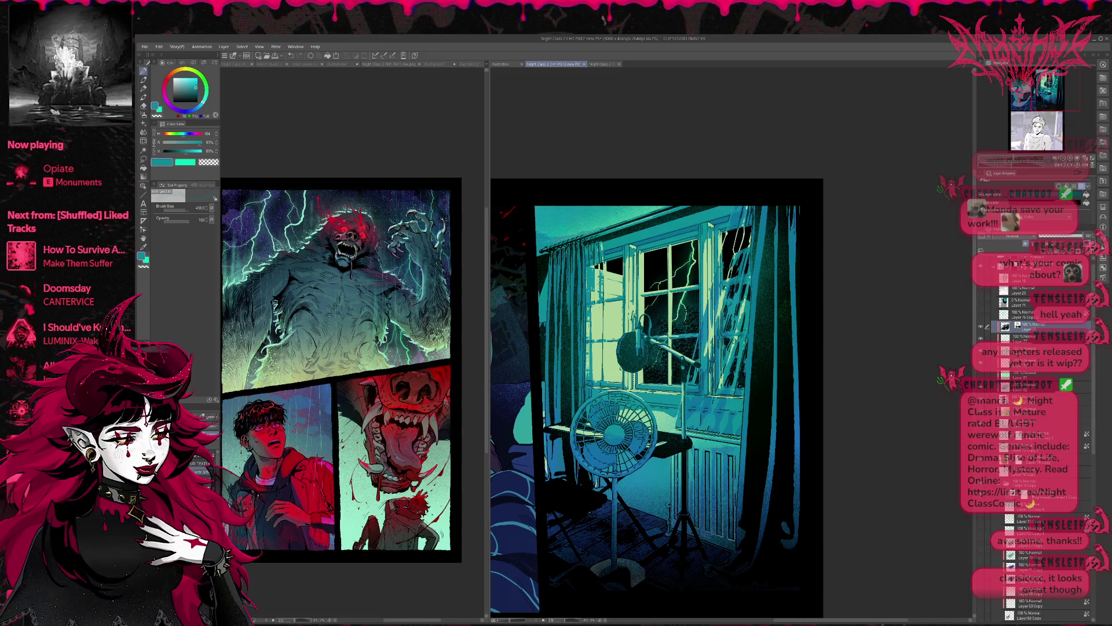
click(1037, 398)
key(p)
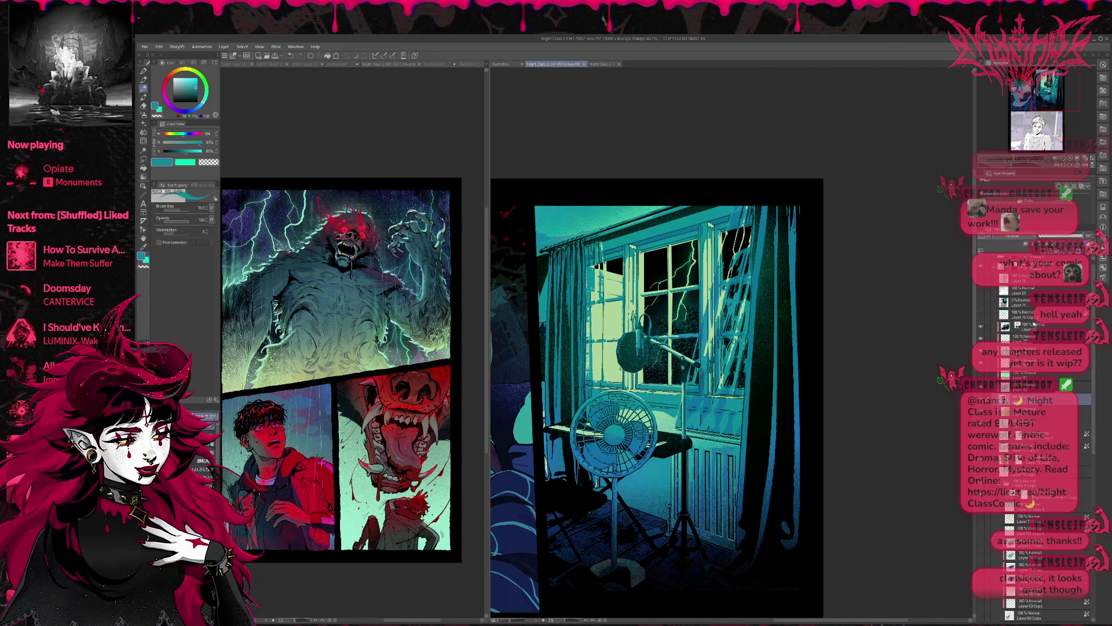
click(1052, 249)
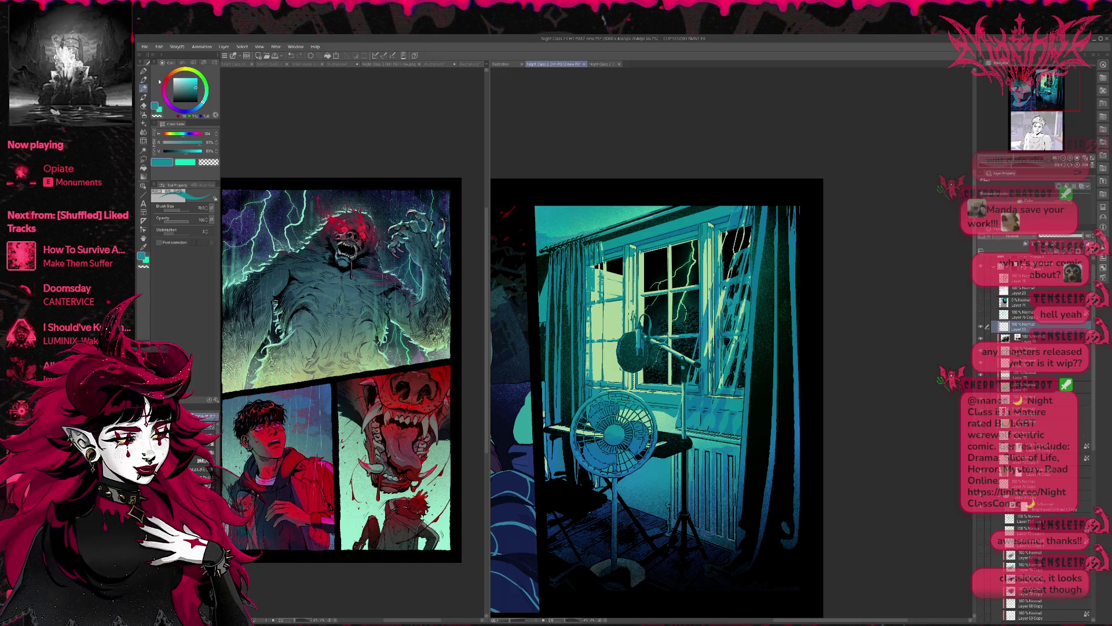
click(143, 70)
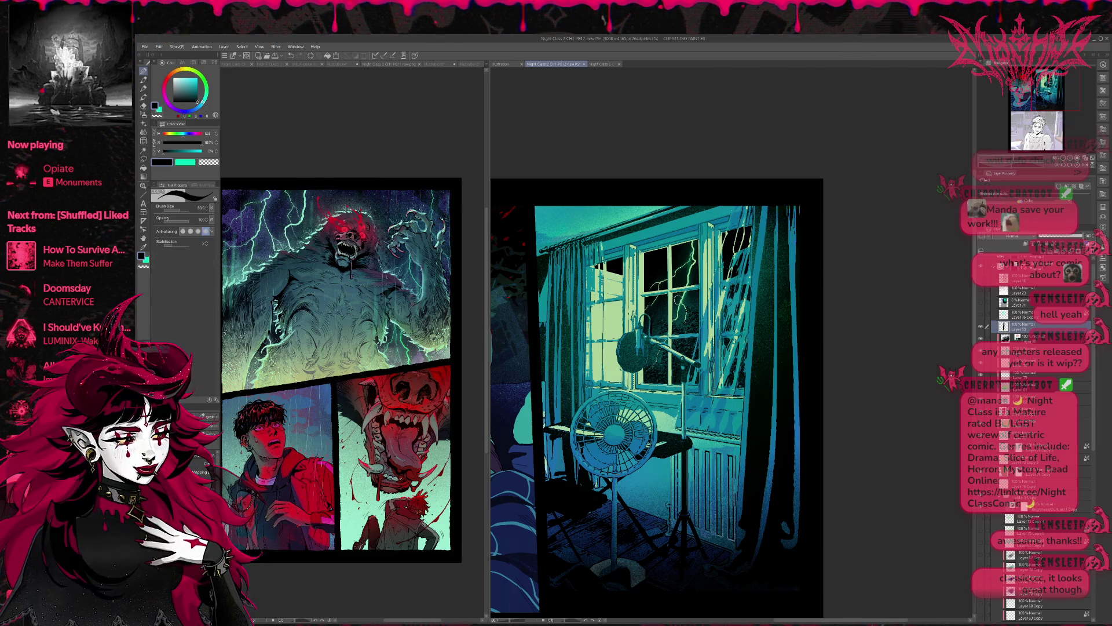
click(1043, 411)
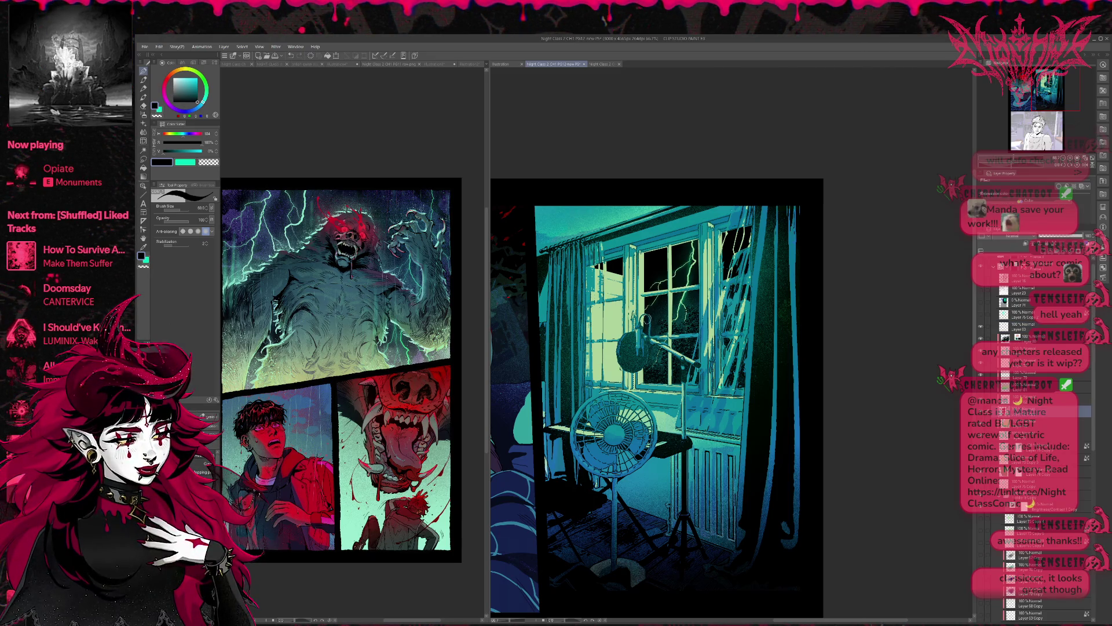
scroll(651, 324, up, 4)
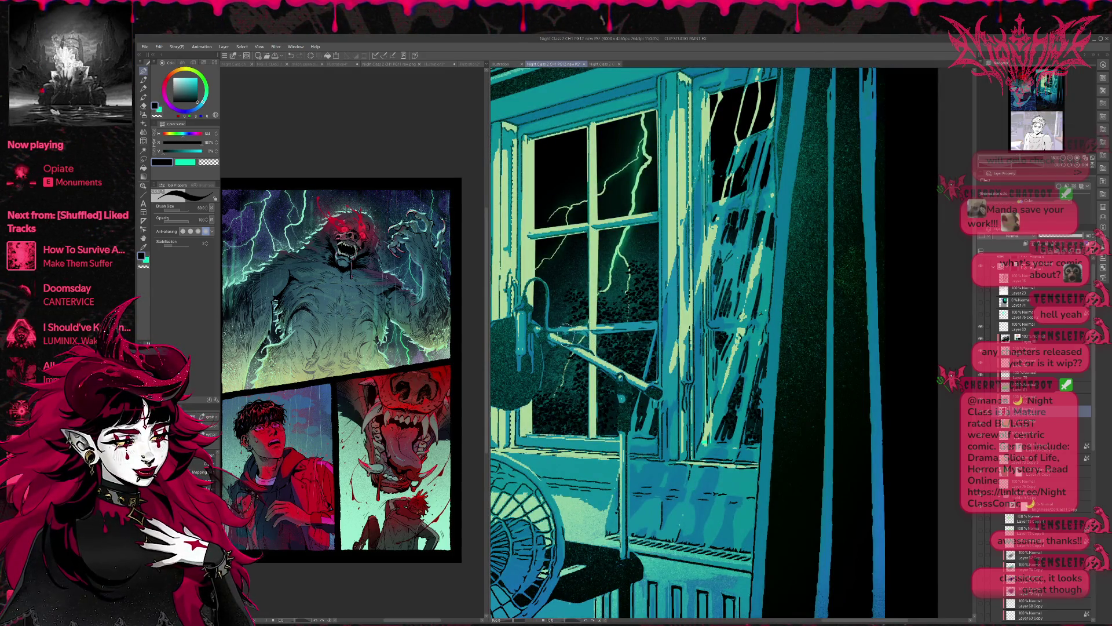
drag(573, 337, 620, 329)
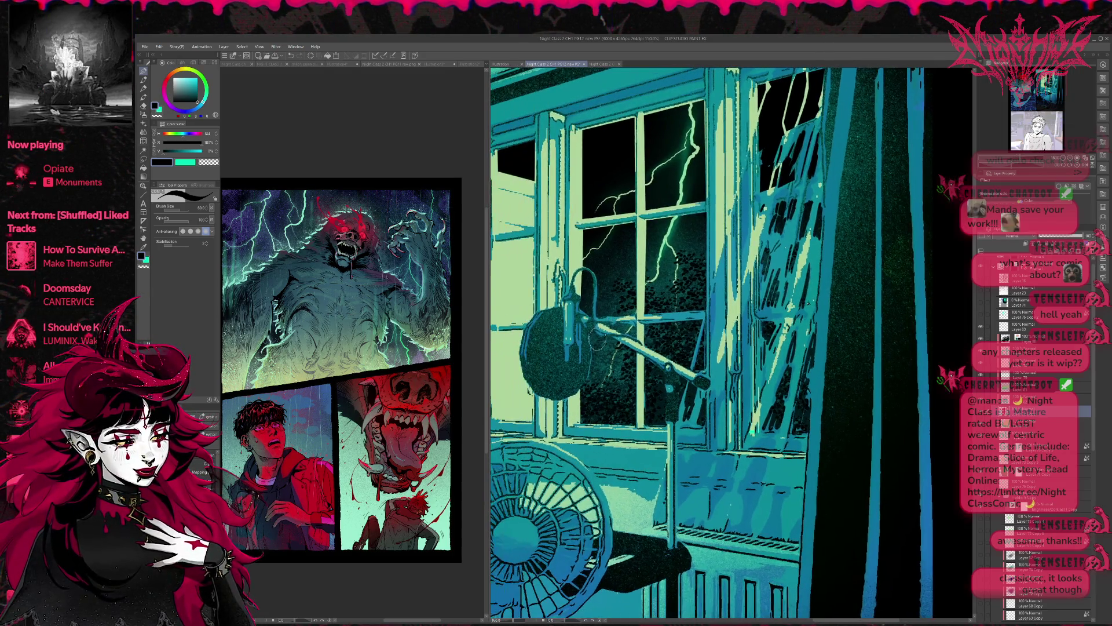
Paint the microphone and stand black on Layer 53 and lower its opacity to about 81%.
ctrl+shift+click(693, 352)
mouse_move(579, 324)
mouse_down()
mouse_move(570, 356)
mouse_move(585, 330)
mouse_move(585, 365)
mouse_move(573, 385)
mouse_move(527, 377)
mouse_move(556, 313)
mouse_move(558, 362)
mouse_move(547, 374)
mouse_move(569, 373)
mouse_move(578, 286)
mouse_move(578, 316)
mouse_move(590, 311)
mouse_up()
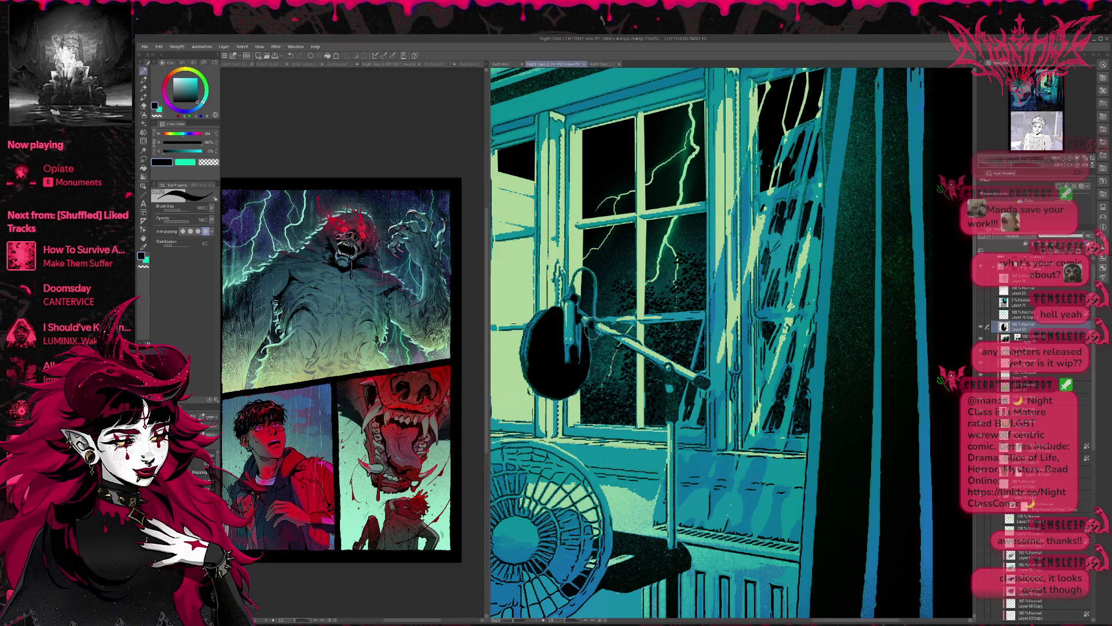
drag(670, 377, 672, 426)
drag(694, 376, 708, 383)
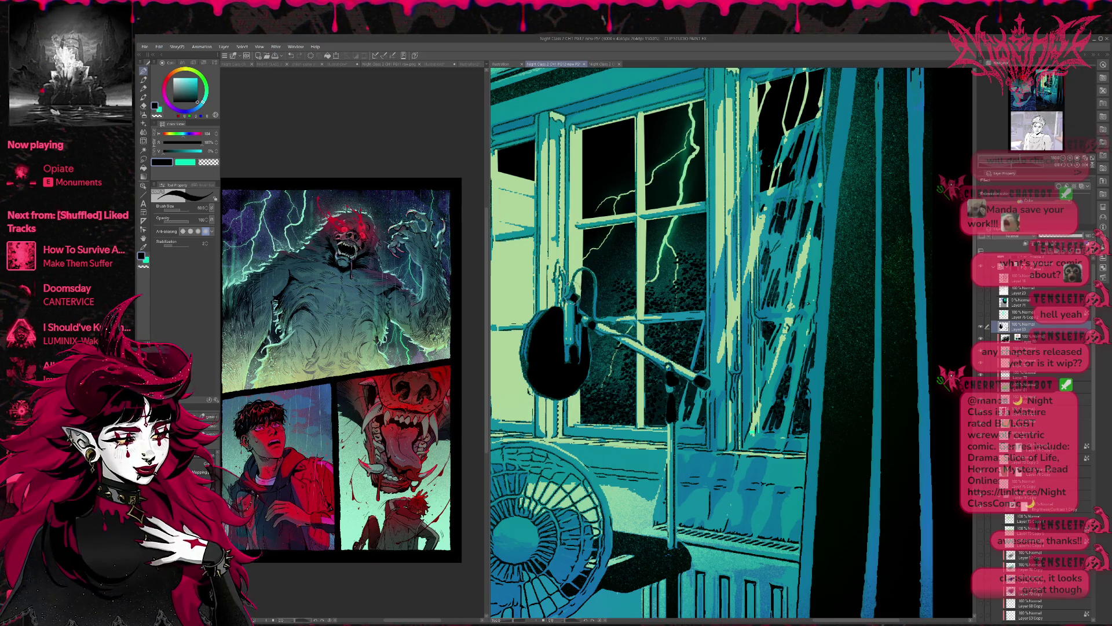
click(1060, 238)
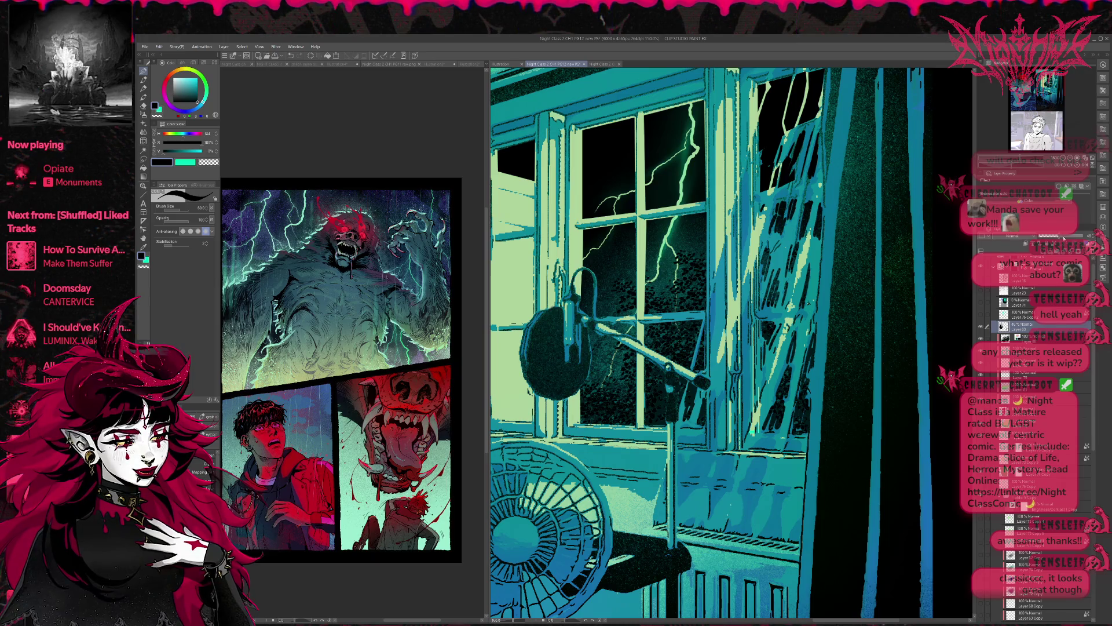
drag(1068, 239, 1077, 240)
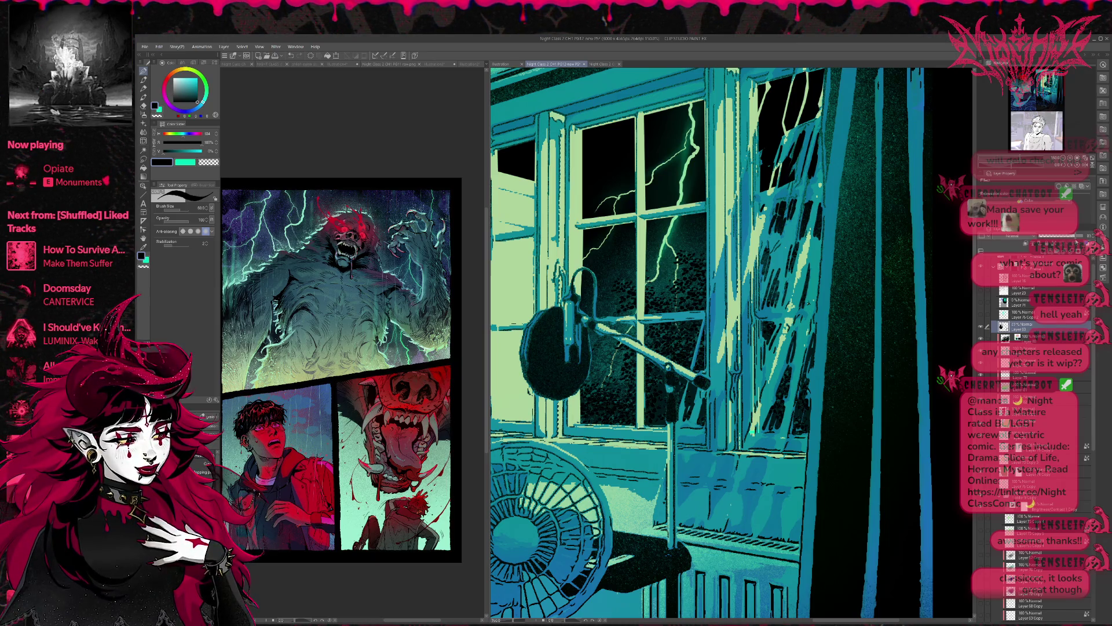
click(1063, 160)
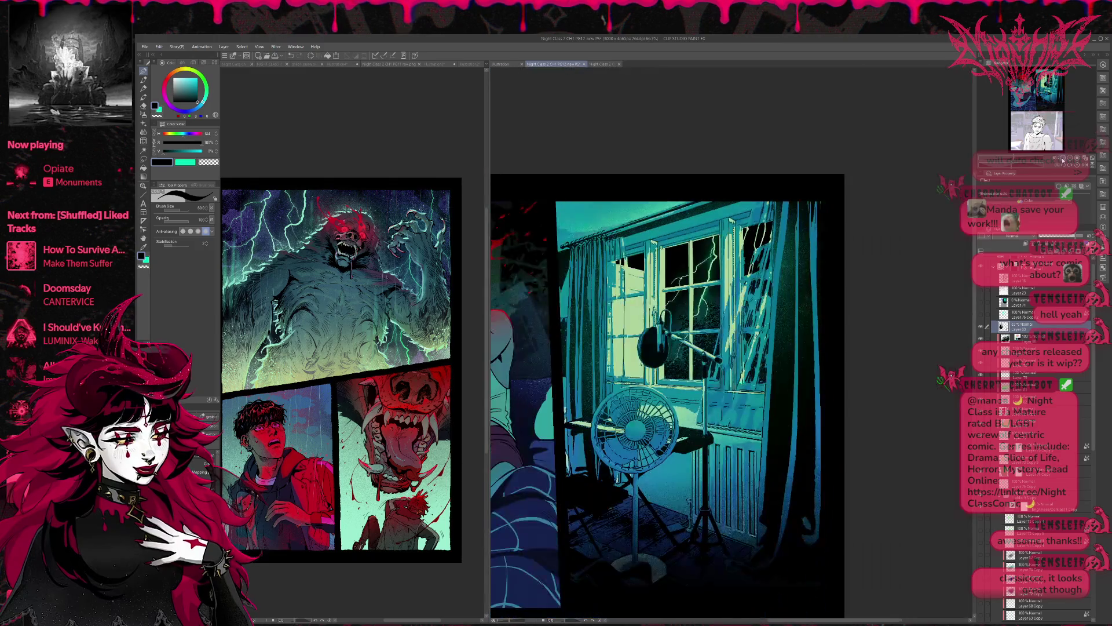
Add a layer mask and ready a soft airbrush in transparent colour.
scroll(847, 355, down, 1)
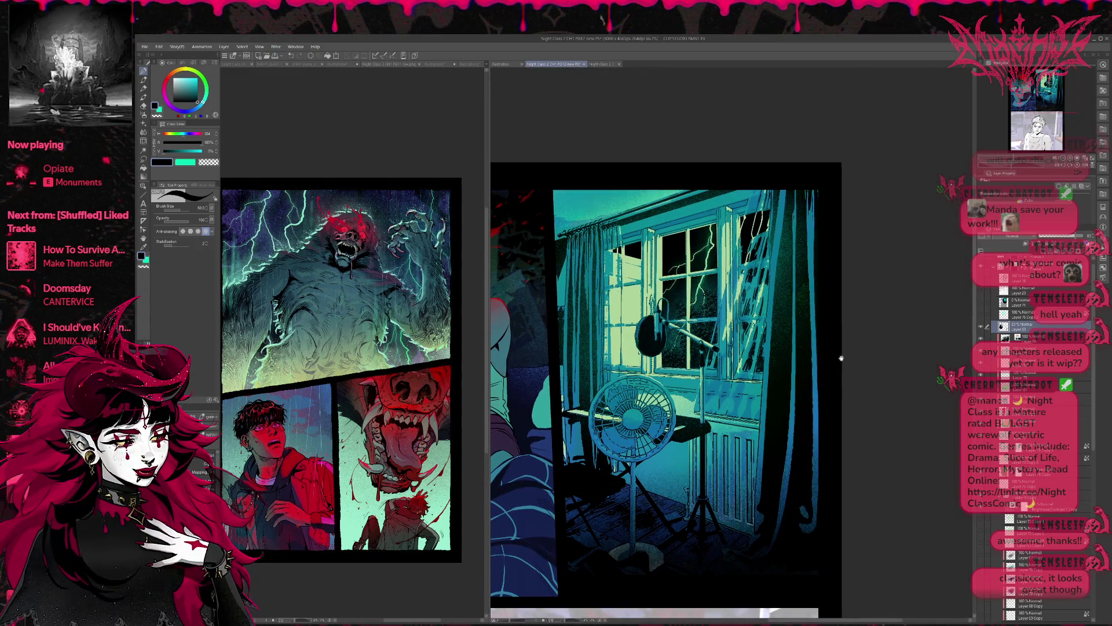
click(1018, 326)
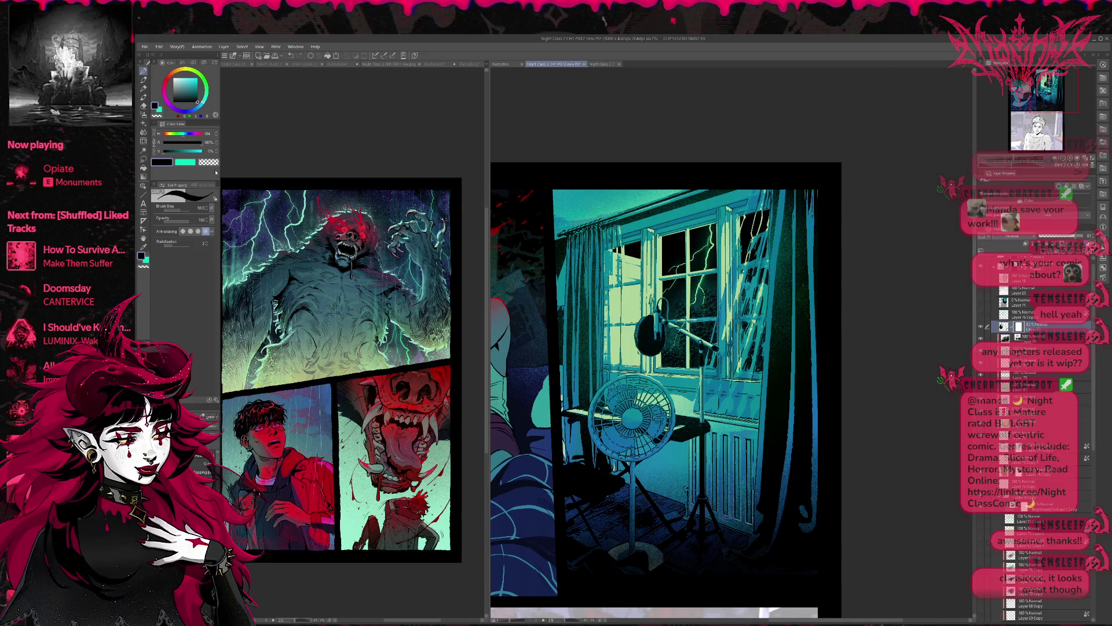
key(b)
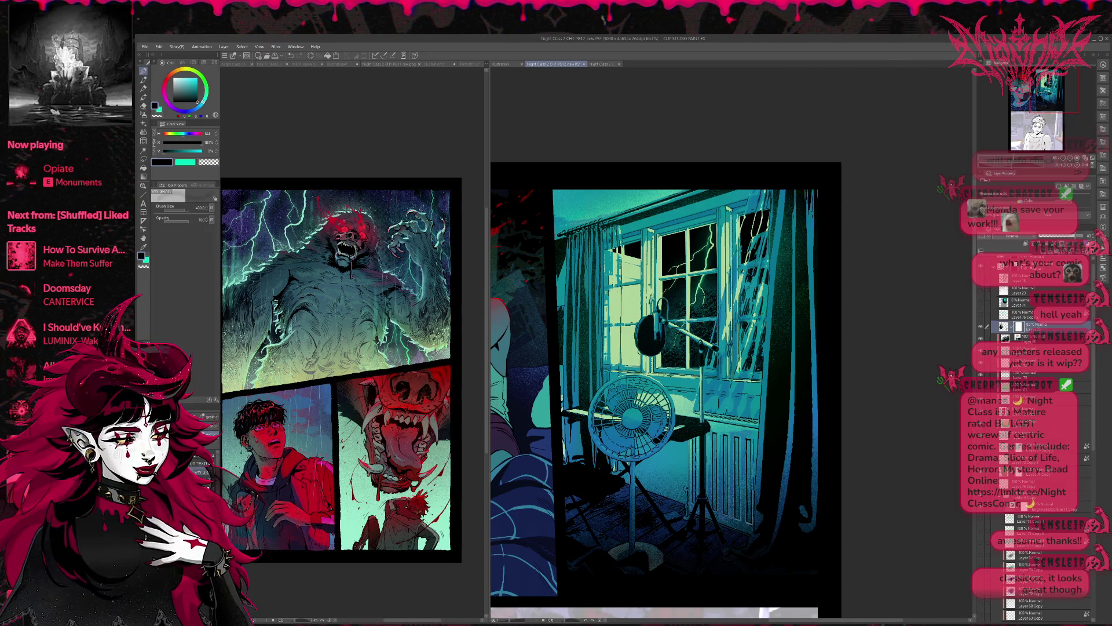
key(c)
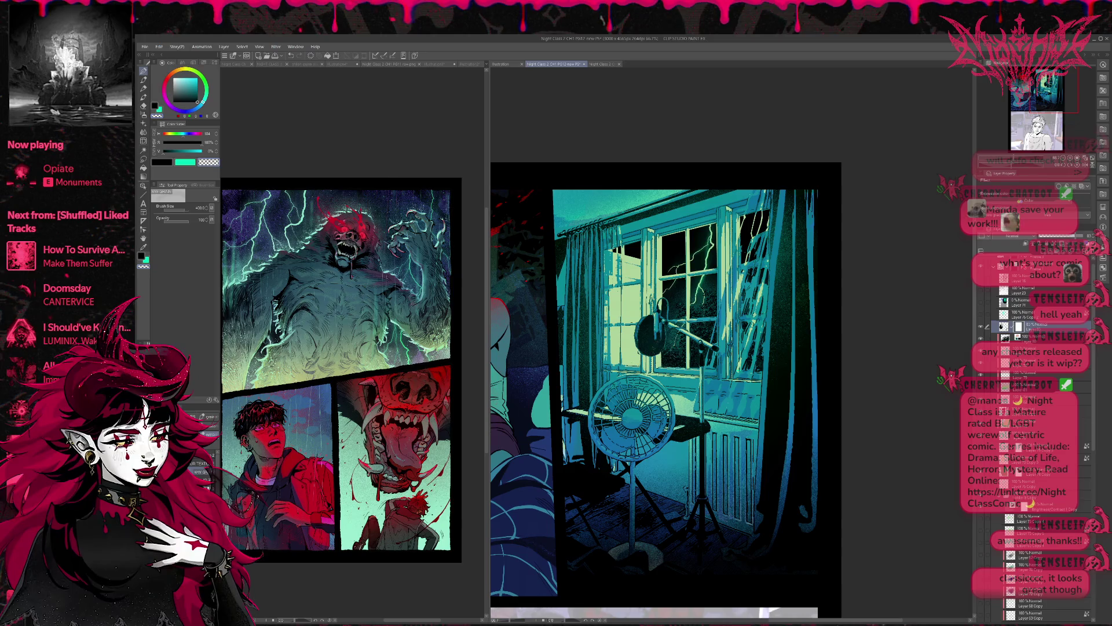
scroll(791, 359, down, 1)
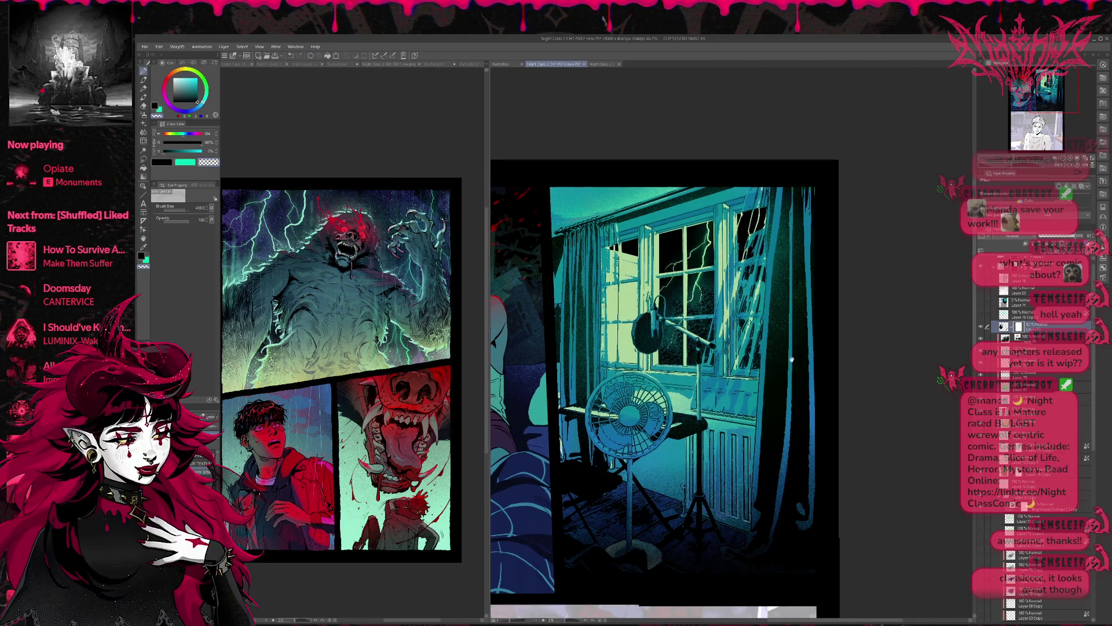
scroll(791, 360, down, 1)
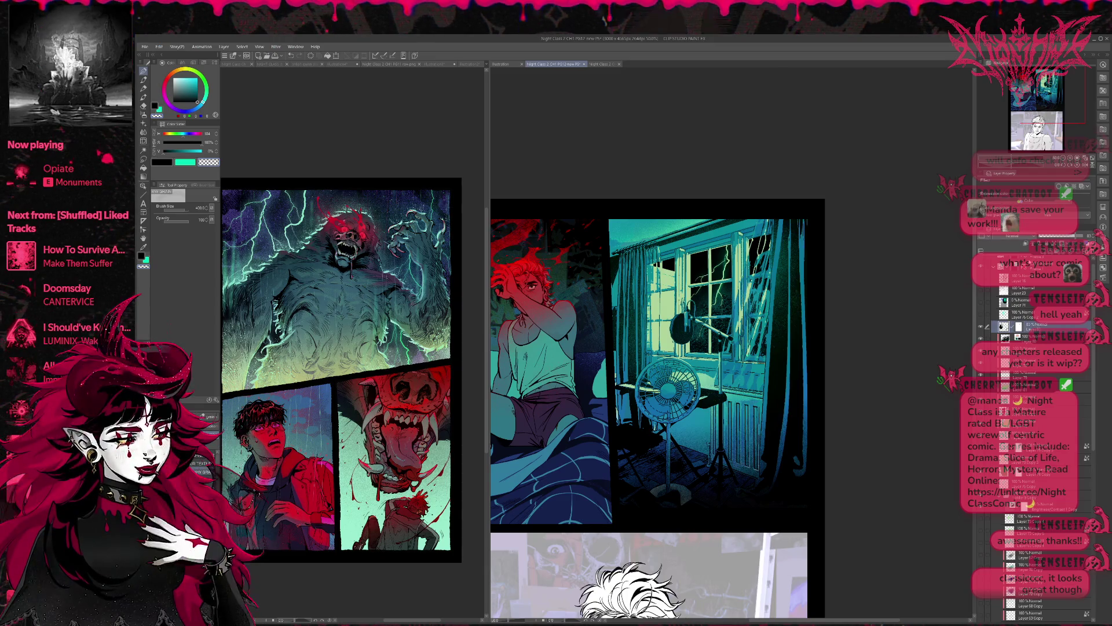
scroll(763, 115, up, 2)
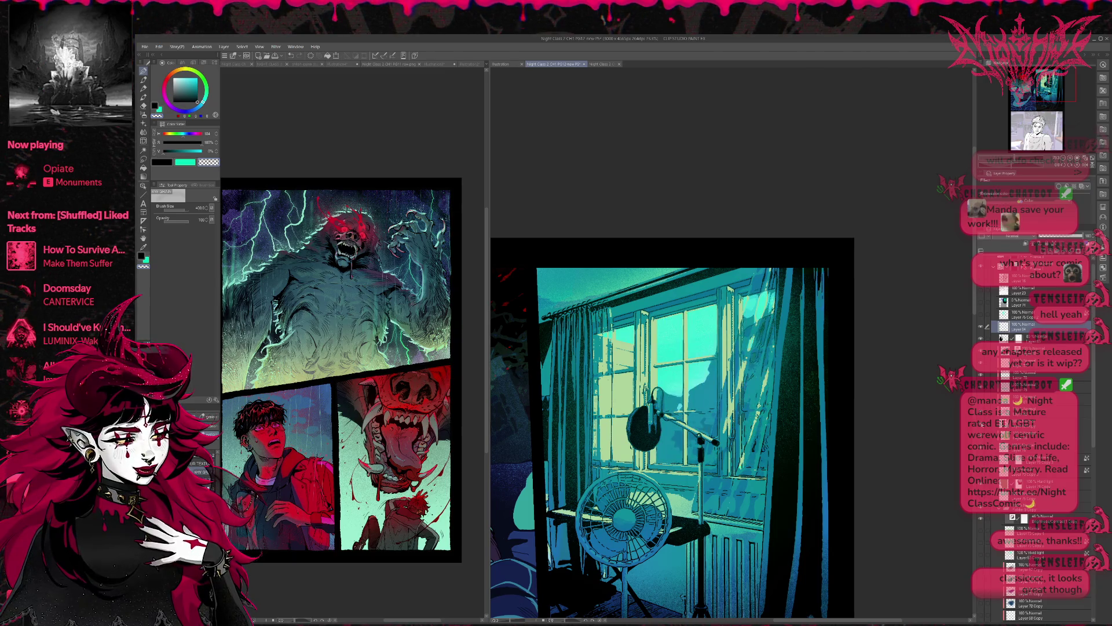
Hide the bright sky layer to reveal the dark lightning sky, then ready a slightly thicker pen.
click(981, 422)
click(999, 520)
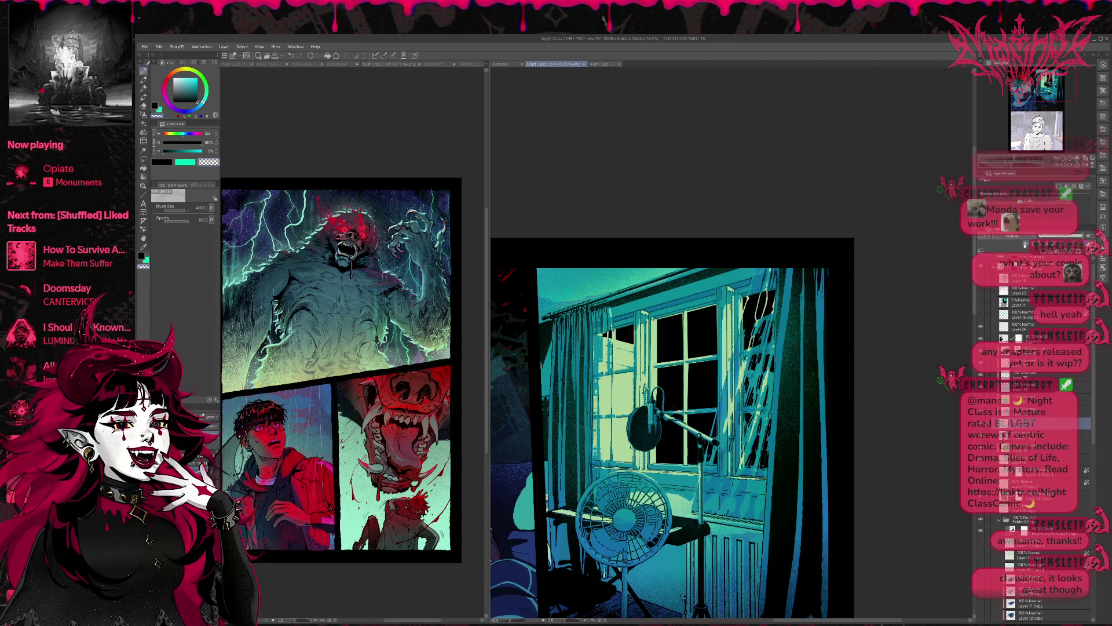
key(ctrl+z)
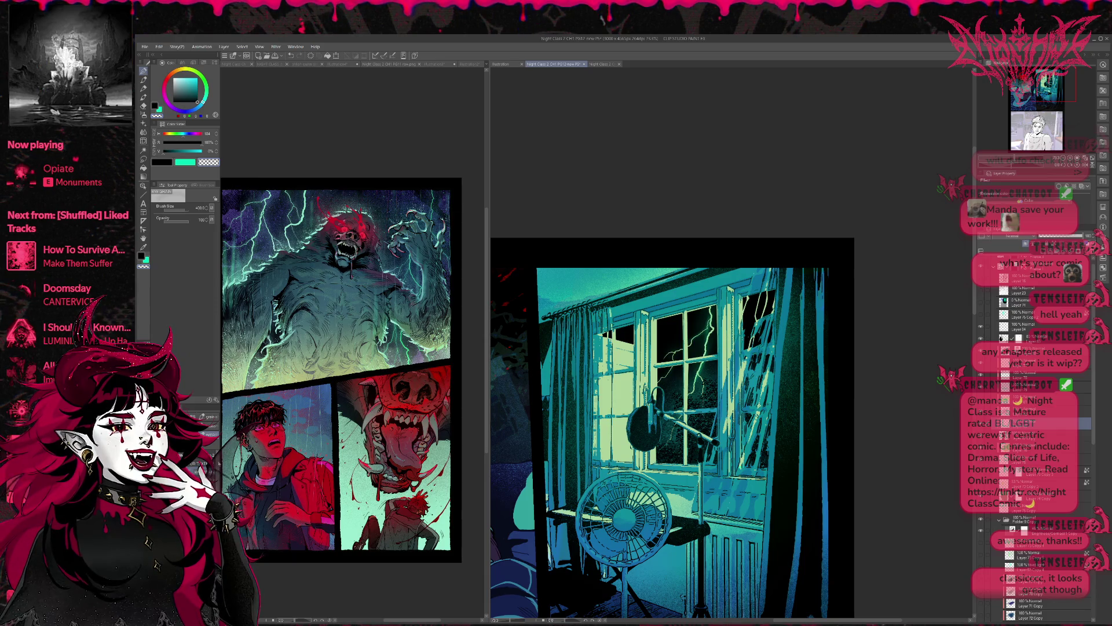
key(p)
key(bracketright)
key(bracketright)
key(bracketright)
key(bracketright)
key(bracketright)
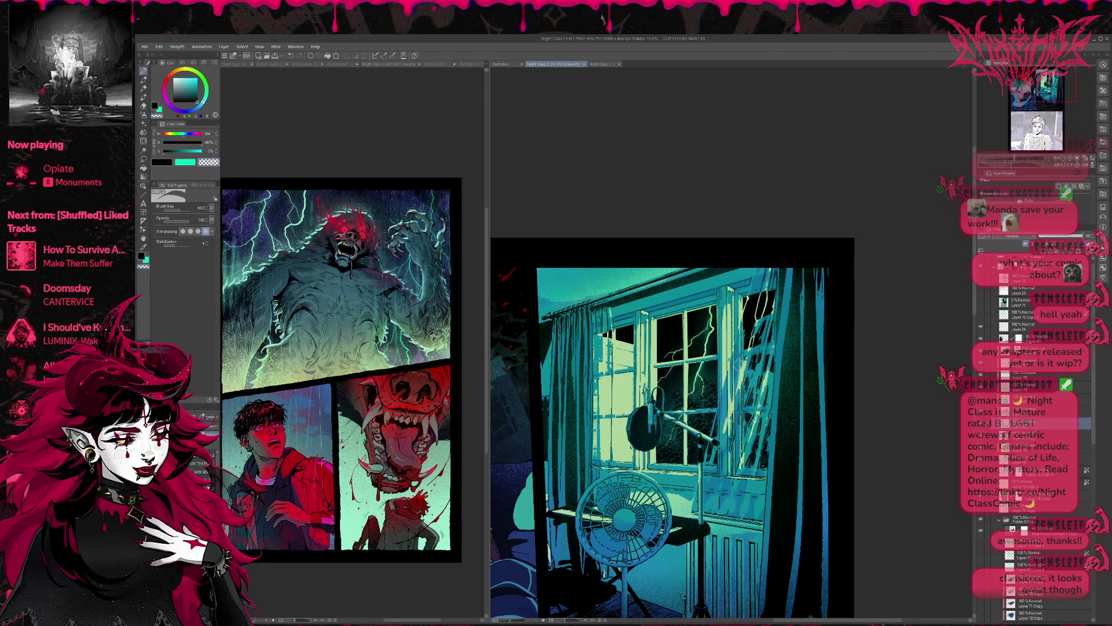
Paint sampled teal strokes on the right window pane, trying Darken blending before returning to Normal.
alt+click(736, 379)
mouse_move(752, 319)
mouse_down()
mouse_move(745, 292)
mouse_move(762, 333)
mouse_move(773, 285)
mouse_up()
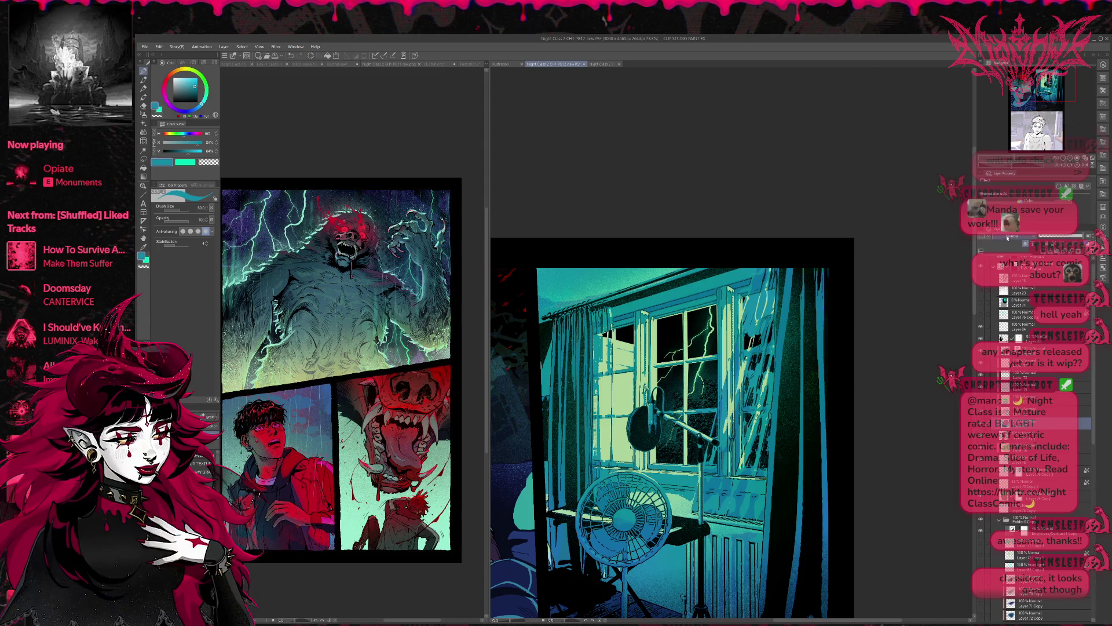
click(1002, 245)
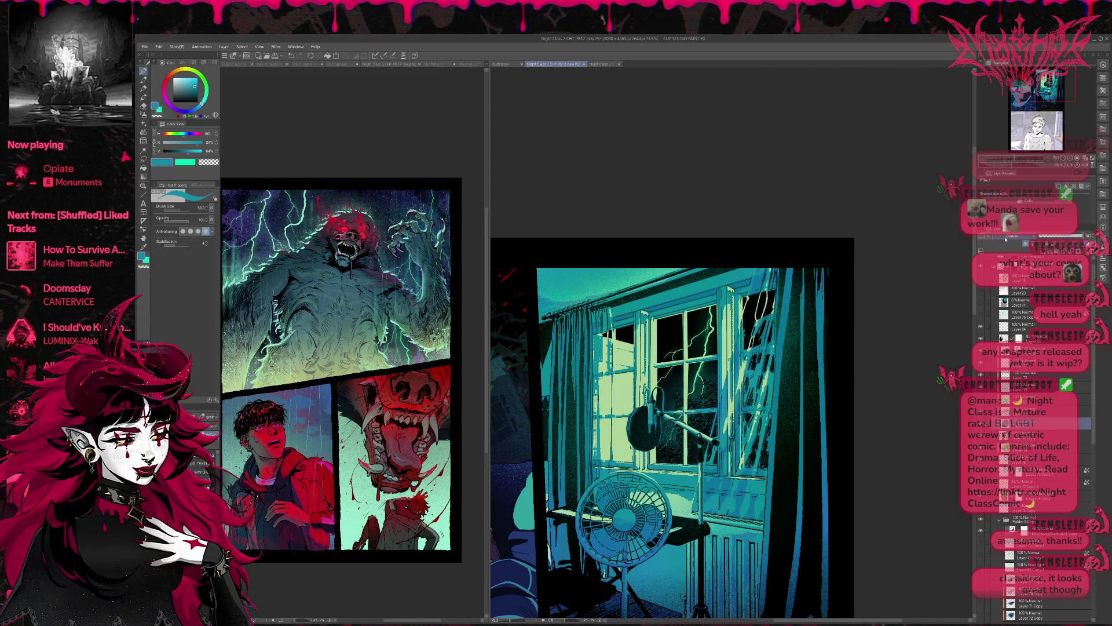
click(1005, 239)
click(1037, 436)
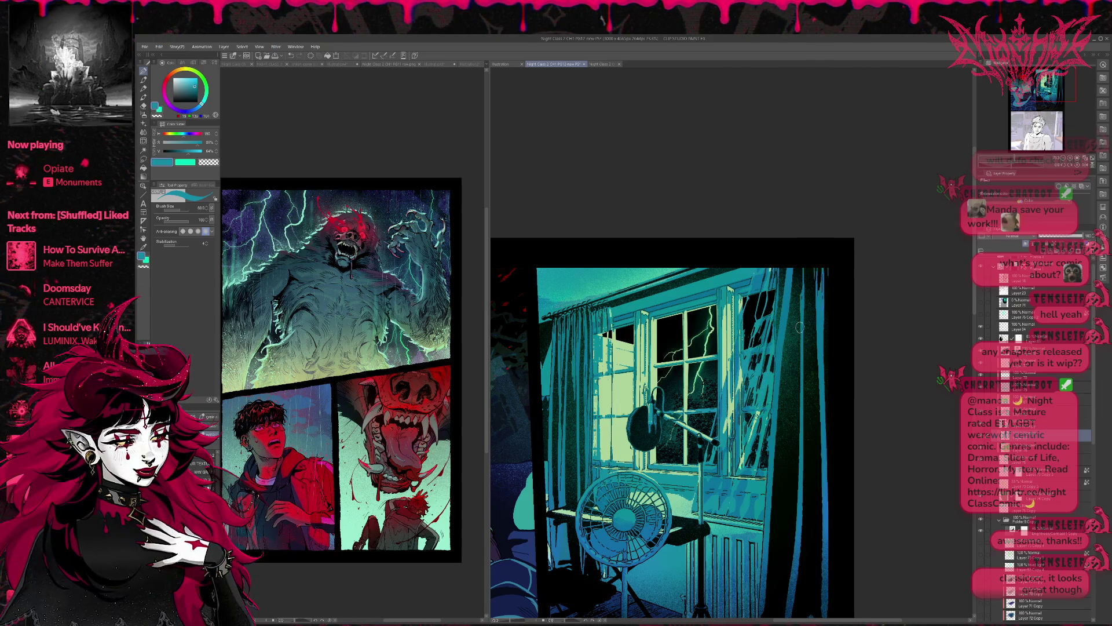
Shade the curtain edges and window sill with darker teal, testing 65% layer opacity before restoring 100.
alt+click(768, 345)
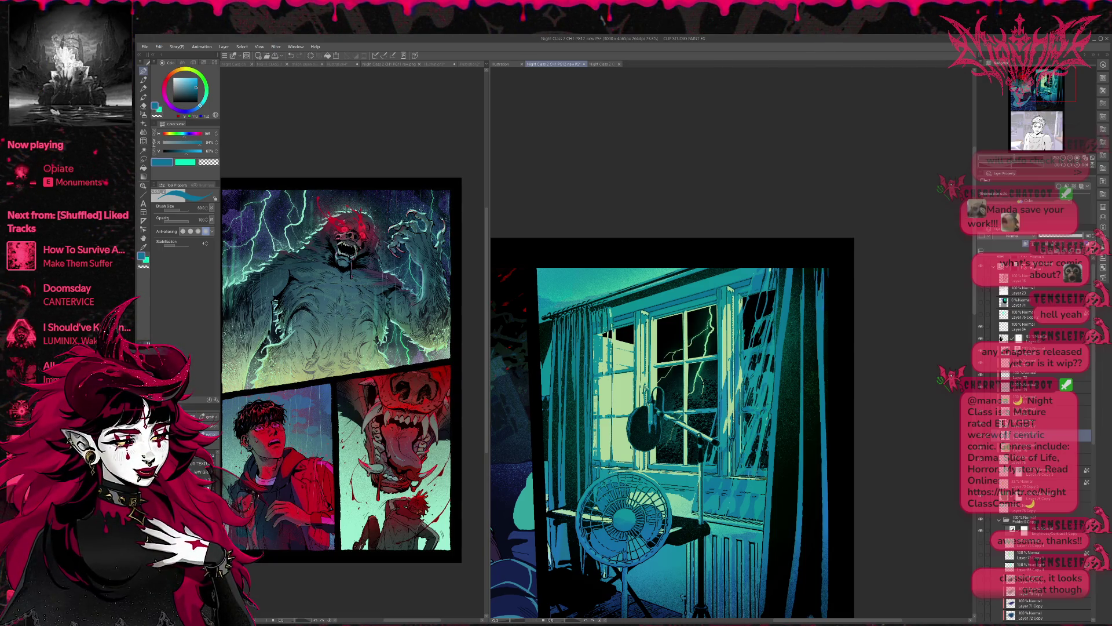
drag(768, 466, 775, 464)
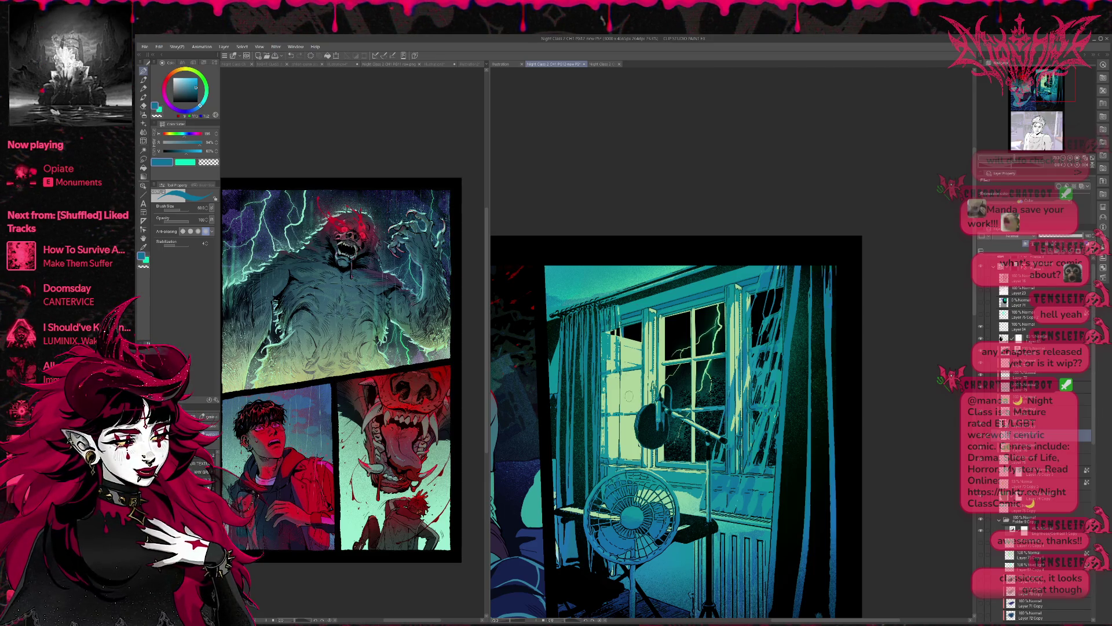
mouse_move(602, 440)
mouse_down()
mouse_move(617, 376)
mouse_move(620, 405)
mouse_move(606, 441)
mouse_move(614, 350)
mouse_up()
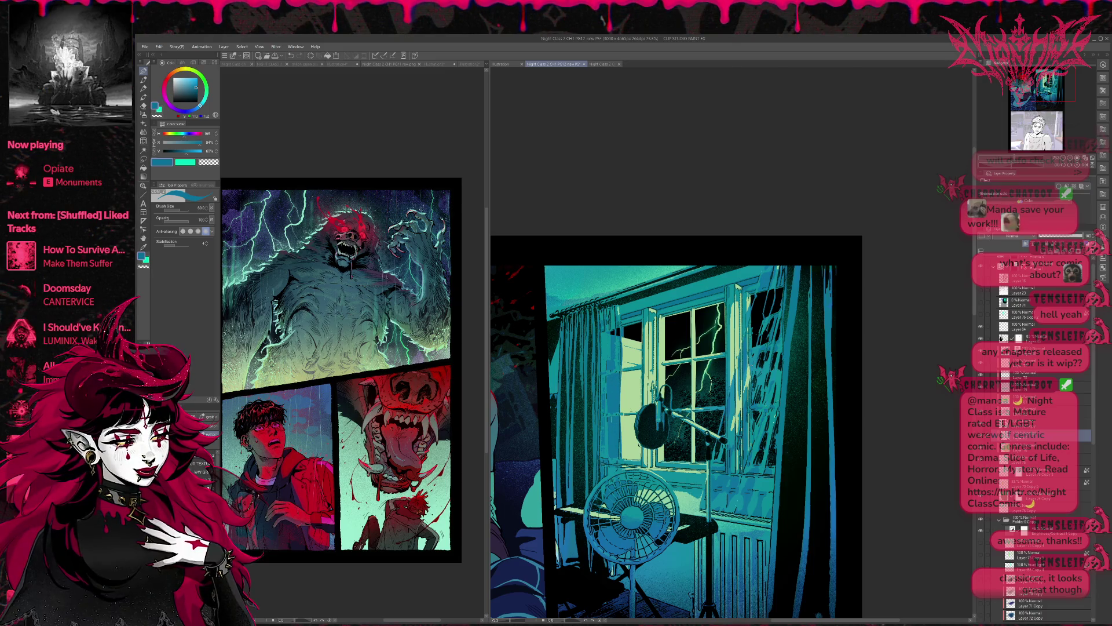
mouse_move(745, 432)
mouse_down()
mouse_move(732, 341)
mouse_move(773, 273)
mouse_move(745, 457)
mouse_move(773, 446)
mouse_move(776, 454)
mouse_up()
drag(718, 484, 744, 507)
drag(707, 483, 716, 500)
drag(1072, 237, 1065, 239)
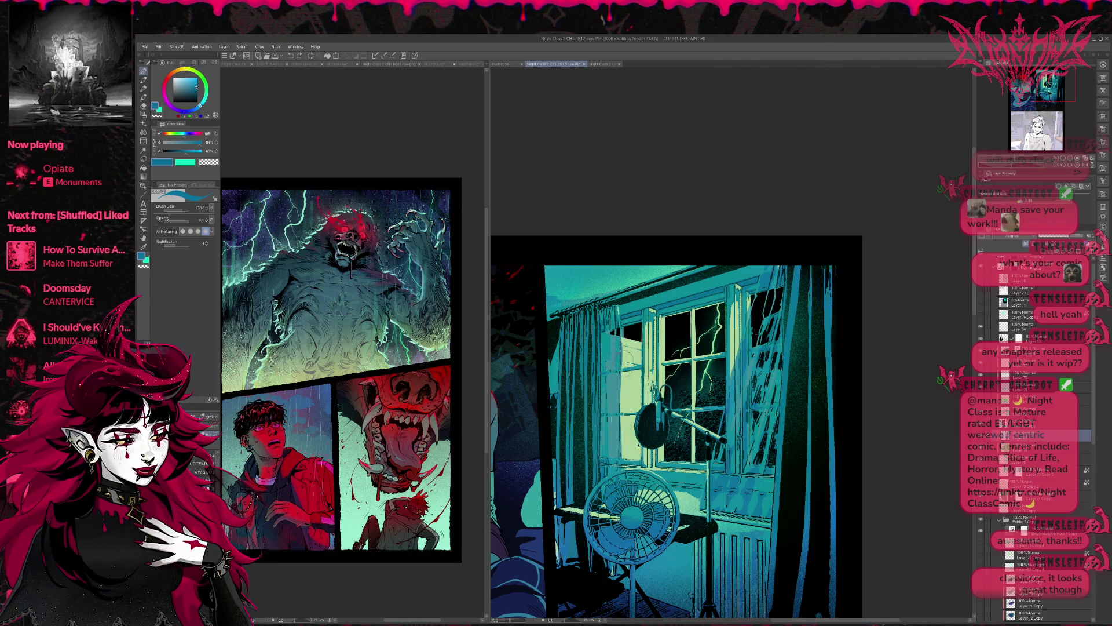
drag(1055, 236, 1099, 239)
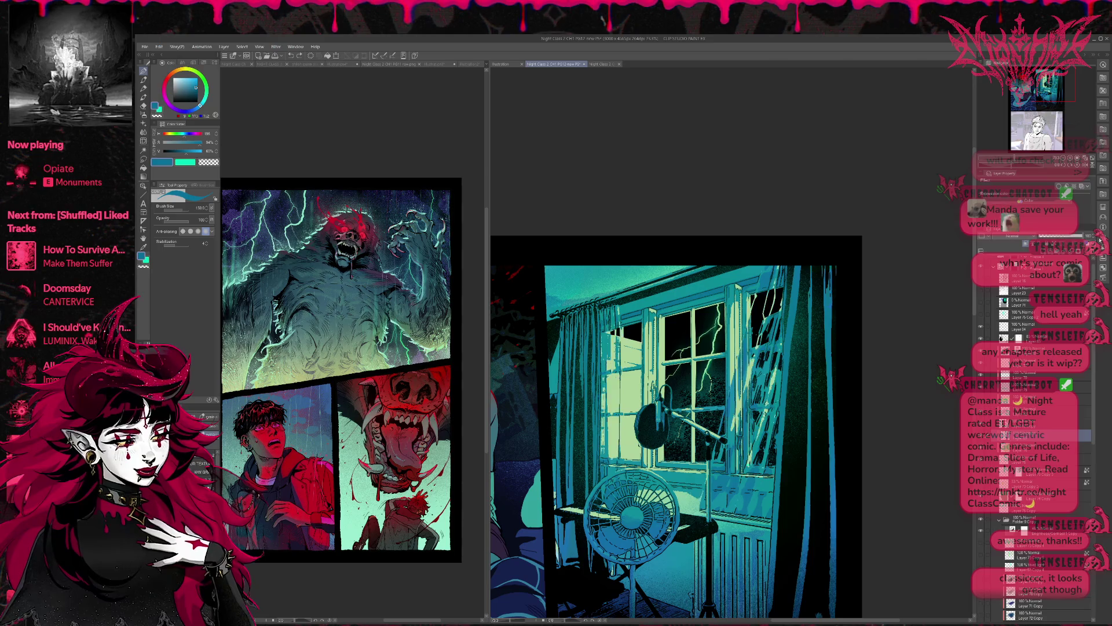
Set up a size-700 transparent airbrush eraser on the layer mask, then select a higher layer.
click(1020, 435)
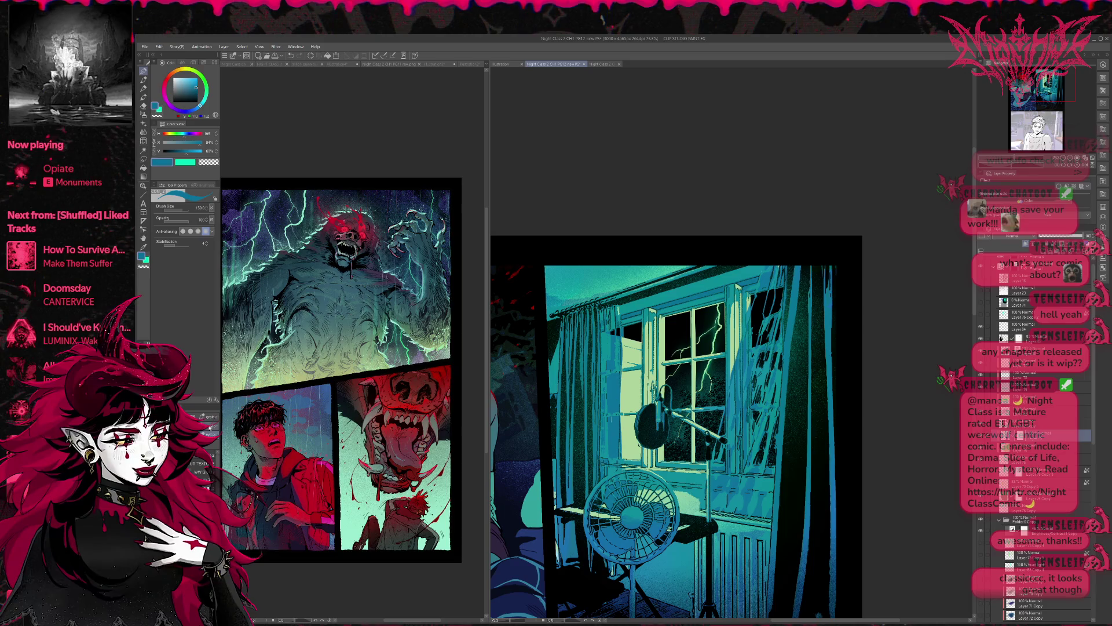
key(e)
click(143, 267)
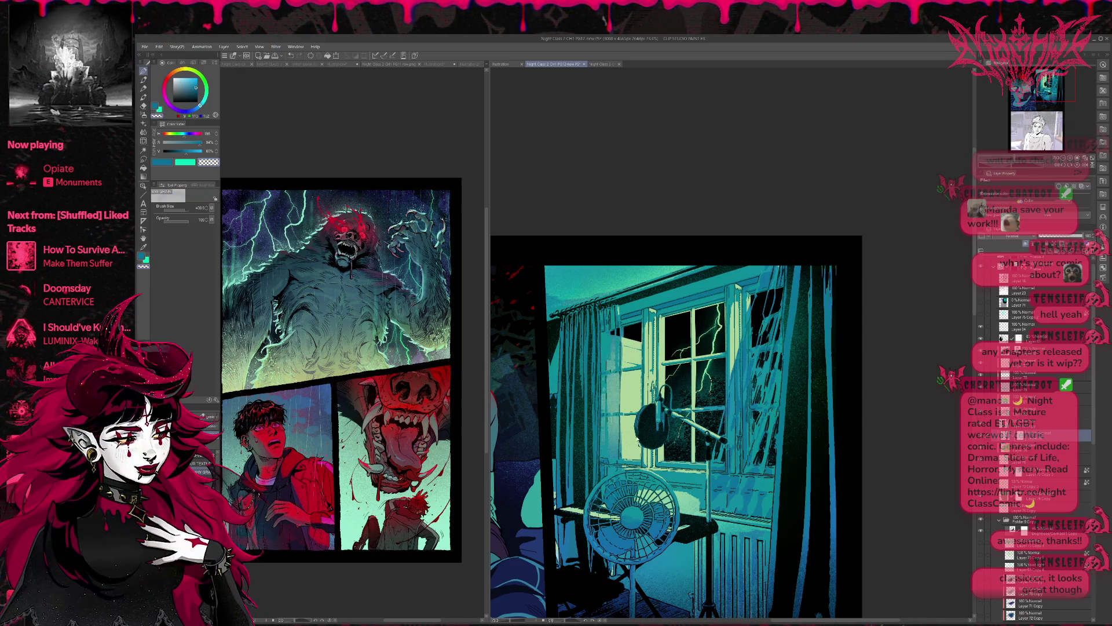
key(bracketright)
key(bracketright)
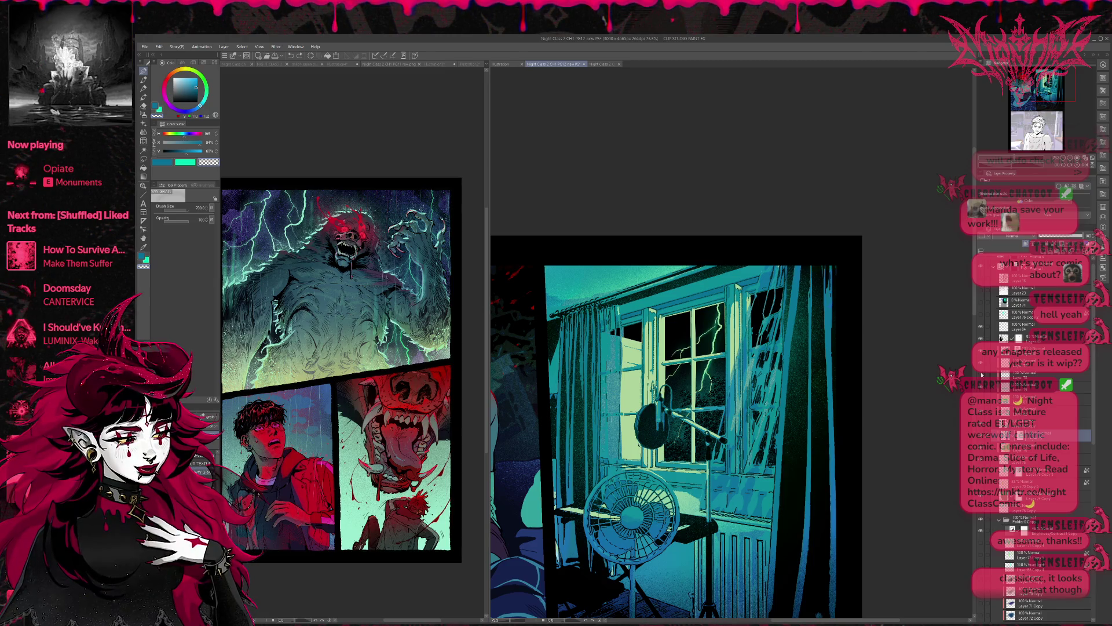
click(985, 360)
click(985, 360)
click(988, 363)
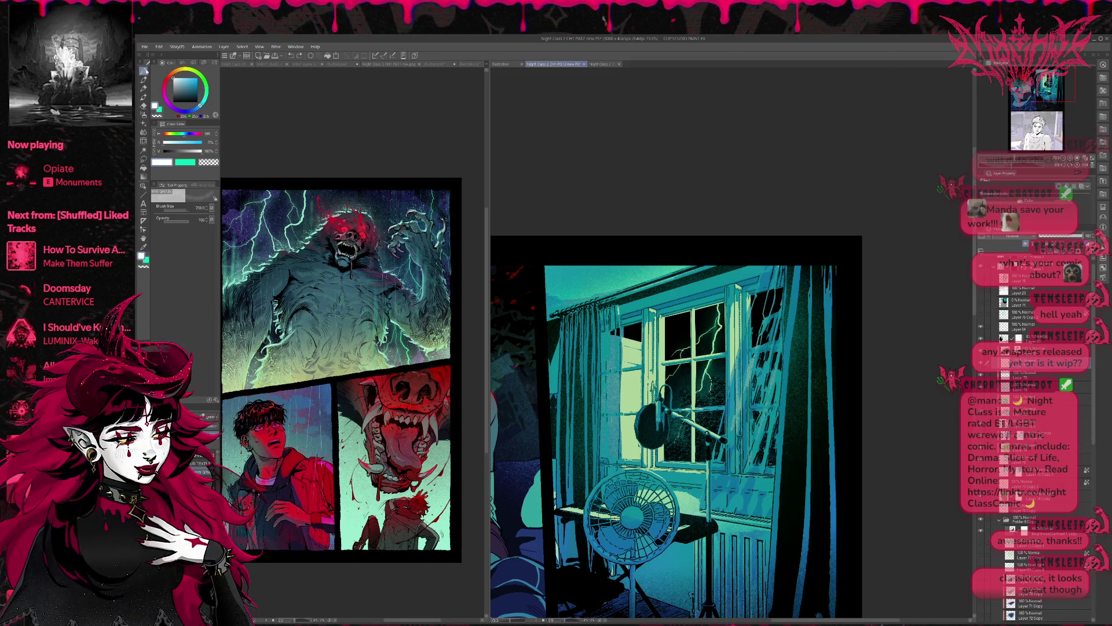
Paint white lightning strokes across the window panes, redoing one bad stroke.
click(143, 70)
drag(695, 406, 718, 376)
key(ctrl+z)
drag(721, 311, 657, 402)
mouse_move(718, 351)
mouse_down()
mouse_move(683, 400)
mouse_move(726, 384)
mouse_up()
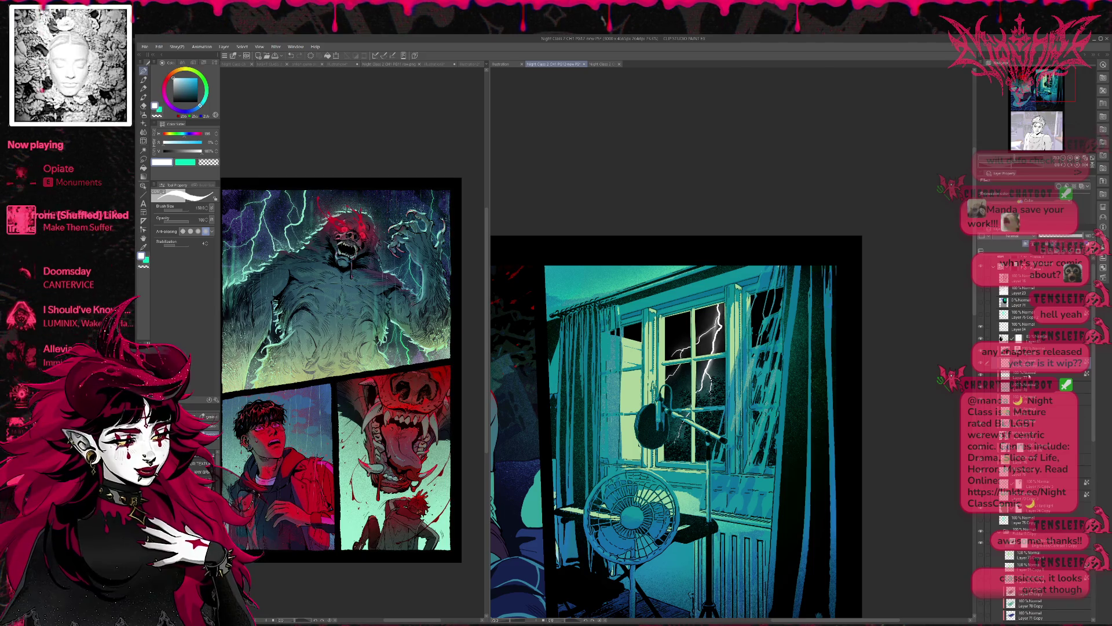
Try pale and bright green with a size-300 brush, then undo the green tint to keep white lightning.
alt+click(735, 334)
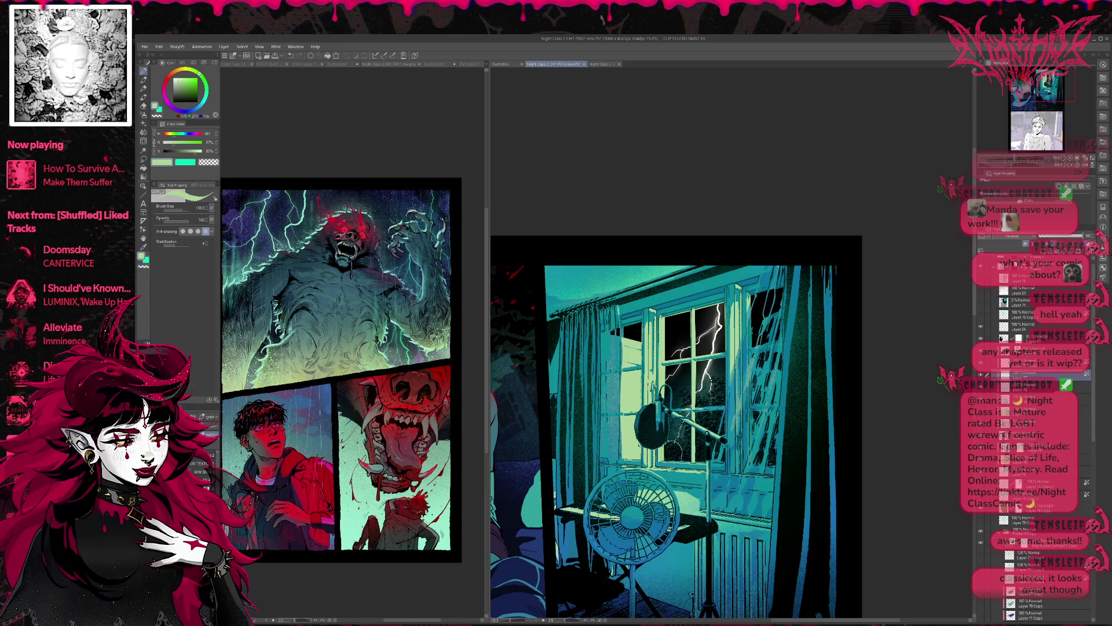
key(b)
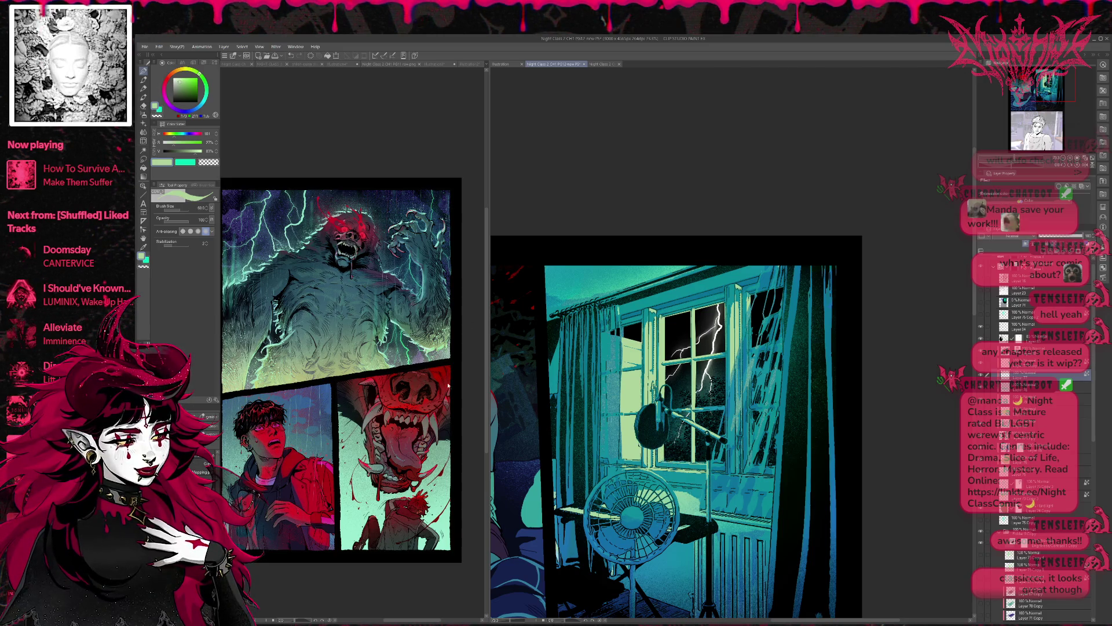
drag(698, 345, 727, 344)
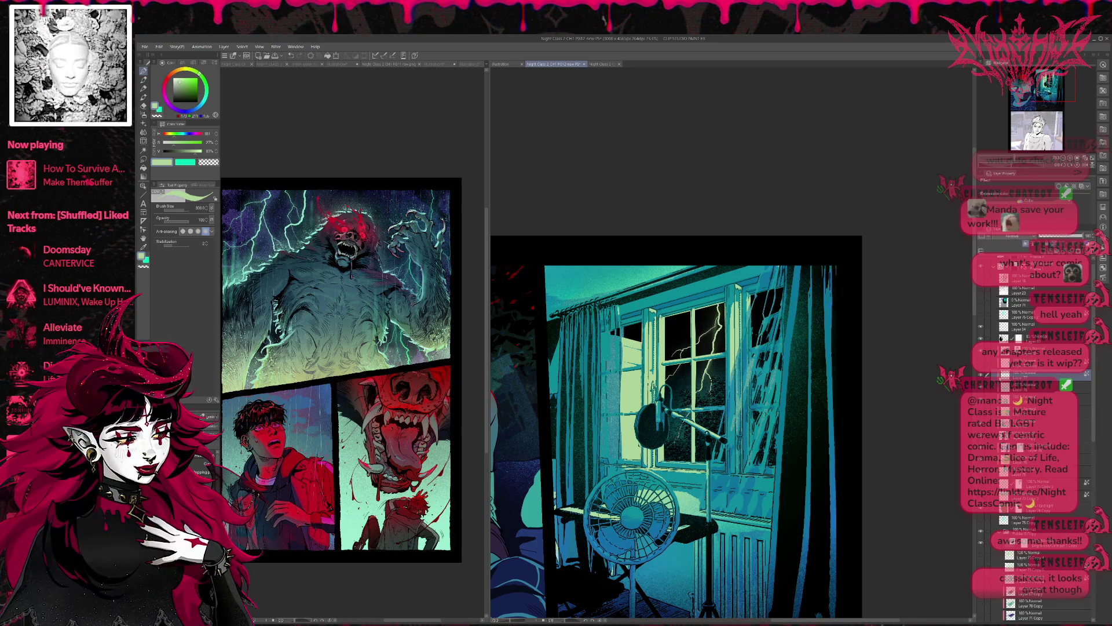
alt+click(725, 372)
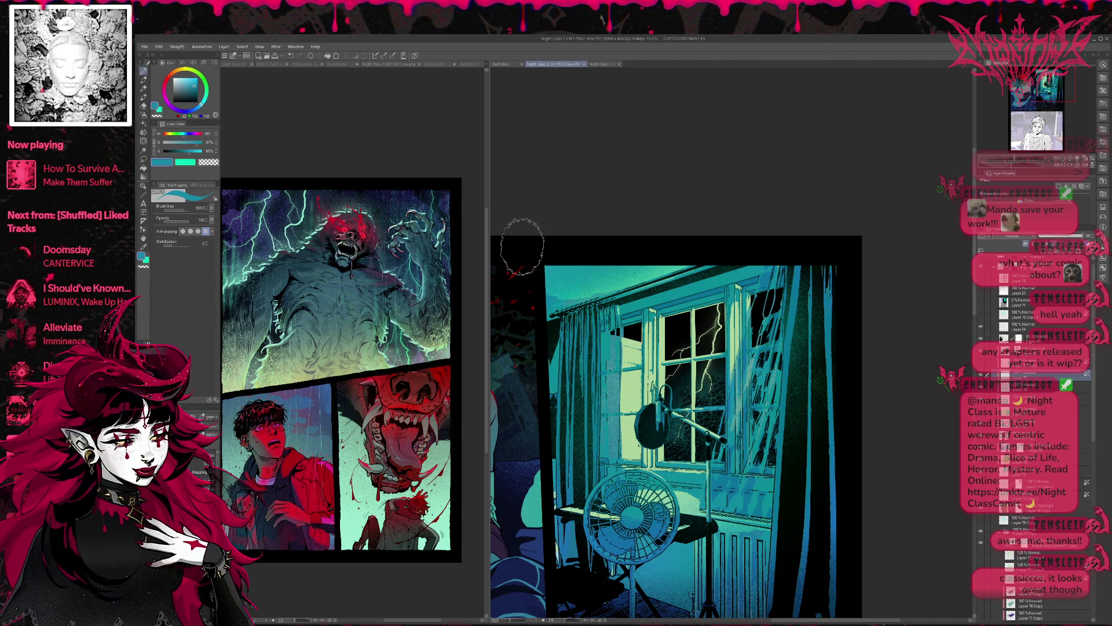
click(197, 78)
click(206, 95)
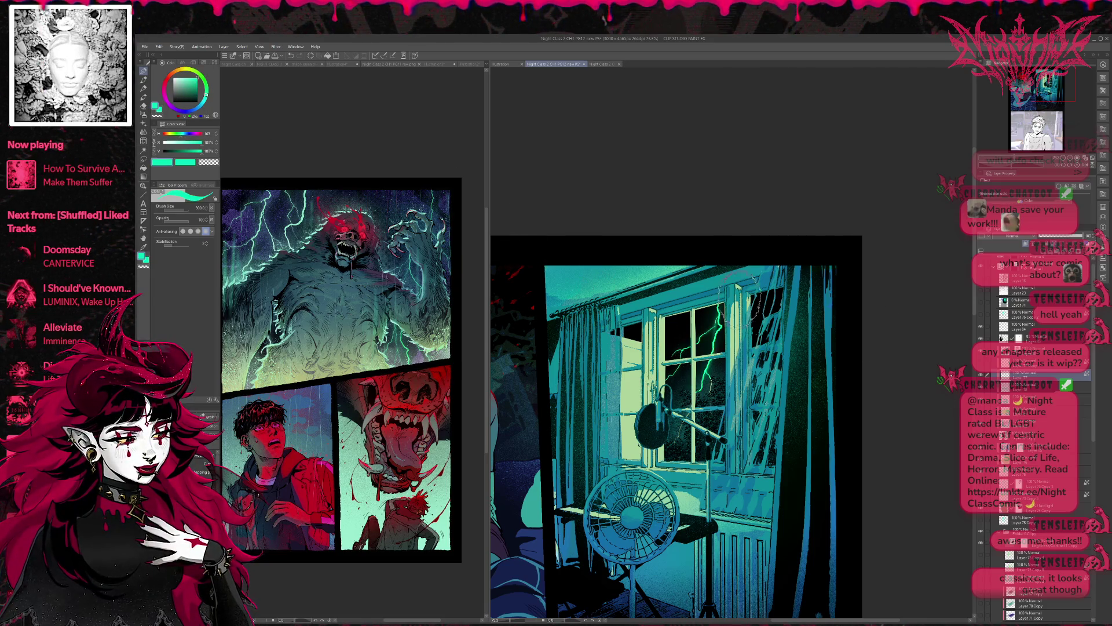
key(ctrl+z)
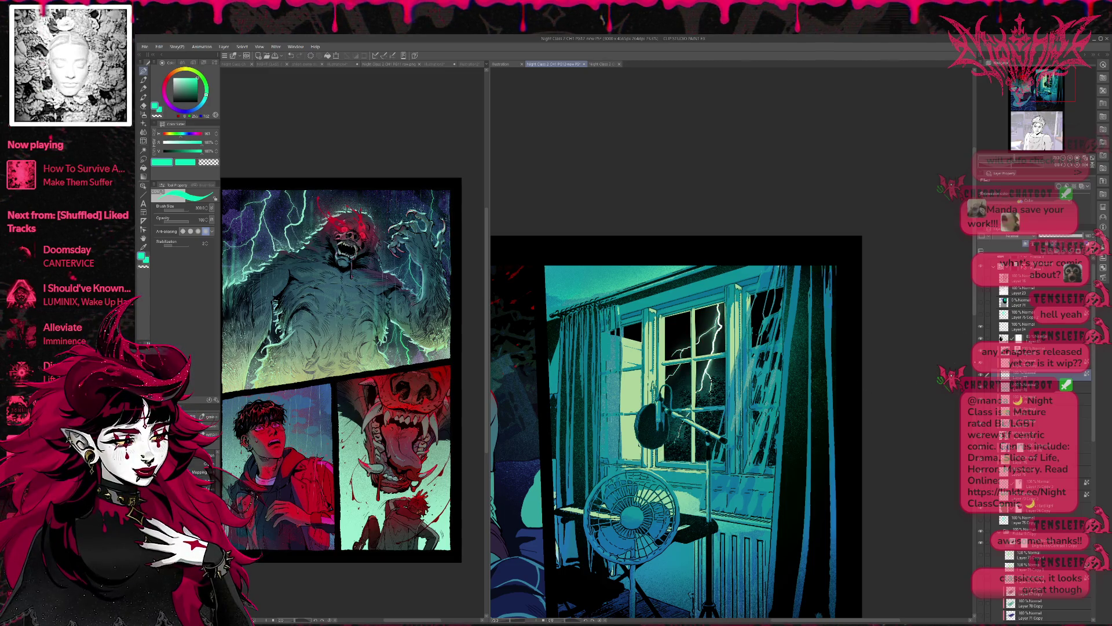
scroll(833, 379, down, 4)
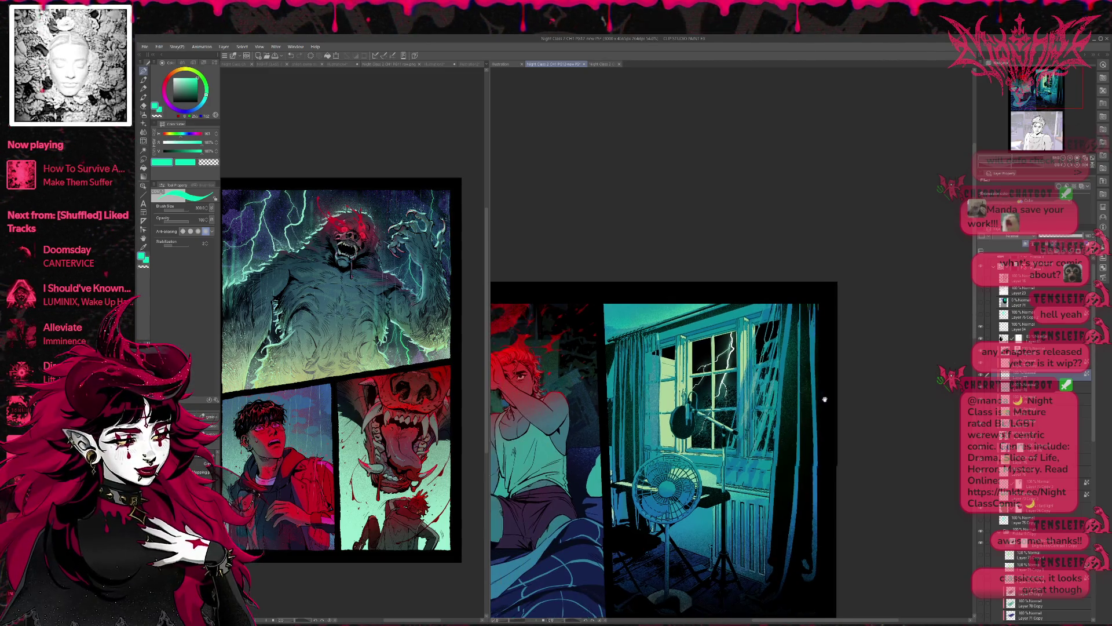
Delete Layer 71 and Layer 76 Copy from the layer stack.
scroll(832, 379, down, 2)
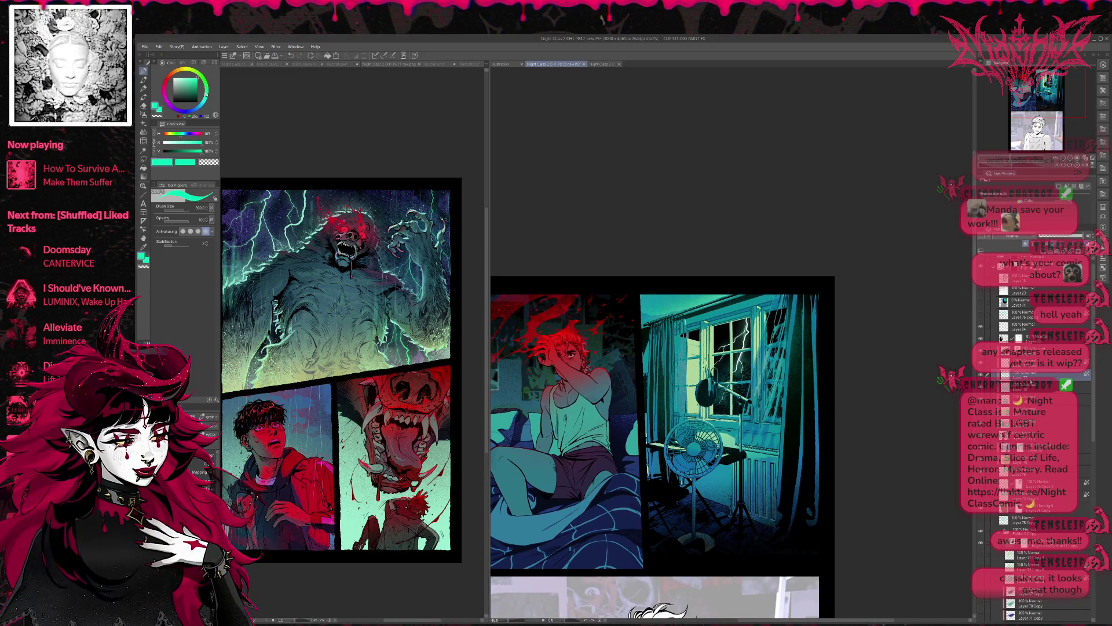
click(1037, 411)
ctrl+click(1031, 314)
ctrl+click(1031, 302)
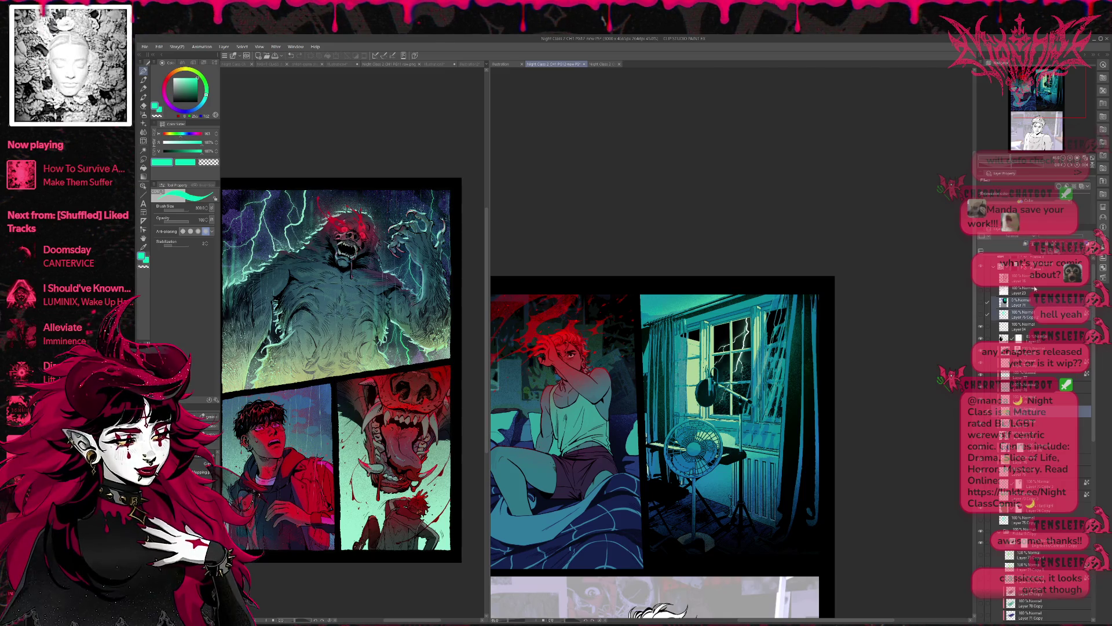
click(1092, 254)
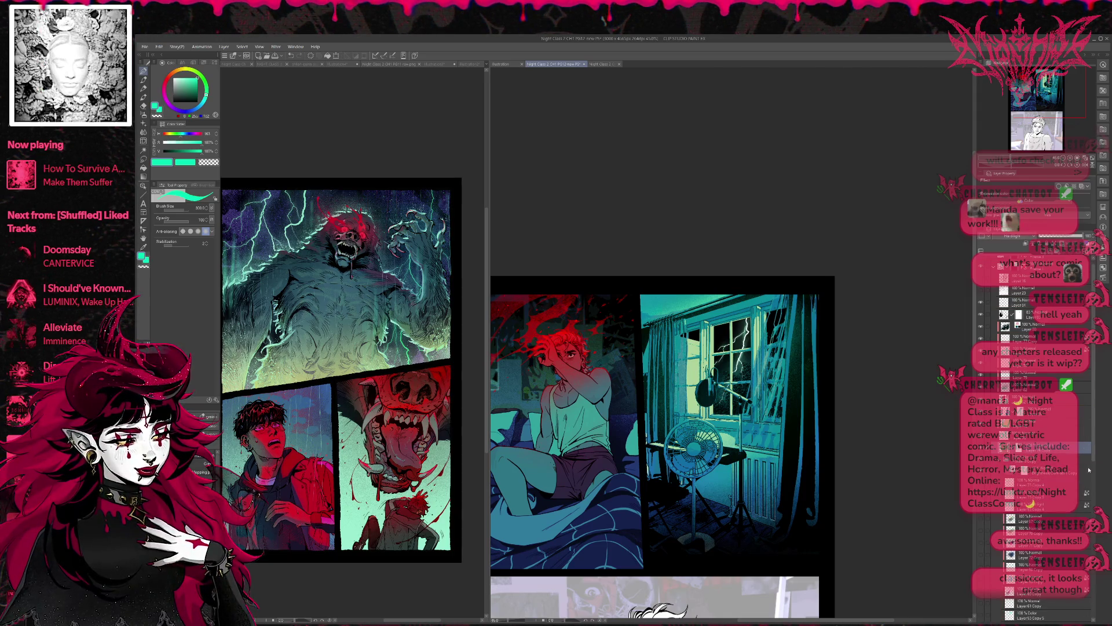
Compare the window panel with and without the green tint, leaving it removed.
scroll(1037, 434, down, 3)
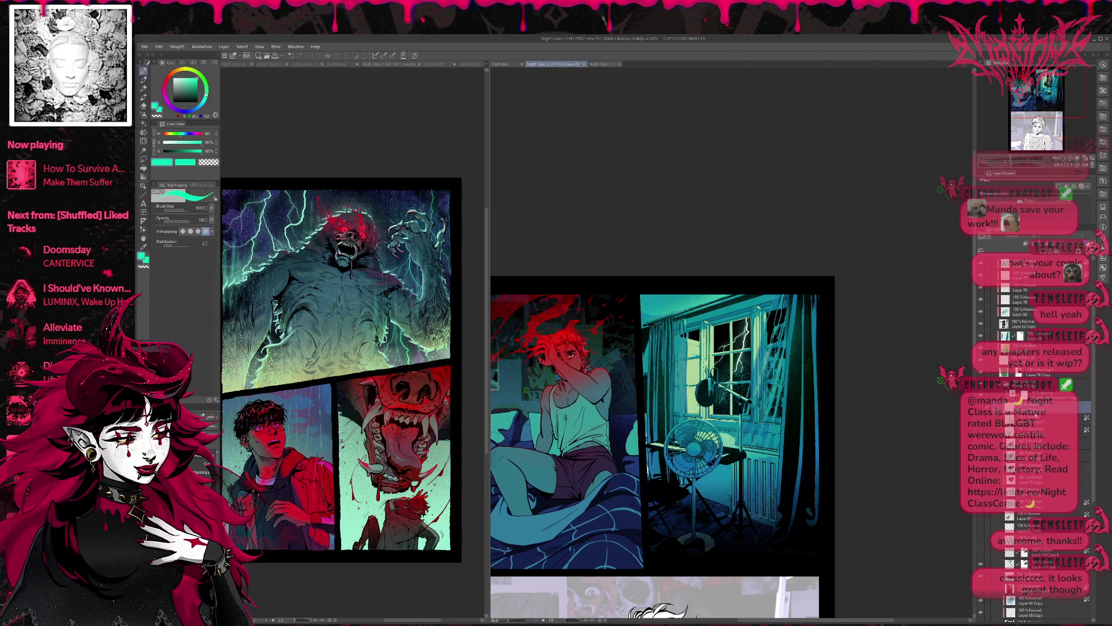
scroll(1037, 405, up, 3)
key(ctrl+y)
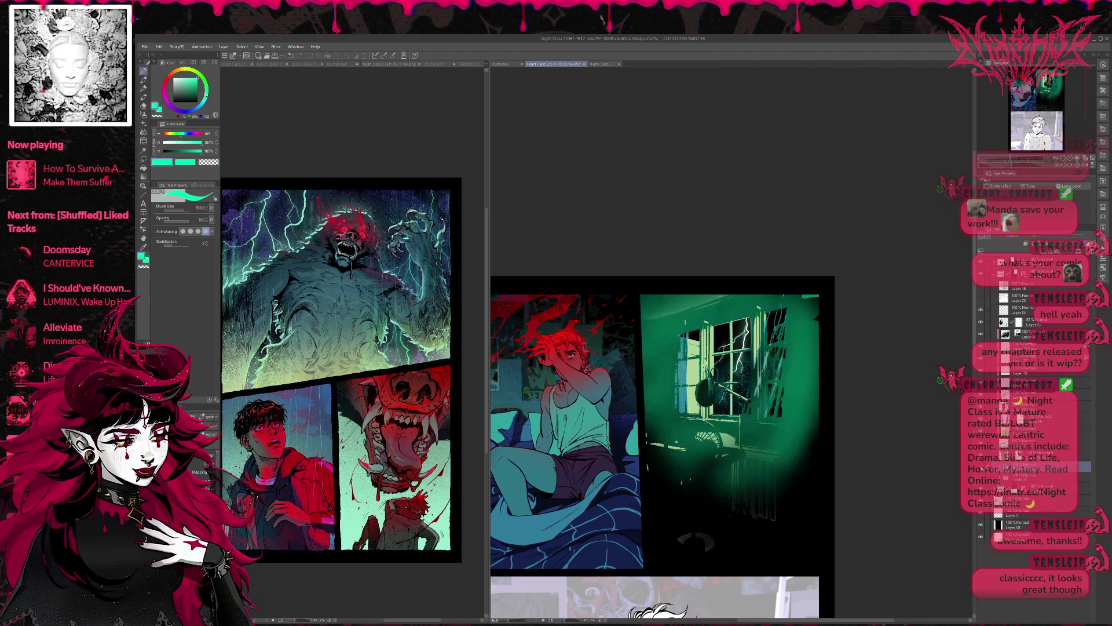
key(ctrl+z)
key(ctrl+y)
key(ctrl+z)
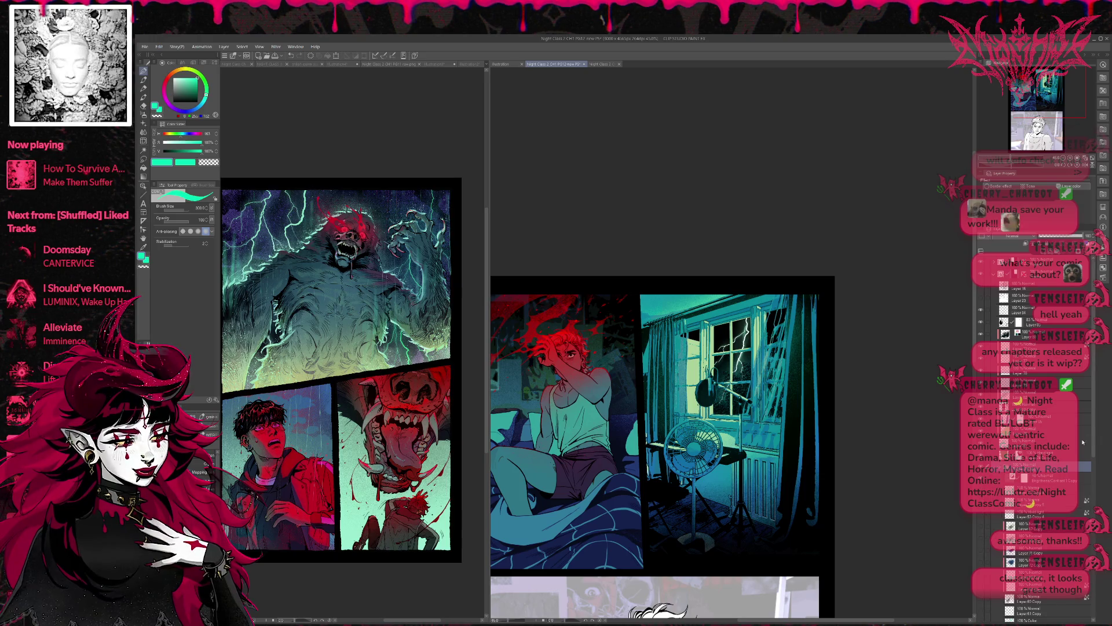
Shift-select a range of layers and combine them with Merge Selected Layers.
scroll(1037, 441, down, 5)
click(1037, 413)
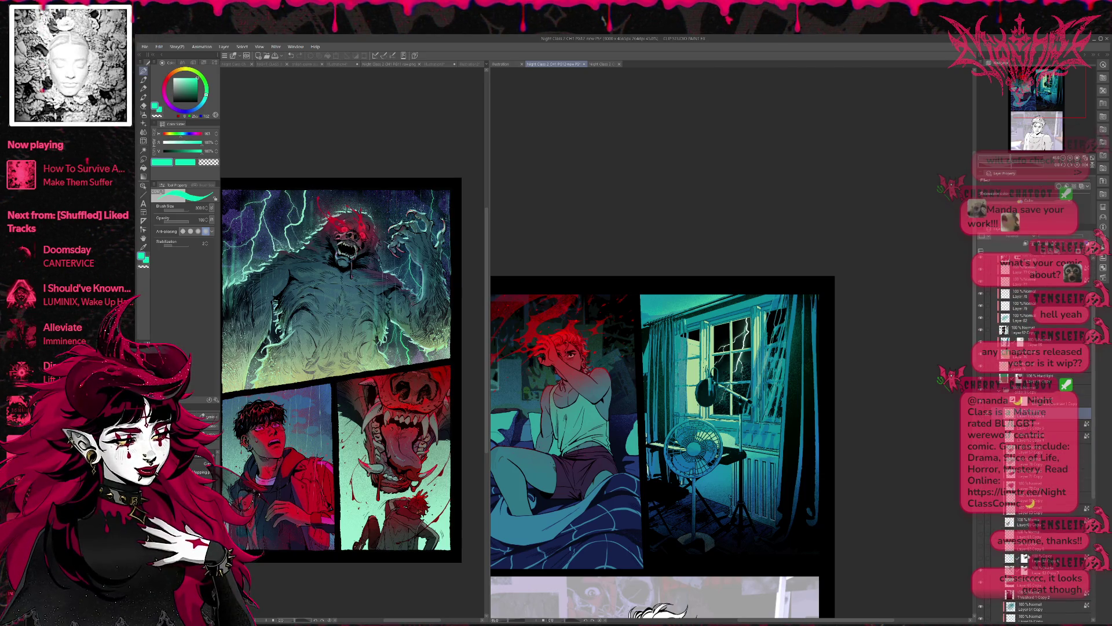
shift+click(1037, 558)
key(shift+alt+e)
click(1066, 436)
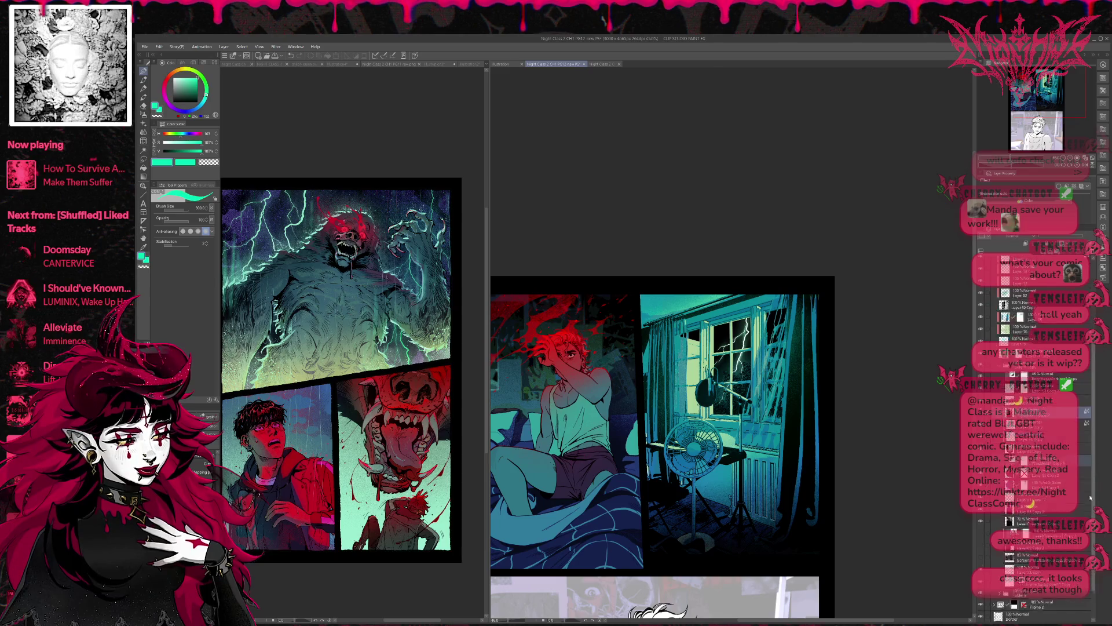
Make the white-haired figure's line art visible over the fan panel.
scroll(1091, 473, down, 2)
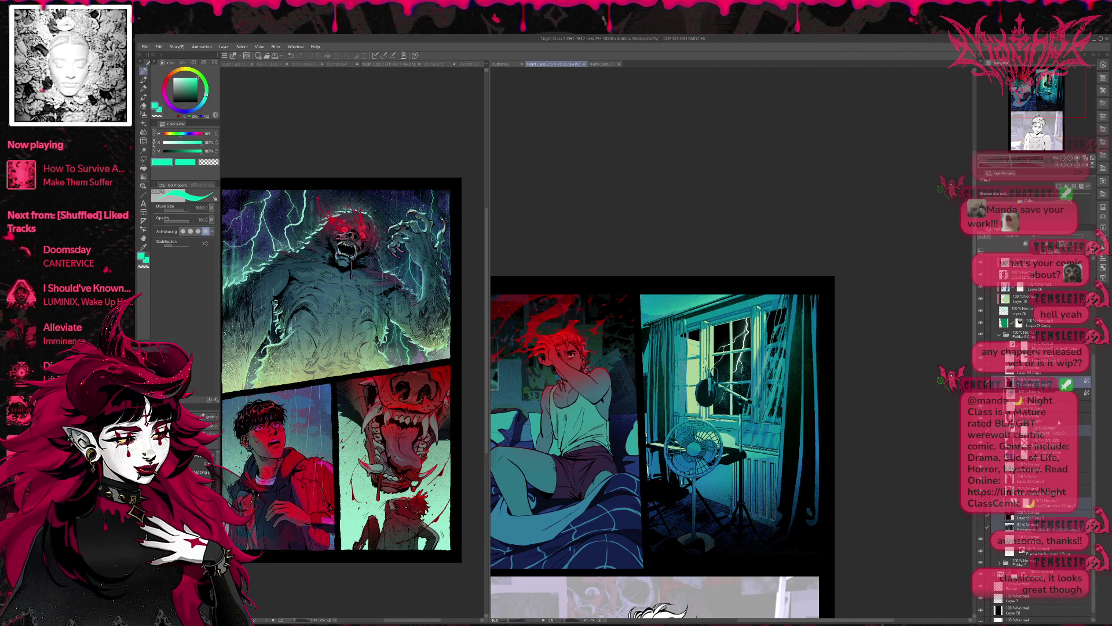
scroll(1067, 333, up, 2)
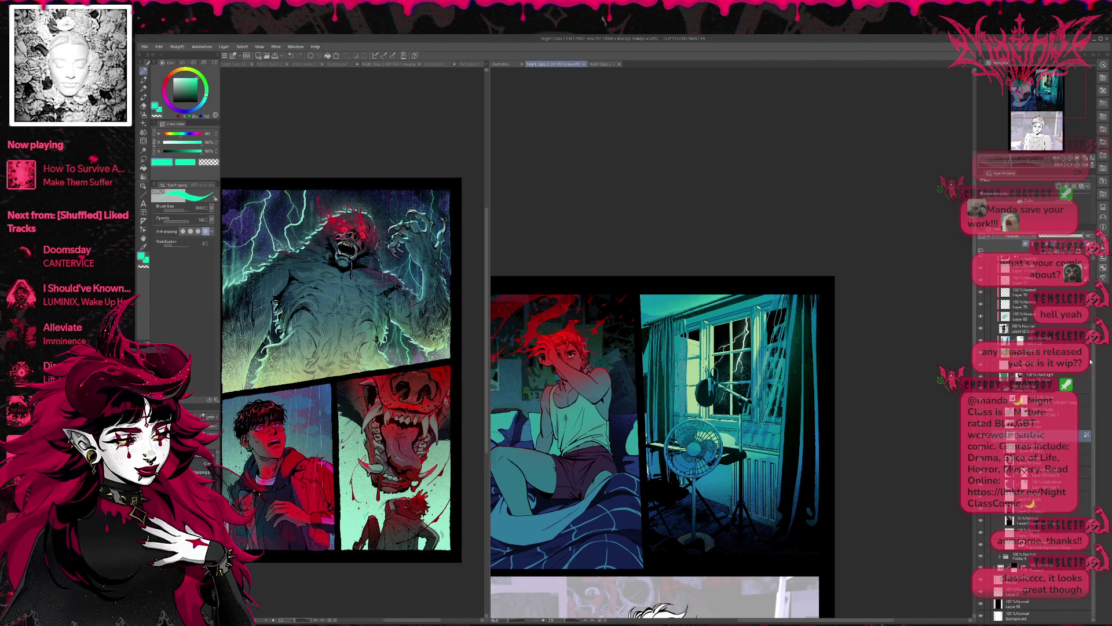
scroll(1090, 364, up, 3)
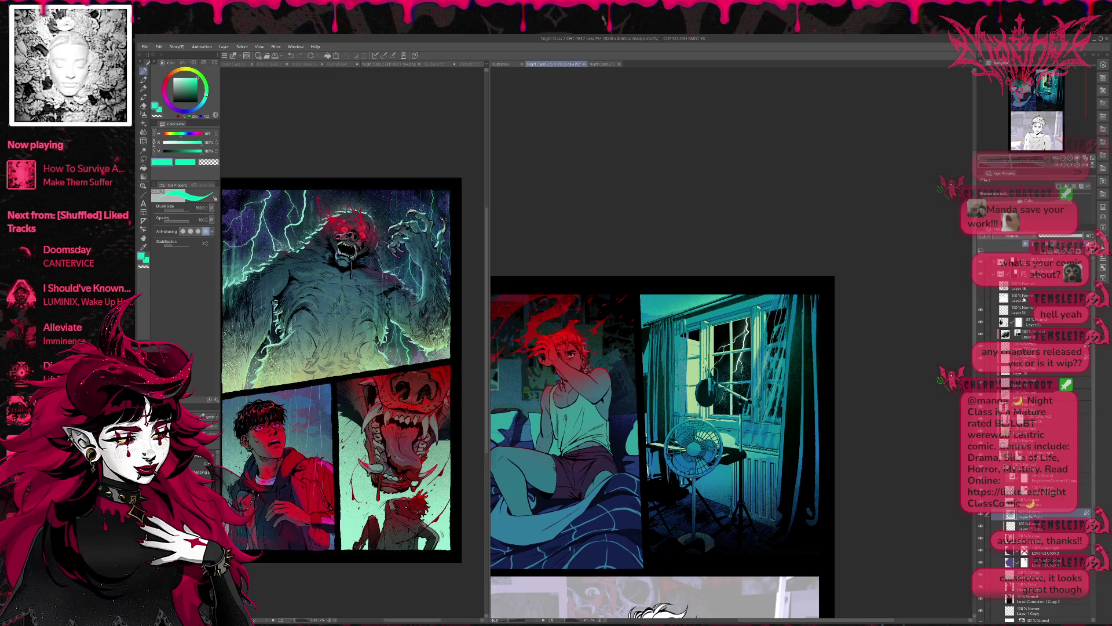
click(981, 288)
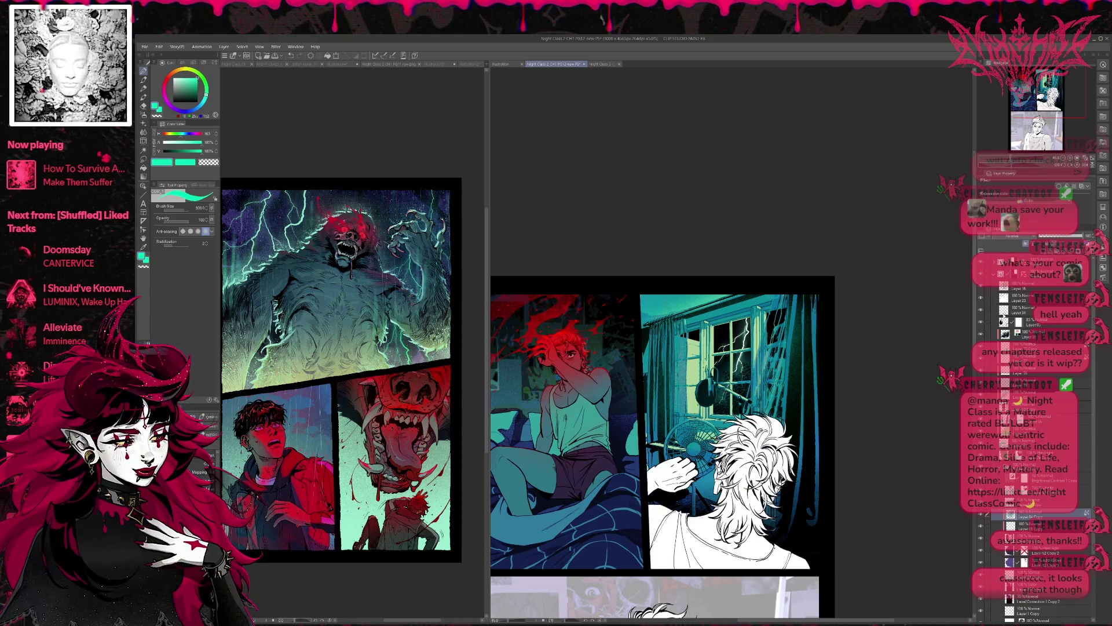
Group a range of selected layers into Folder 10 with Ctrl+G.
scroll(1079, 447, down, 5)
shift+click(1051, 533)
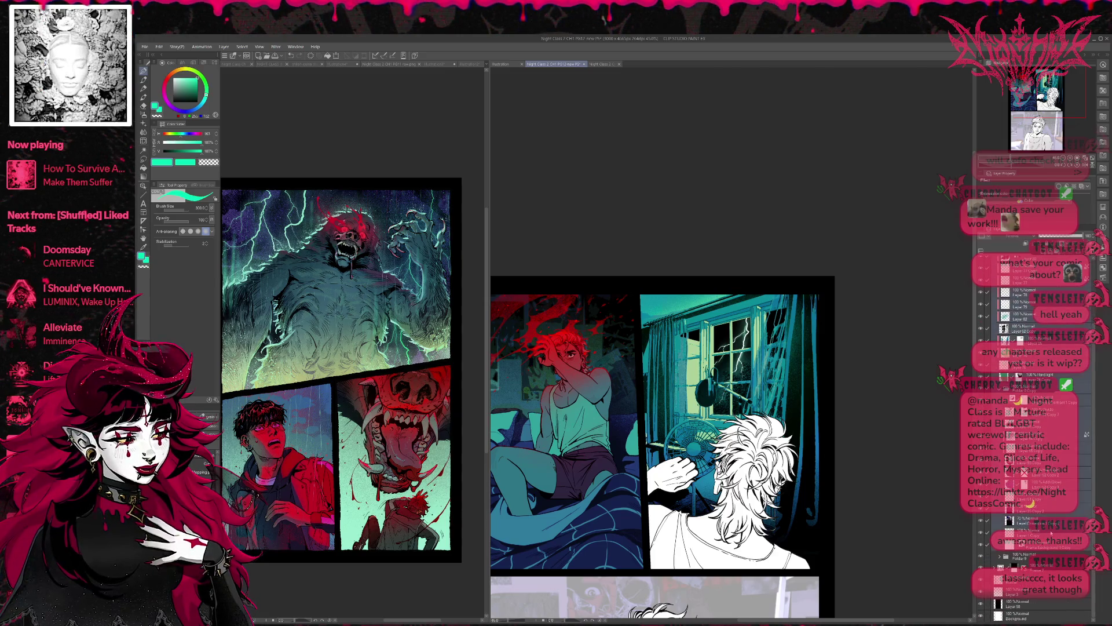
key(ctrl+g)
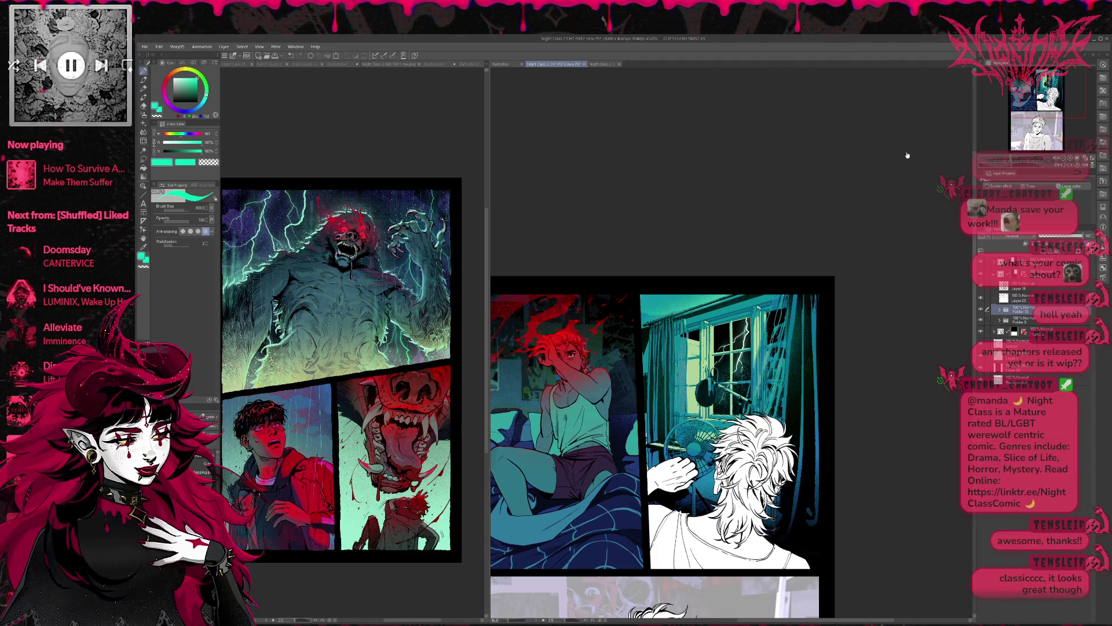
click(116, 68)
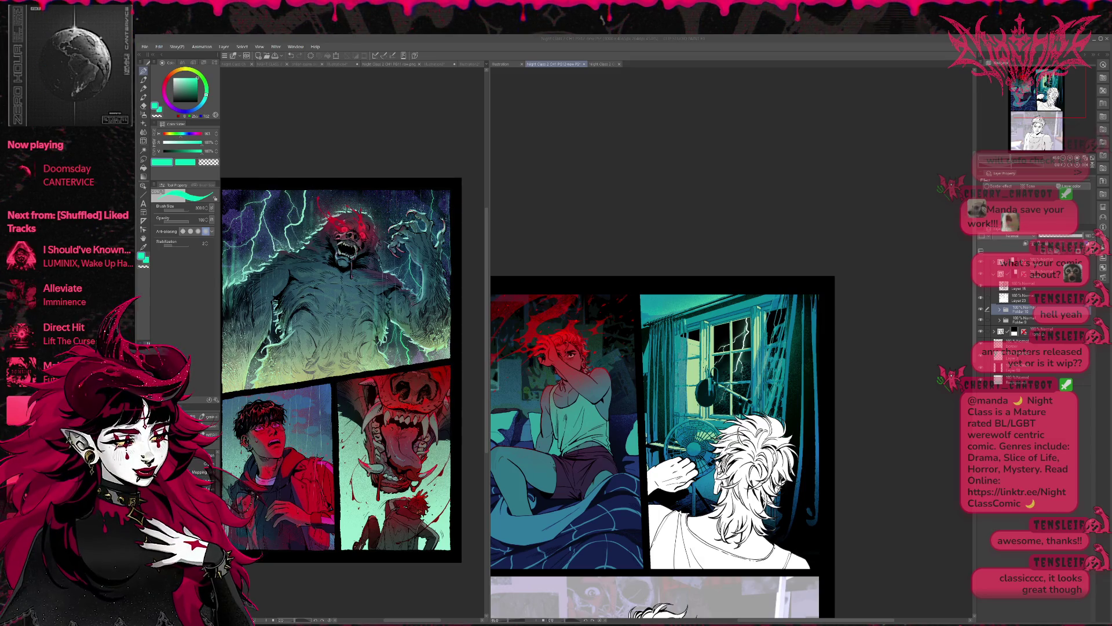
Compare the window panel with and without Folder 10's blue glow, leaving it hidden.
click(981, 310)
click(981, 310)
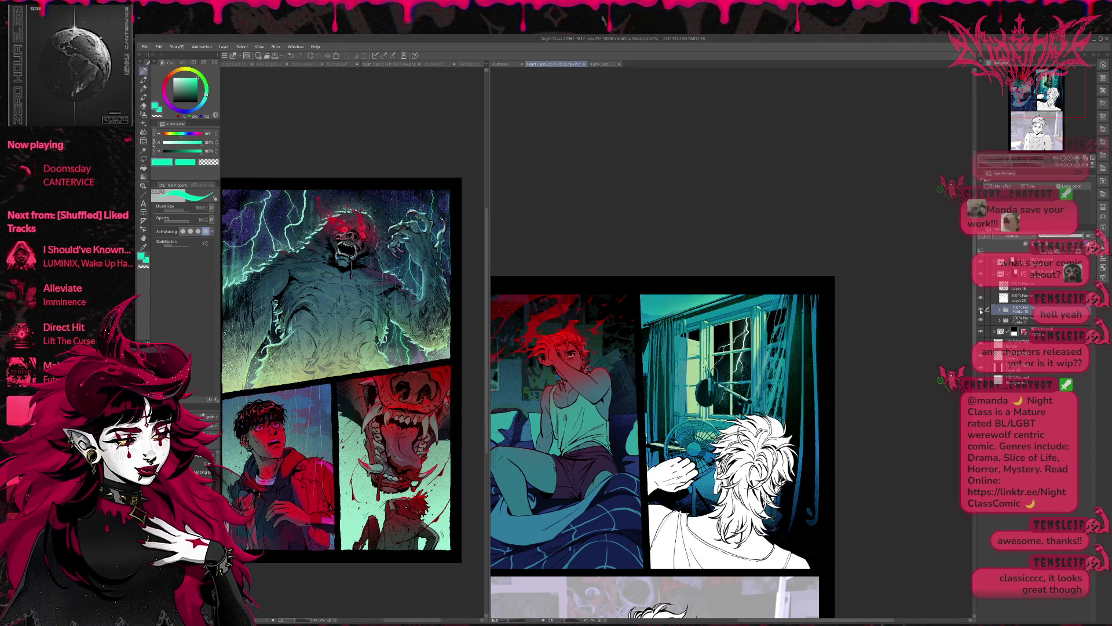
click(981, 311)
click(981, 310)
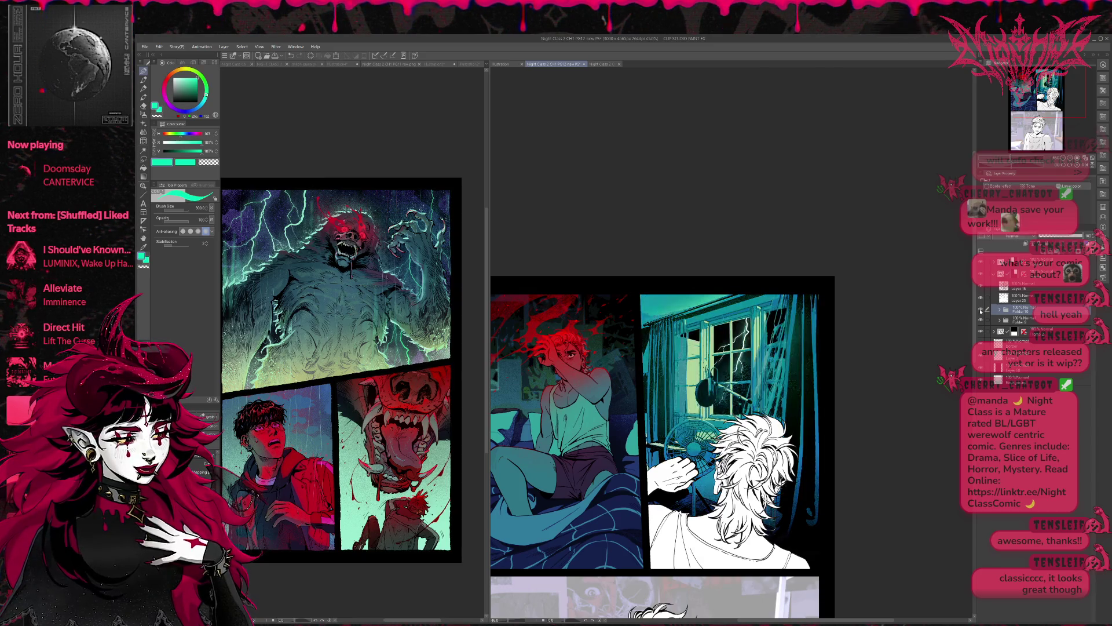
click(981, 311)
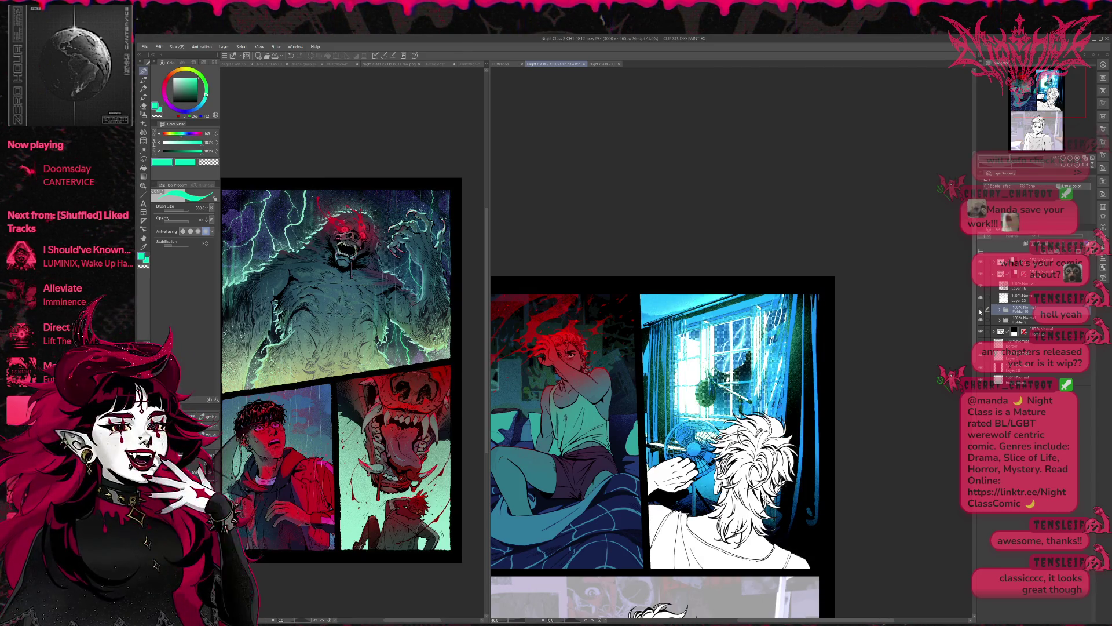
click(981, 311)
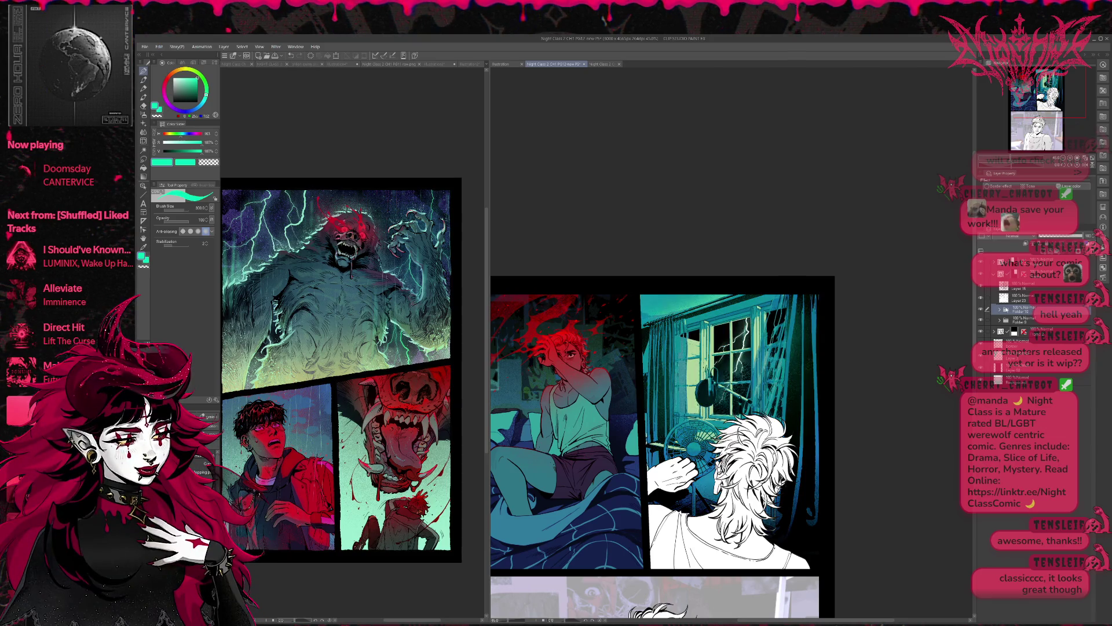
Move Layer 84 and Layer 83 out of Folder 10 to below Layer 23, then check the glow.
click(1000, 311)
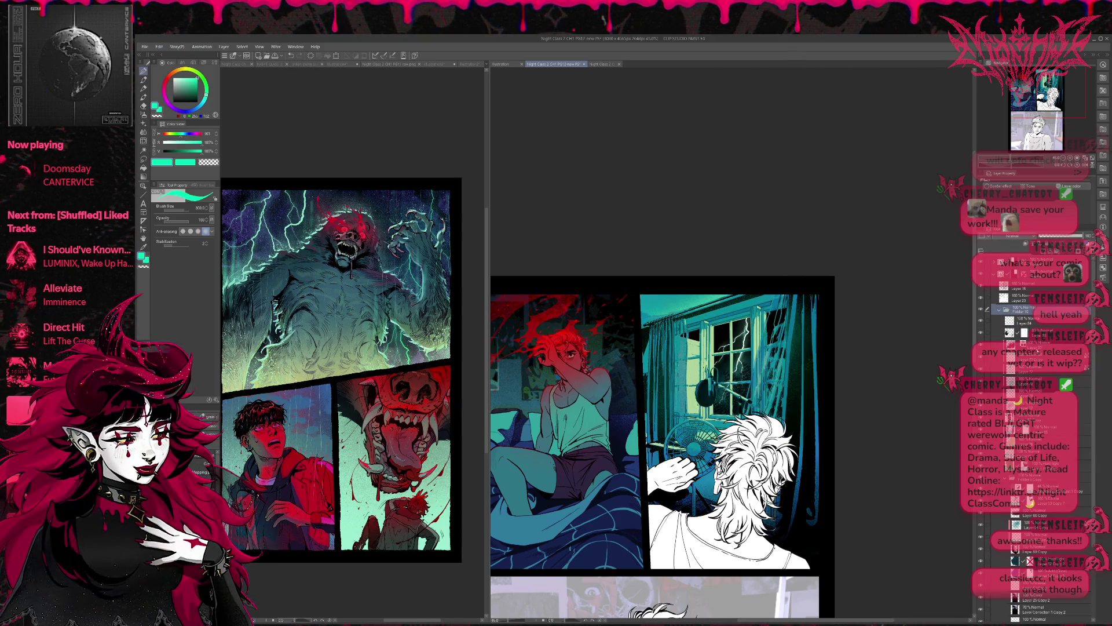
click(1037, 417)
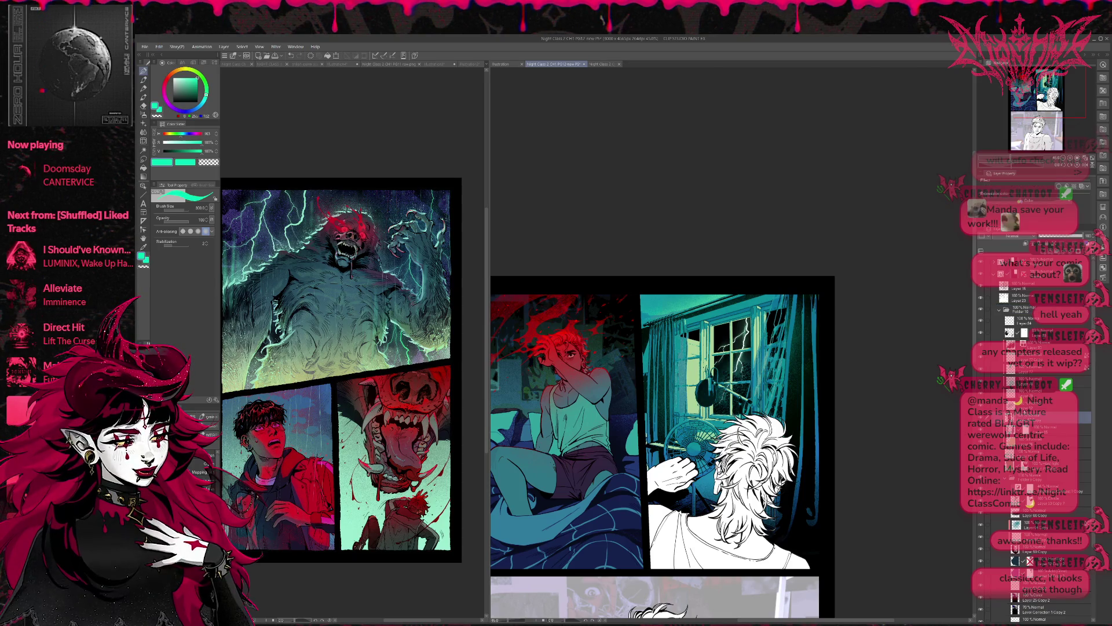
click(1022, 321)
drag(1024, 306, 1024, 308)
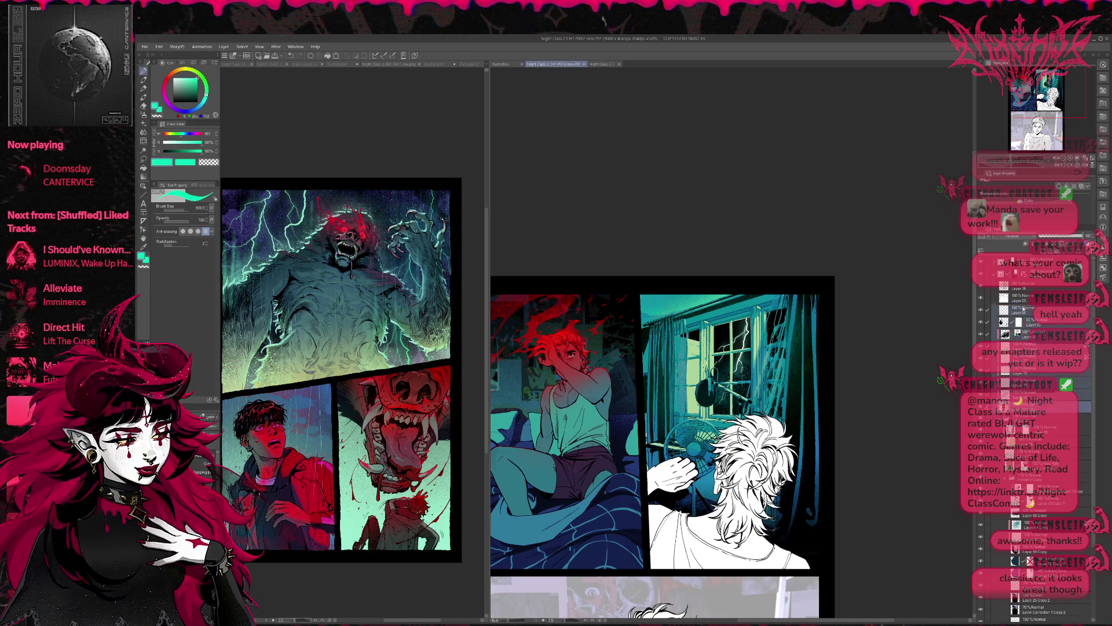
click(1018, 429)
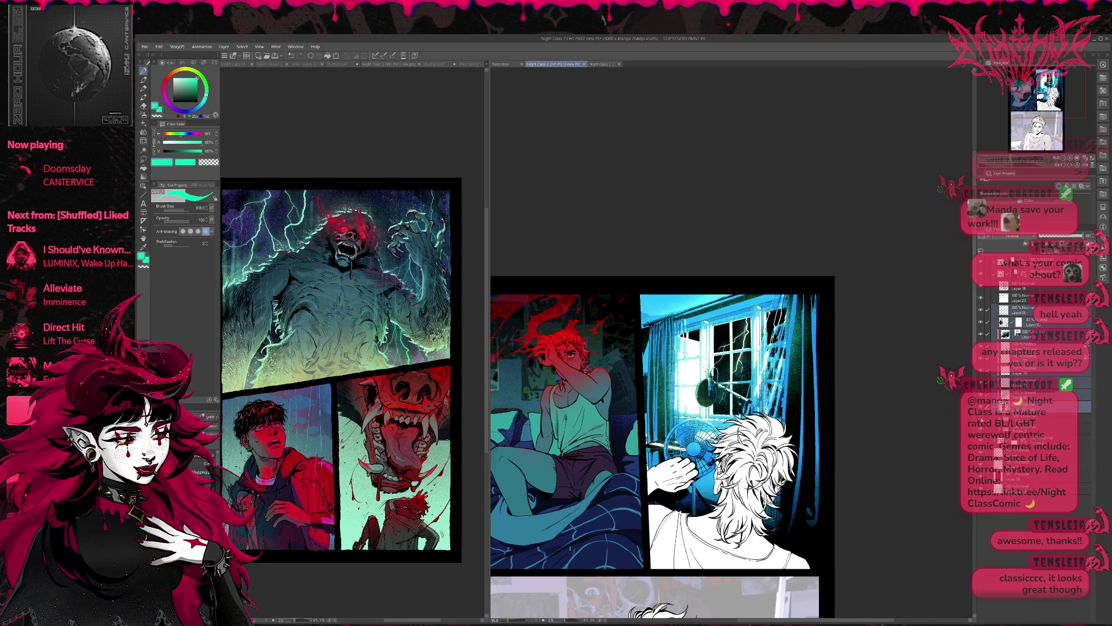
click(1019, 418)
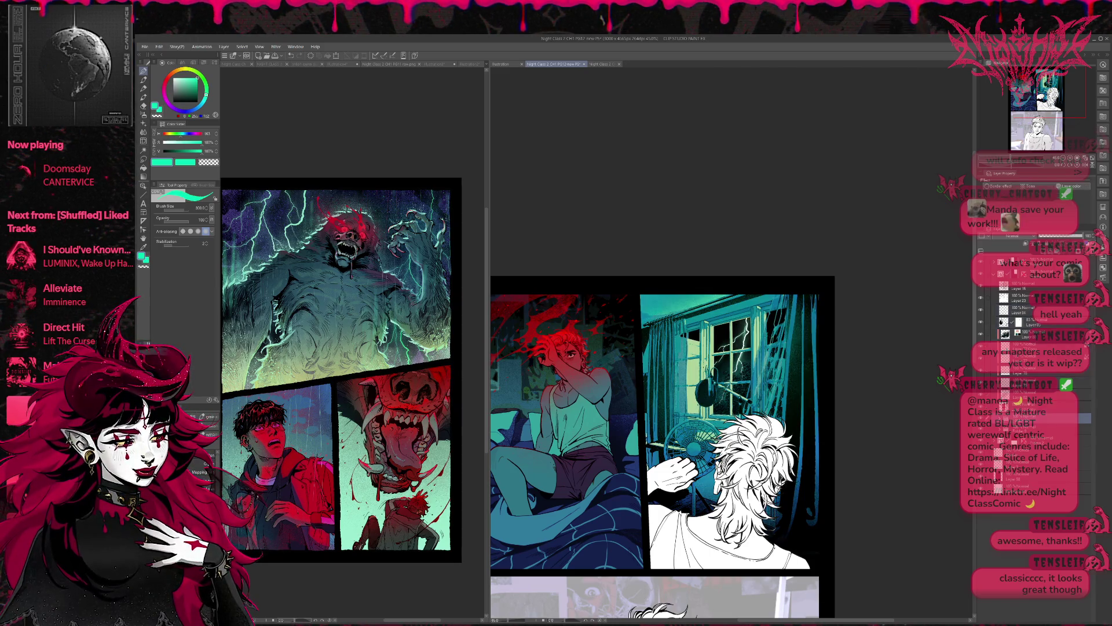
Re-enable the blue light layer, lower its opacity, and cycle its blending modes toward darker teal-cyan.
click(1018, 429)
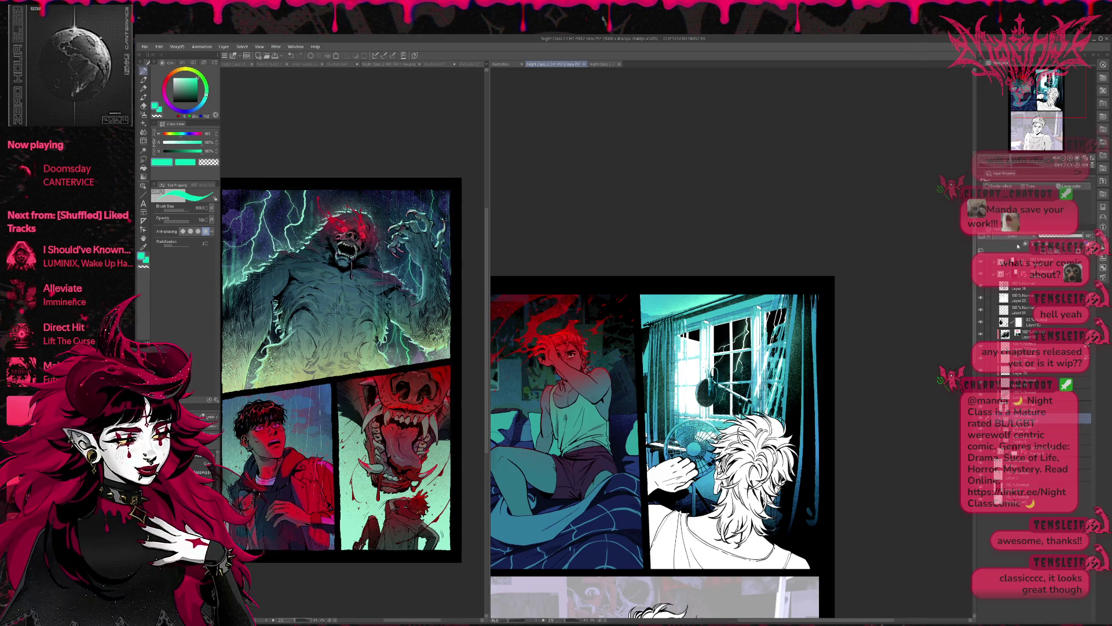
mouse_move(1082, 236)
mouse_down()
mouse_move(1052, 238)
mouse_move(1083, 236)
mouse_up()
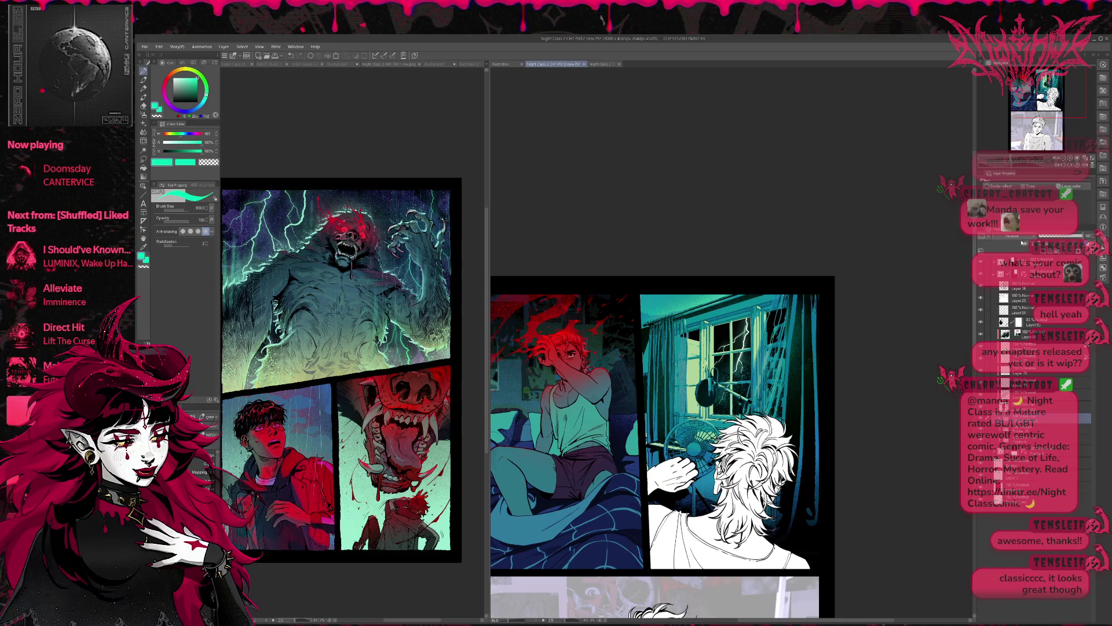
scroll(1016, 239, down, 3)
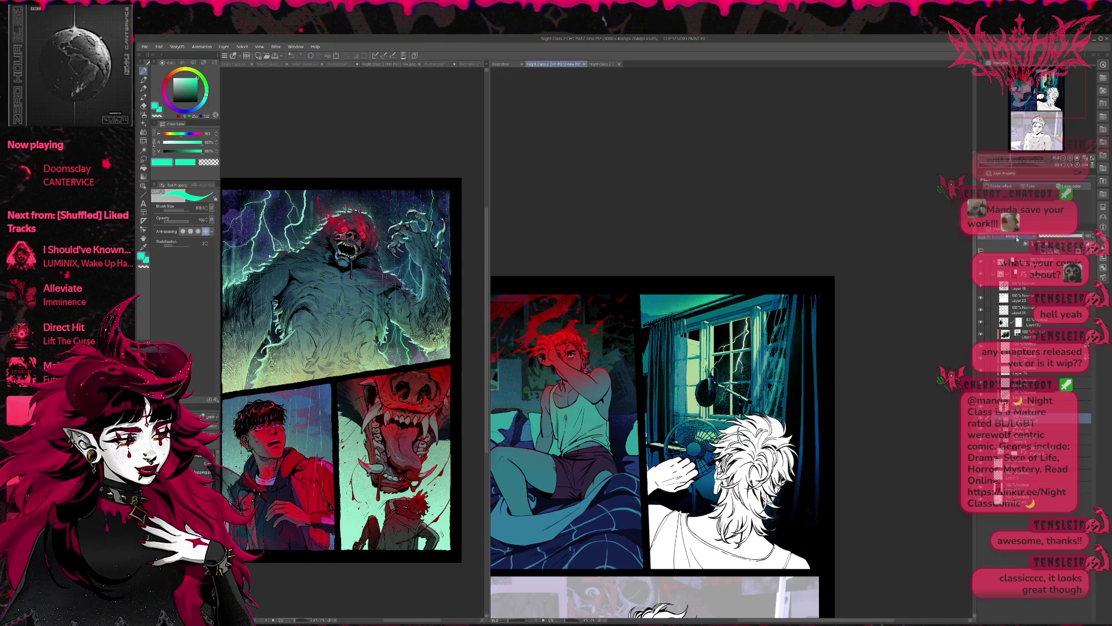
scroll(1016, 239, down, 3)
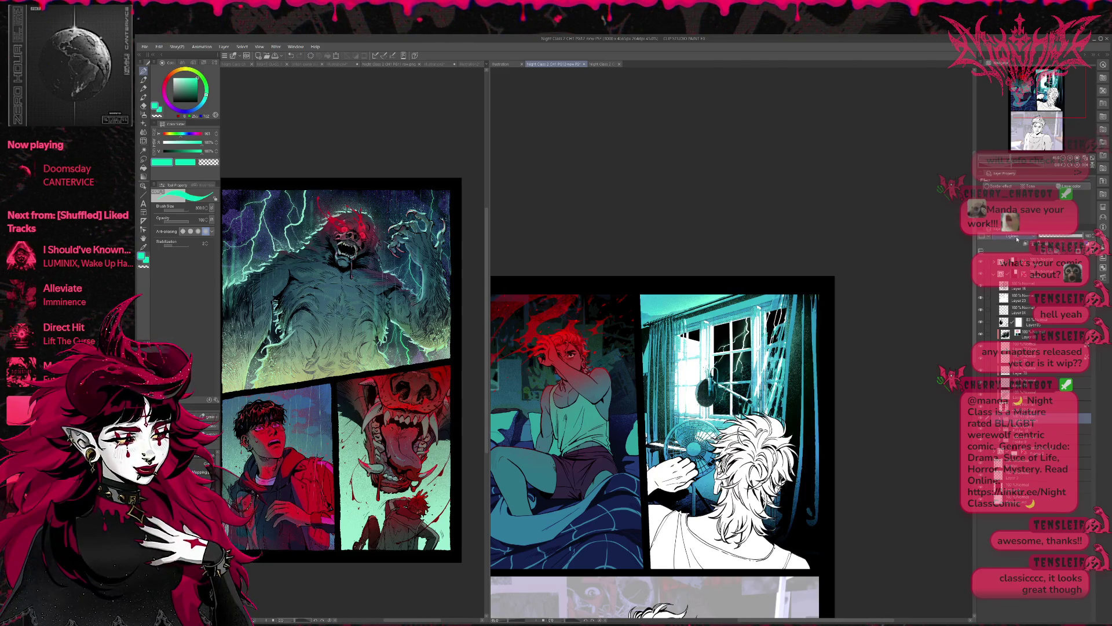
scroll(1017, 239, down, 2)
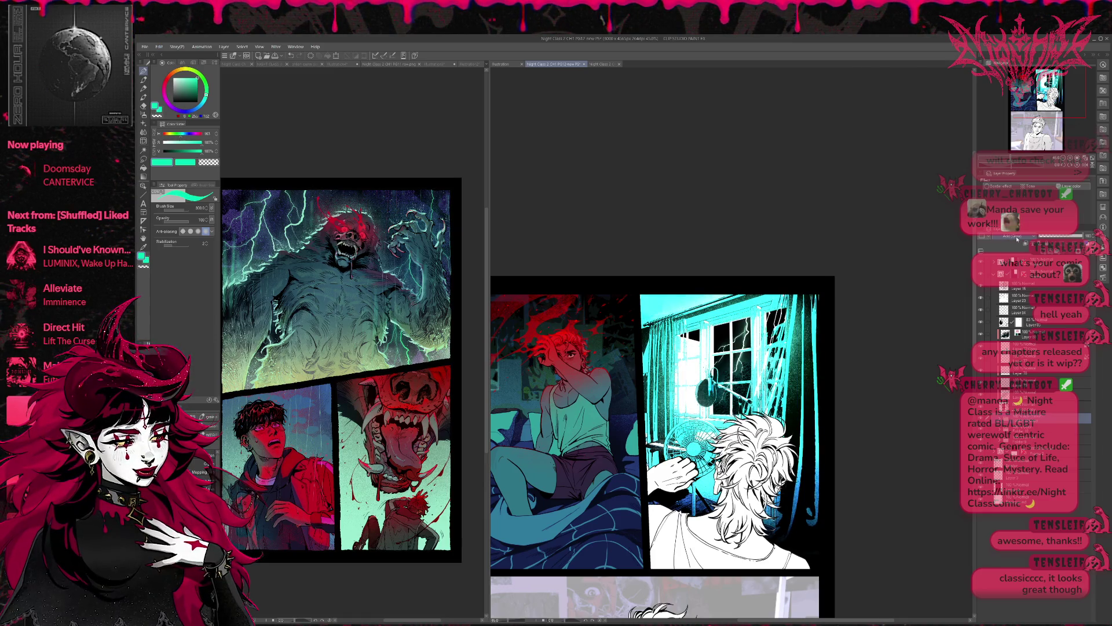
scroll(1017, 239, down, 4)
scroll(1016, 239, down, 4)
scroll(1016, 238, down, 3)
scroll(1017, 239, down, 3)
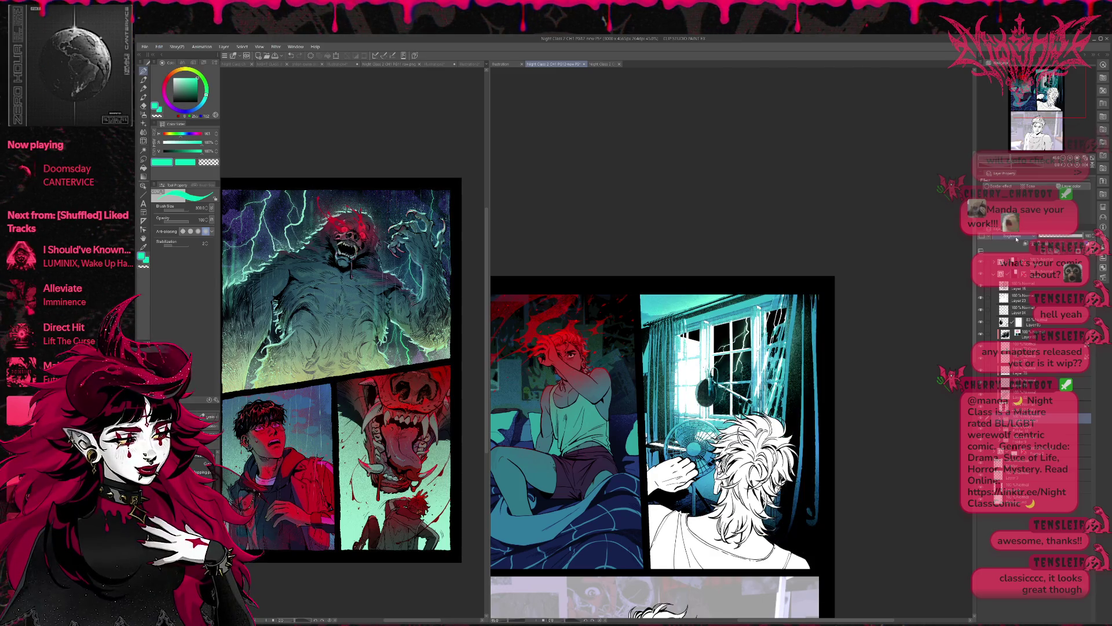
scroll(1017, 239, down, 1)
scroll(1017, 239, down, 1)
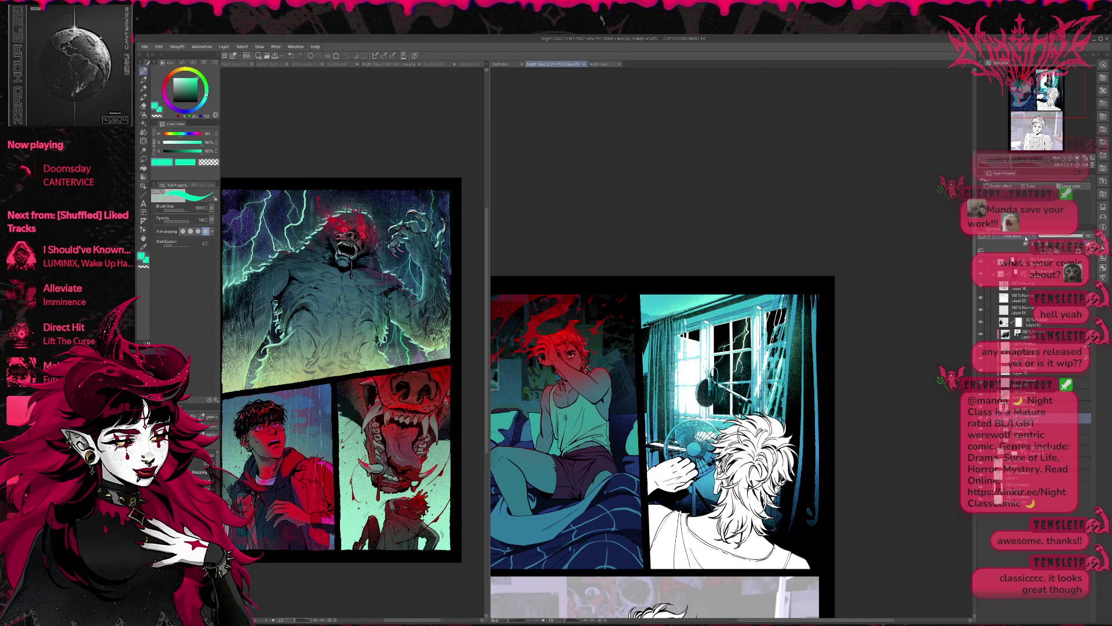
scroll(1026, 240, down, 1)
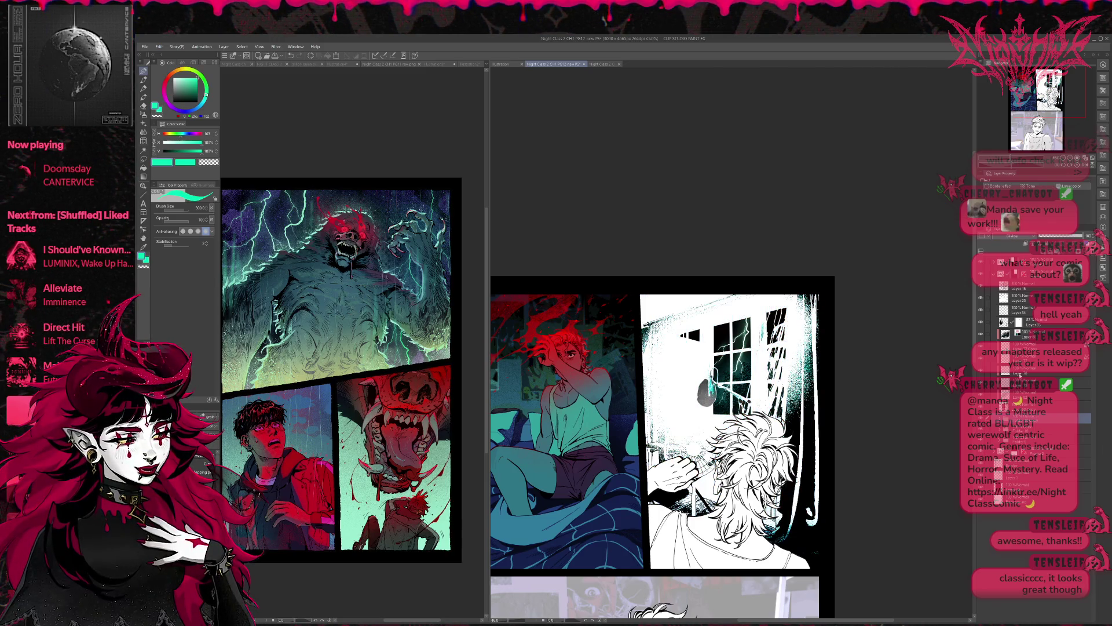
scroll(1025, 239, down, 1)
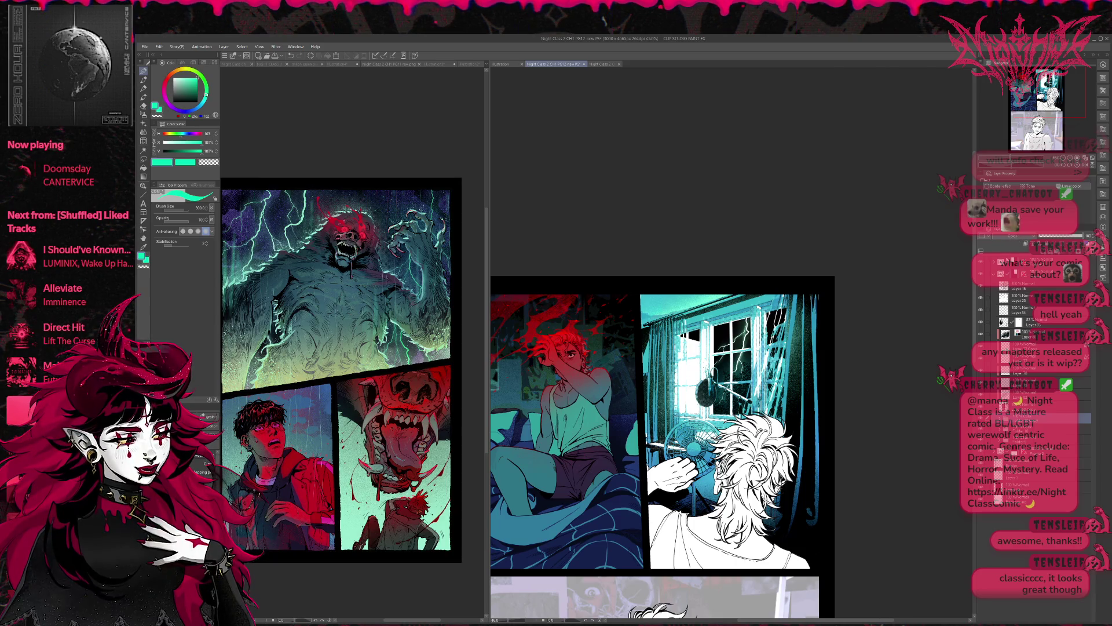
scroll(1025, 239, down, 1)
Lower the window lighting layer's opacity, comparing several levels until the glow is softer.
click(1049, 238)
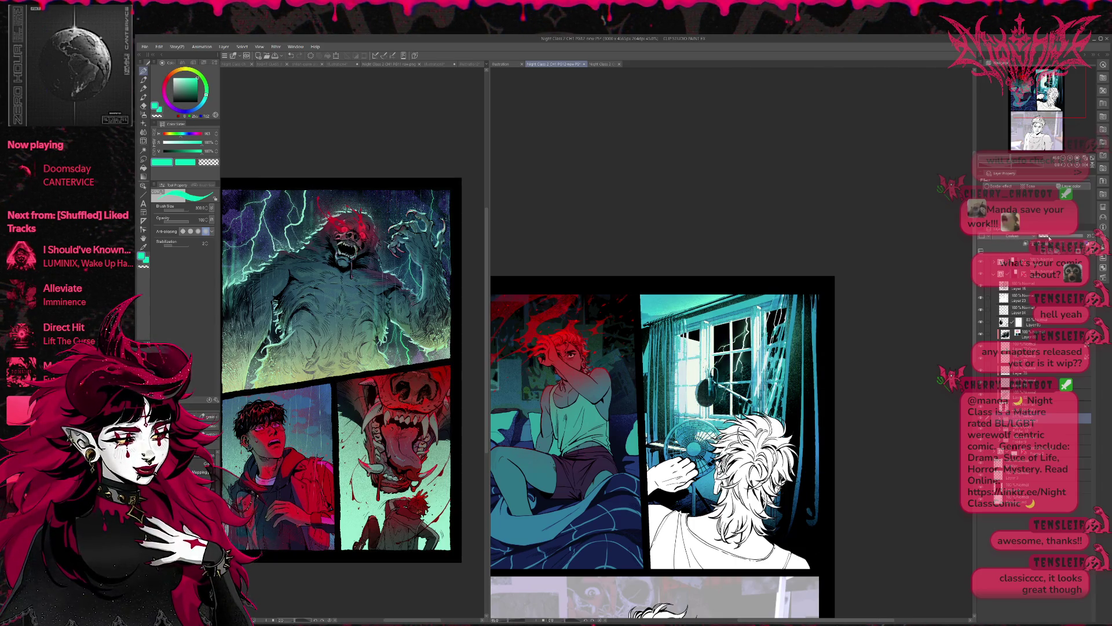
click(1049, 238)
click(1058, 239)
click(1058, 239)
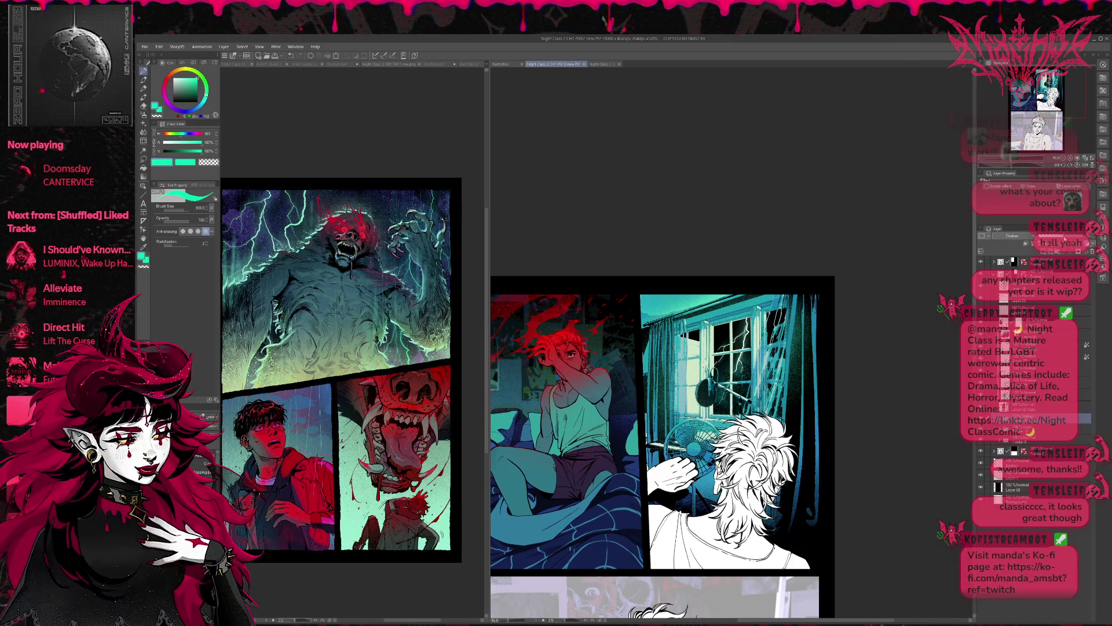
click(1017, 242)
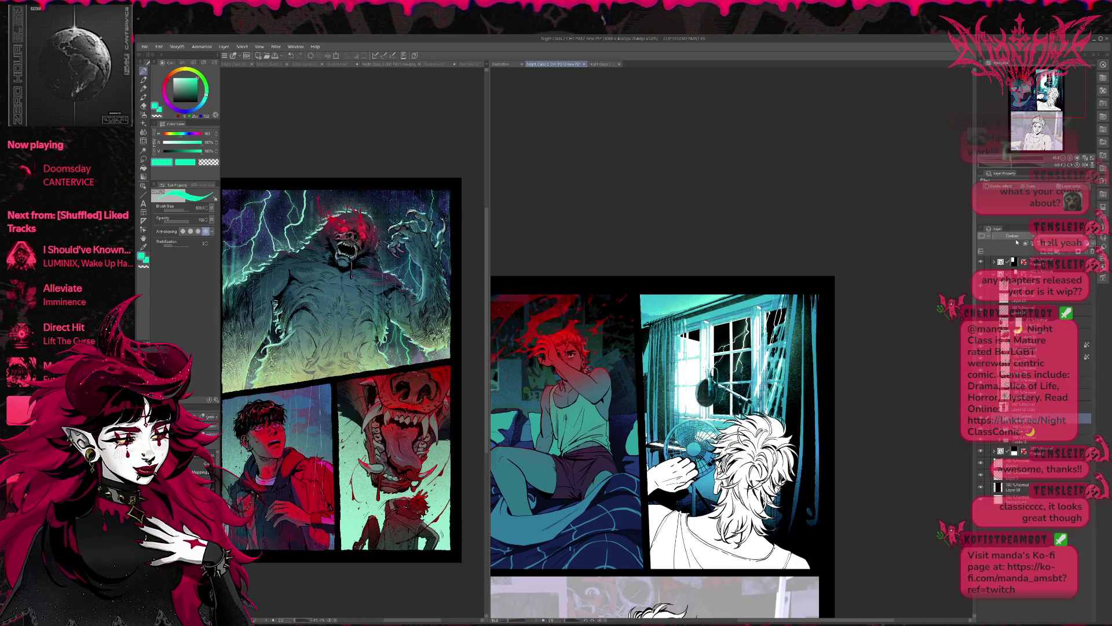
click(1019, 243)
click(1024, 243)
click(1024, 243)
click(1024, 243)
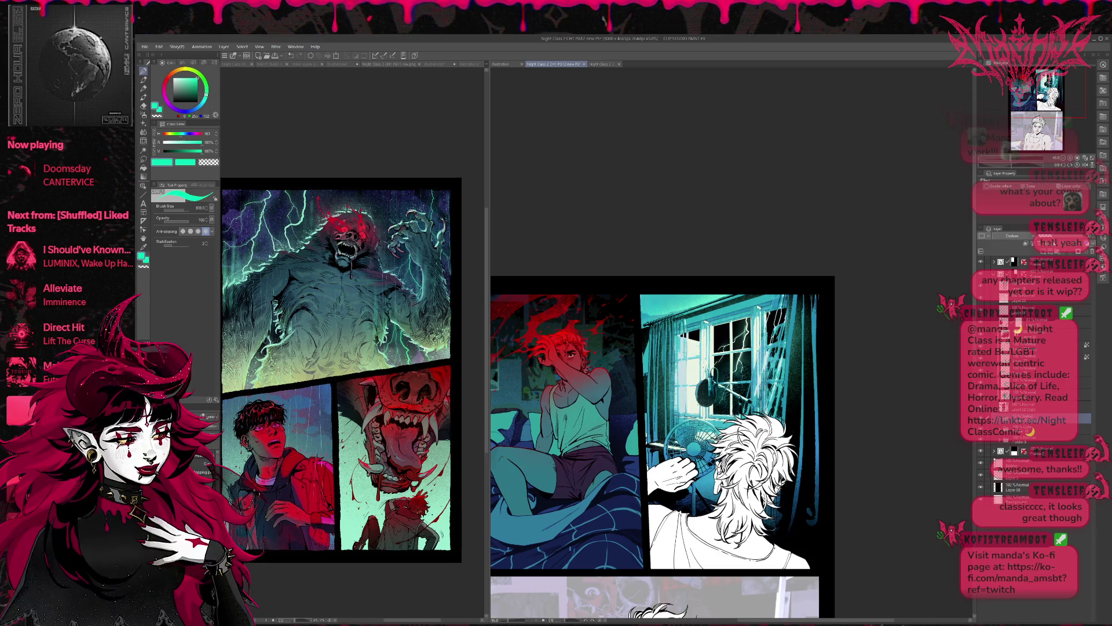
key(ctrl+z)
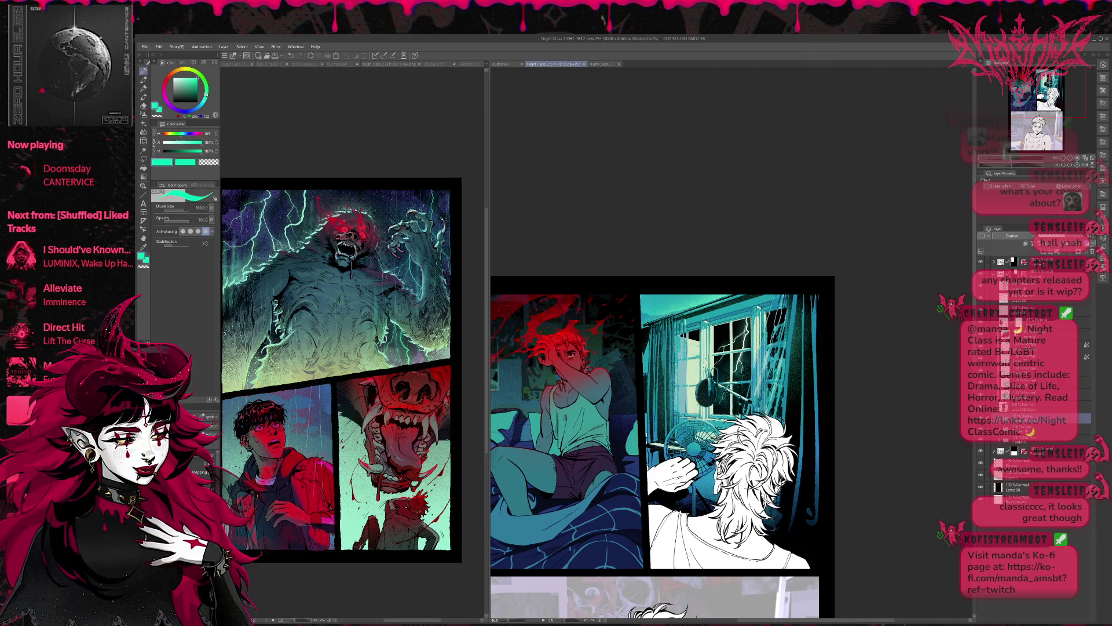
key(ctrl+y)
key(ctrl+z)
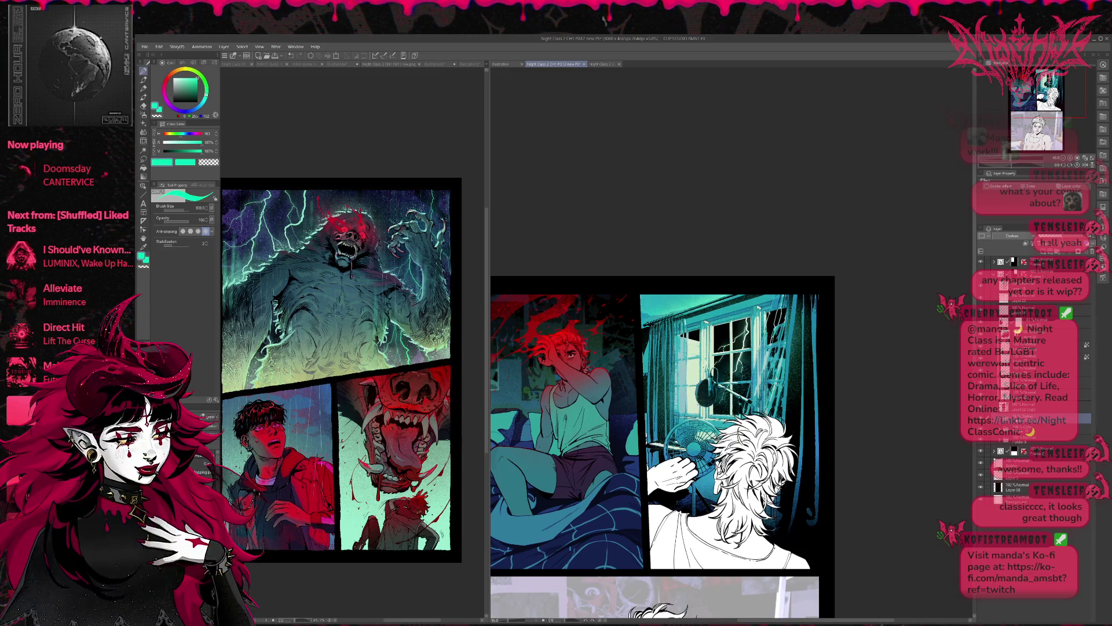
Compare blend modes on the layer below the lighting, settling back on Through.
click(1037, 429)
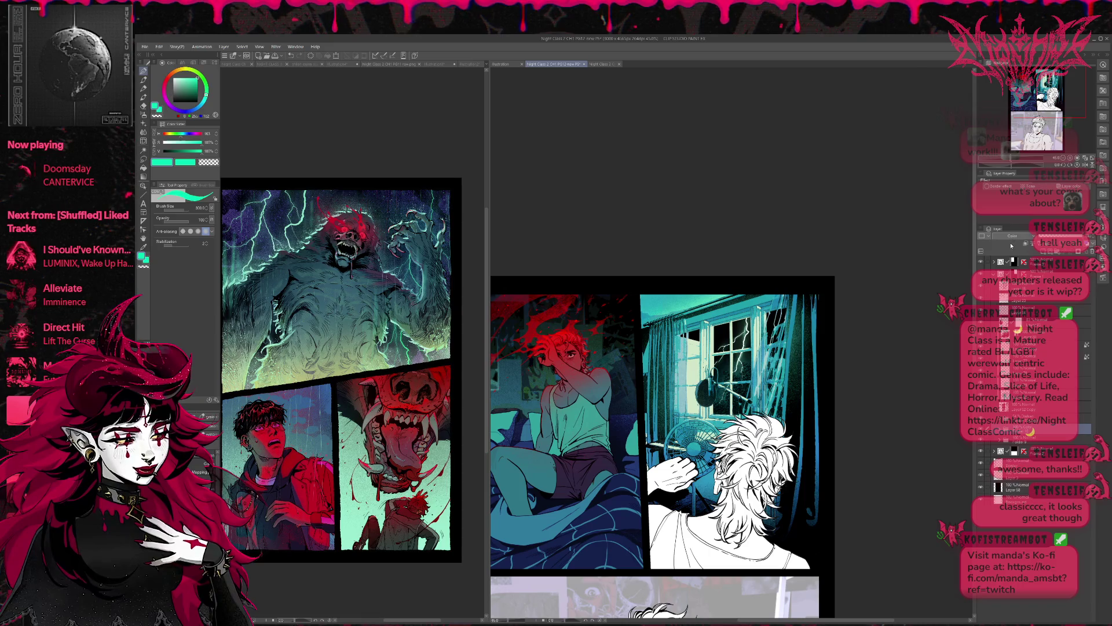
key(ctrl+z)
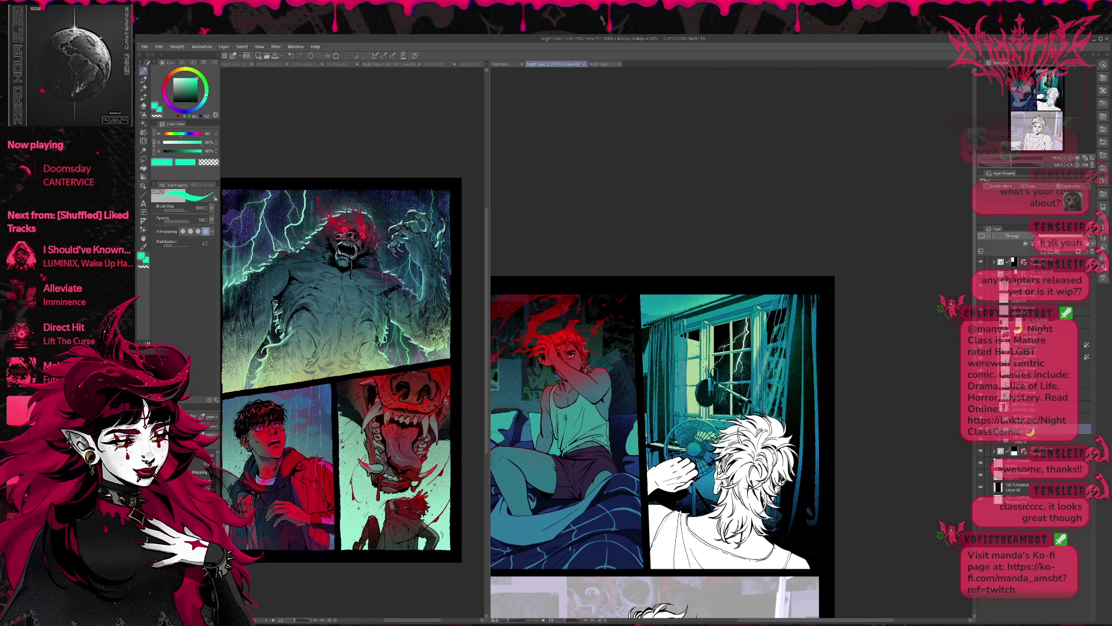
key(ctrl+y)
key(ctrl+z)
key(ctrl+y)
key(ctrl+z)
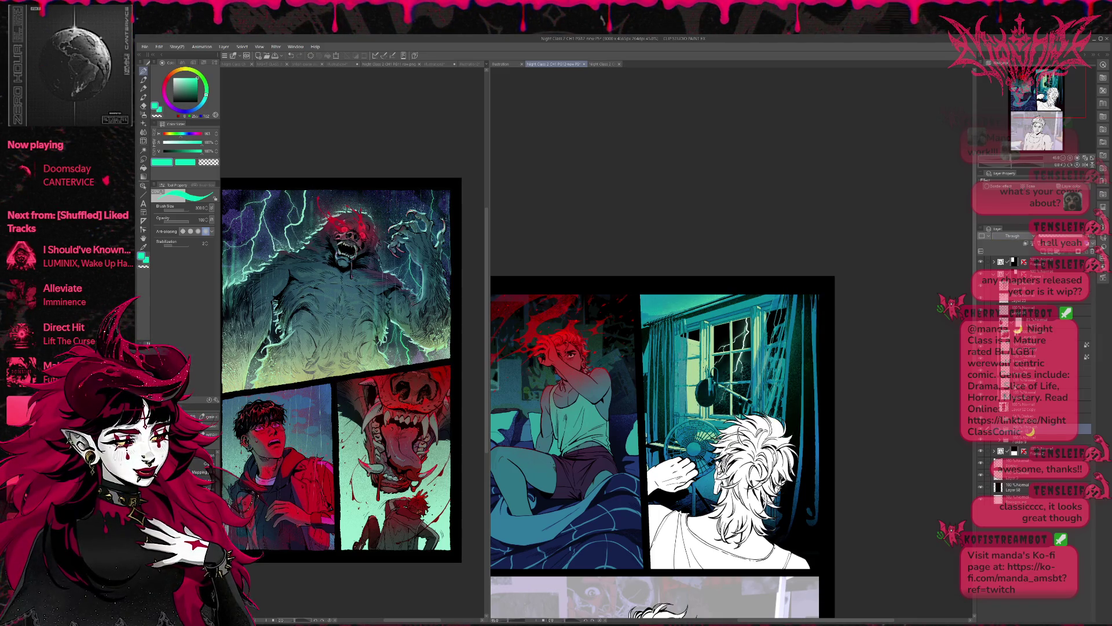
key(ctrl+y)
key(ctrl+y)
key(ctrl+z)
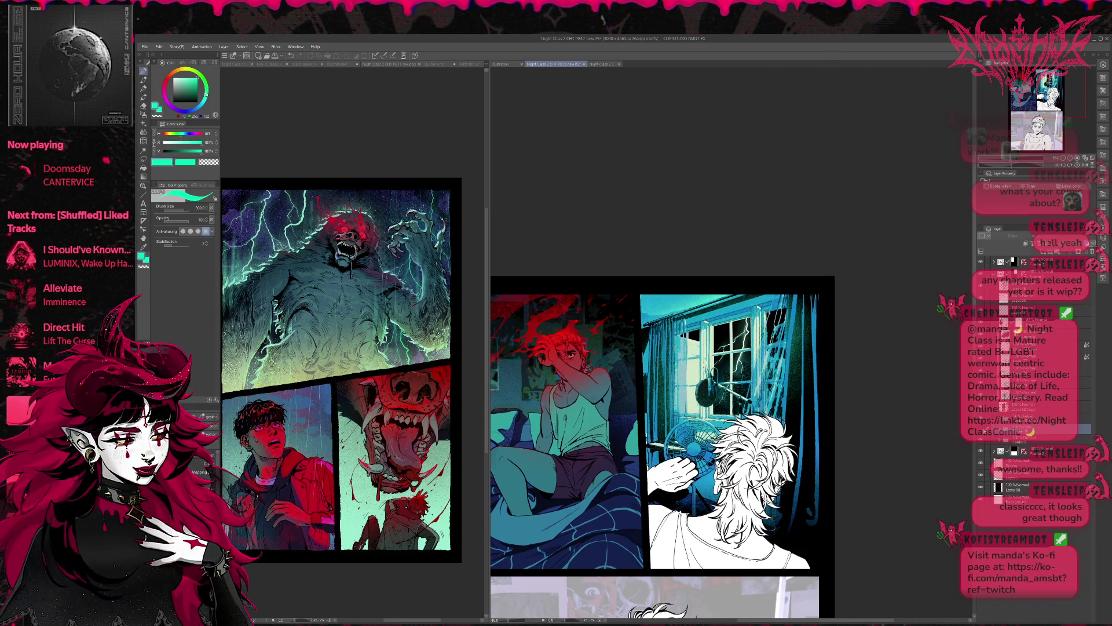
Bring the right page's panels into view and collapse an expanded layer folder.
scroll(864, 409, down, 1)
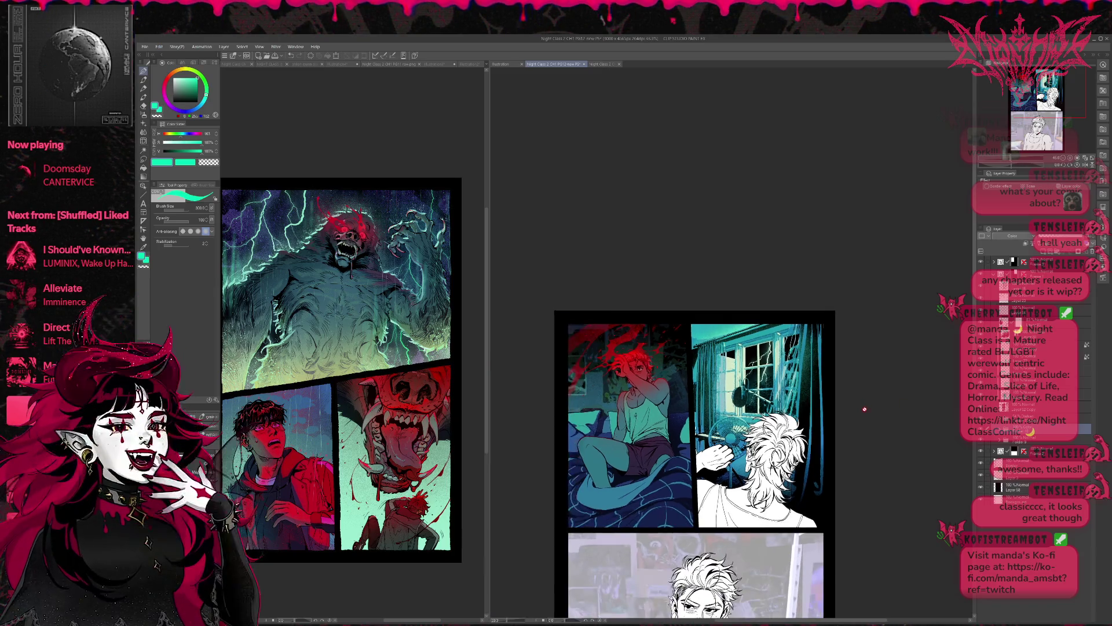
scroll(846, 385, down, 1)
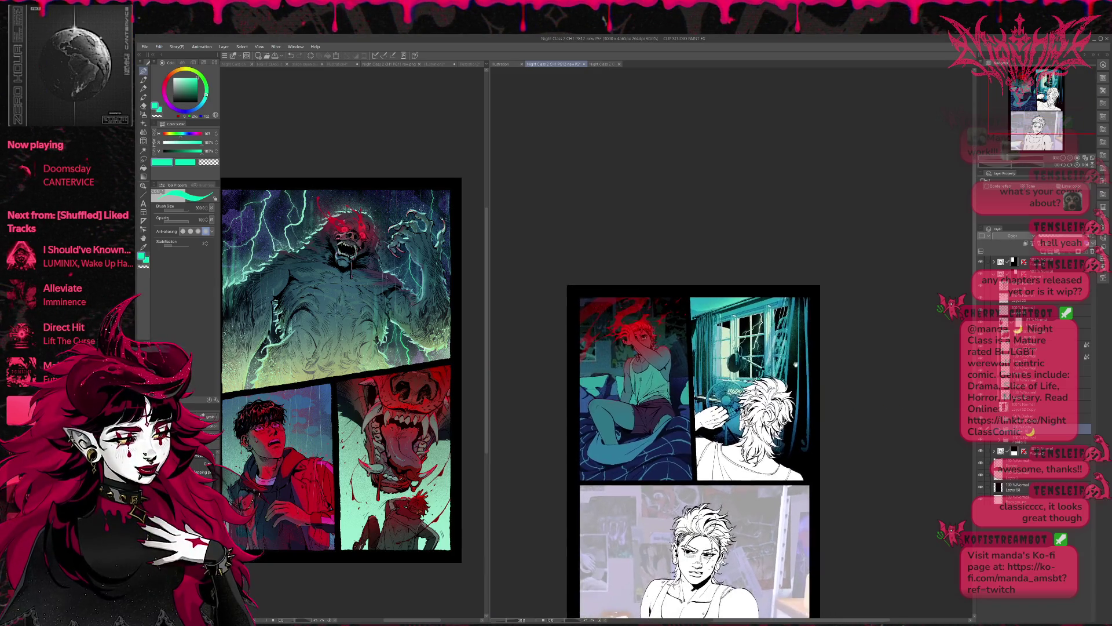
scroll(798, 365, up, 2)
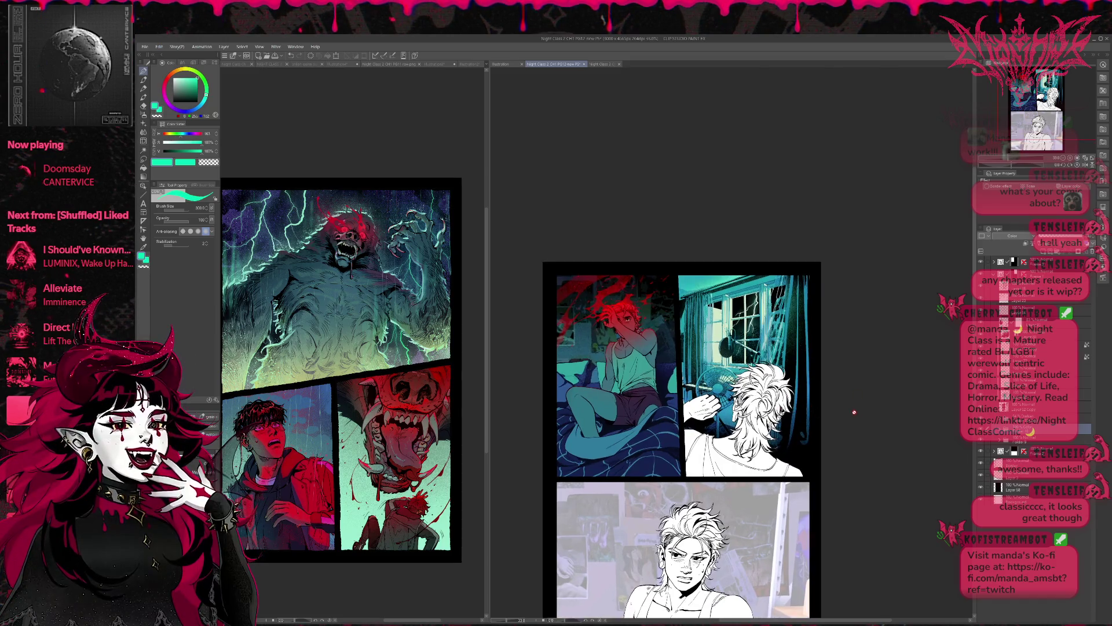
drag(798, 365, 831, 418)
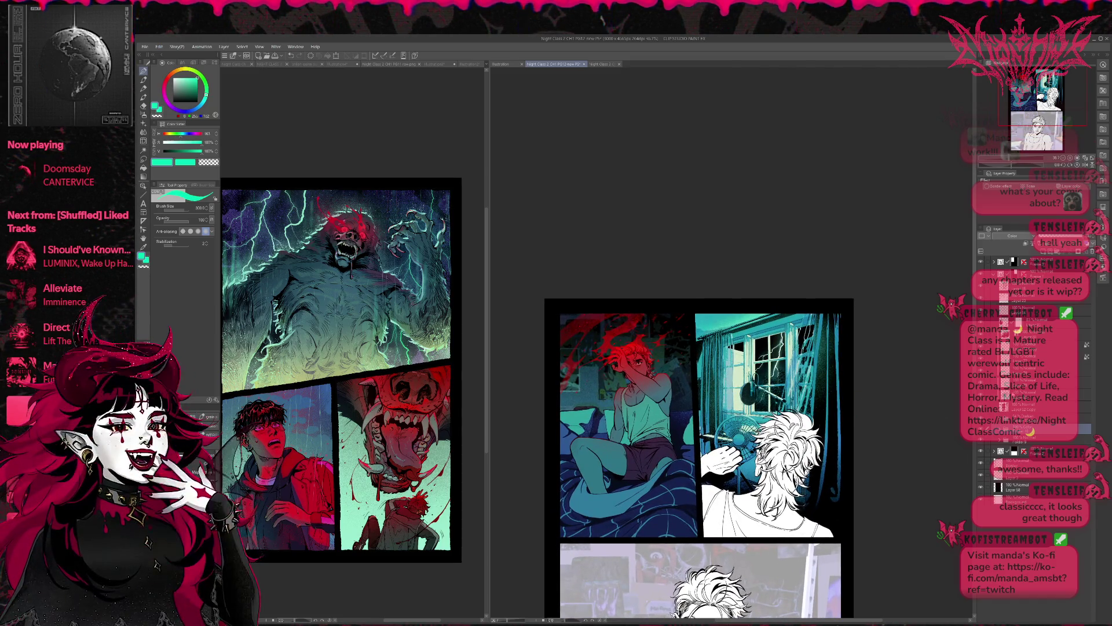
click(1040, 287)
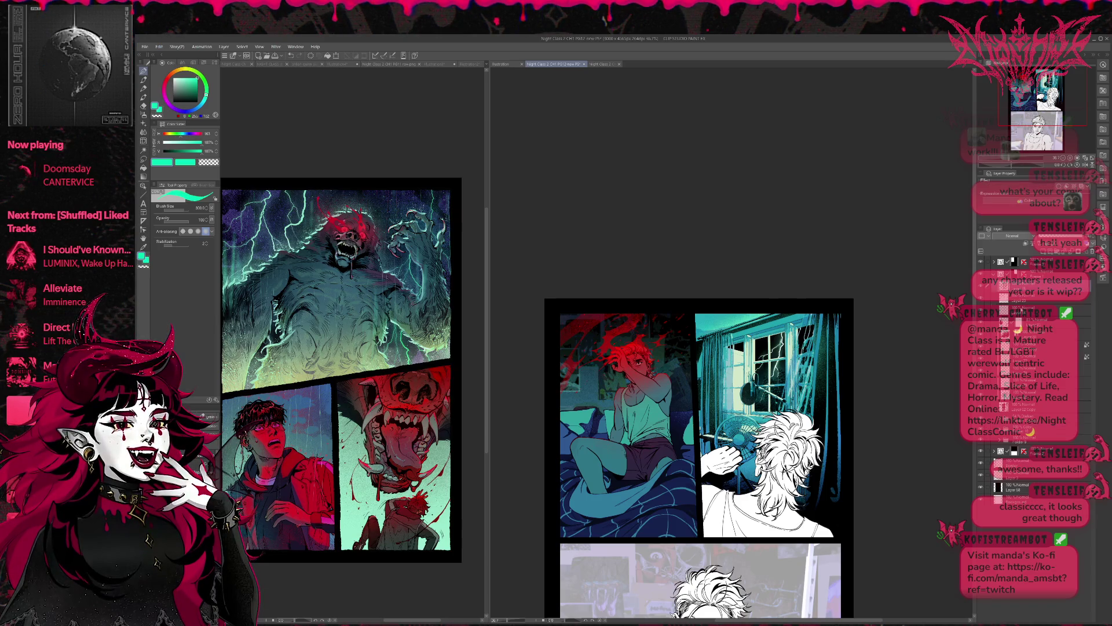
click(1040, 310)
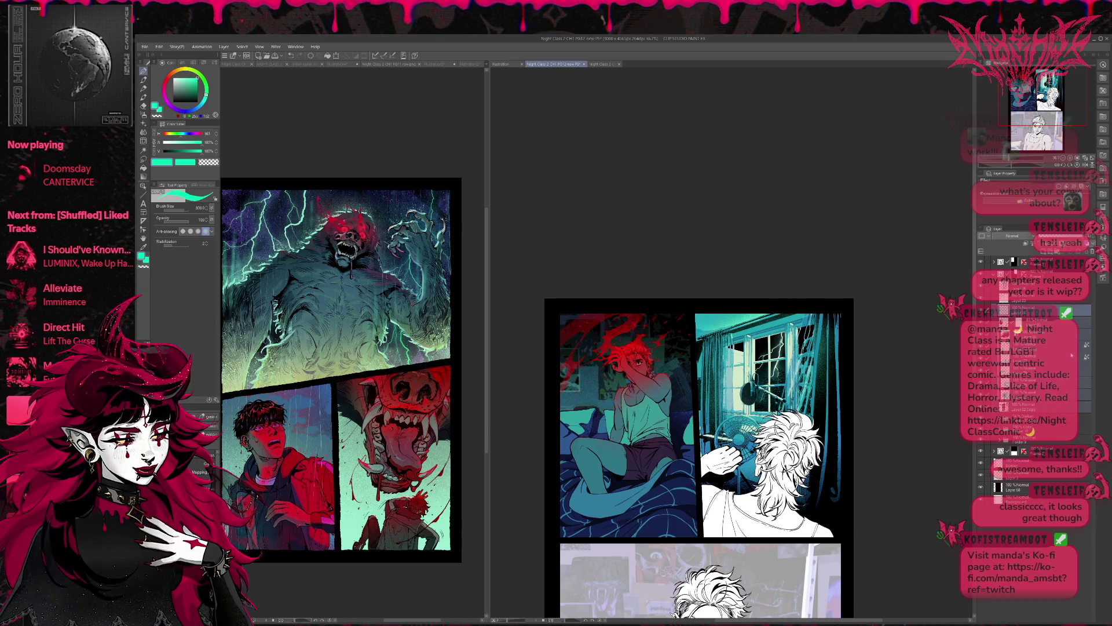
click(994, 310)
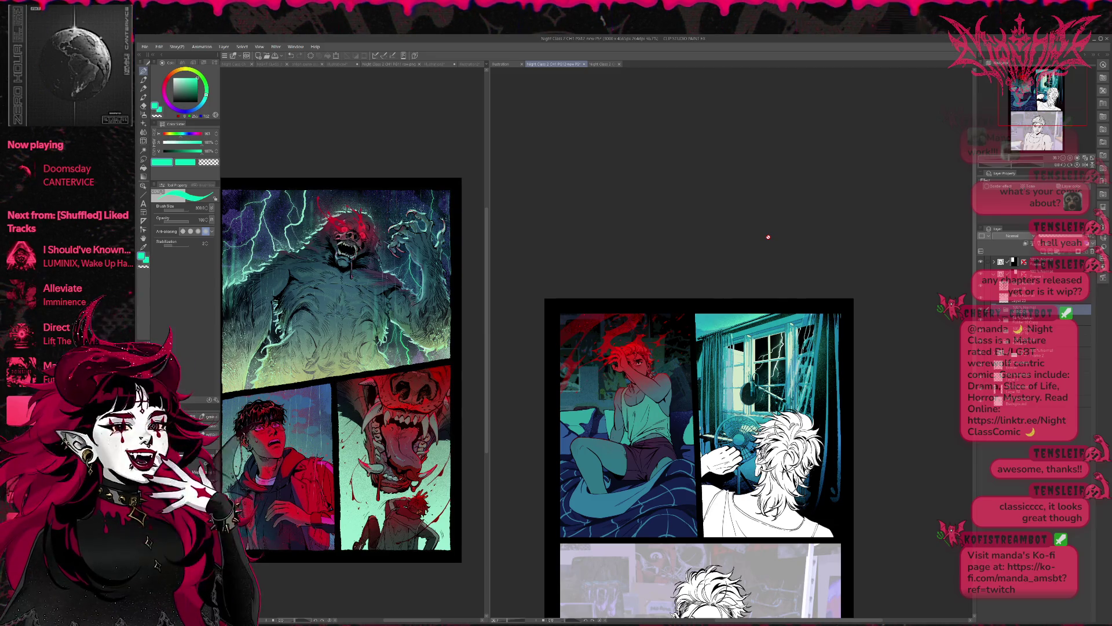
Eyedrop black from the panel gutter as the drawing colour.
alt+click(695, 365)
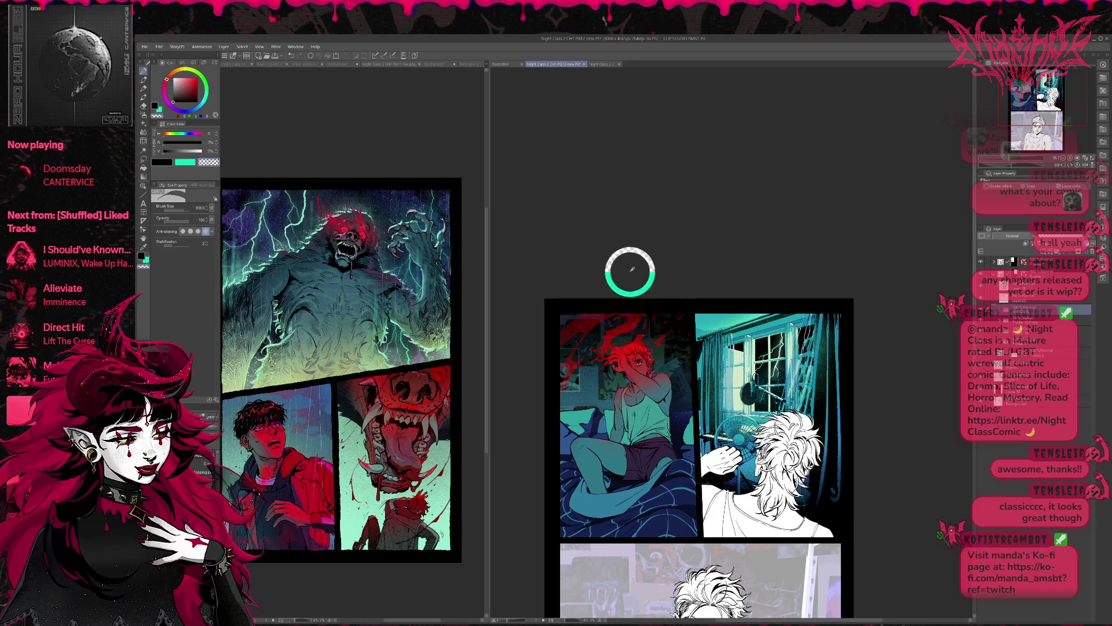
drag(627, 268, 596, 135)
drag(713, 414, 729, 431)
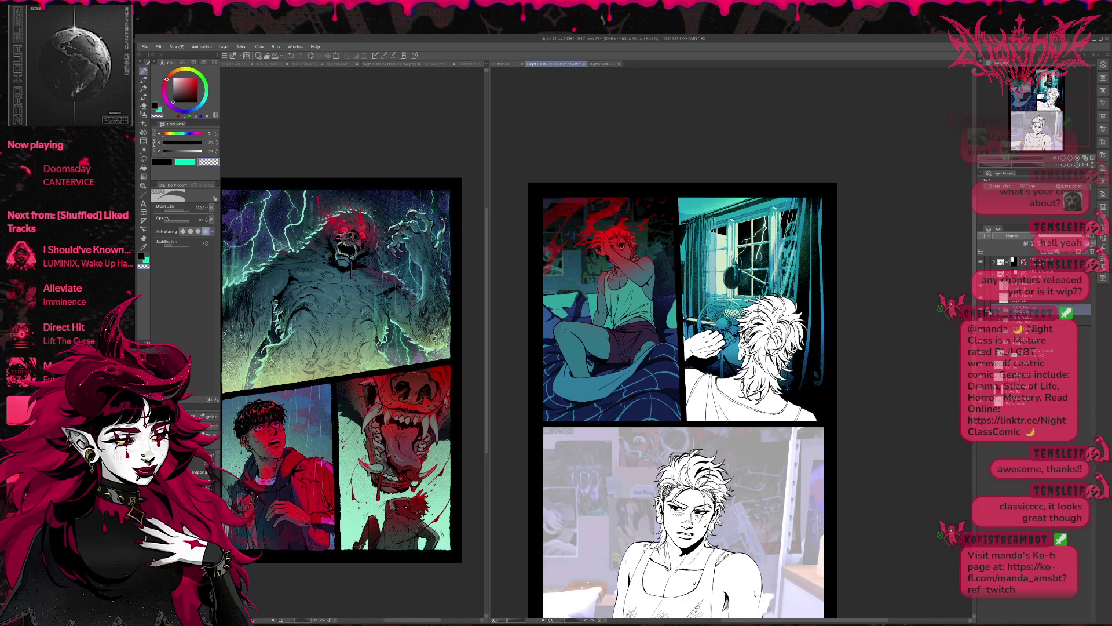
Compare the window with and without the Darken layer, leaving it visible.
click(1037, 319)
click(981, 320)
click(981, 319)
click(981, 320)
click(981, 320)
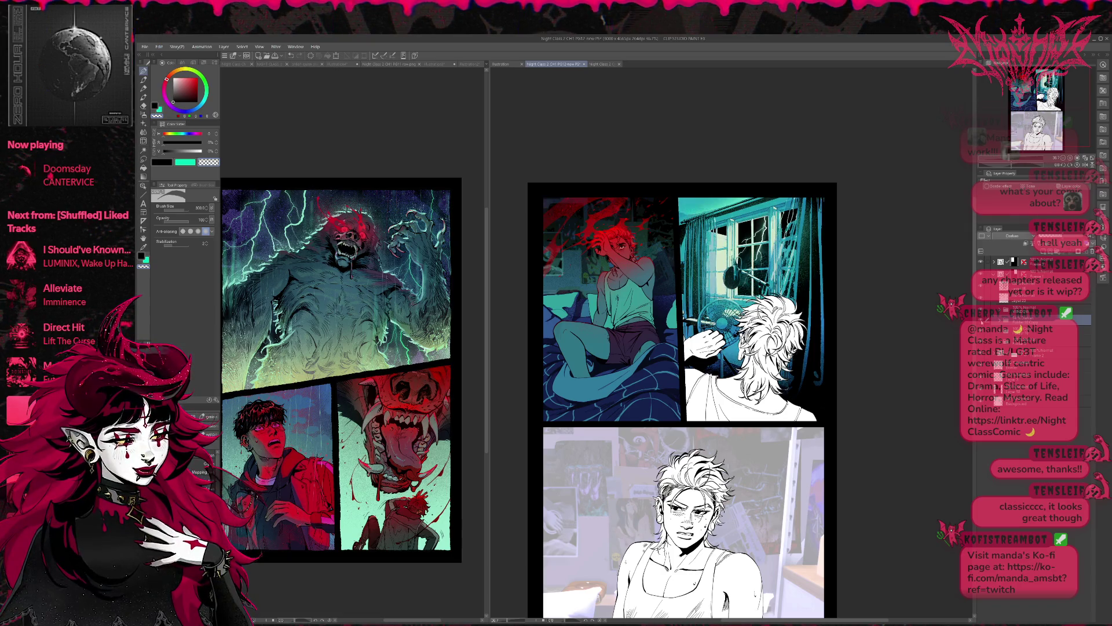
click(981, 319)
click(981, 320)
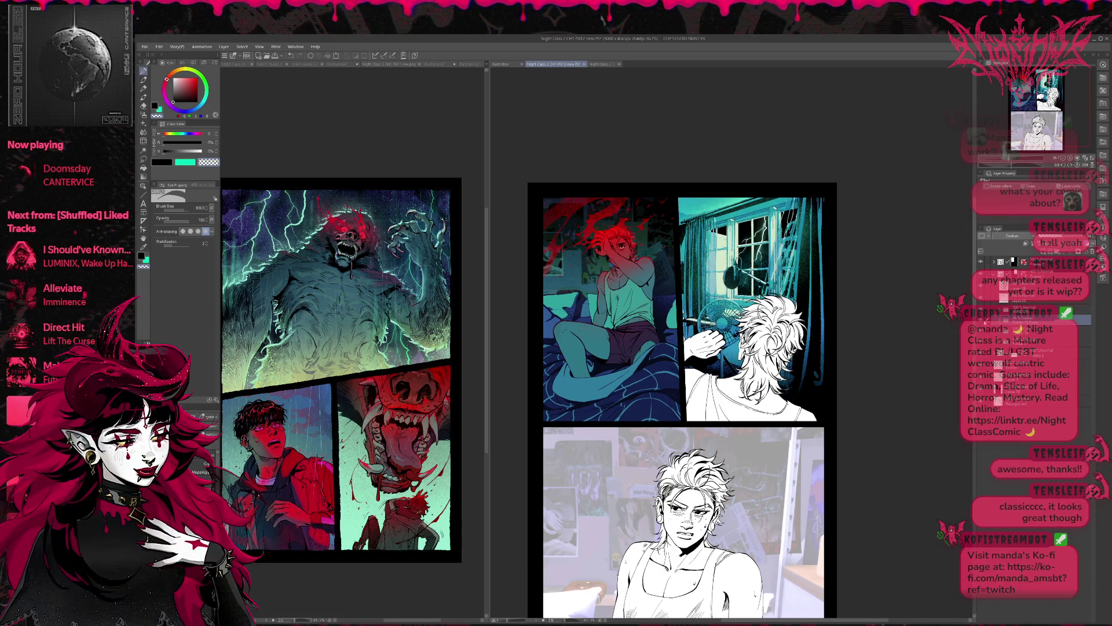
click(982, 320)
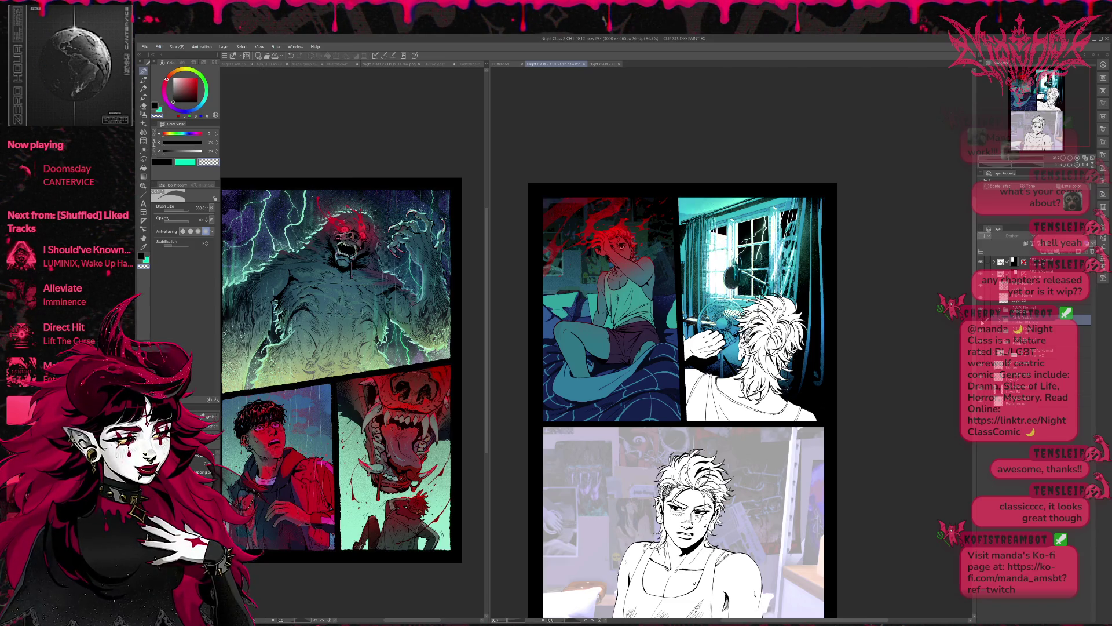
click(981, 320)
click(981, 320)
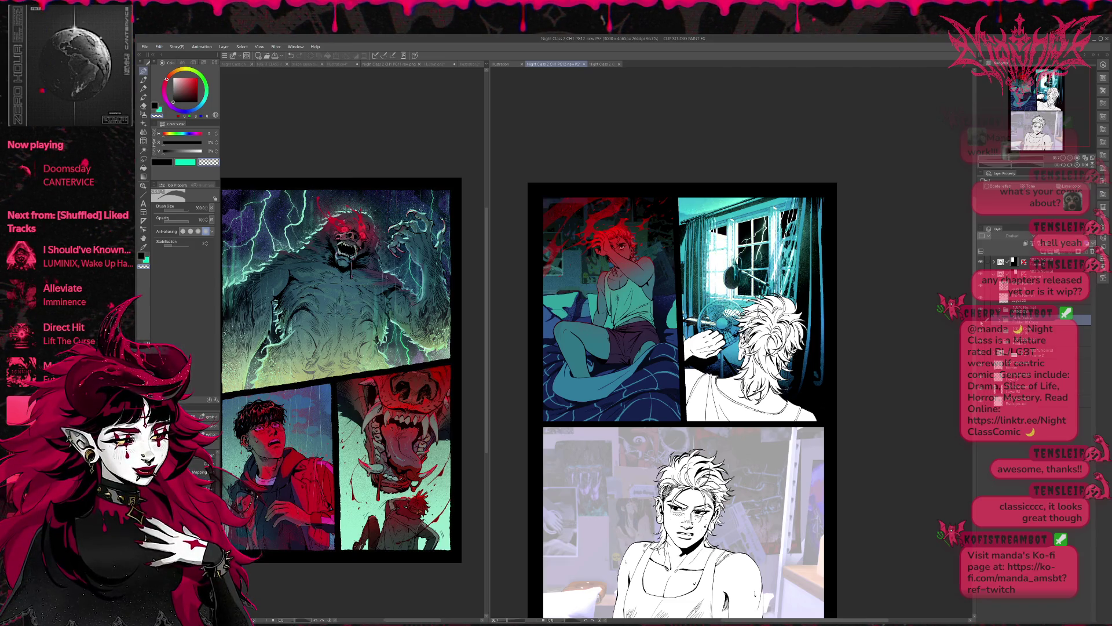
click(981, 320)
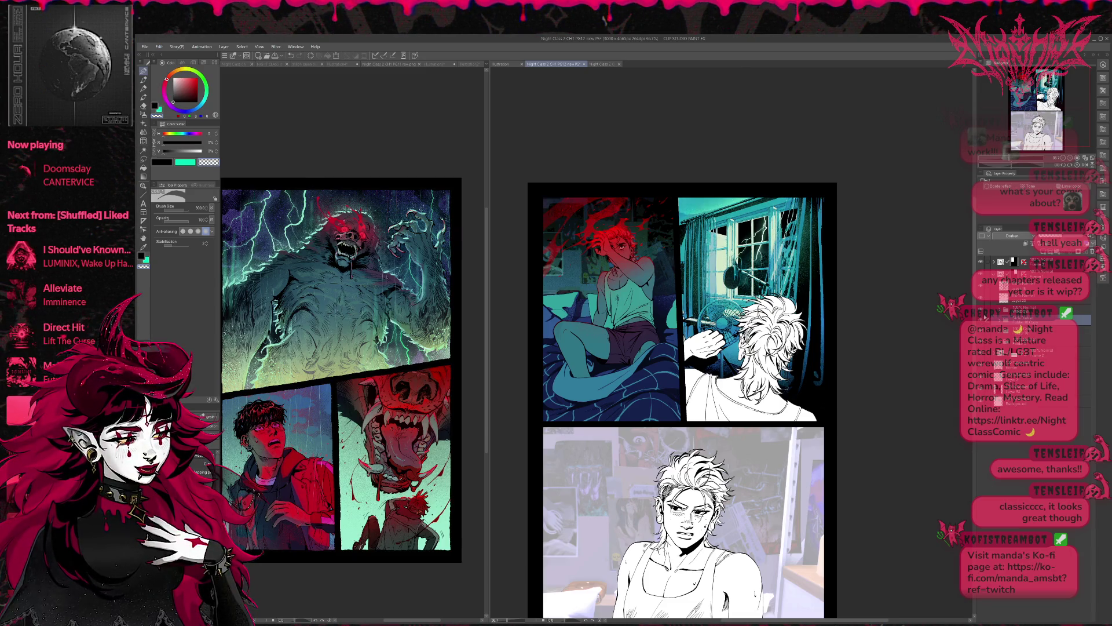
Hide the WINDOW layer to remove the window scenery from the upper-right panel.
click(1005, 298)
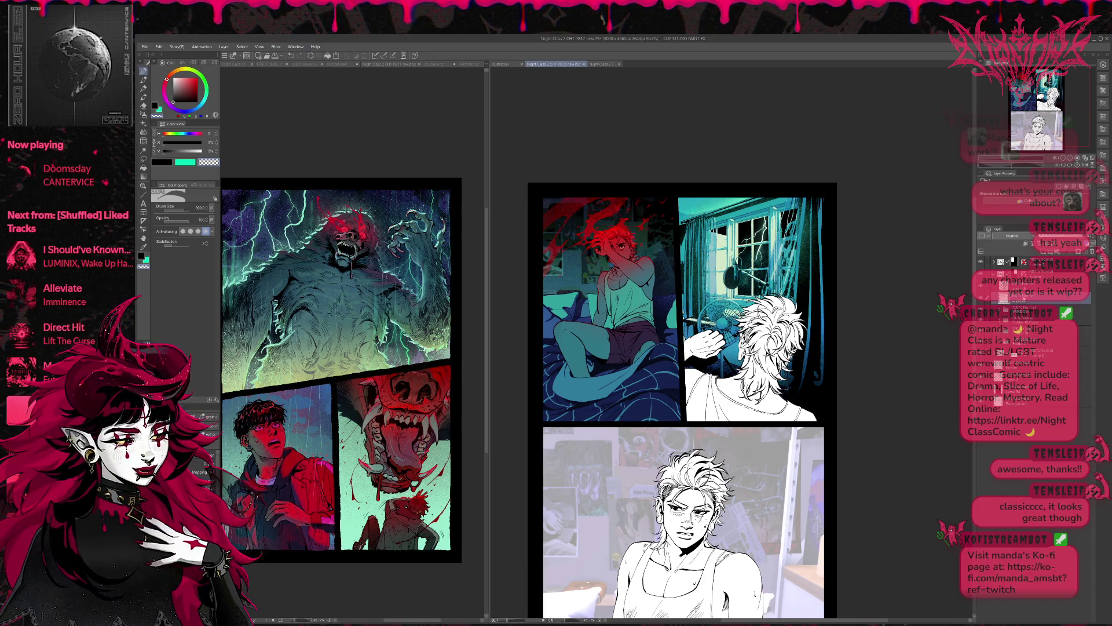
click(1010, 310)
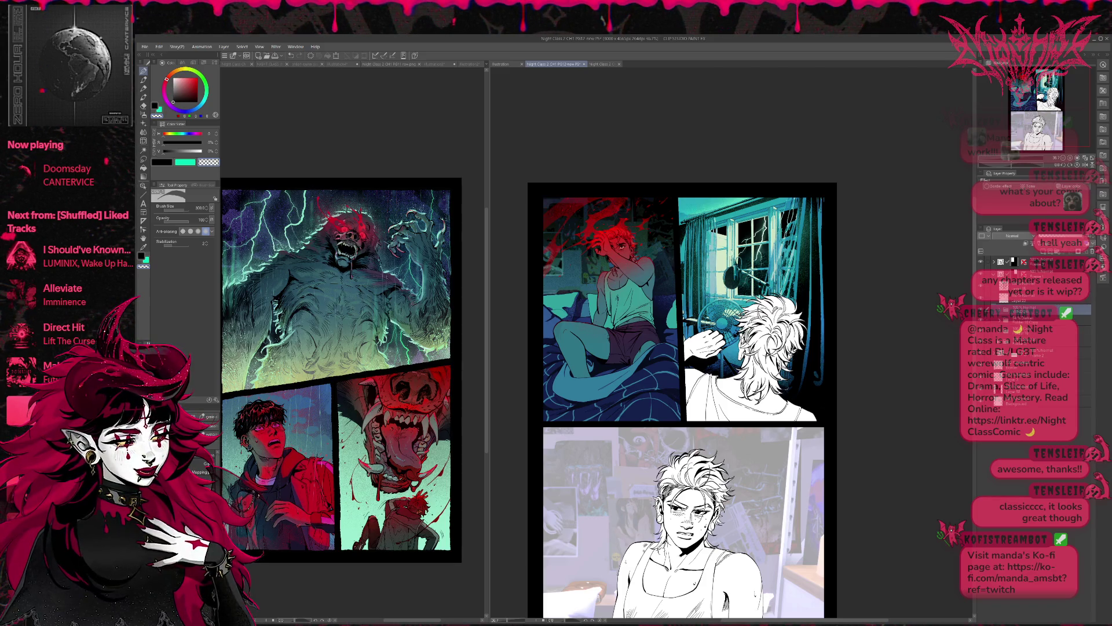
click(981, 310)
click(981, 310)
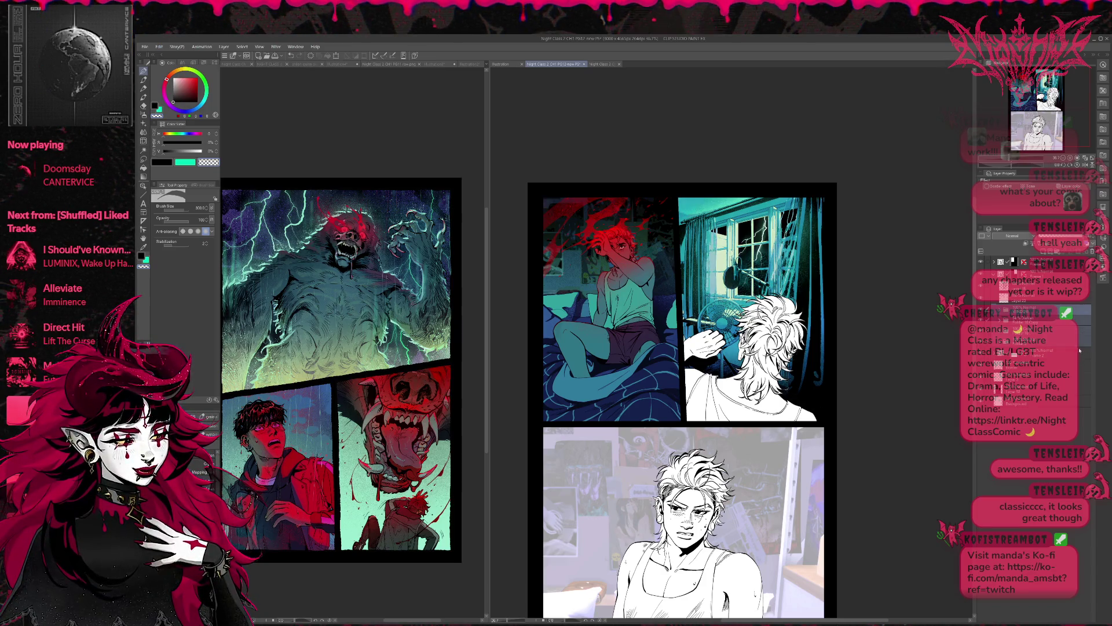
click(981, 311)
click(981, 310)
click(981, 310)
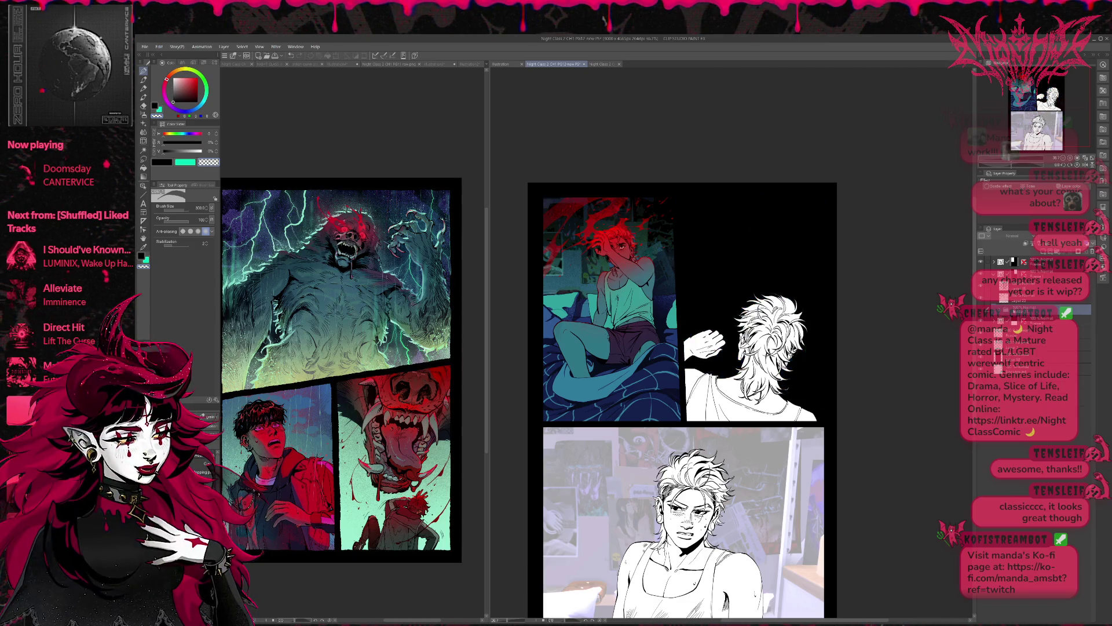
Fill the panel's black background with white using the Fill tool, then change it to grey.
click(1036, 315)
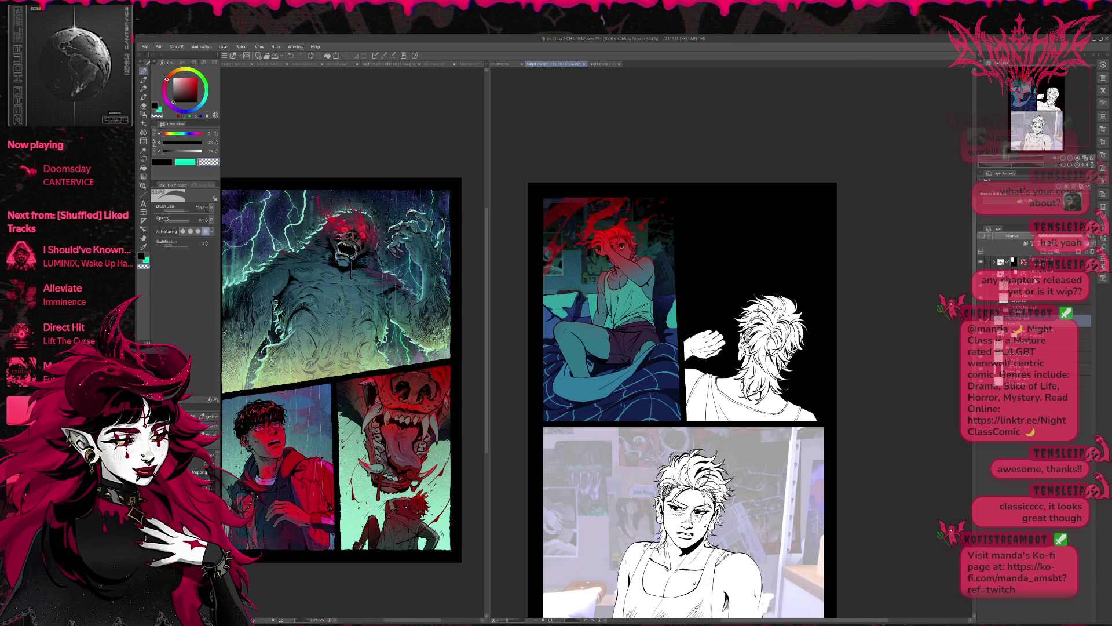
ctrl+click(1000, 319)
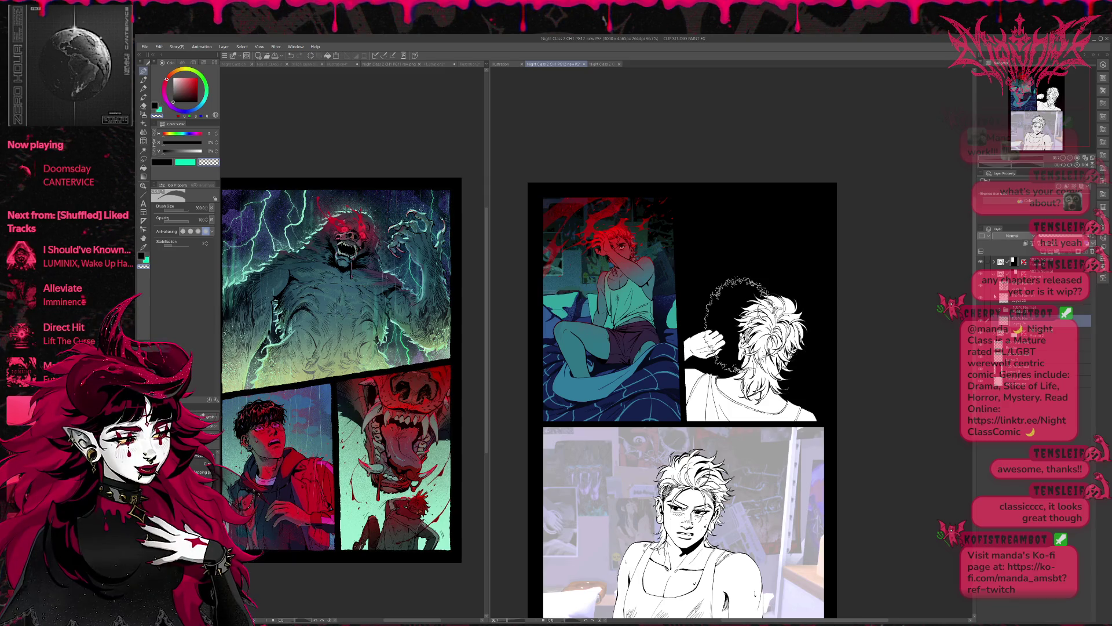
click(144, 167)
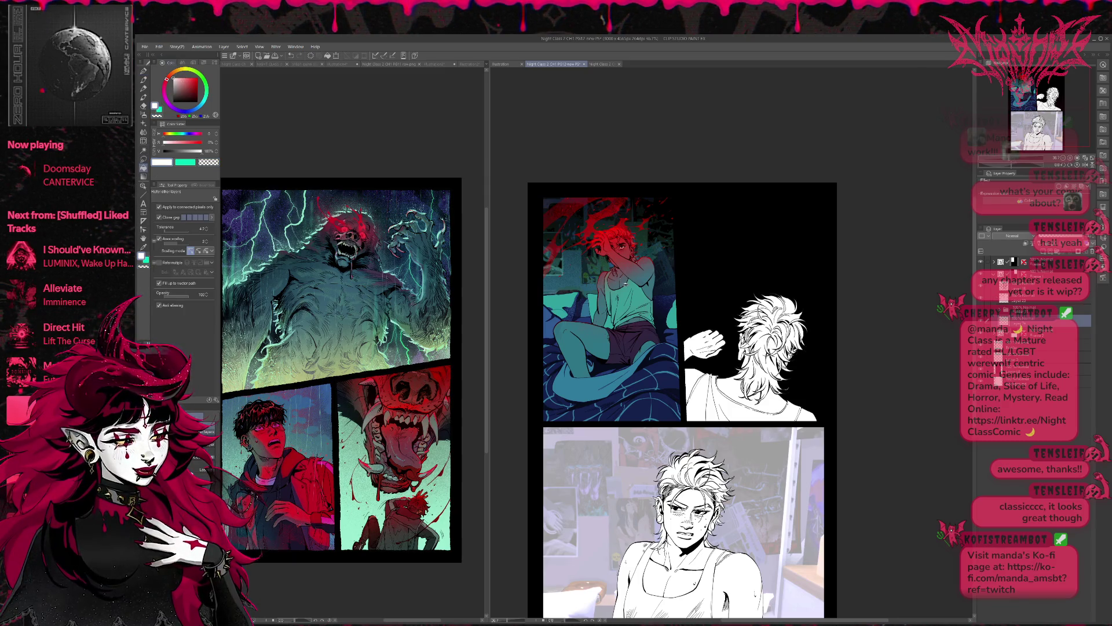
click(747, 255)
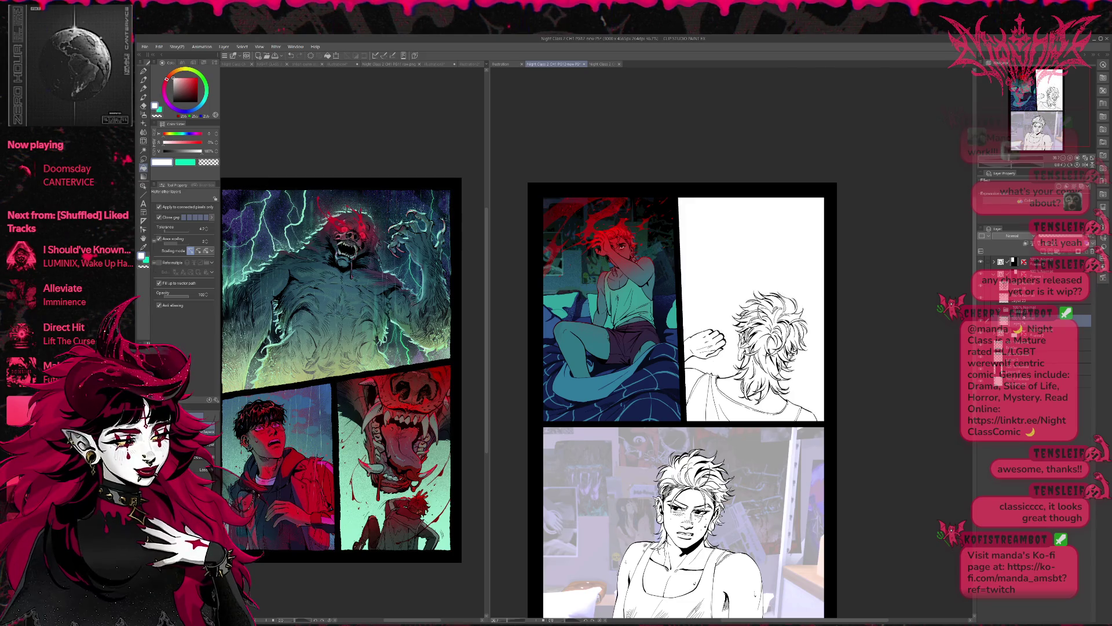
click(1040, 252)
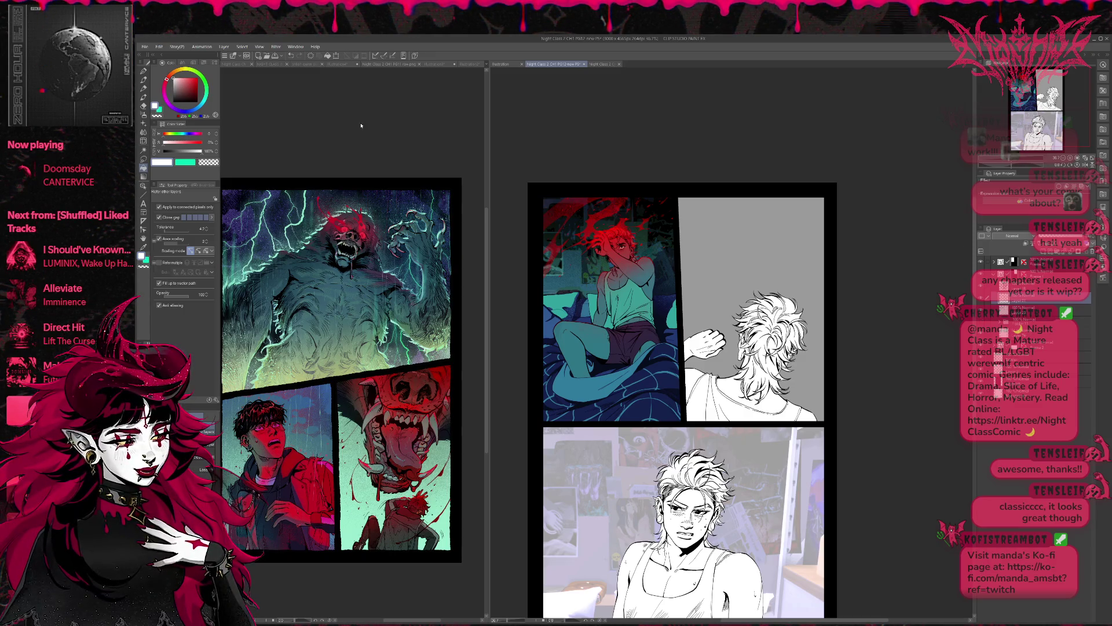
click(439, 64)
Eyedrop the muted teal from the Illustration4 reference art and return to the comic page.
click(442, 64)
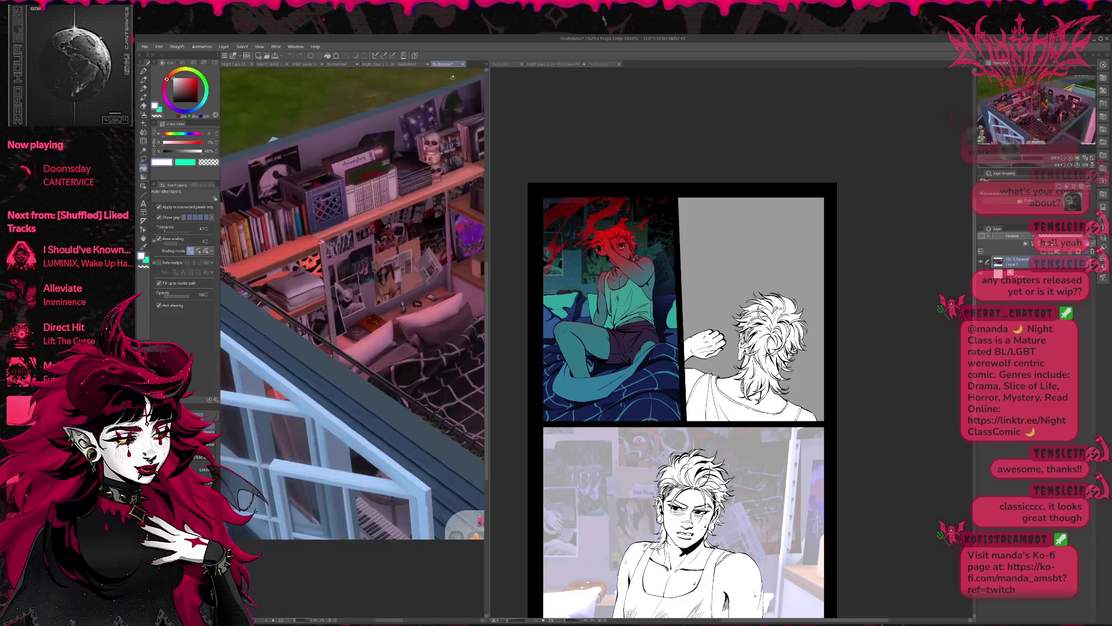
click(339, 64)
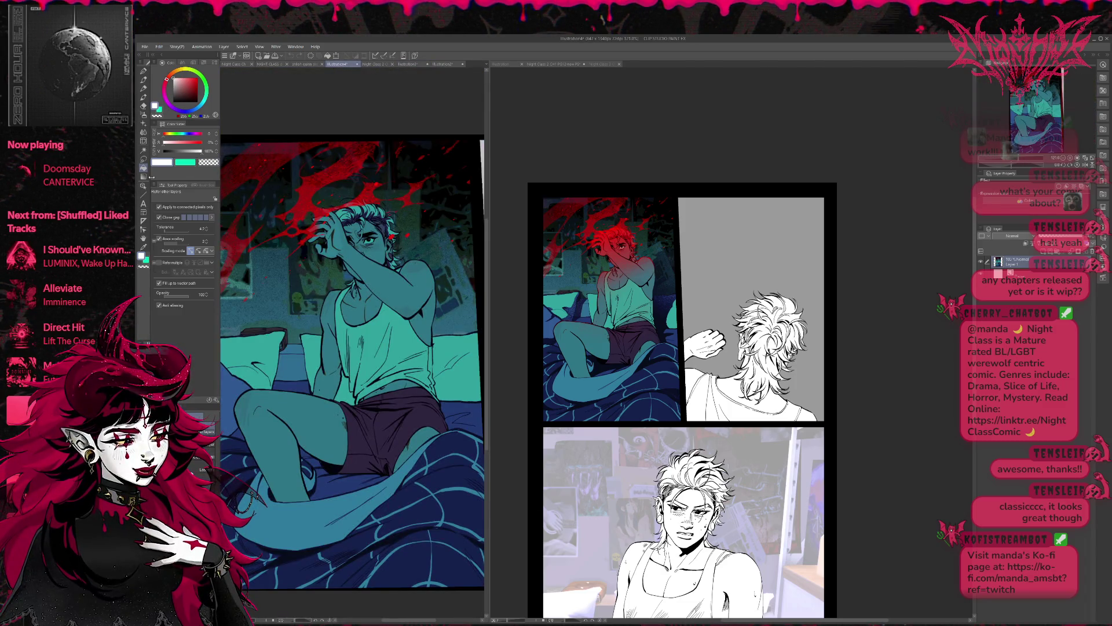
alt+click(419, 295)
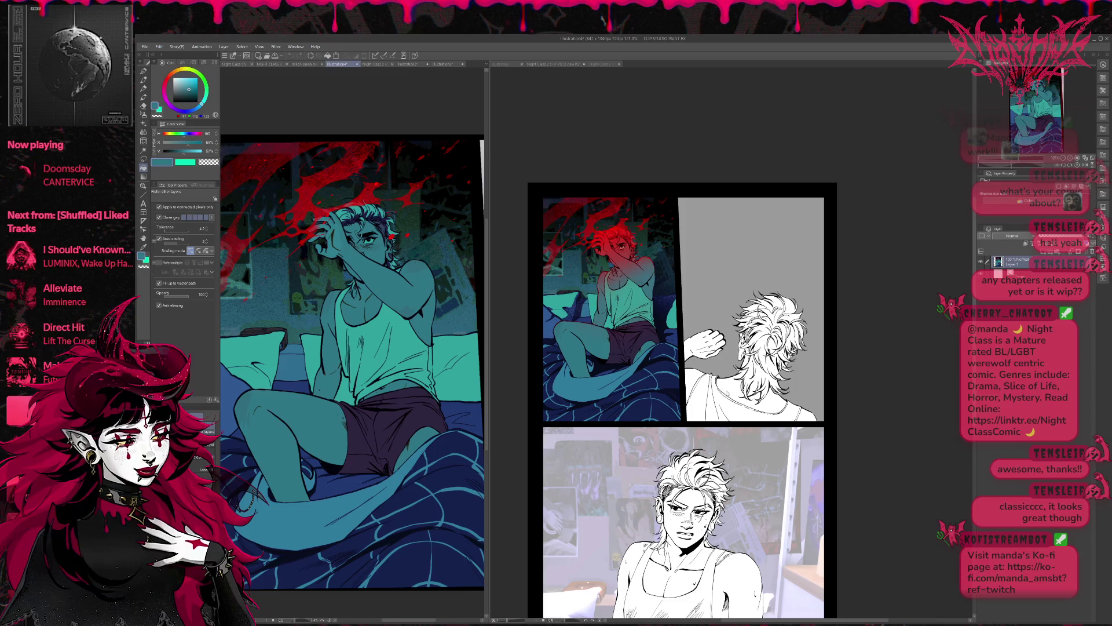
click(553, 64)
Undo the mistaken teal background fill and enable Refer multiple so fills respect the line art.
click(753, 243)
click(1071, 160)
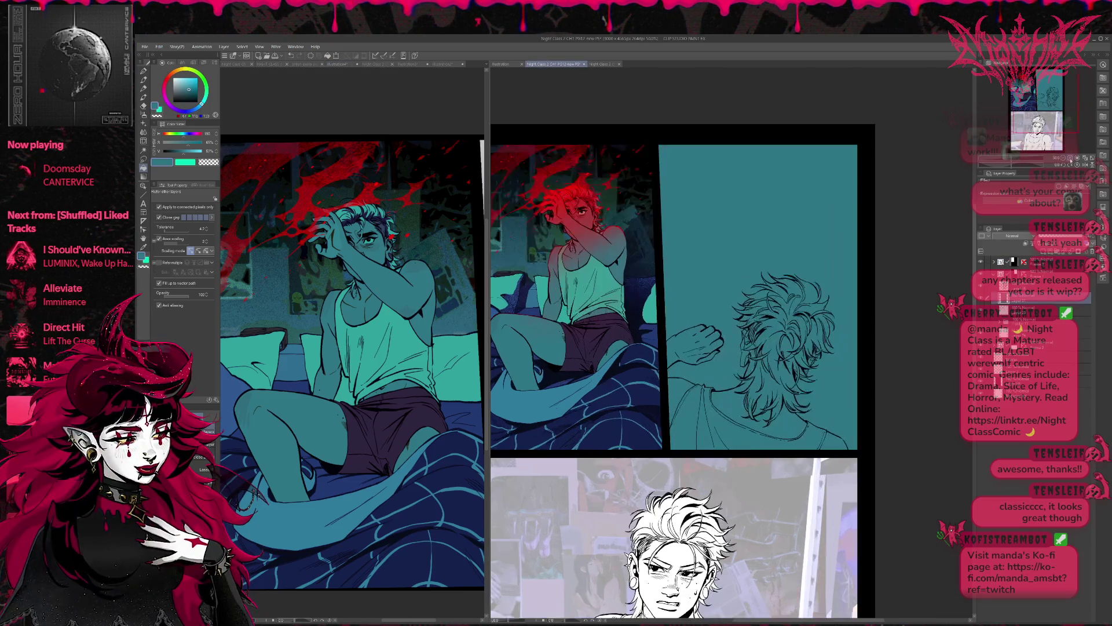
click(1070, 160)
key(ctrl+z)
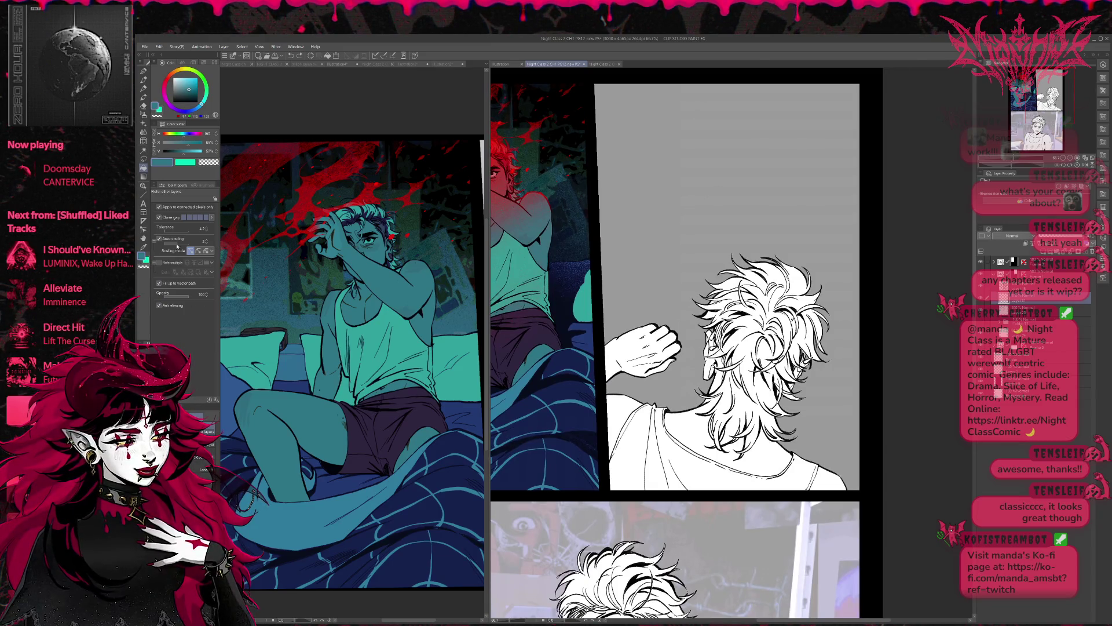
click(159, 262)
Fill the figure's neck, shoulders, ear gaps, fist and knuckle patch with teal.
click(774, 436)
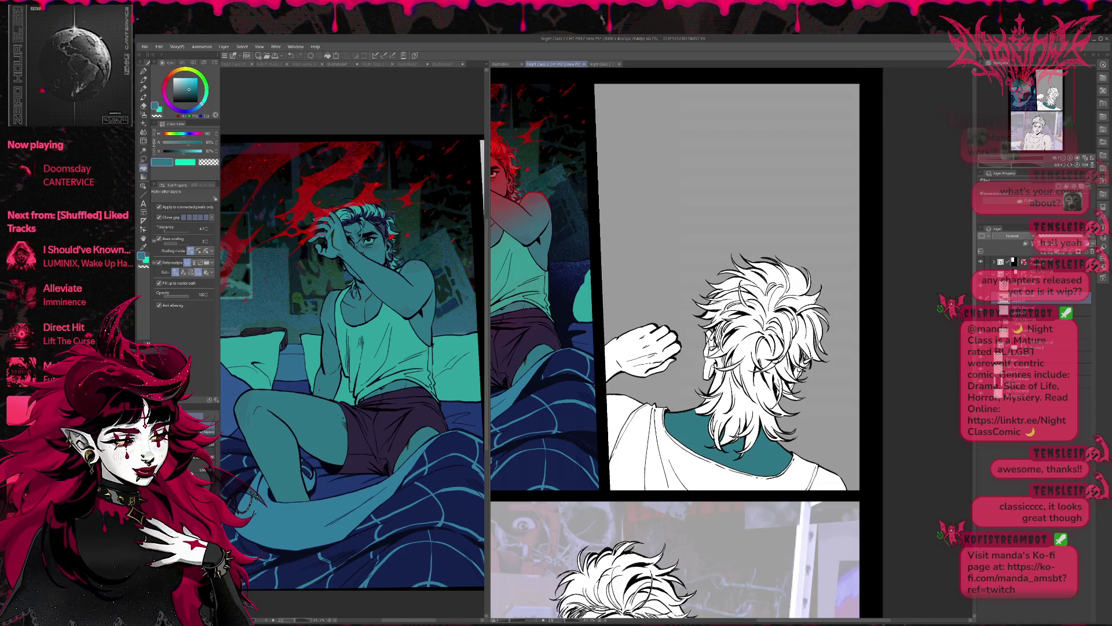
click(709, 403)
click(718, 381)
click(719, 358)
click(712, 341)
click(709, 369)
click(720, 361)
click(638, 336)
click(658, 365)
Paint teal over the fist with the pen, then remove the resulting blob.
key(p)
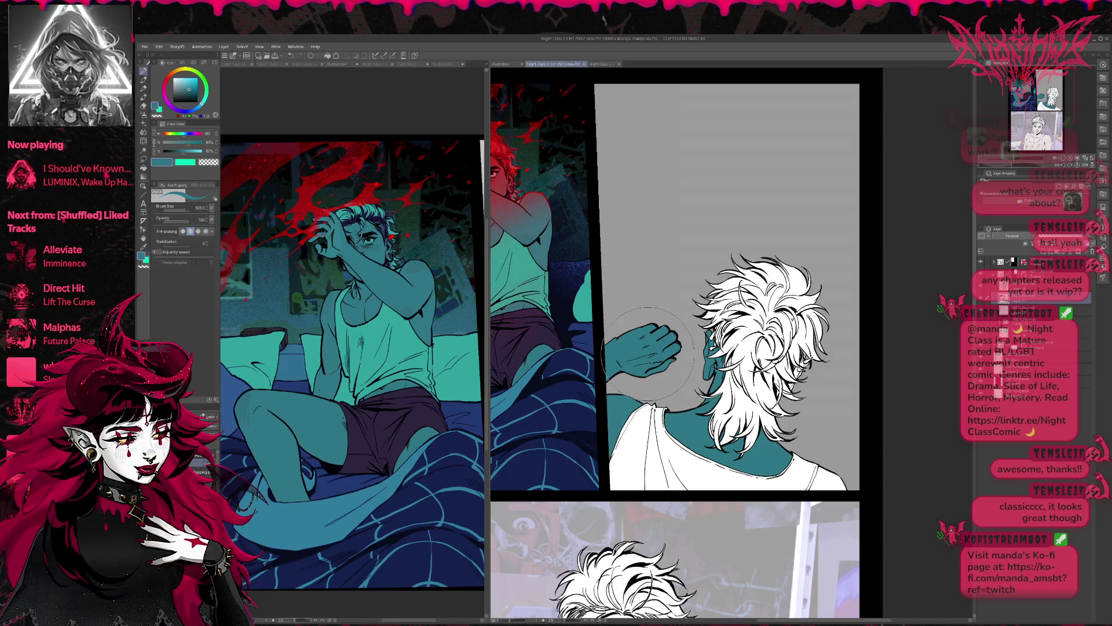
drag(645, 324, 661, 350)
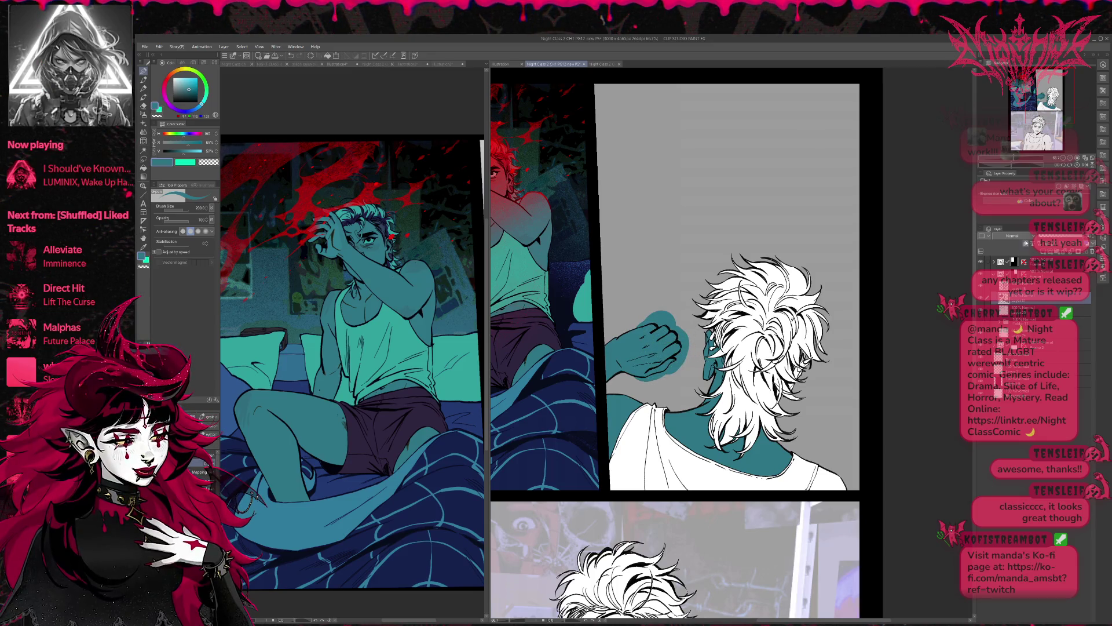
click(1026, 244)
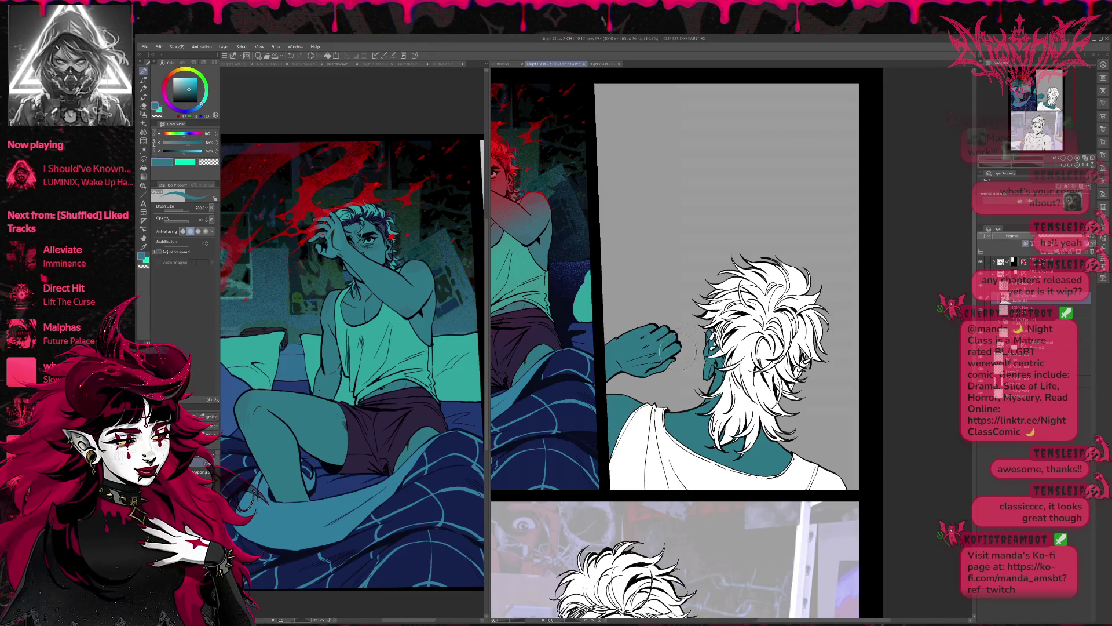
Shrink the pen and eraser, touch up hair-strand marks near the ear, and zoom in.
key(bracketleft)
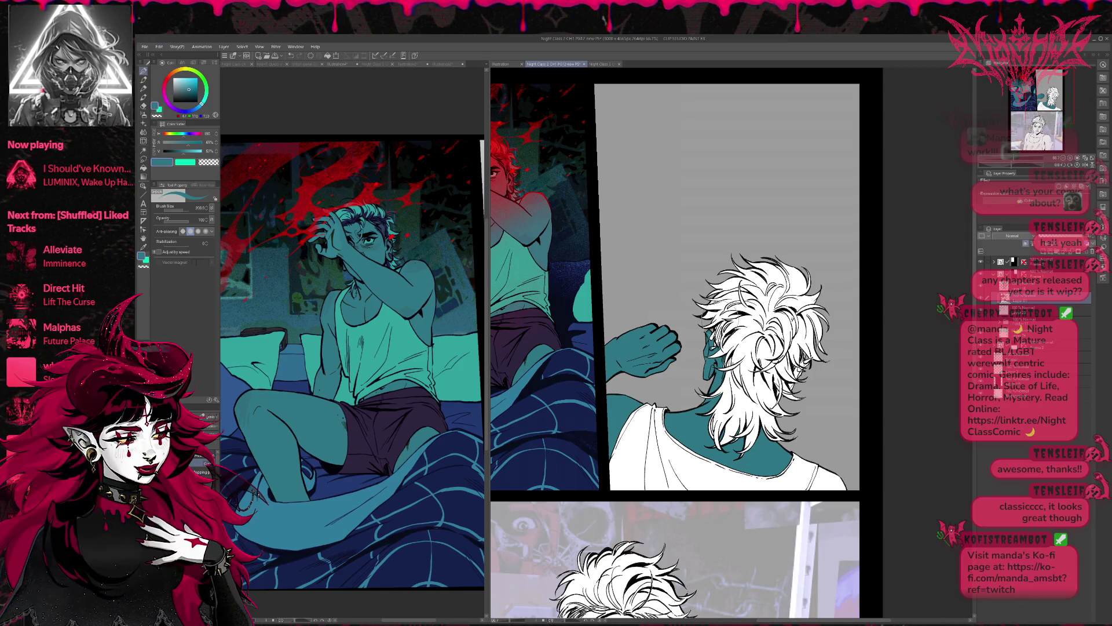
key(bracketleft)
key(bracketleft)
key(bracketleft)
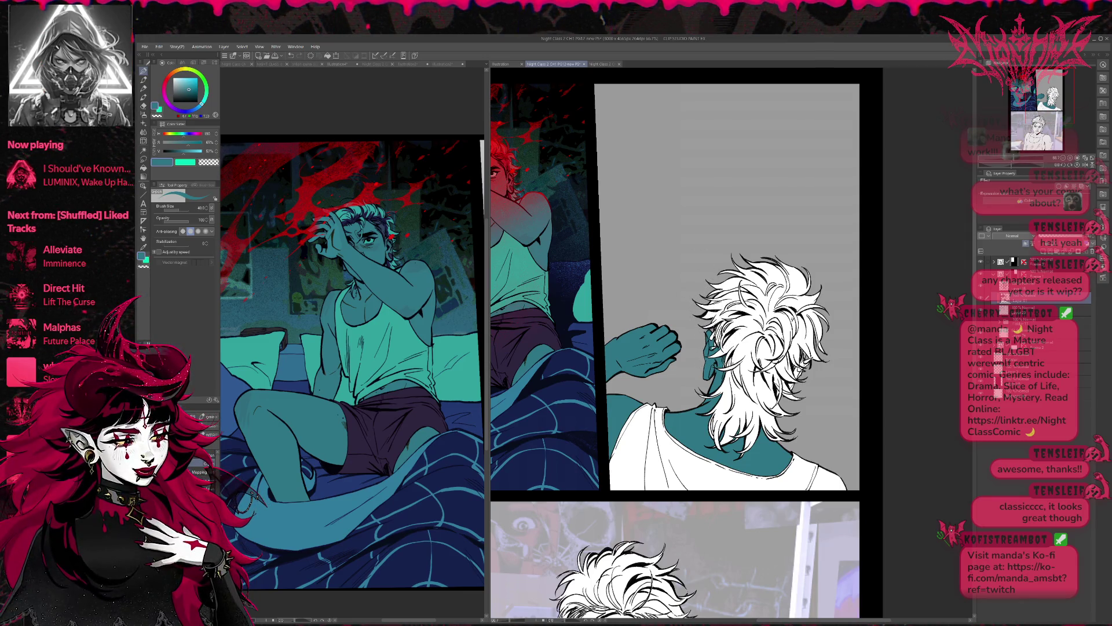
drag(717, 331, 716, 345)
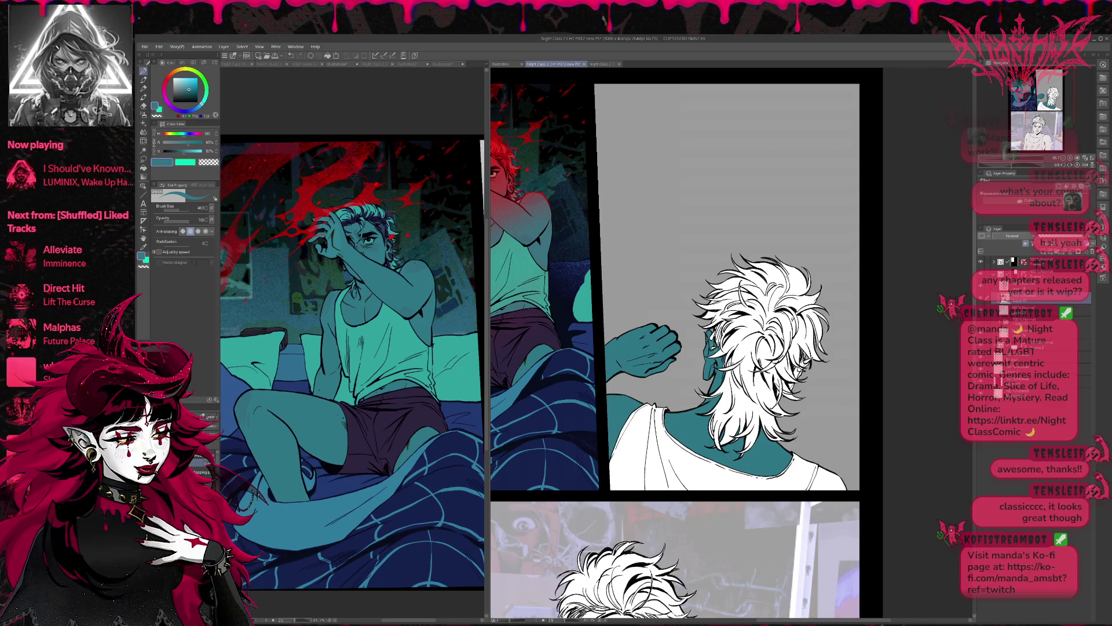
key(e)
key(bracketleft)
key(bracketleft)
key(bracketleft)
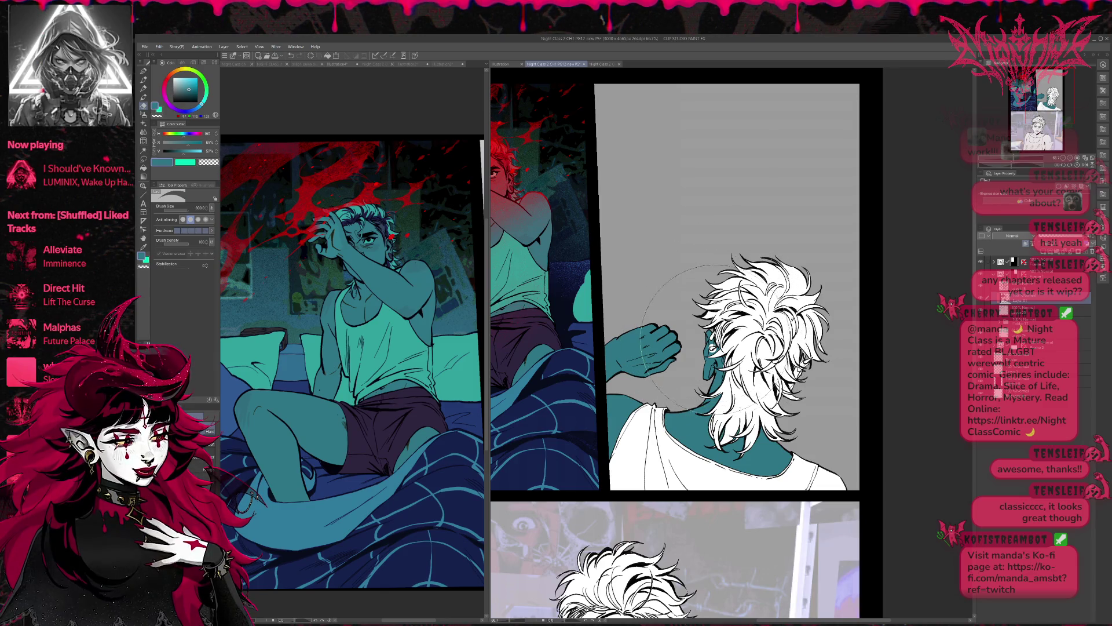
key(bracketleft)
key(bracketleft)
scroll(828, 351, up, 1)
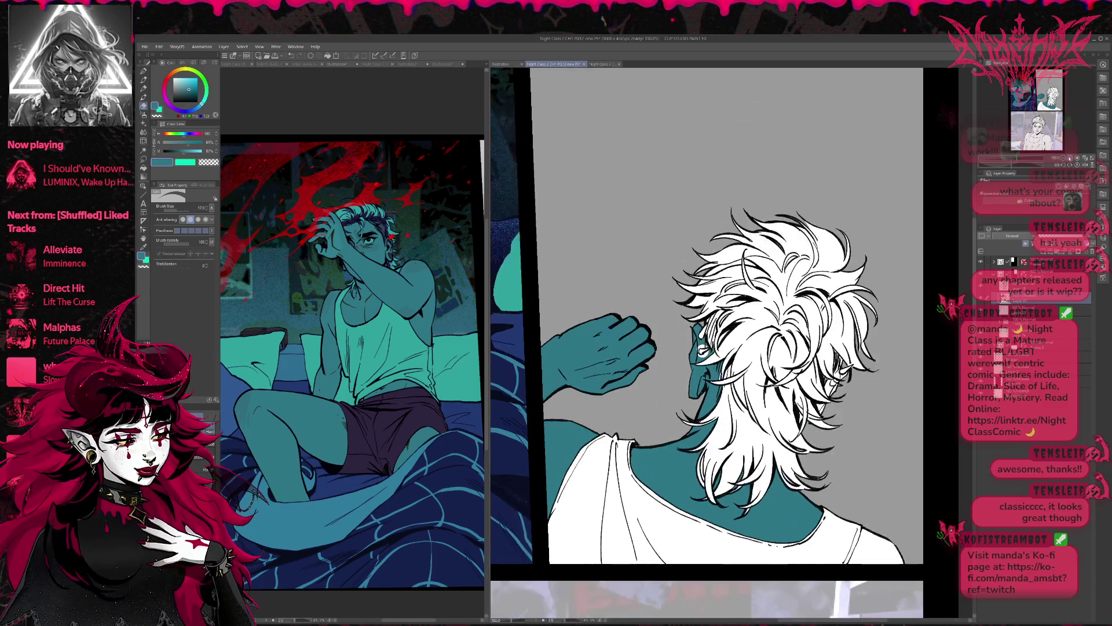
scroll(828, 350, up, 1)
key(p)
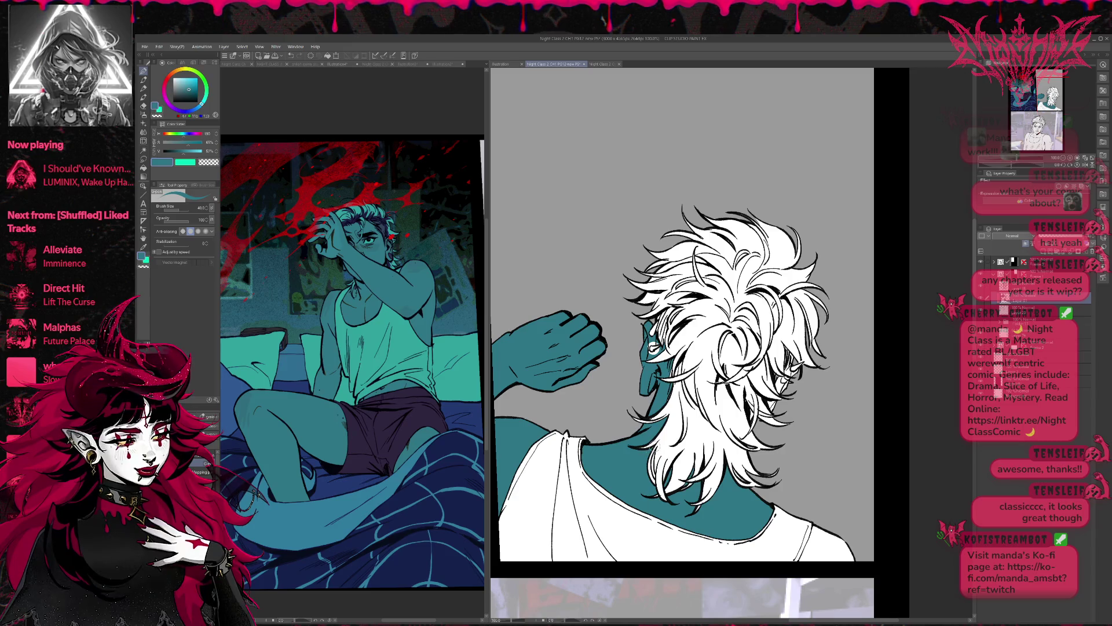
Paint teal into a small gap between the hair strands with the pen.
key(g)
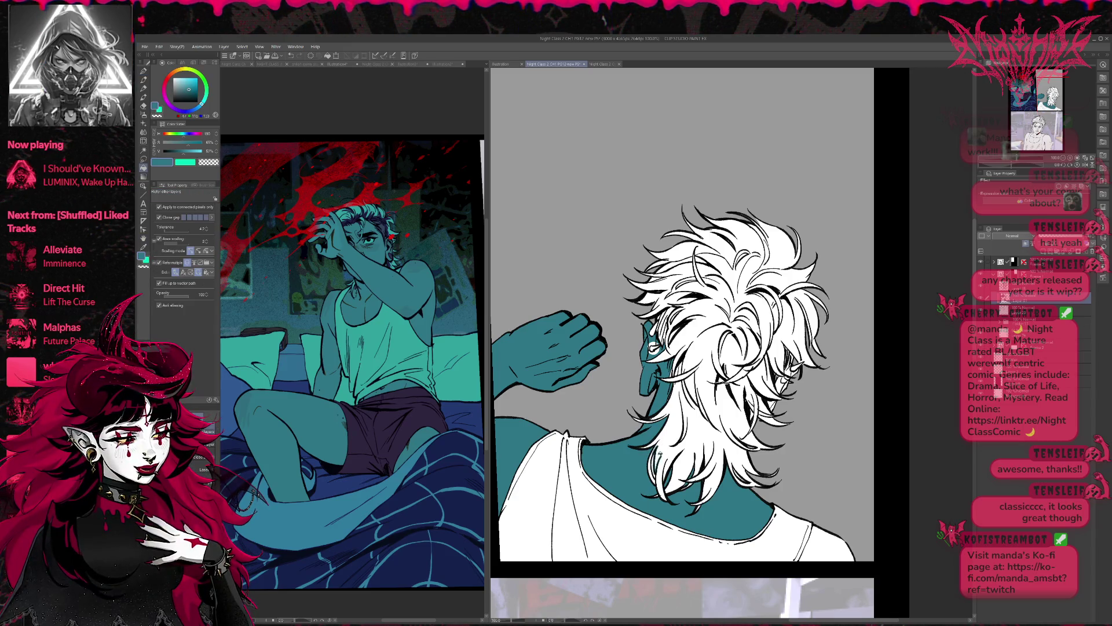
key(p)
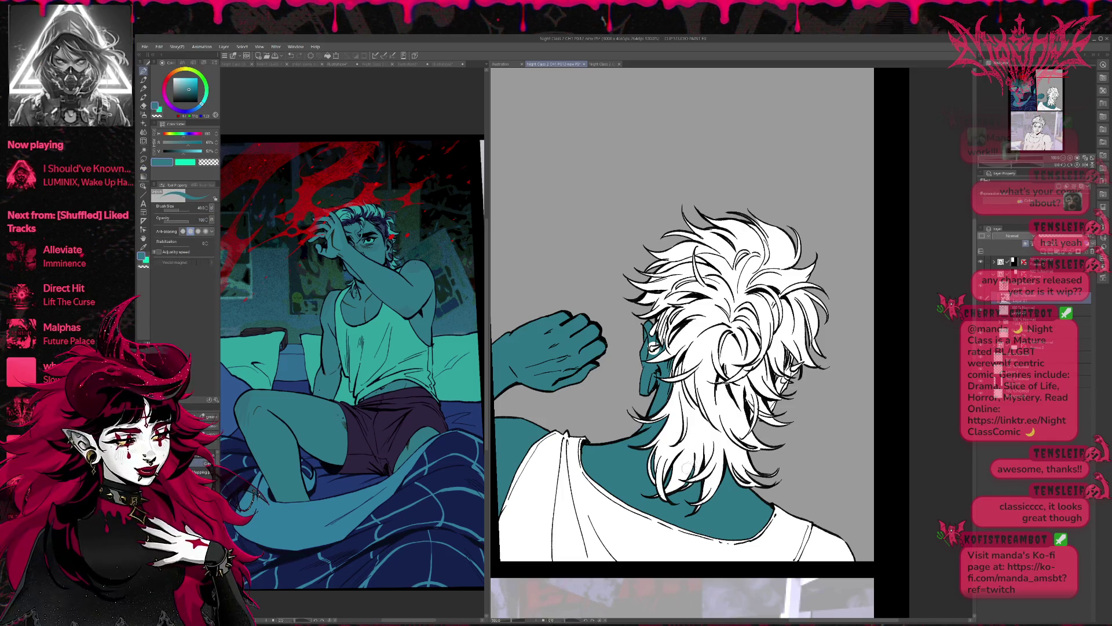
mouse_move(91, 104)
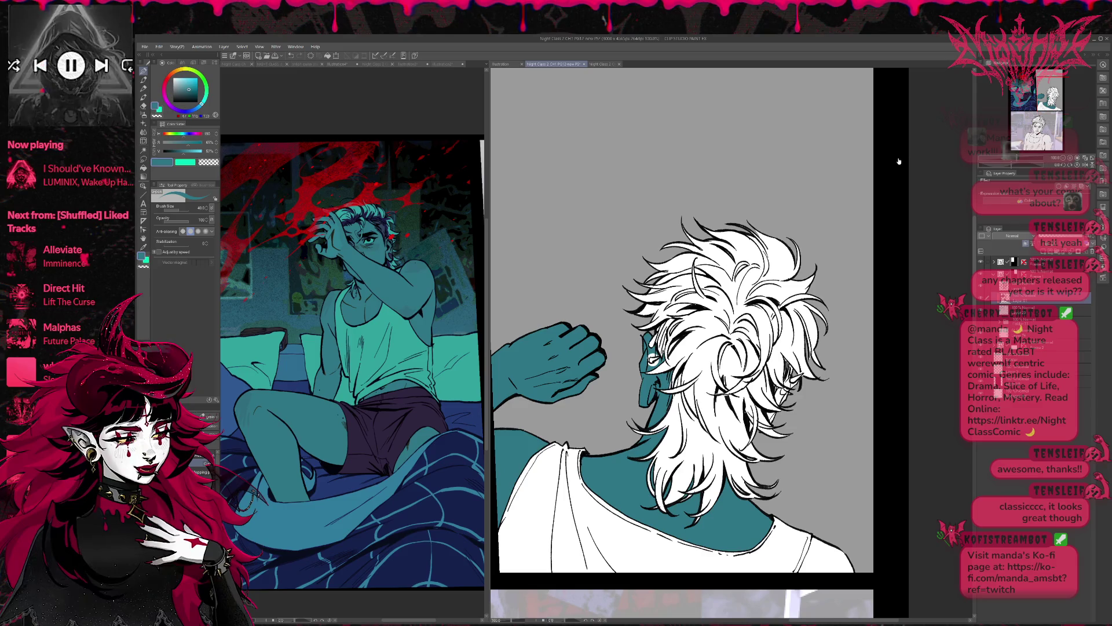
click(100, 66)
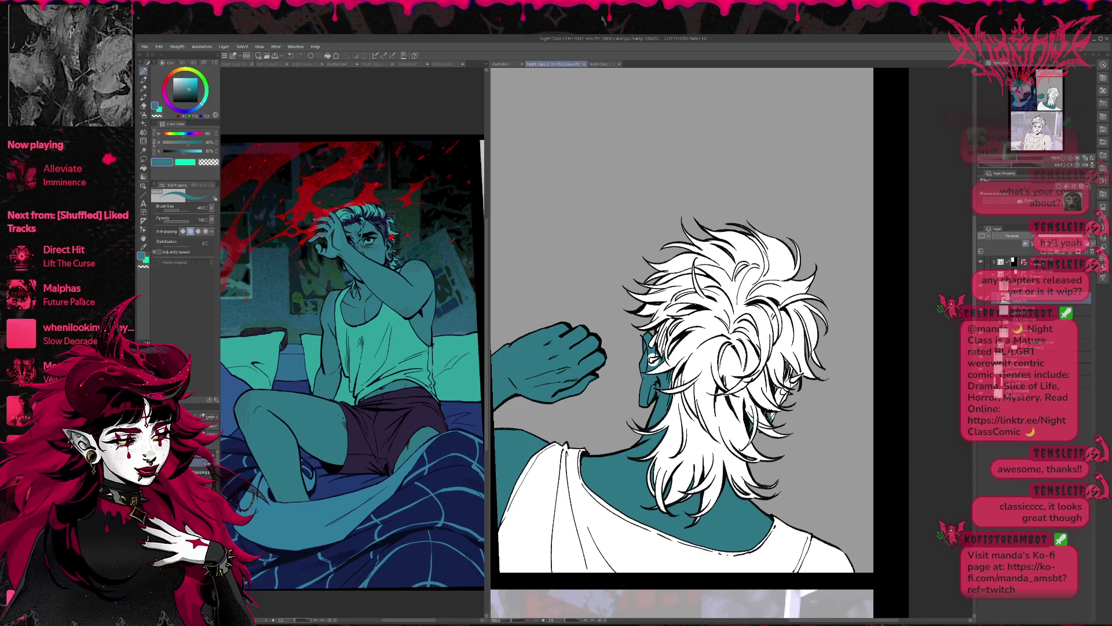
drag(765, 412, 769, 415)
Fill the remaining small white gaps between the hair strands near the cheek with teal.
key(g)
click(781, 397)
click(789, 381)
click(794, 385)
click(794, 391)
click(788, 399)
click(789, 396)
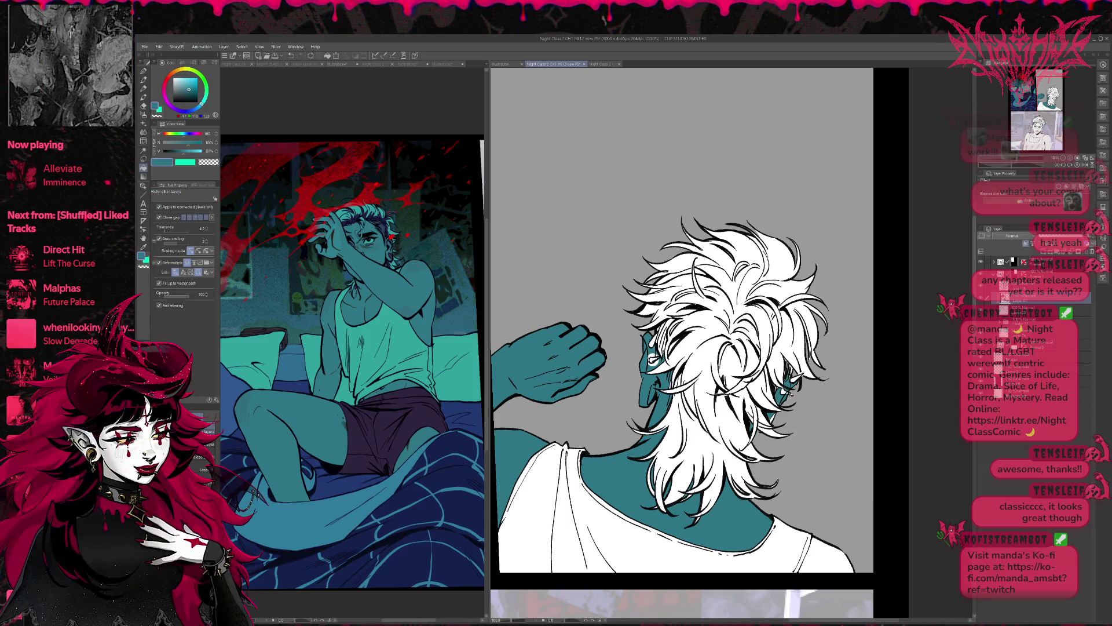